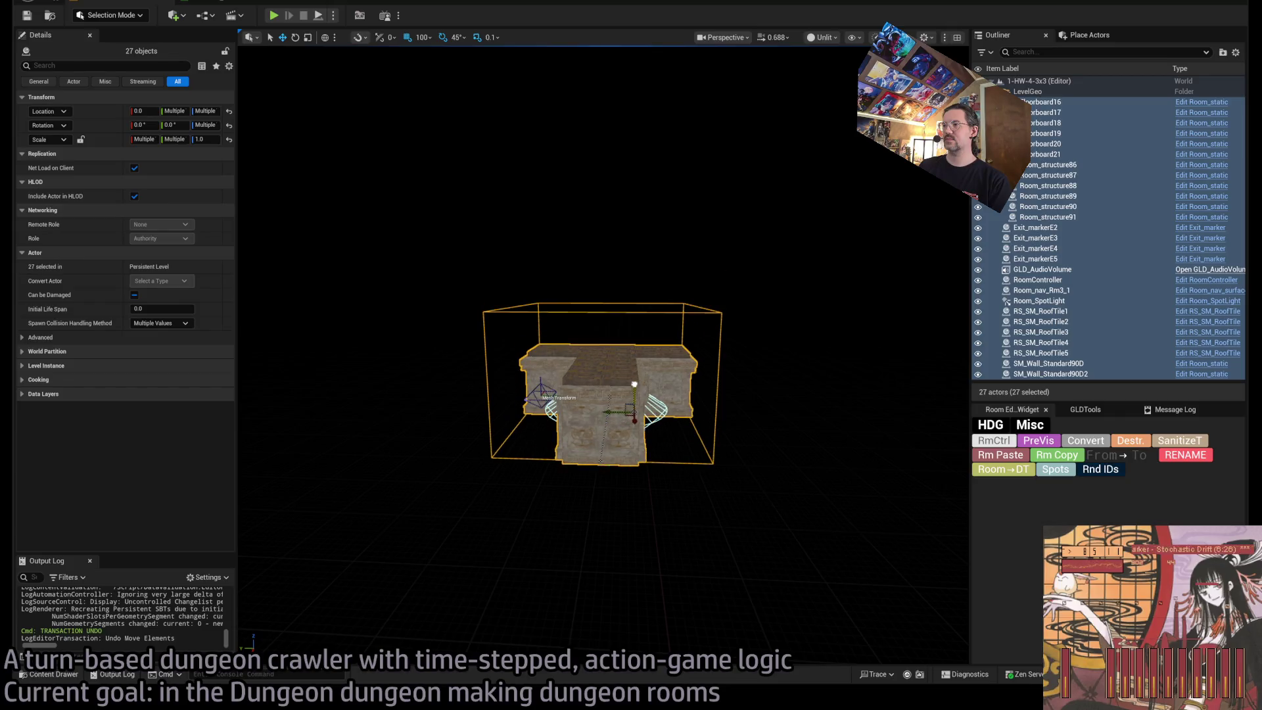
Set the front wall Room_structure89's Z rotation to 90.
{"action": "left_click", "coordinate": [609, 421]}
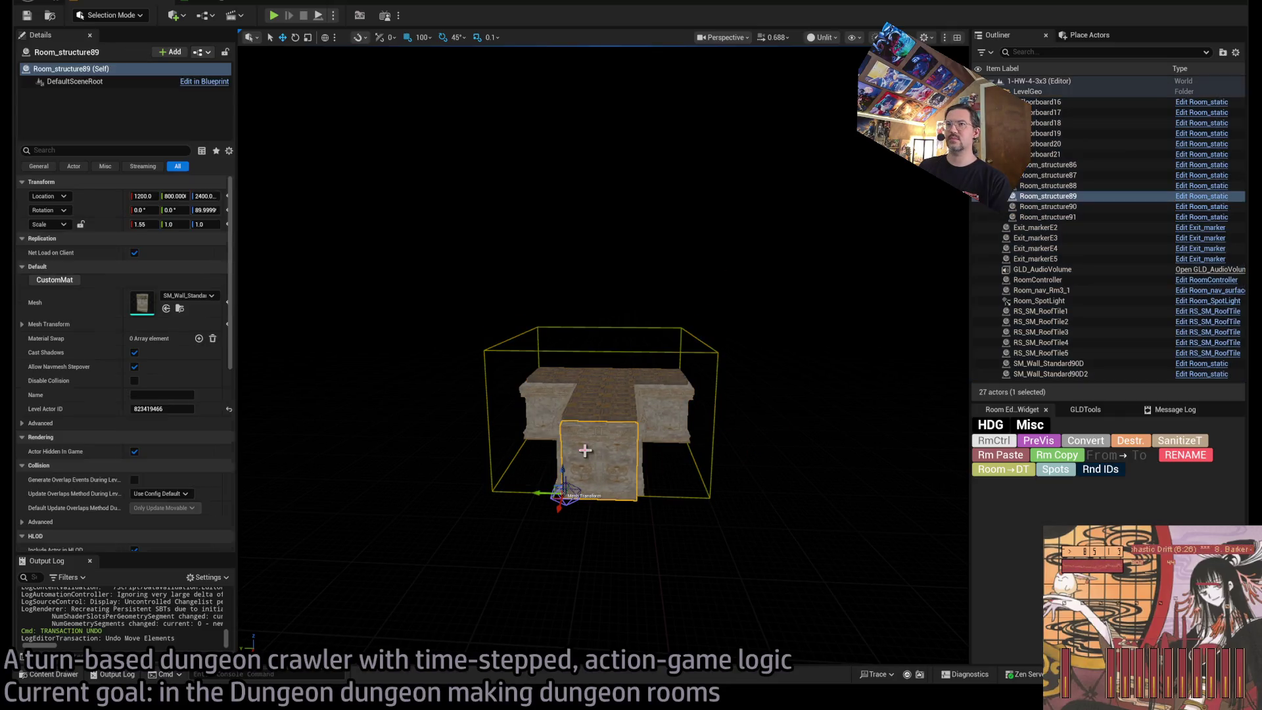
{"action": "left_click", "coordinate": [197, 210]}
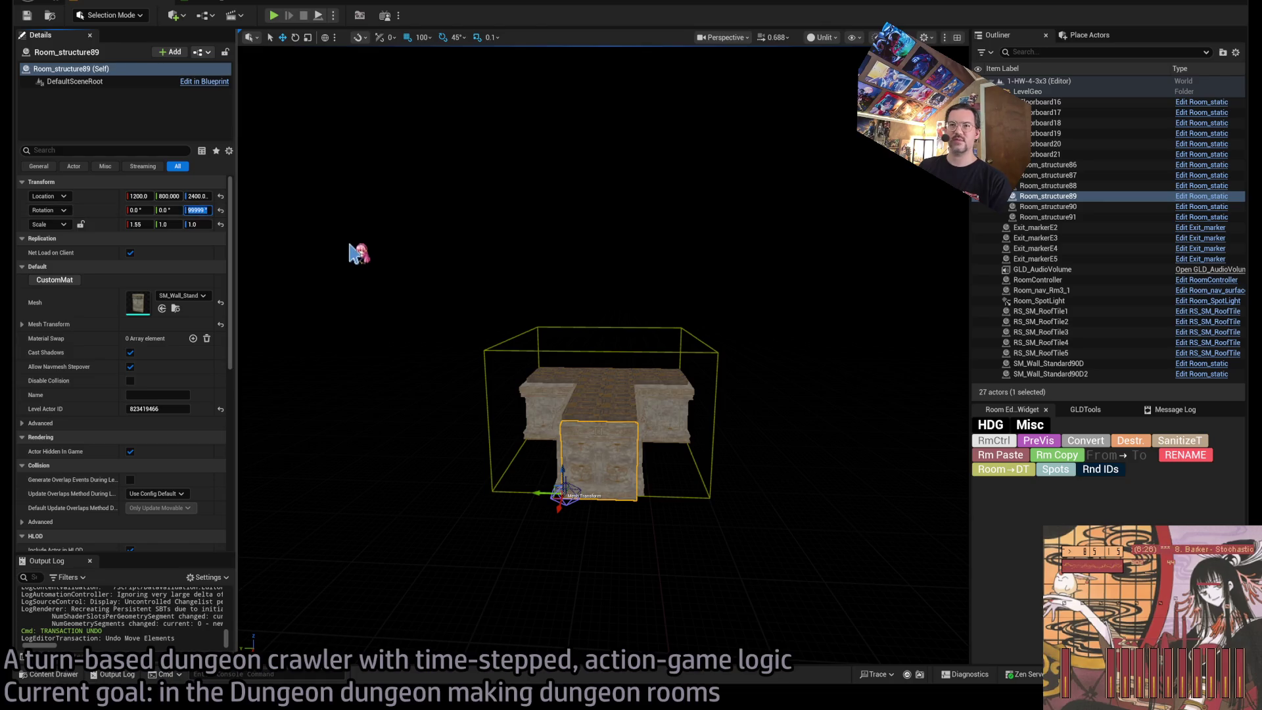
{"action": "type", "text": "90"}
{"action": "key", "text": "Return"}
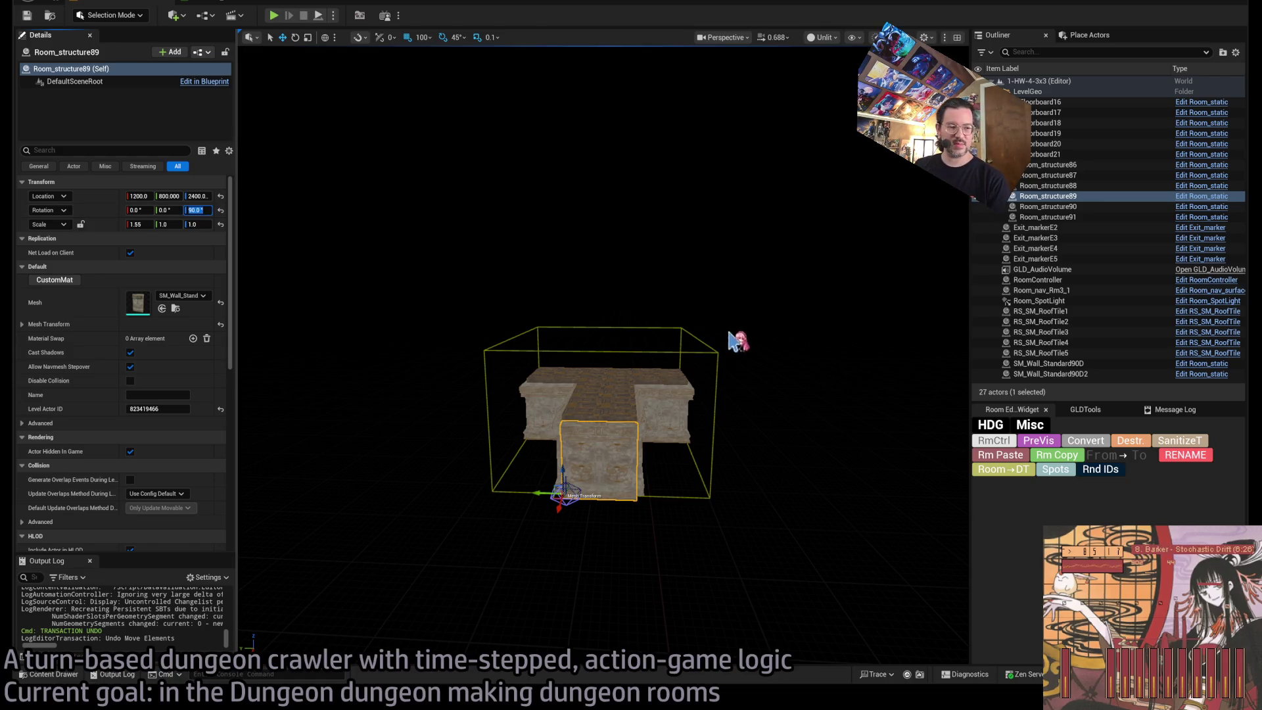
Orbit and fly through the room to inspect the new corner, then reselect Room_structure89.
{"action": "scroll", "coordinate": [731, 339], "scroll_direction": "up", "scroll_amount": 6}
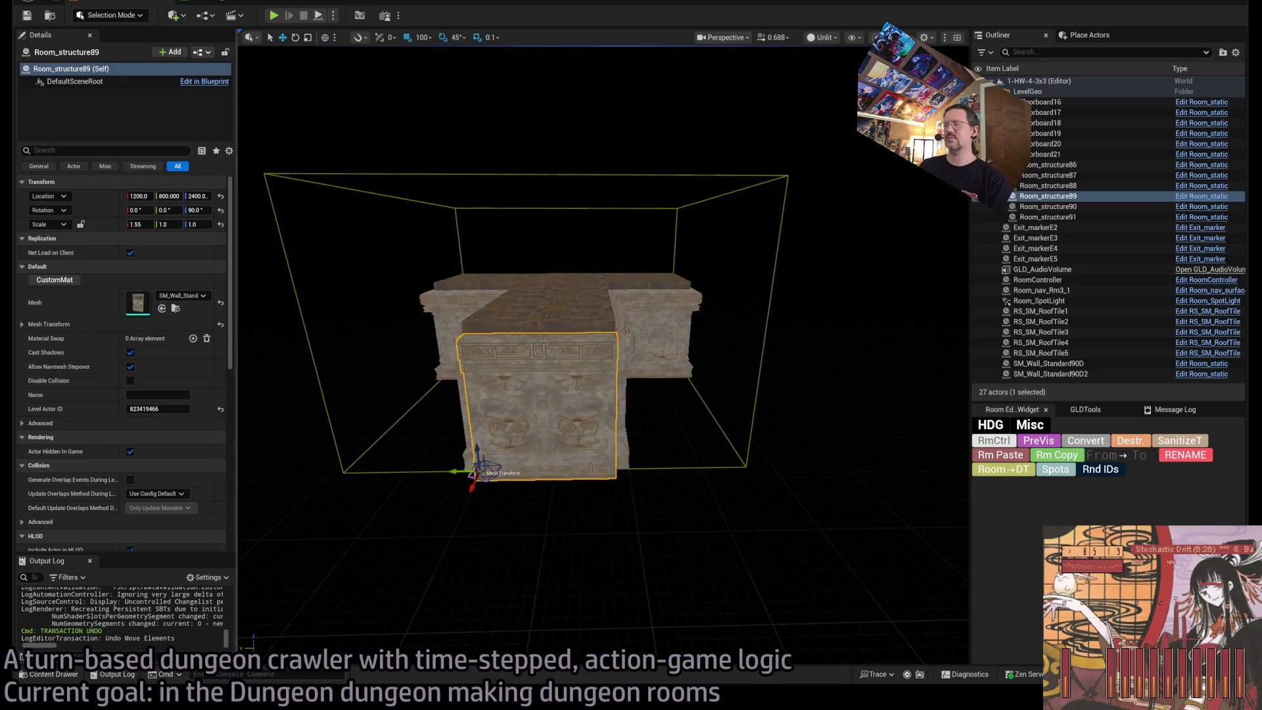
{"action": "mouse_move", "coordinate": [731, 339]}
{"action": "left_mouse_down"}
{"action": "mouse_move", "coordinate": [684, 338]}
{"action": "mouse_move", "coordinate": [717, 339]}
{"action": "mouse_move", "coordinate": [650, 388]}
{"action": "mouse_move", "coordinate": [653, 341]}
{"action": "mouse_move", "coordinate": [566, 395]}
{"action": "mouse_move", "coordinate": [607, 468]}
{"action": "left_mouse_up"}
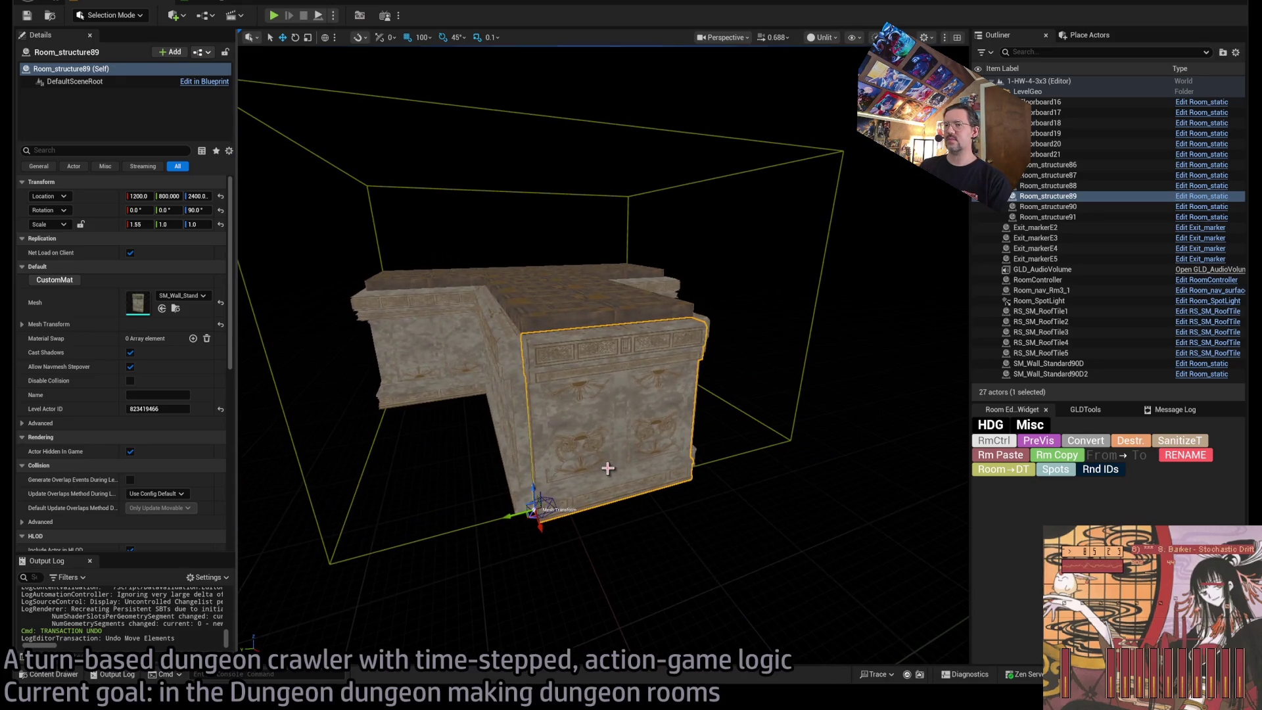
{"action": "left_click_drag", "start_coordinate": [482, 467], "coordinate": [486, 355]}
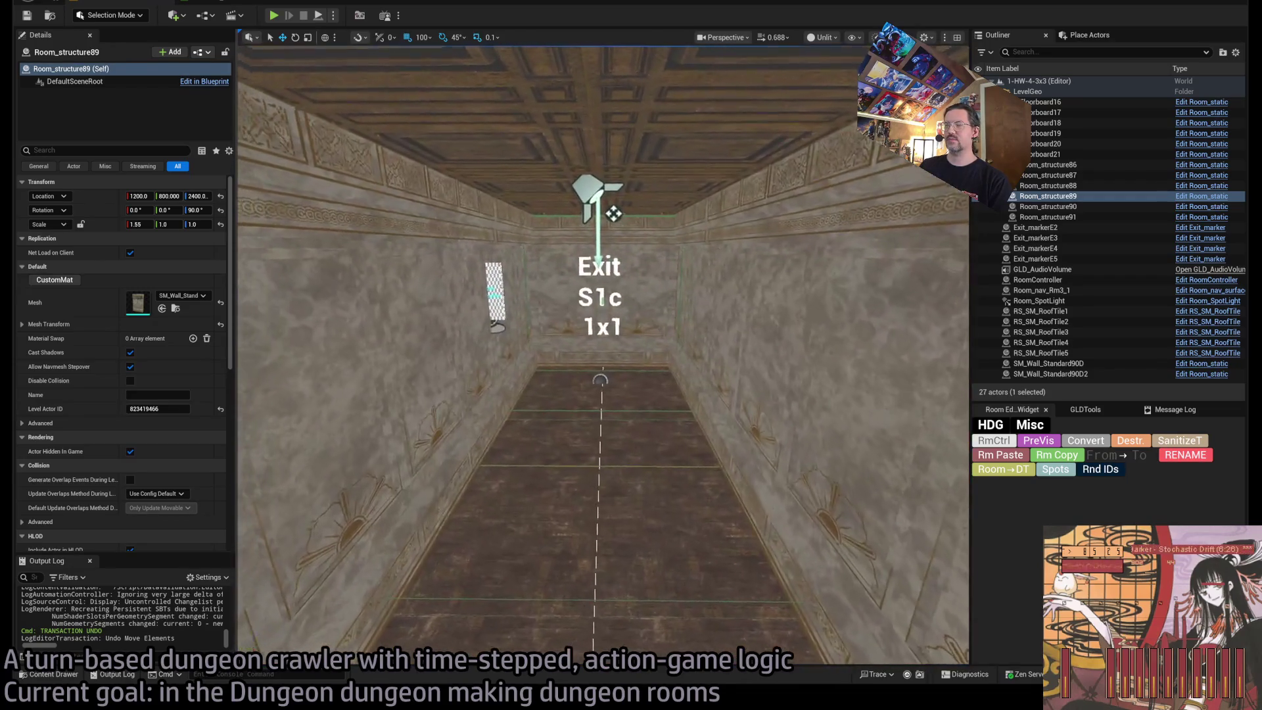
{"action": "left_click_drag", "start_coordinate": [613, 214], "coordinate": [618, 342]}
{"action": "left_click", "coordinate": [625, 411]}
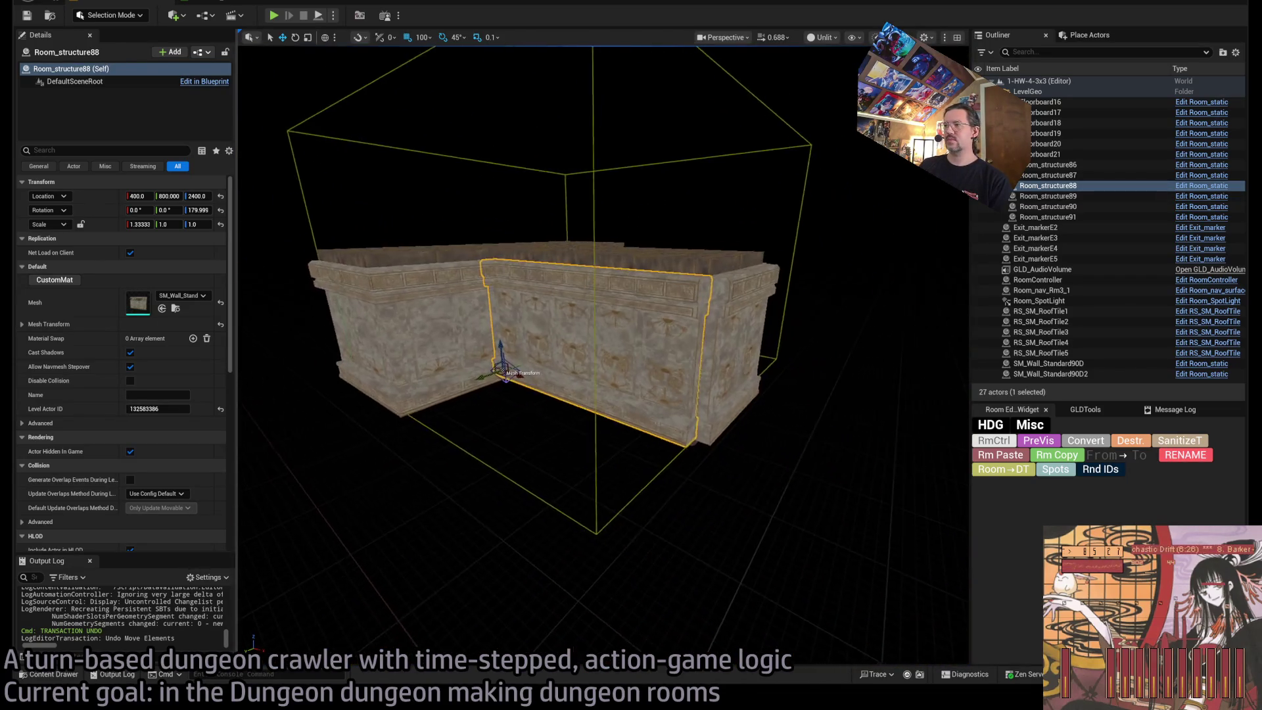
{"action": "left_click_drag", "start_coordinate": [626, 411], "coordinate": [597, 473]}
{"action": "left_click", "coordinate": [729, 368]}
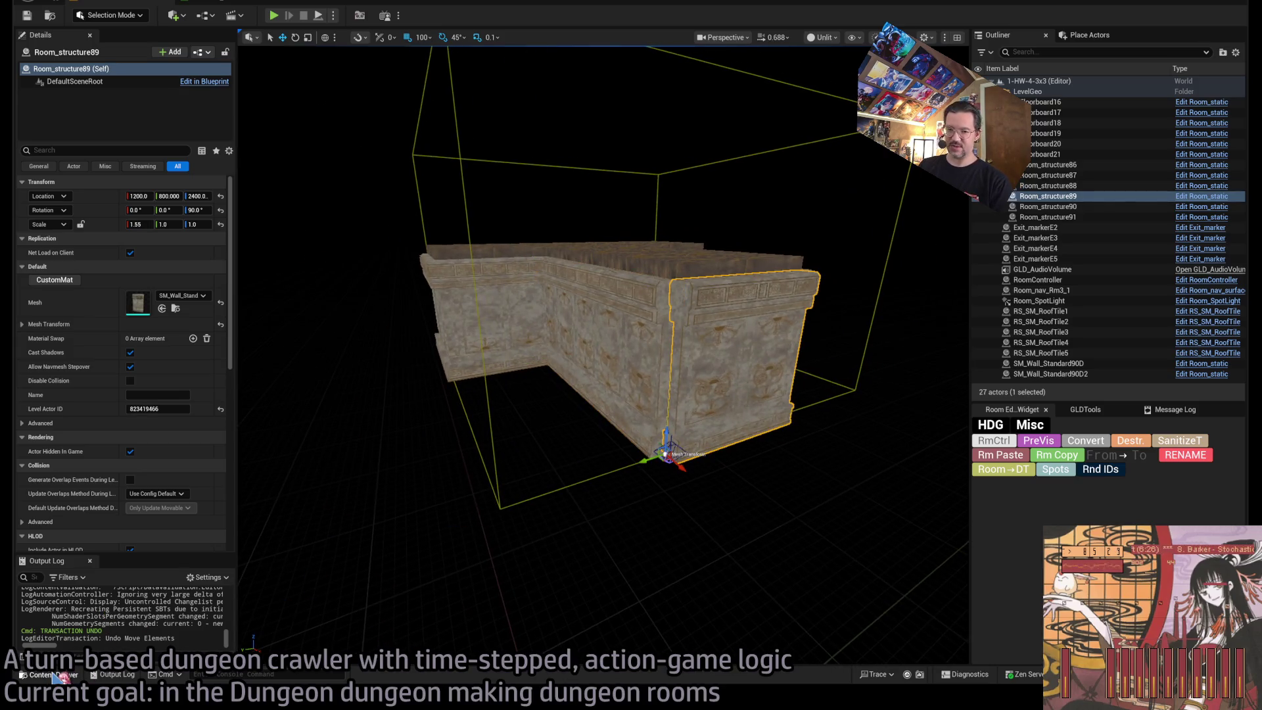
{"action": "left_click", "coordinate": [54, 675]}
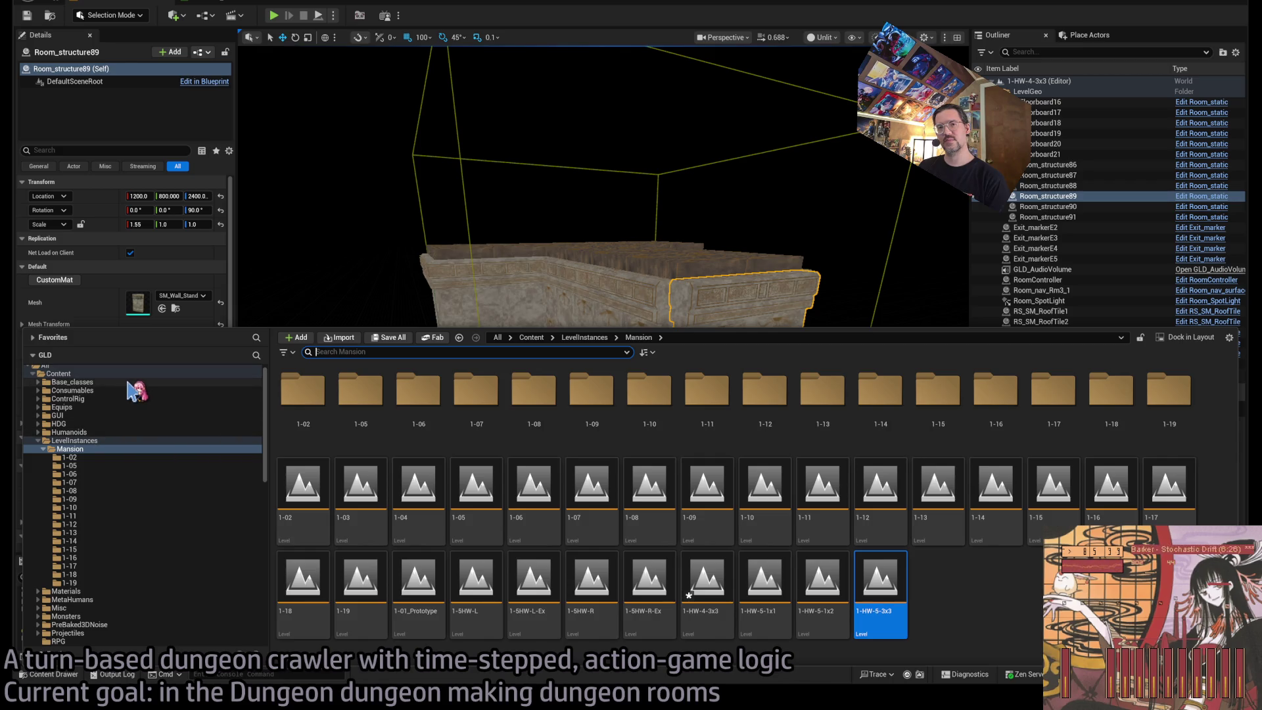
Browse to Tilesets/DRAGON_CATACOMB/MESHES/Merged and select the Dgn_Archway_merged mesh.
{"action": "double_click", "coordinate": [121, 441]}
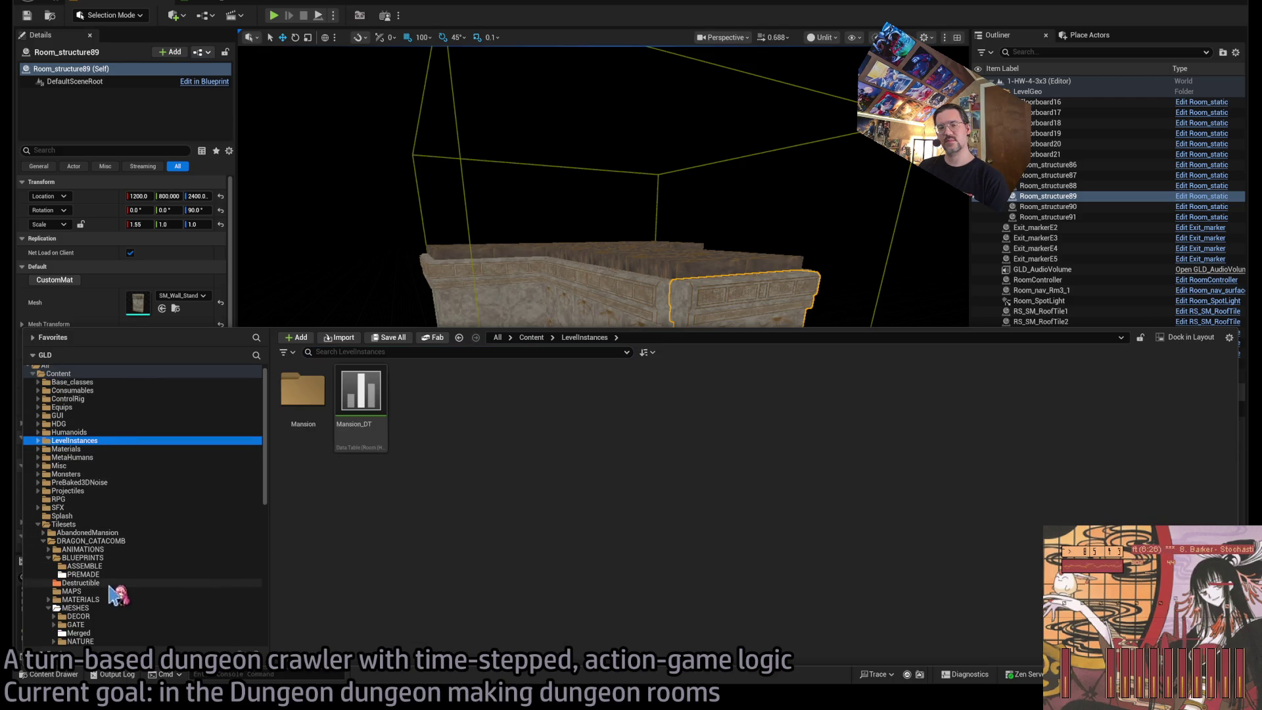
{"action": "double_click", "coordinate": [92, 557]}
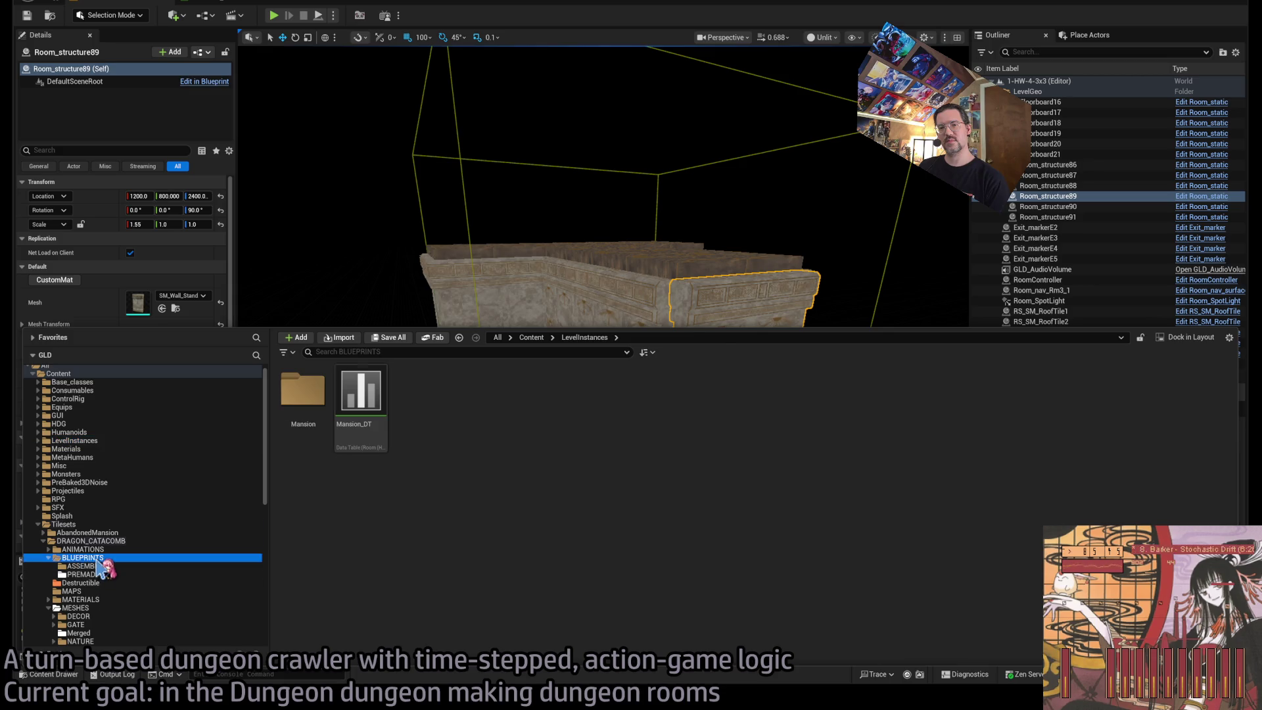
{"action": "left_click", "coordinate": [97, 591]}
{"action": "left_click", "coordinate": [83, 616]}
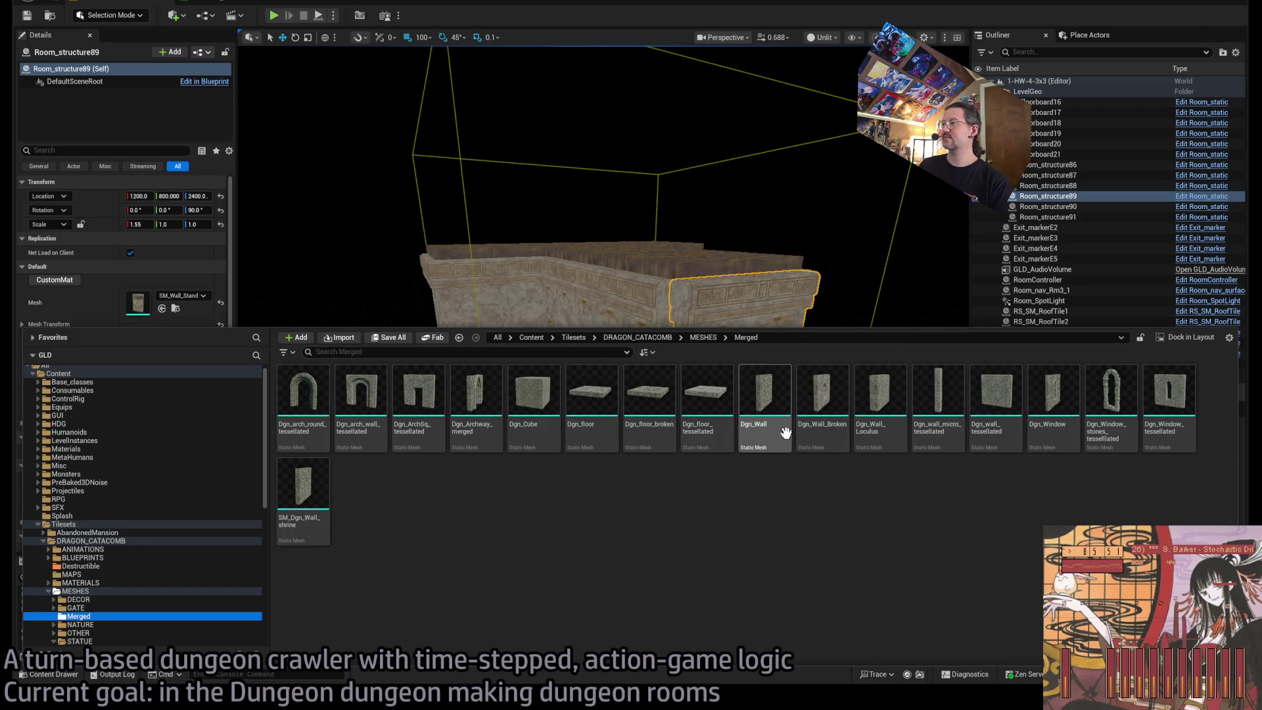
{"action": "left_click", "coordinate": [474, 394]}
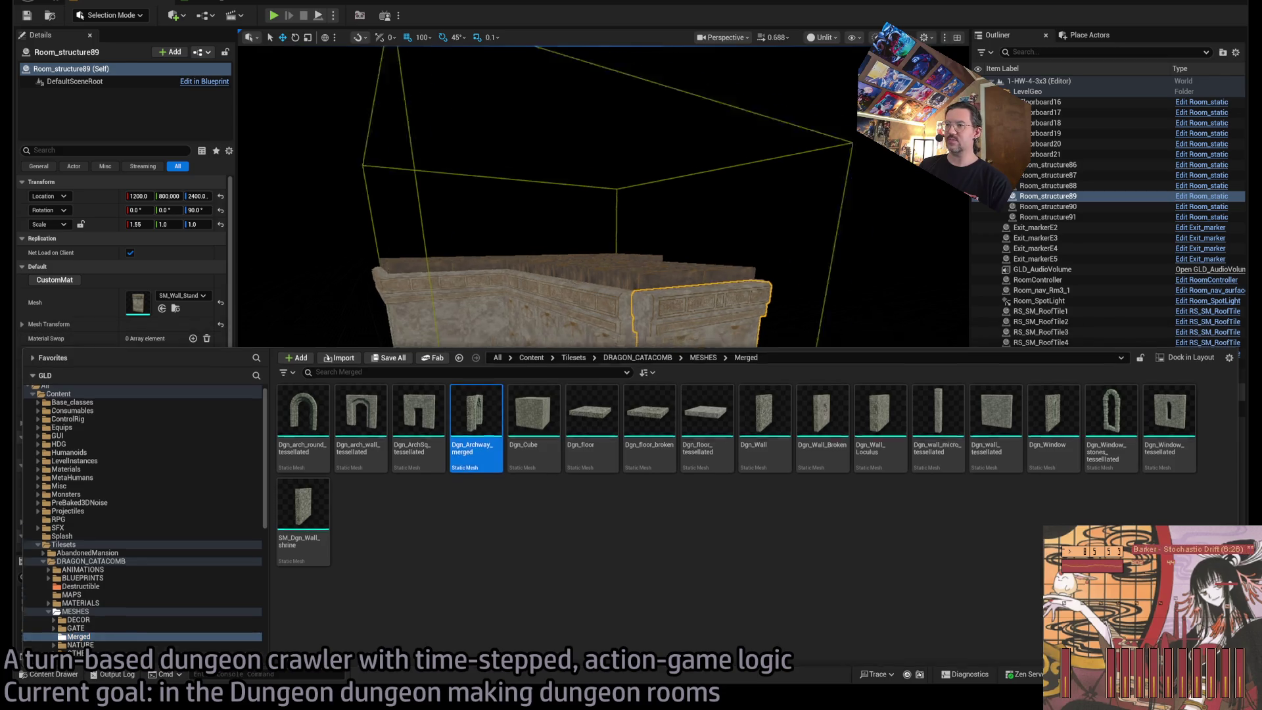
Swap the wall's mesh to Dgn_Archway_merged, turn it around, and reset Scale X to 1.0.
{"action": "key", "text": "ctrl+z"}
{"action": "left_click", "coordinate": [162, 308]}
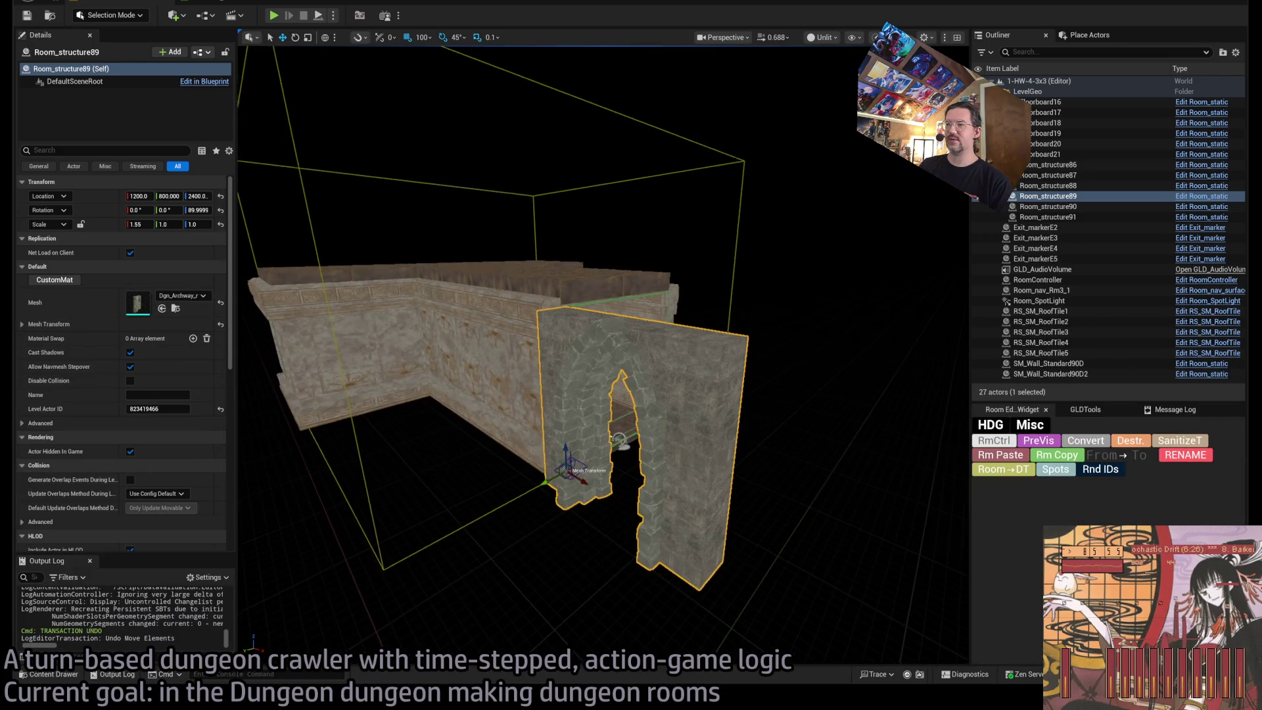
{"action": "key", "text": "e"}
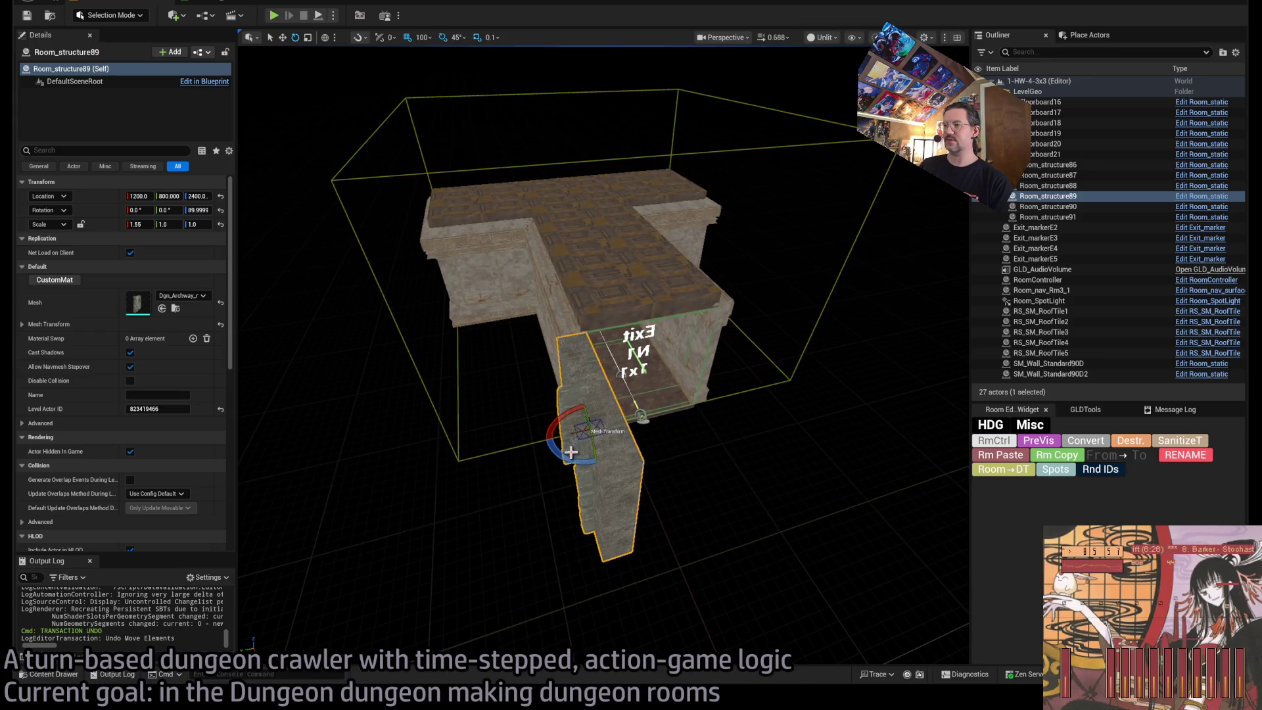
{"action": "mouse_move", "coordinate": [559, 421]}
{"action": "left_mouse_down"}
{"action": "mouse_move", "coordinate": [578, 460]}
{"action": "mouse_move", "coordinate": [461, 385]}
{"action": "left_mouse_up"}
{"action": "left_click", "coordinate": [220, 225]}
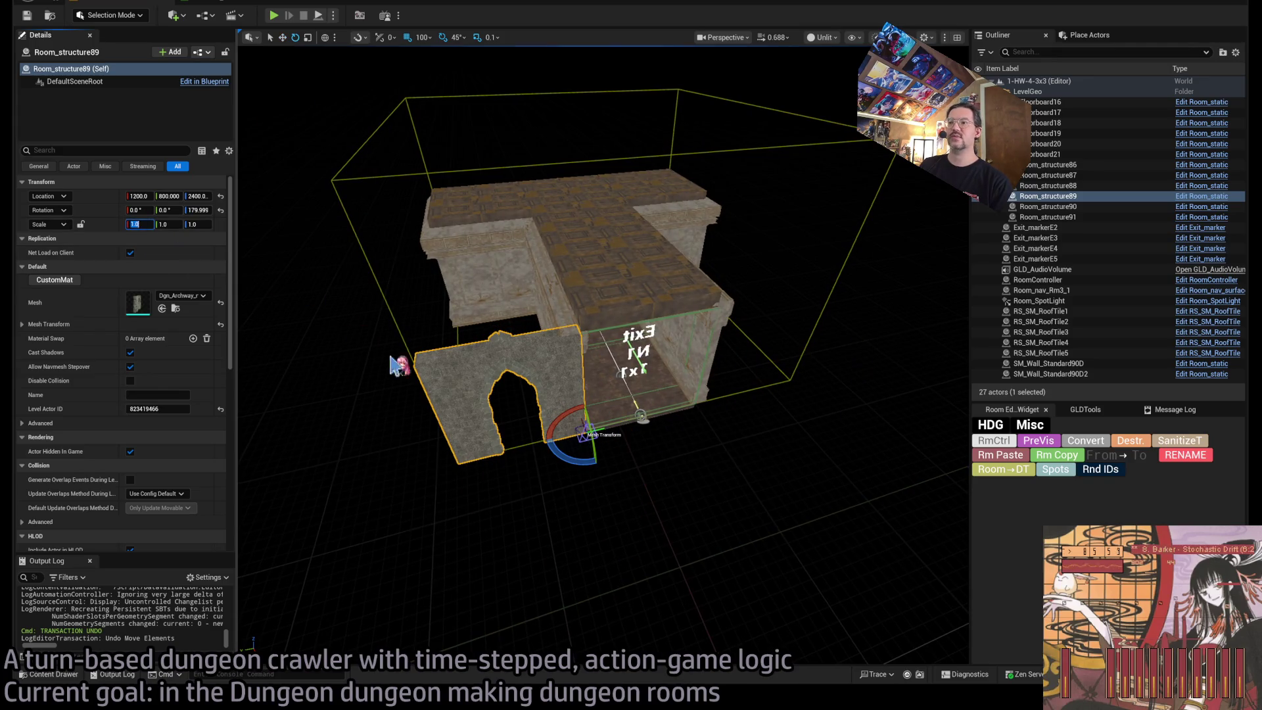
{"action": "key", "text": "w"}
{"action": "left_click_drag", "start_coordinate": [610, 415], "coordinate": [725, 394]}
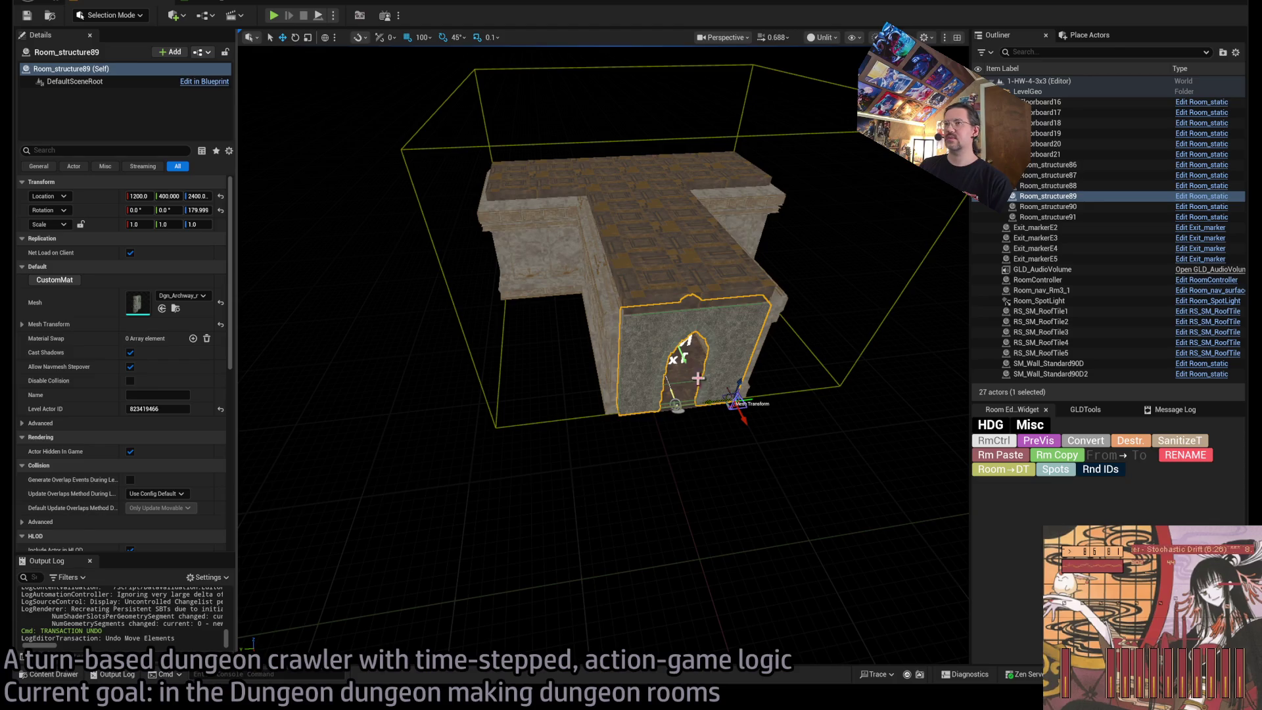
Enter location 1200, 400, 2400 and a clean 180 rotation for the archway, then frame it.
{"action": "left_click", "coordinate": [197, 196]}
{"action": "type", "text": "400"}
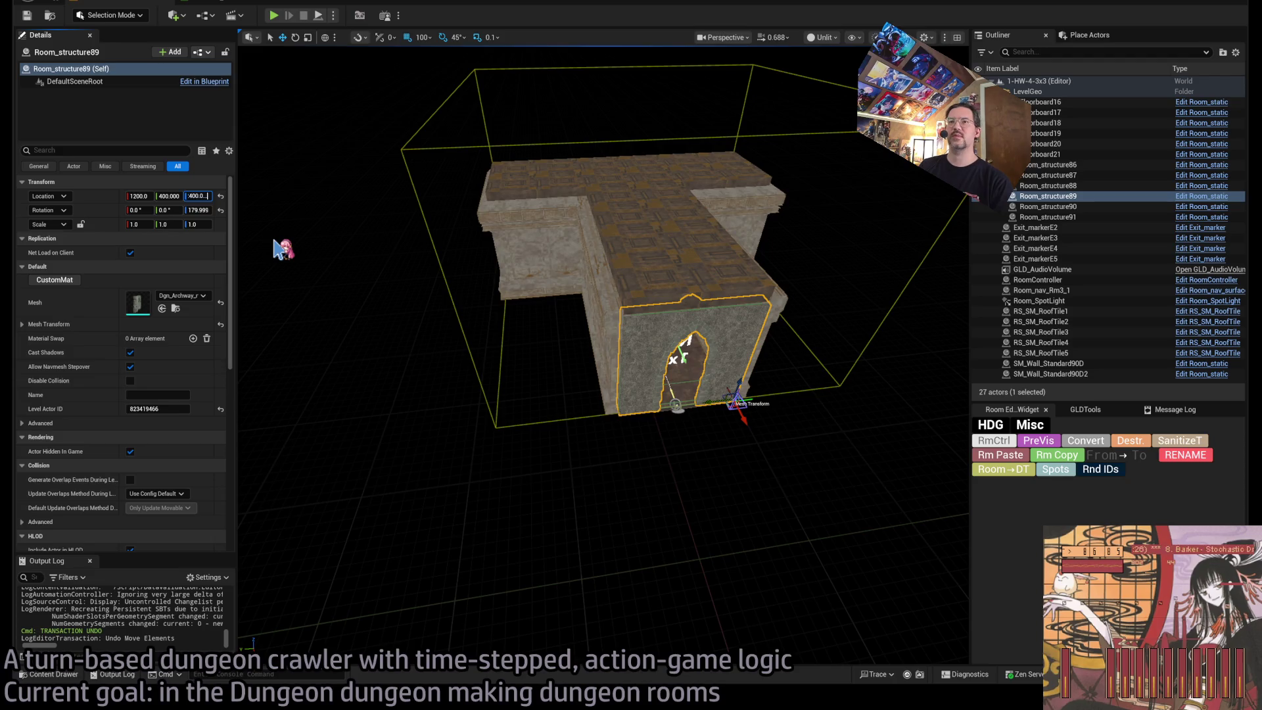
{"action": "key", "text": "shift+Tab"}
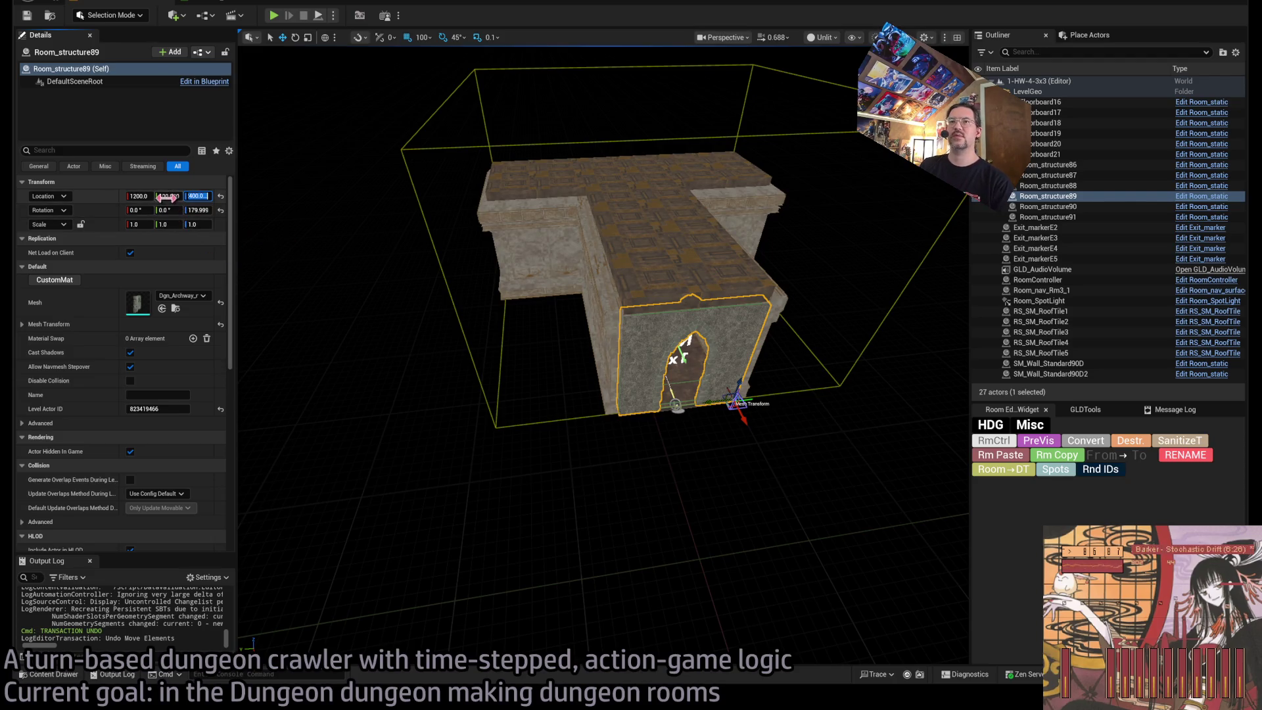
{"action": "key", "text": "shift+Tab"}
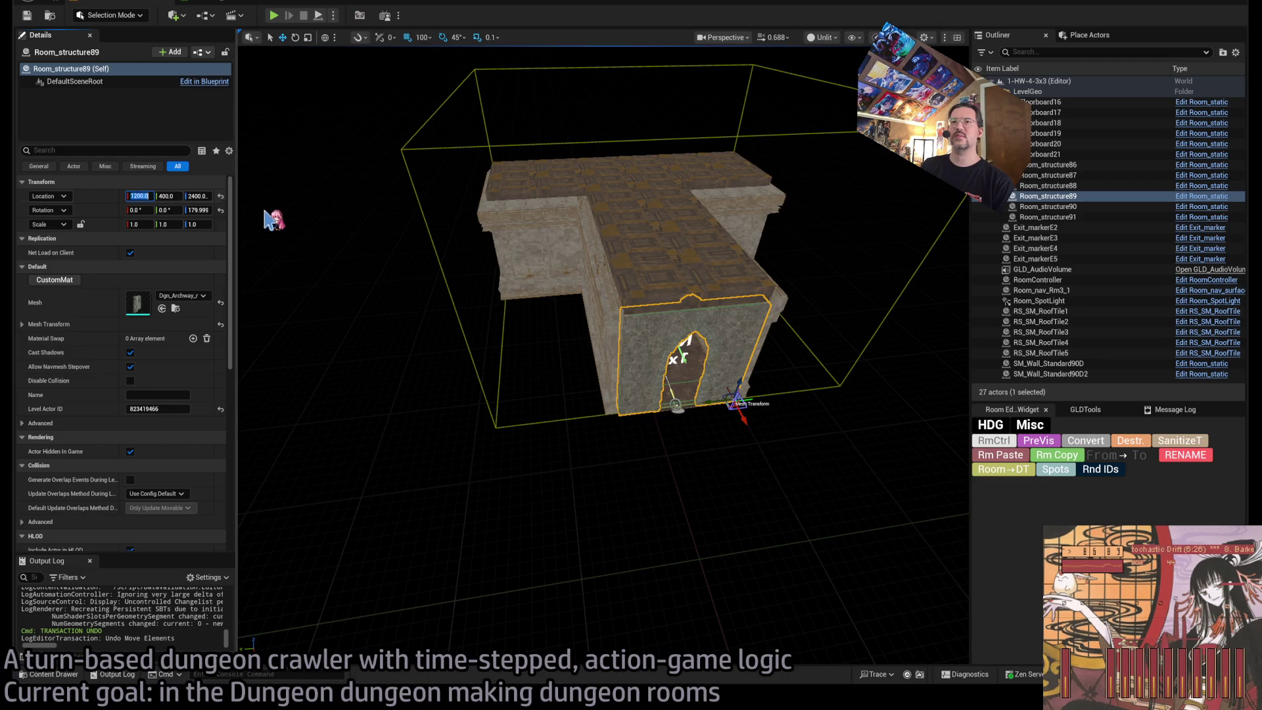
{"action": "type", "text": "120"}
{"action": "key", "text": "Tab"}
{"action": "key", "text": "Tab"}
{"action": "type", "text": "240"}
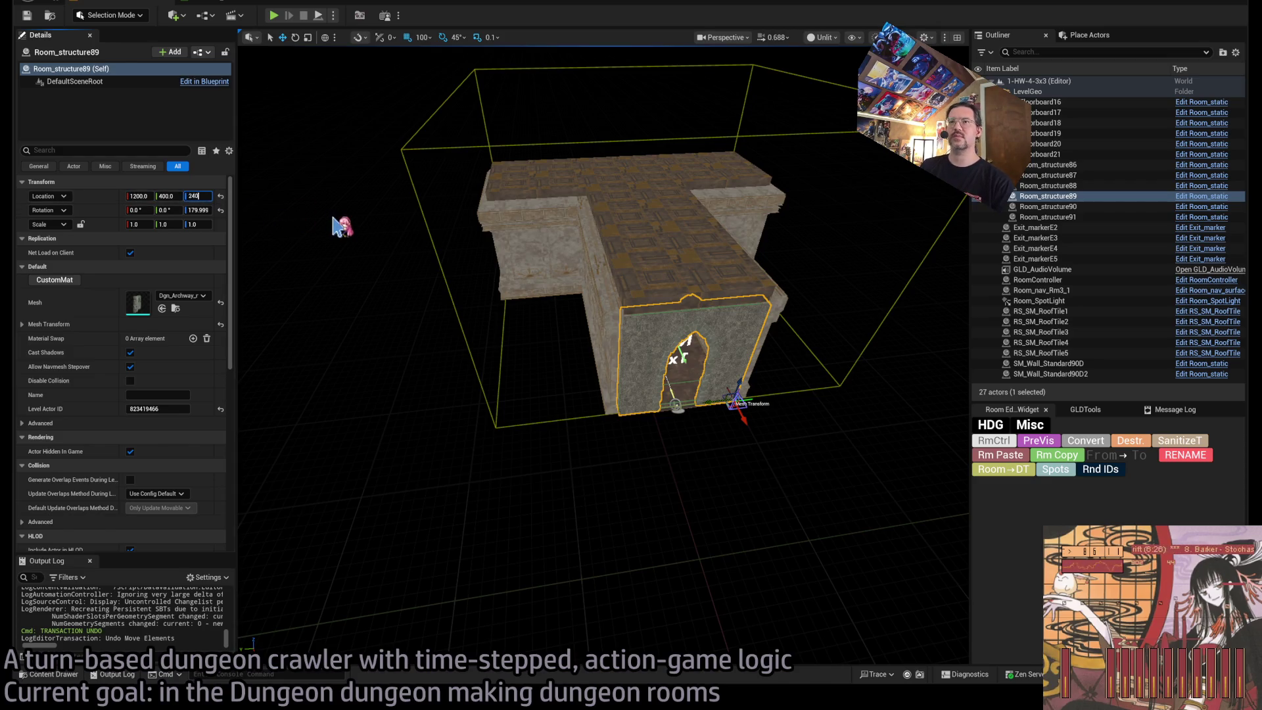
{"action": "key", "text": "Tab"}
{"action": "key", "text": "Tab"}
{"action": "key", "text": "Tab"}
{"action": "type", "text": "18"}
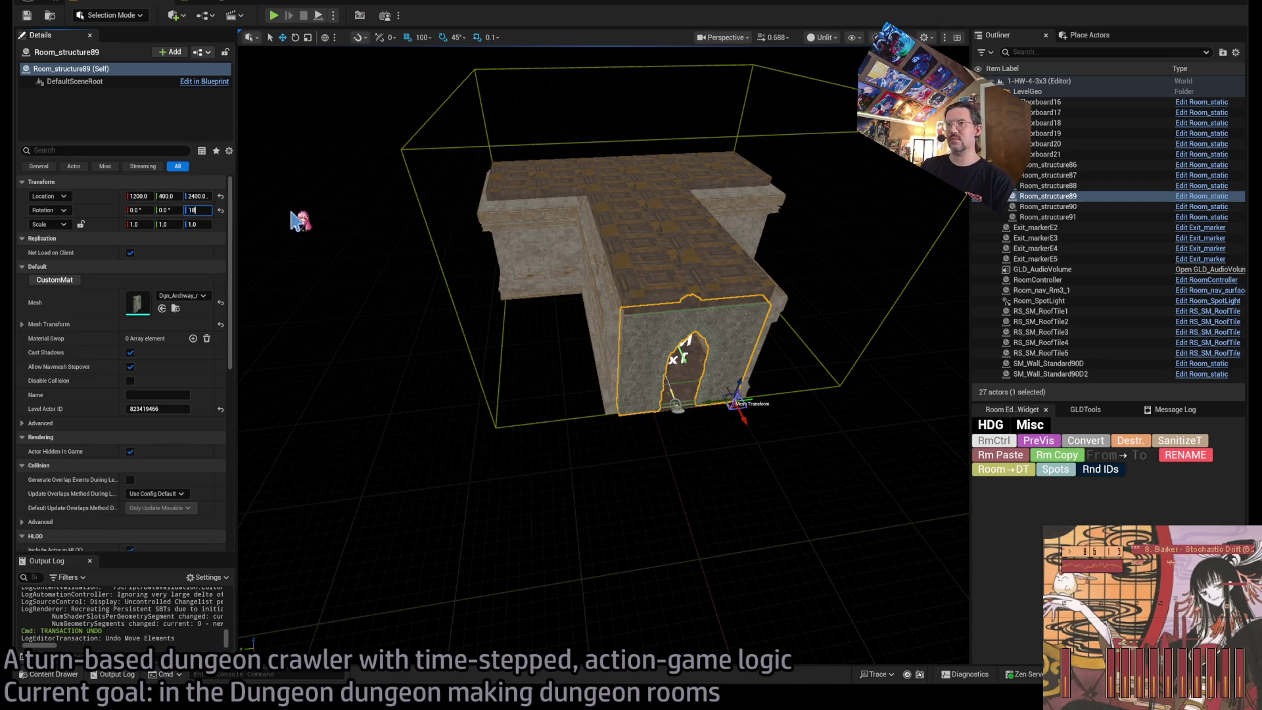
{"action": "type", "text": "0"}
{"action": "key", "text": "Return"}
{"action": "key", "text": "f"}
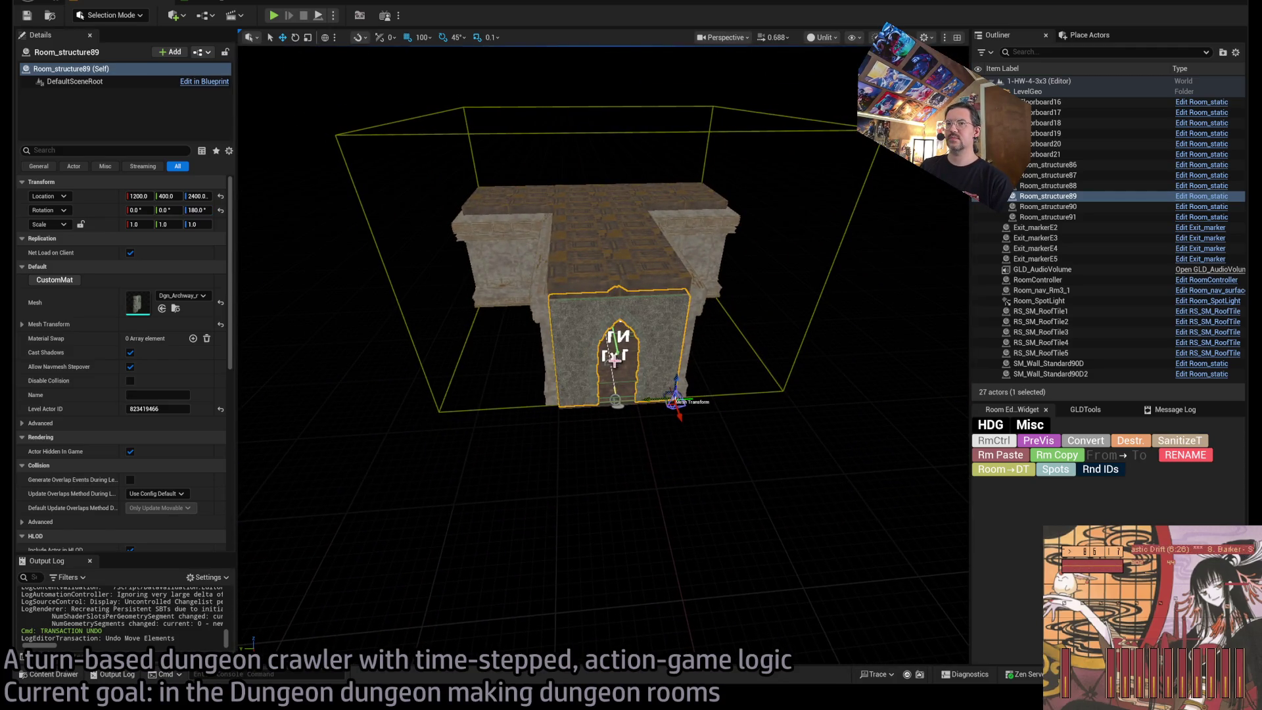
{"action": "scroll", "coordinate": [198, 451], "scroll_direction": "down", "scroll_amount": 9}
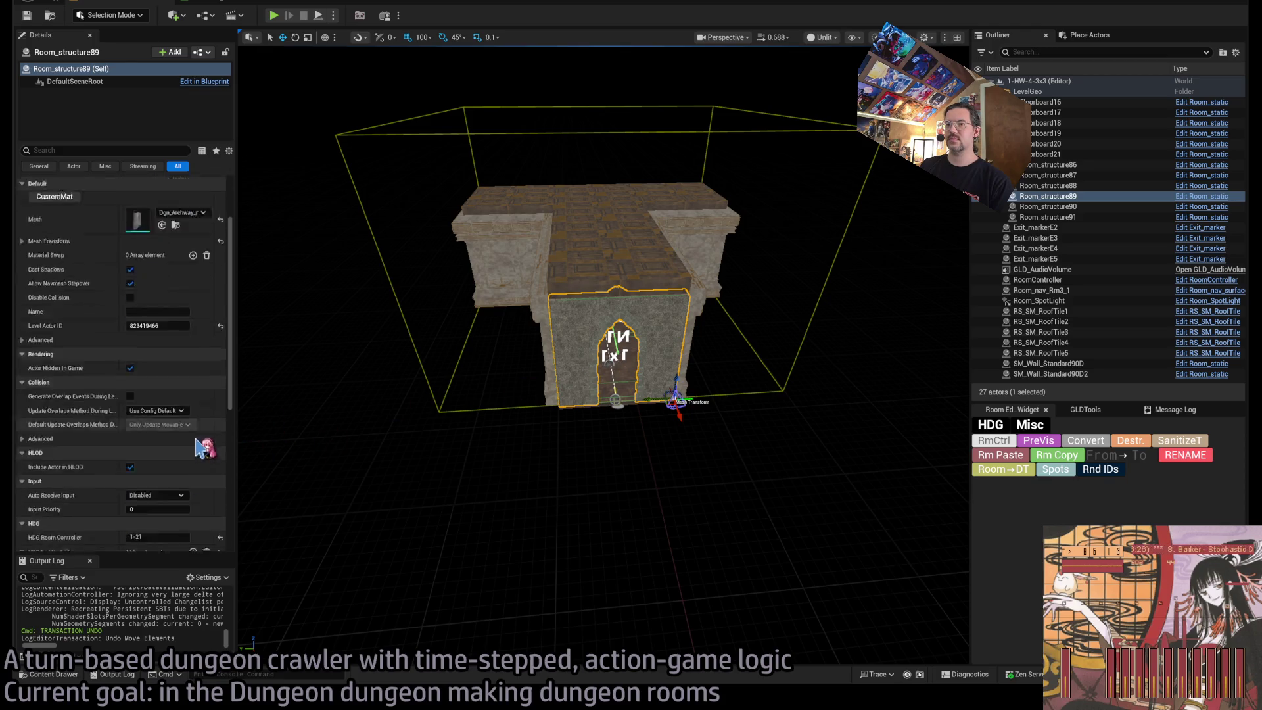
Add an HDG Exit Visibility entry with key N1 set to Hide on both.
{"action": "scroll", "coordinate": [197, 452], "scroll_direction": "up", "scroll_amount": 10}
{"action": "scroll", "coordinate": [197, 438], "scroll_direction": "down", "scroll_amount": 5}
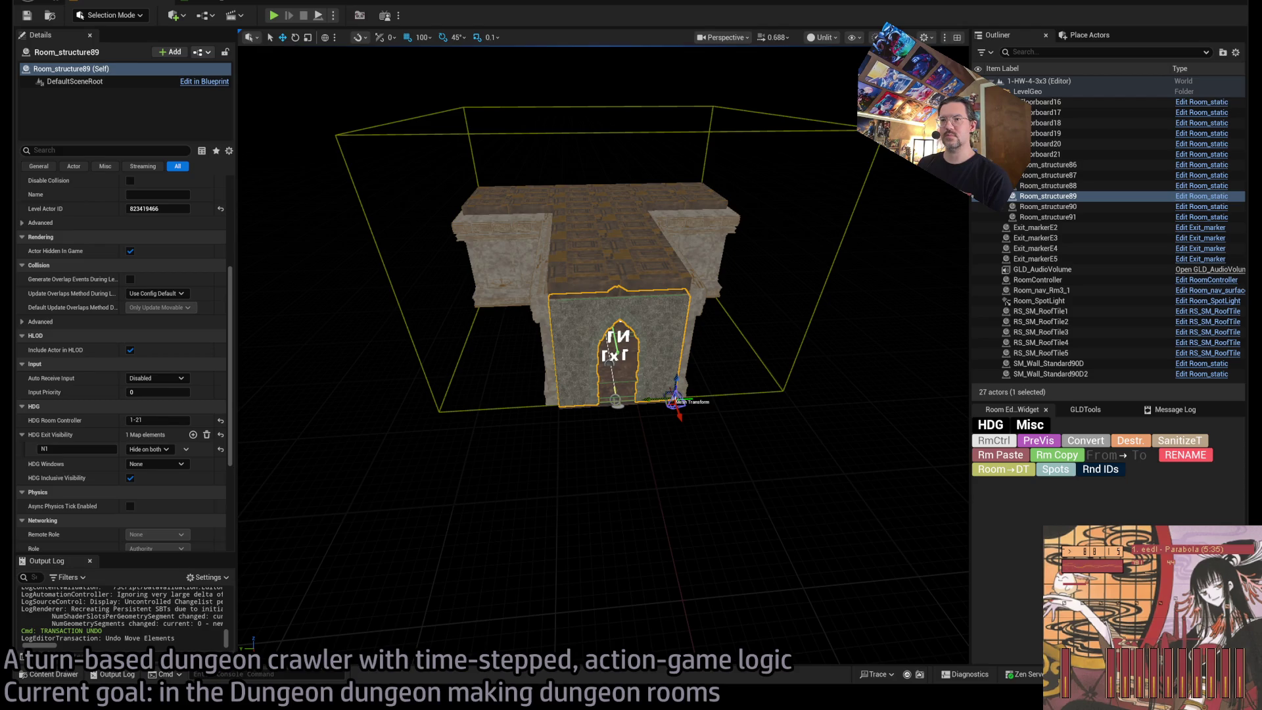
{"action": "scroll", "coordinate": [696, 335], "scroll_direction": "up", "scroll_amount": 4}
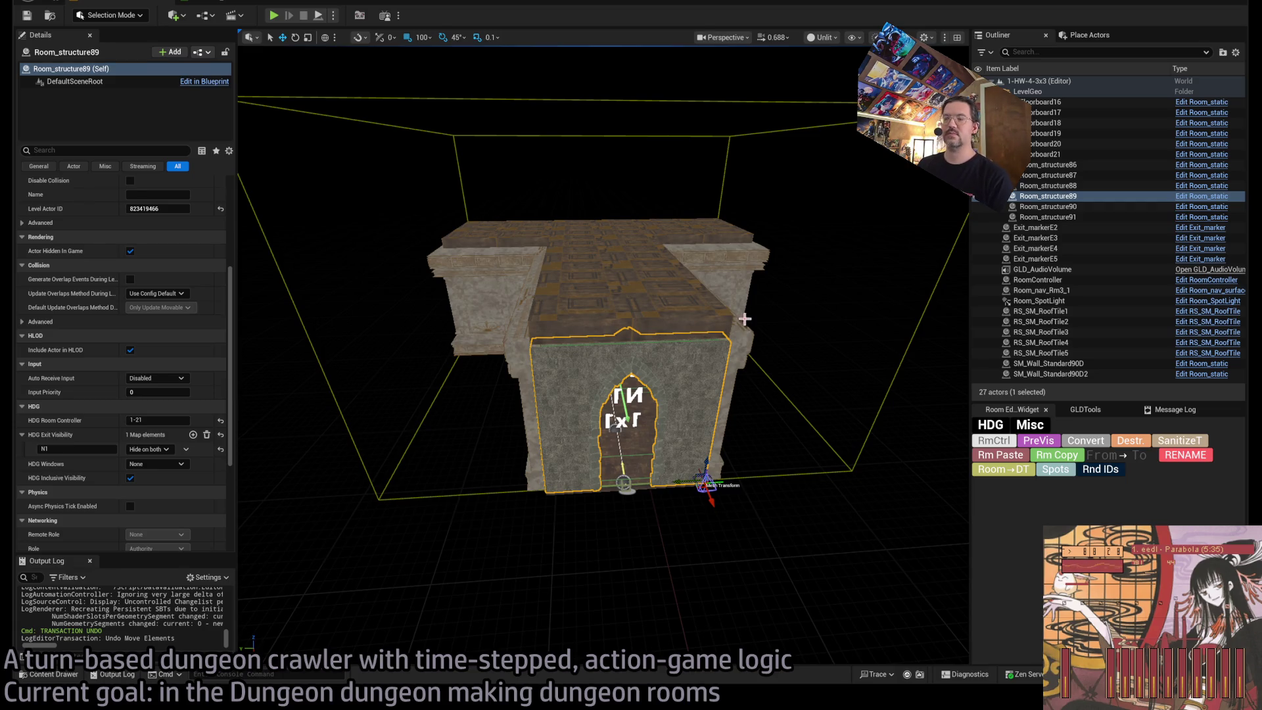
Fly into the room and delete the exit wall Room_structure88.
{"action": "scroll", "coordinate": [745, 319], "scroll_direction": "up", "scroll_amount": 8}
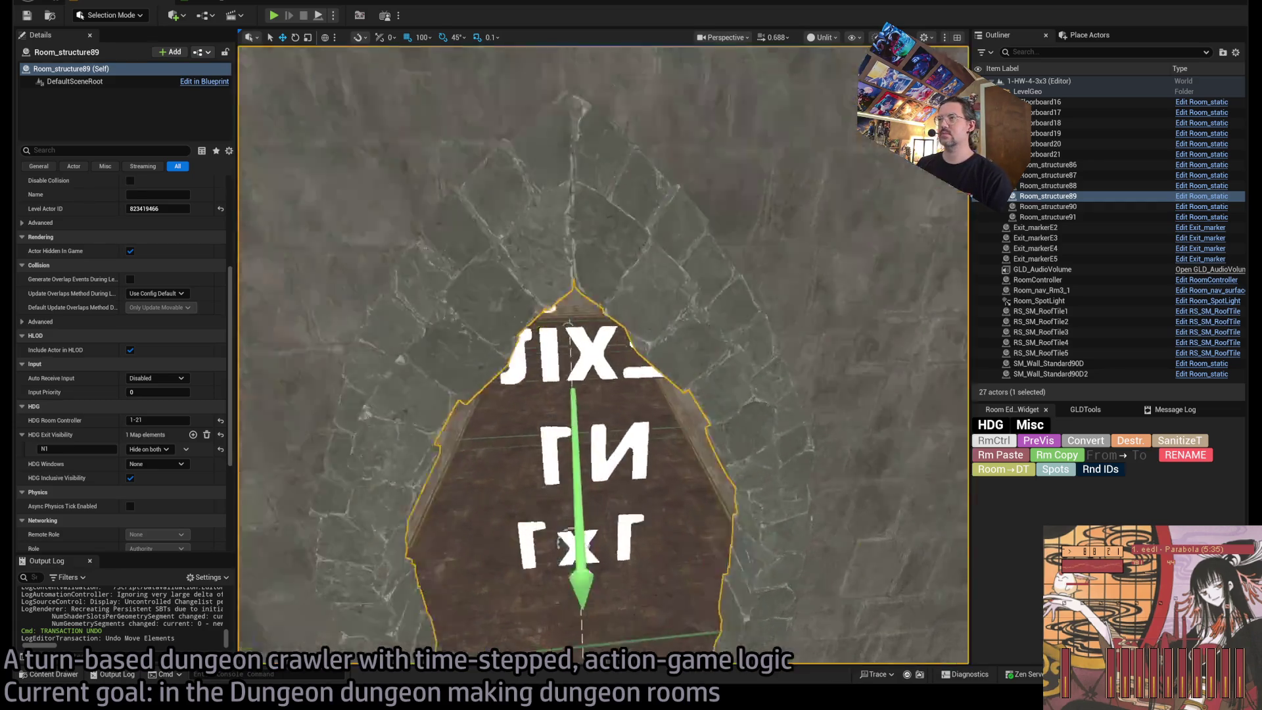
{"action": "mouse_move", "coordinate": [745, 319]}
{"action": "left_mouse_down"}
{"action": "mouse_move", "coordinate": [744, 253]}
{"action": "mouse_move", "coordinate": [671, 253]}
{"action": "left_mouse_up"}
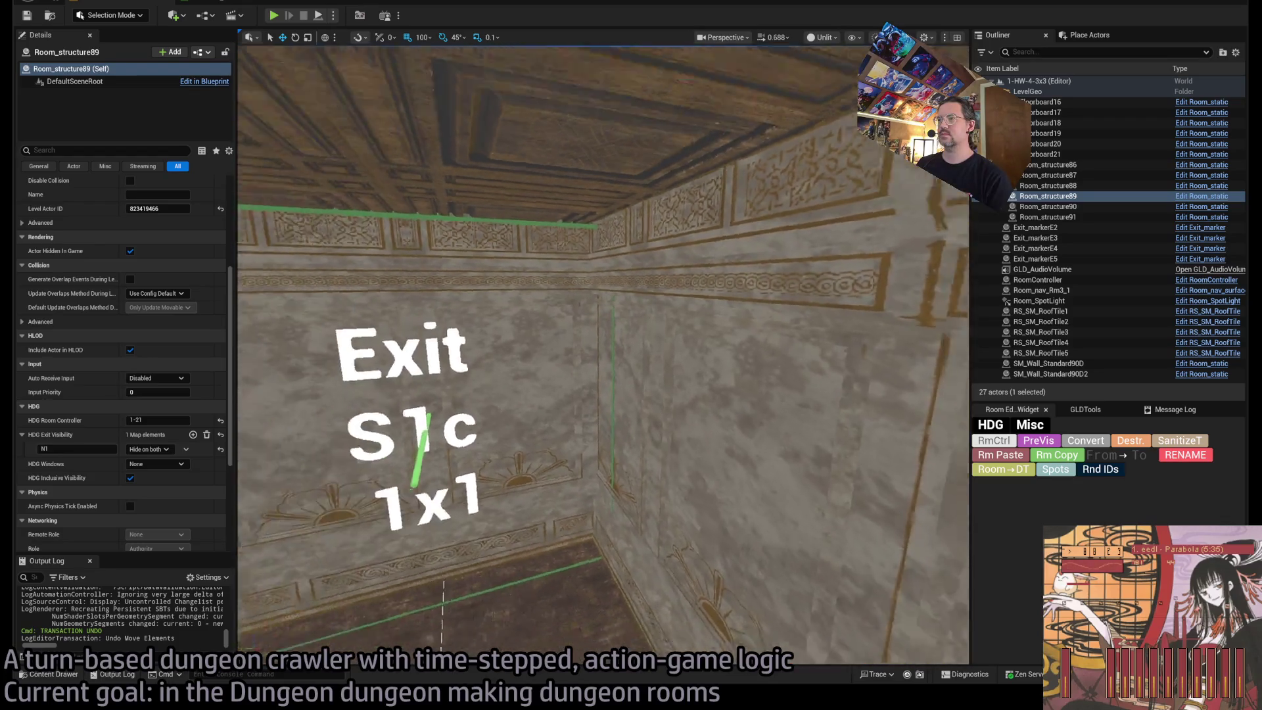
{"action": "scroll", "coordinate": [603, 355], "scroll_direction": "down", "scroll_amount": 10}
{"action": "left_click", "coordinate": [612, 416]}
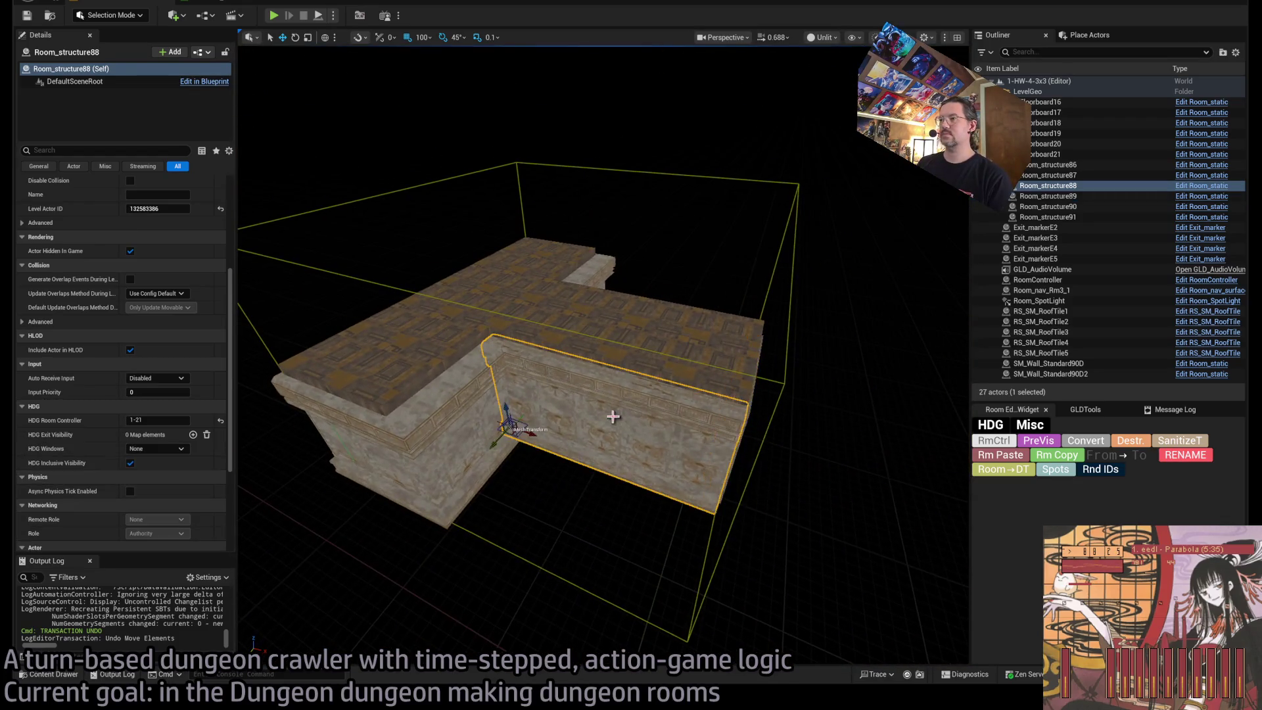
{"action": "left_click_drag", "start_coordinate": [613, 416], "coordinate": [659, 404]}
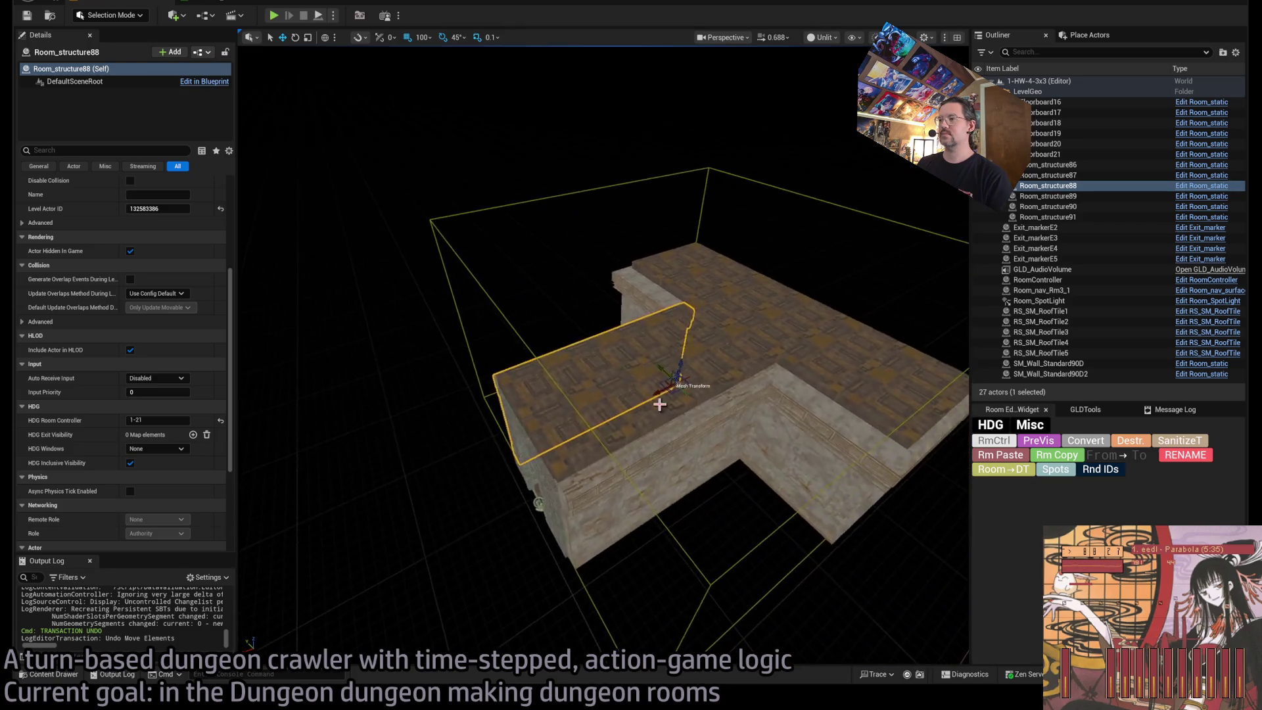
{"action": "key", "text": "Delete"}
Place a Dgn_wall_tessellated piece in the exit passage and turn it 180 degrees.
{"action": "key", "text": "ctrl+space"}
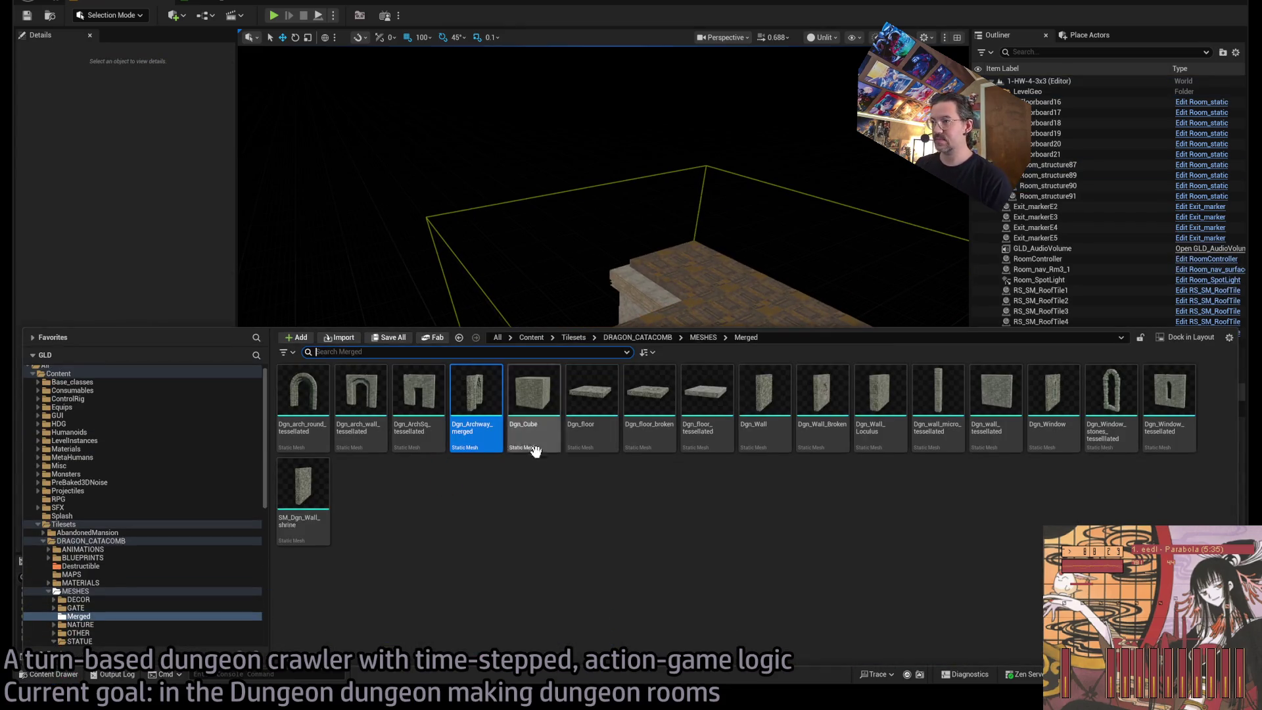
{"action": "mouse_move", "coordinate": [996, 395]}
{"action": "left_mouse_down"}
{"action": "mouse_move", "coordinate": [625, 507]}
{"action": "mouse_move", "coordinate": [667, 453]}
{"action": "left_mouse_up"}
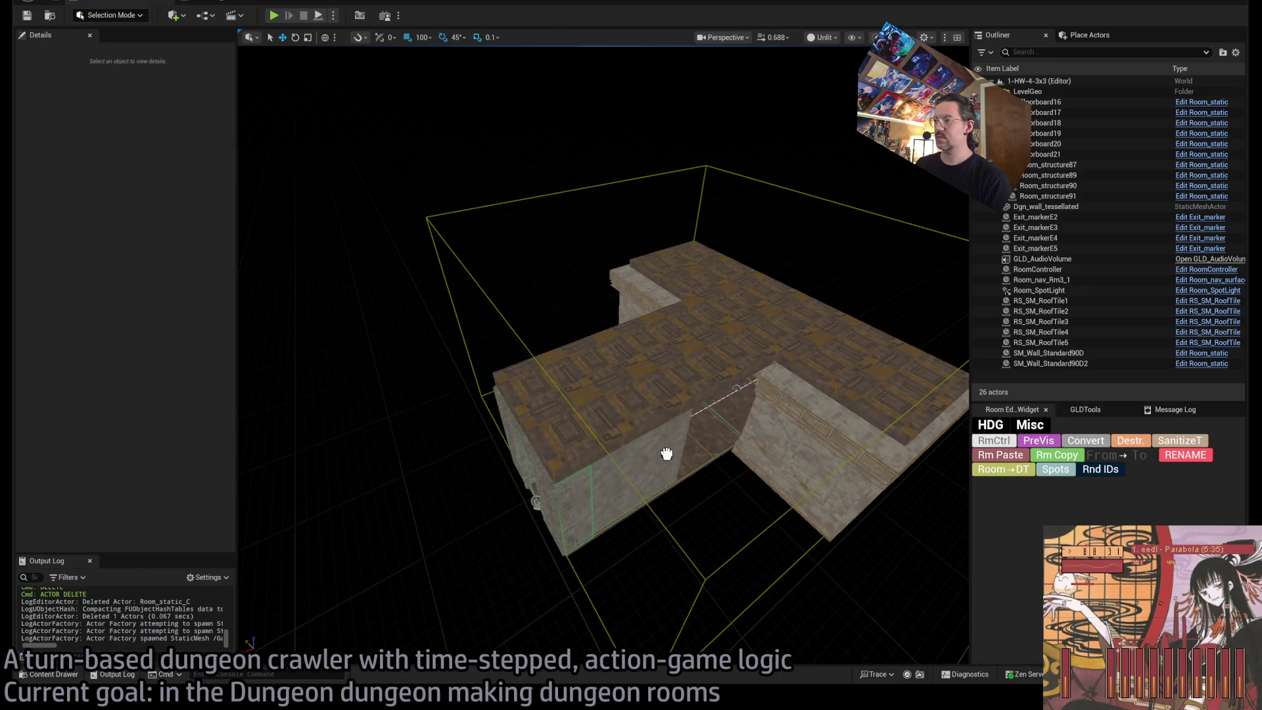
{"action": "left_click", "coordinate": [584, 460]}
{"action": "key", "text": "f"}
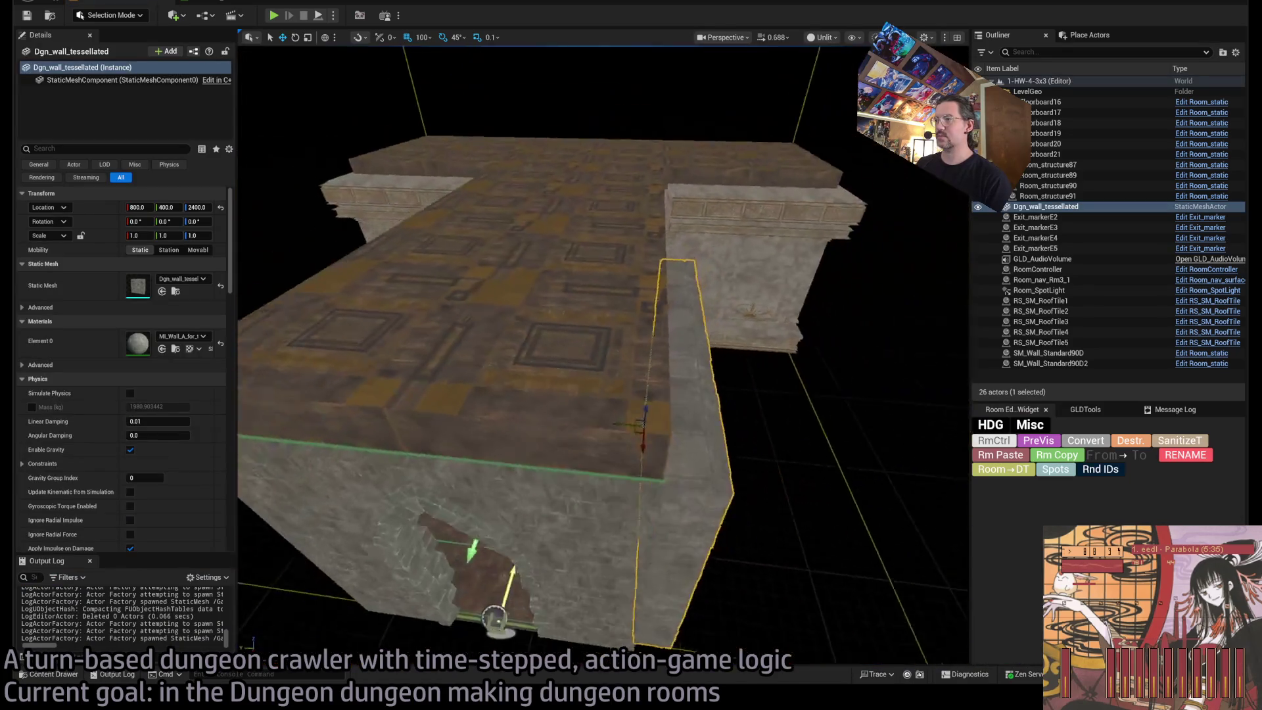
{"action": "scroll", "coordinate": [591, 429], "scroll_direction": "down", "scroll_amount": 3}
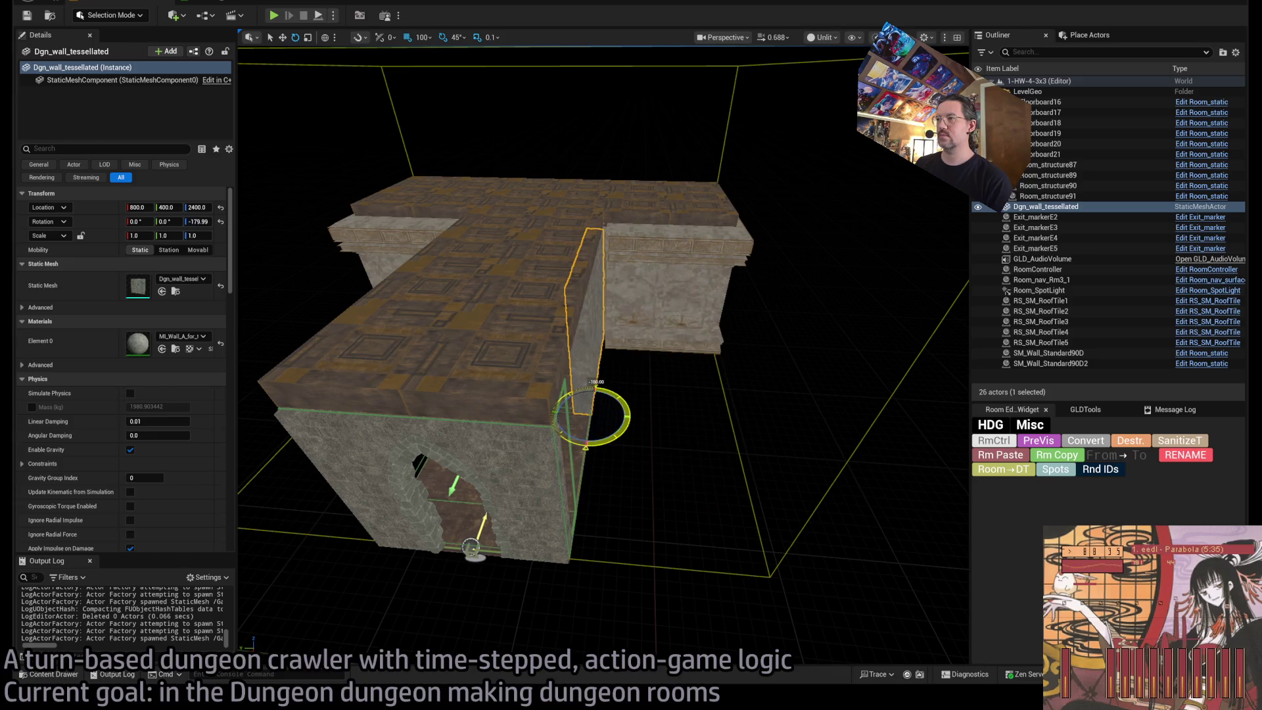
{"action": "left_click_drag", "start_coordinate": [609, 443], "coordinate": [440, 432]}
{"action": "scroll", "coordinate": [623, 432], "scroll_direction": "up", "scroll_amount": 4}
Duplicate the tessellated wall along the passage with Z rotation 180.
{"action": "key", "text": "f"}
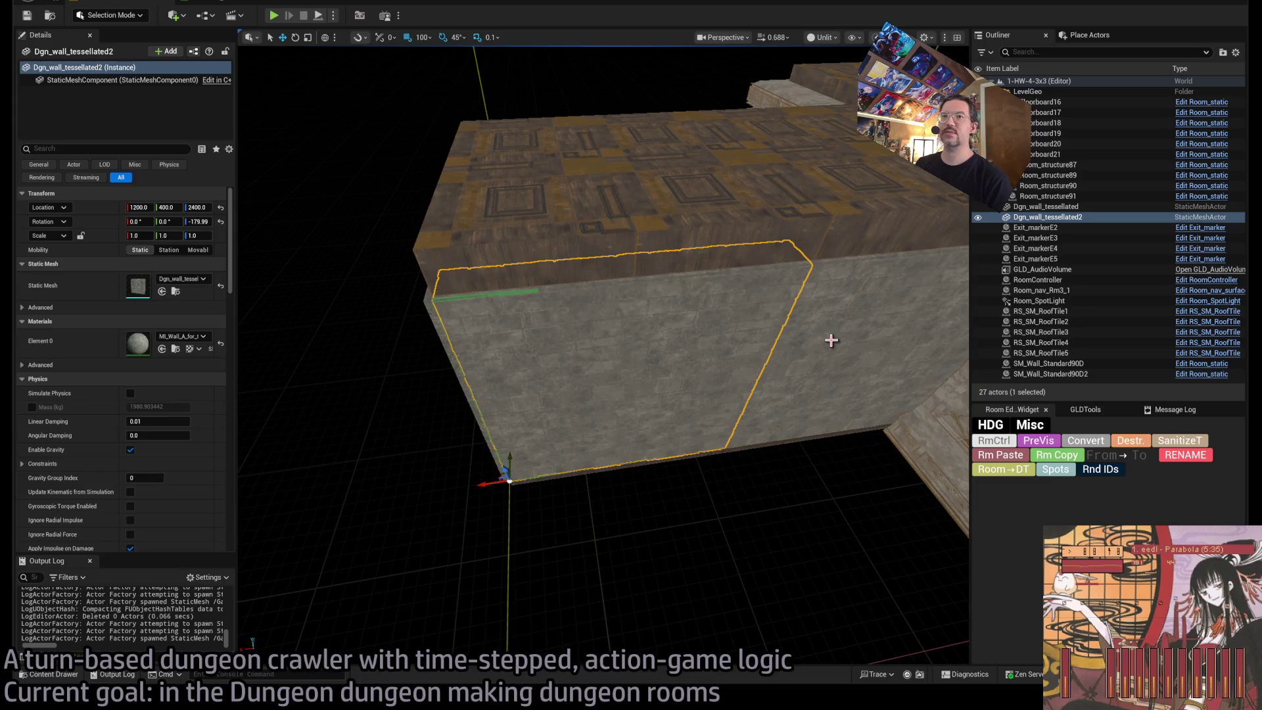
{"action": "left_click", "coordinate": [197, 221]}
{"action": "type", "text": "180"}
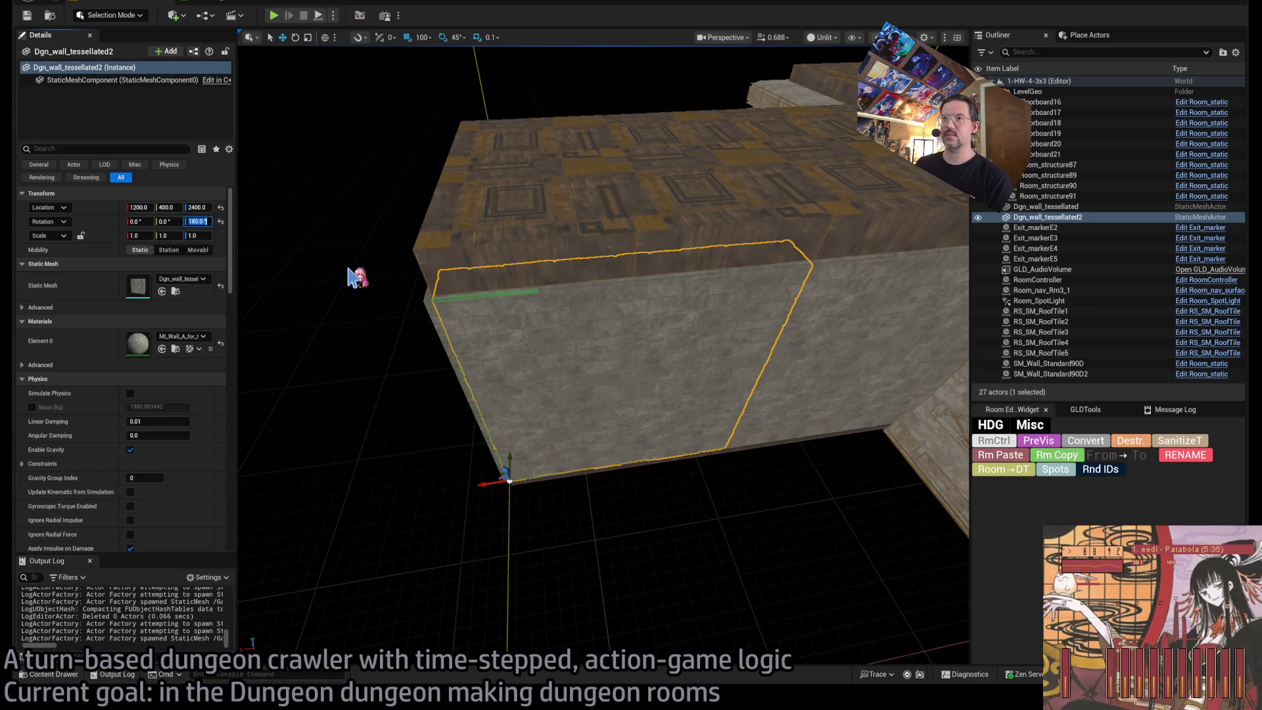
{"action": "key", "text": "ctrl+z"}
{"action": "type", "text": "1"}
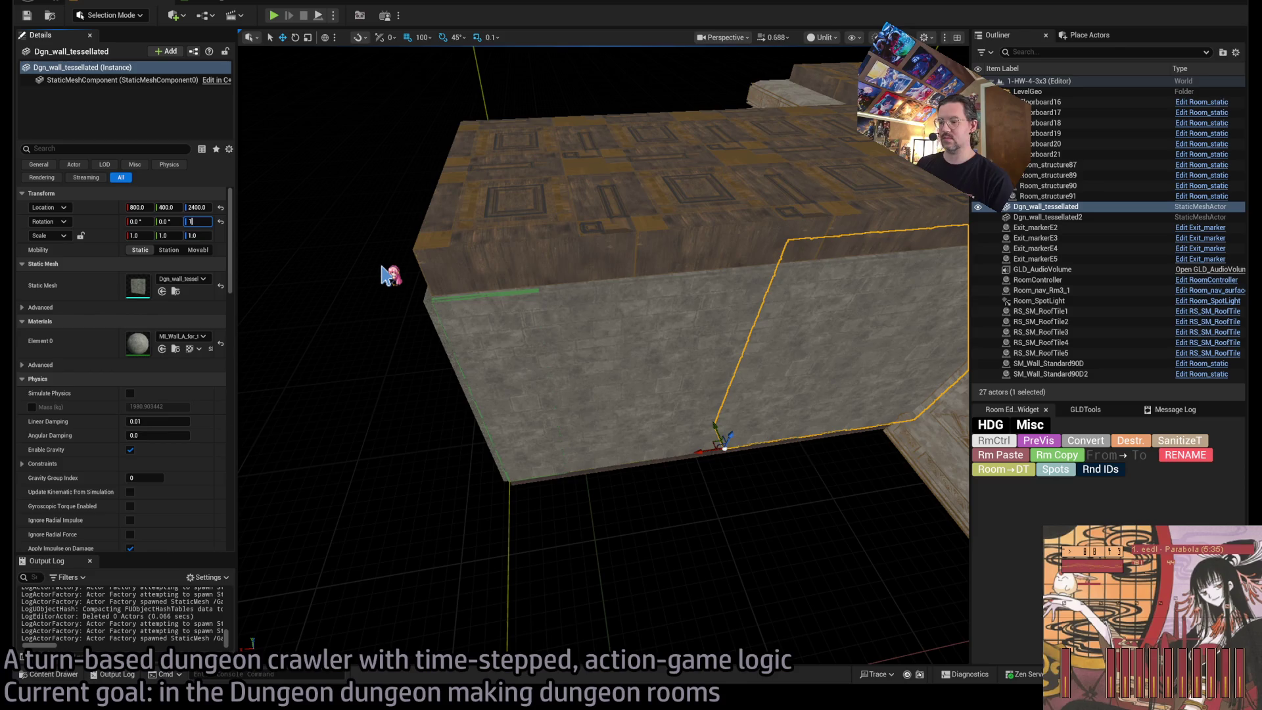
{"action": "type", "text": "80"}
{"action": "key", "text": "Return"}
Copy both walls outward beyond the archway and reset the copies' rotation to 0.
{"action": "left_click", "coordinate": [683, 334], "text": "ctrl"}
{"action": "key", "text": "f"}
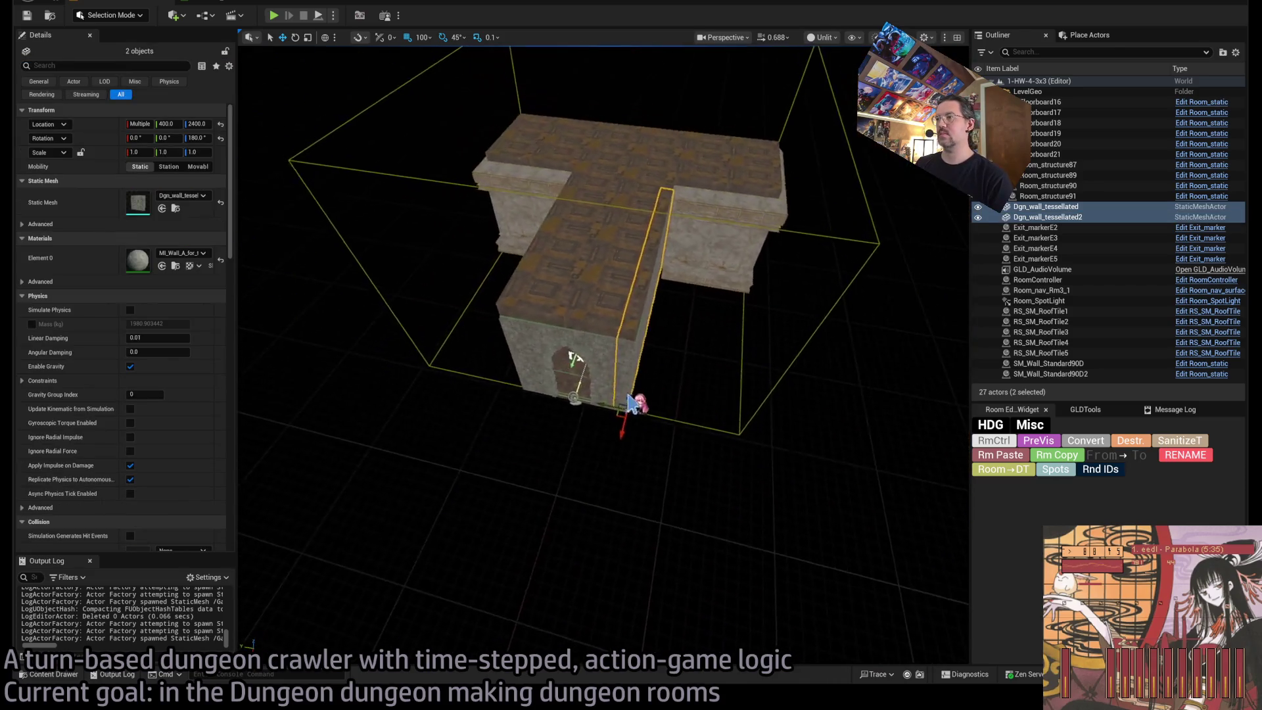
{"action": "key", "text": "e"}
{"action": "left_click_drag", "start_coordinate": [631, 424], "coordinate": [677, 520]}
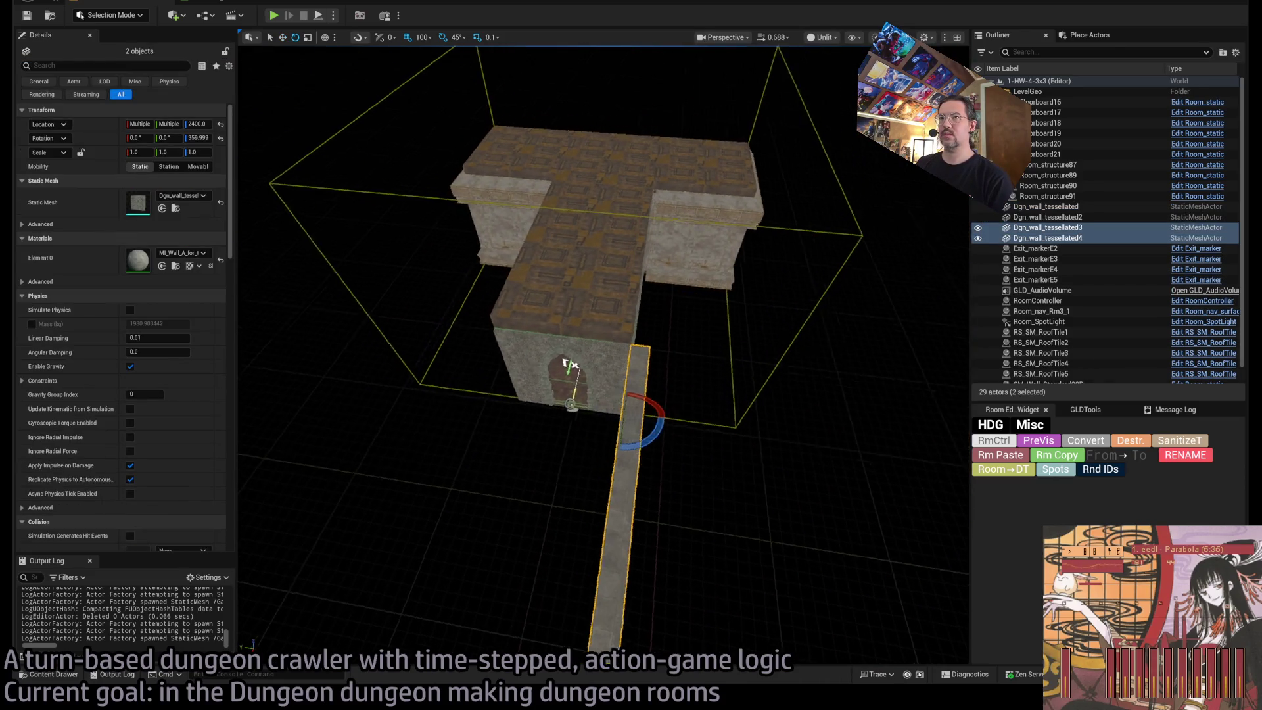
{"action": "left_click_drag", "start_coordinate": [571, 363], "coordinate": [707, 411]}
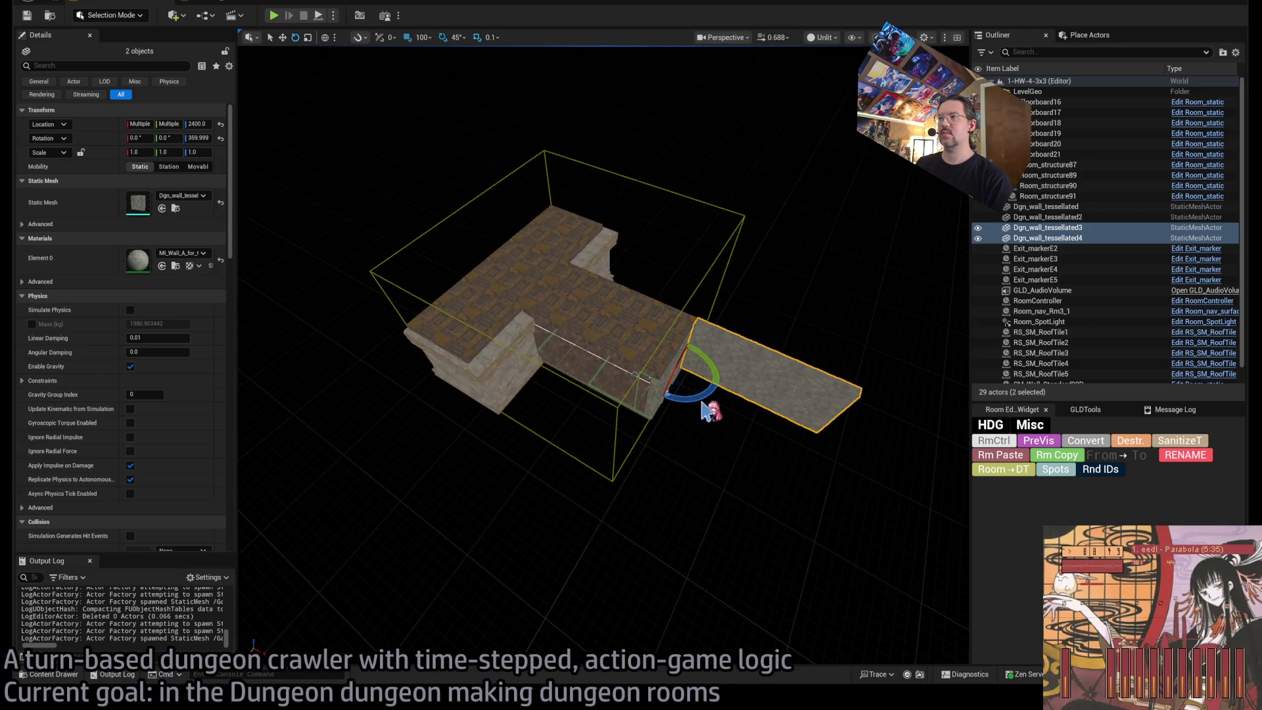
{"action": "left_click", "coordinate": [198, 138]}
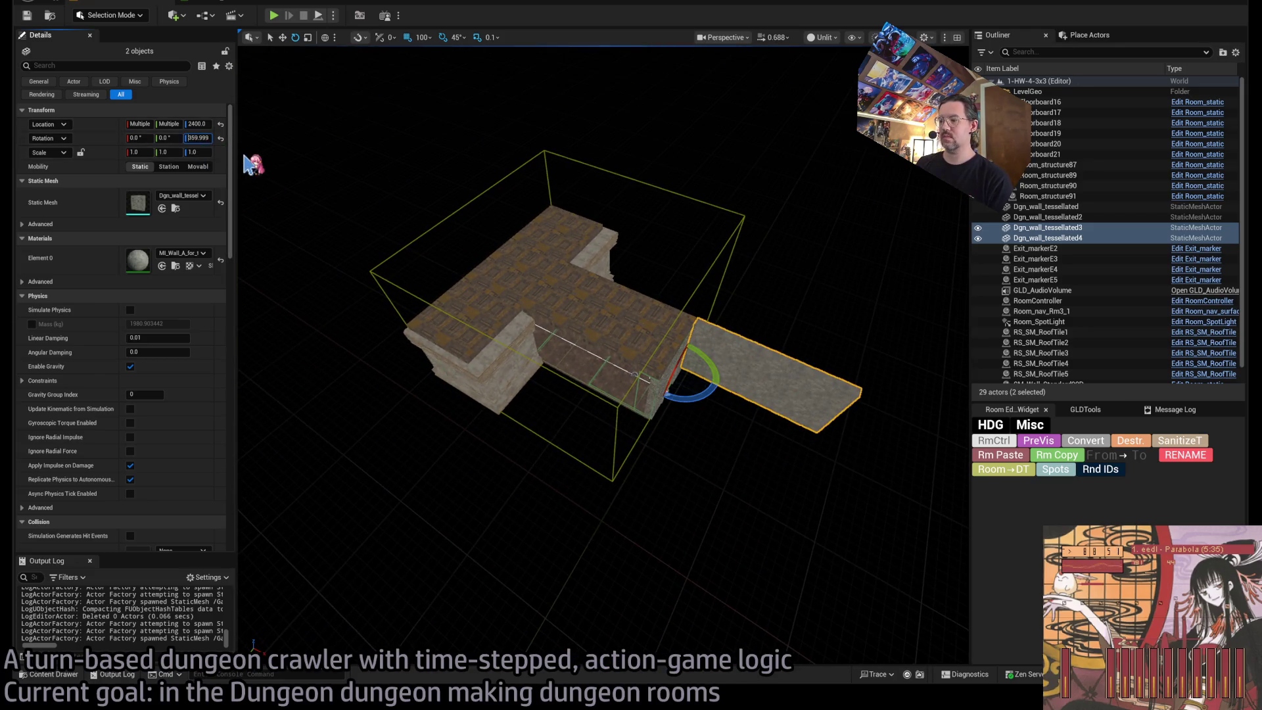
{"action": "key", "text": "Return"}
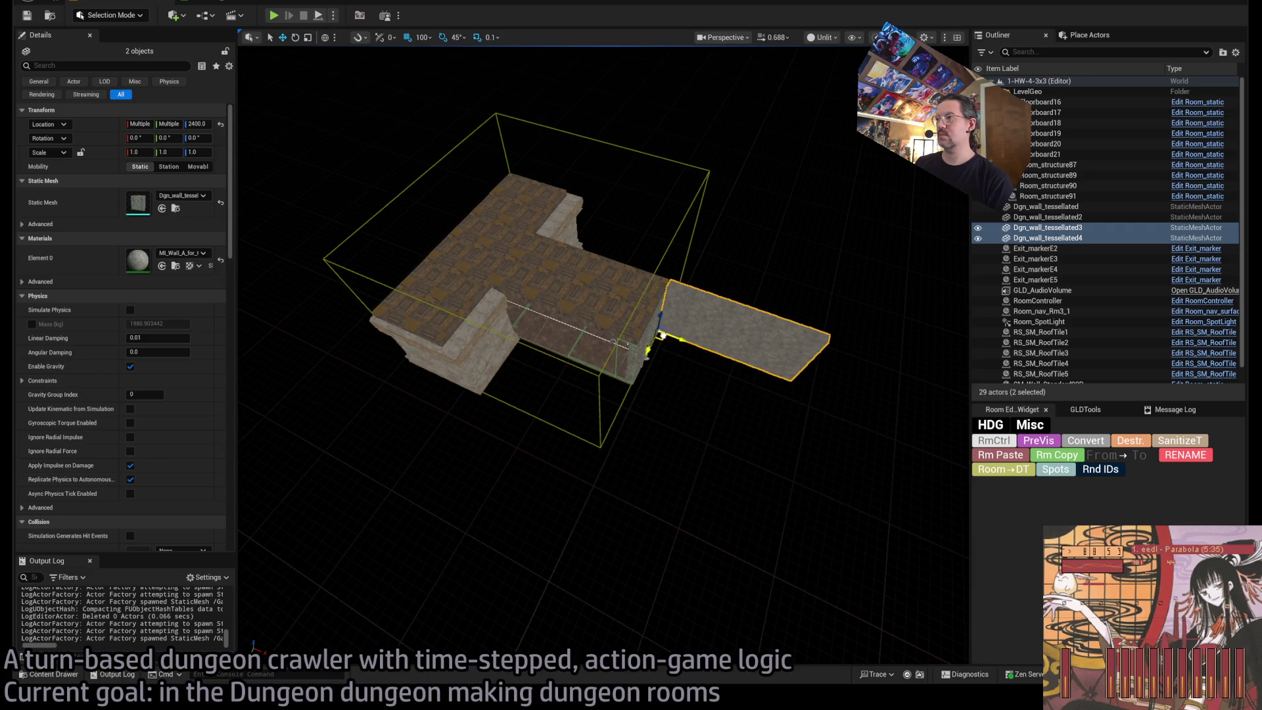
{"action": "mouse_move", "coordinate": [517, 336]}
{"action": "left_mouse_down"}
{"action": "mouse_move", "coordinate": [696, 501]}
{"action": "mouse_move", "coordinate": [750, 397]}
{"action": "left_mouse_up"}
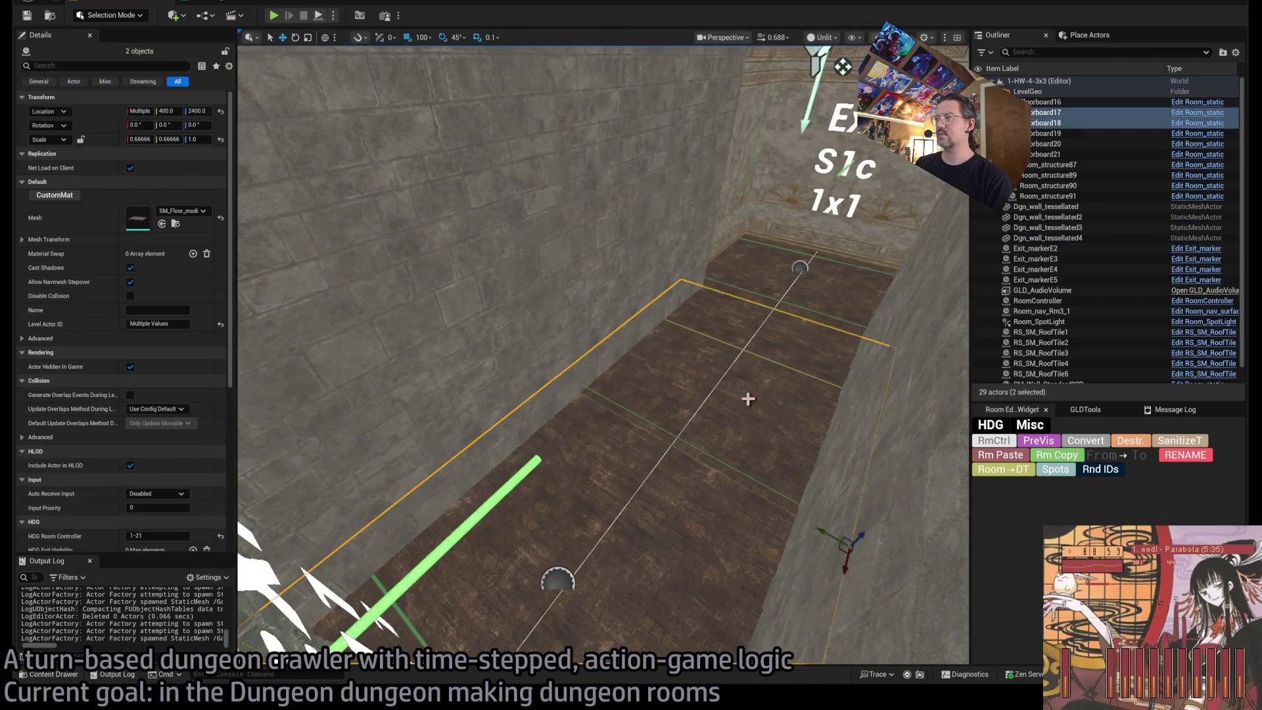
Delete floorboards 16–18 from the exit passage.
{"action": "left_click", "coordinate": [818, 316]}
{"action": "key", "text": "Delete"}
{"action": "key", "text": "ctrl+space"}
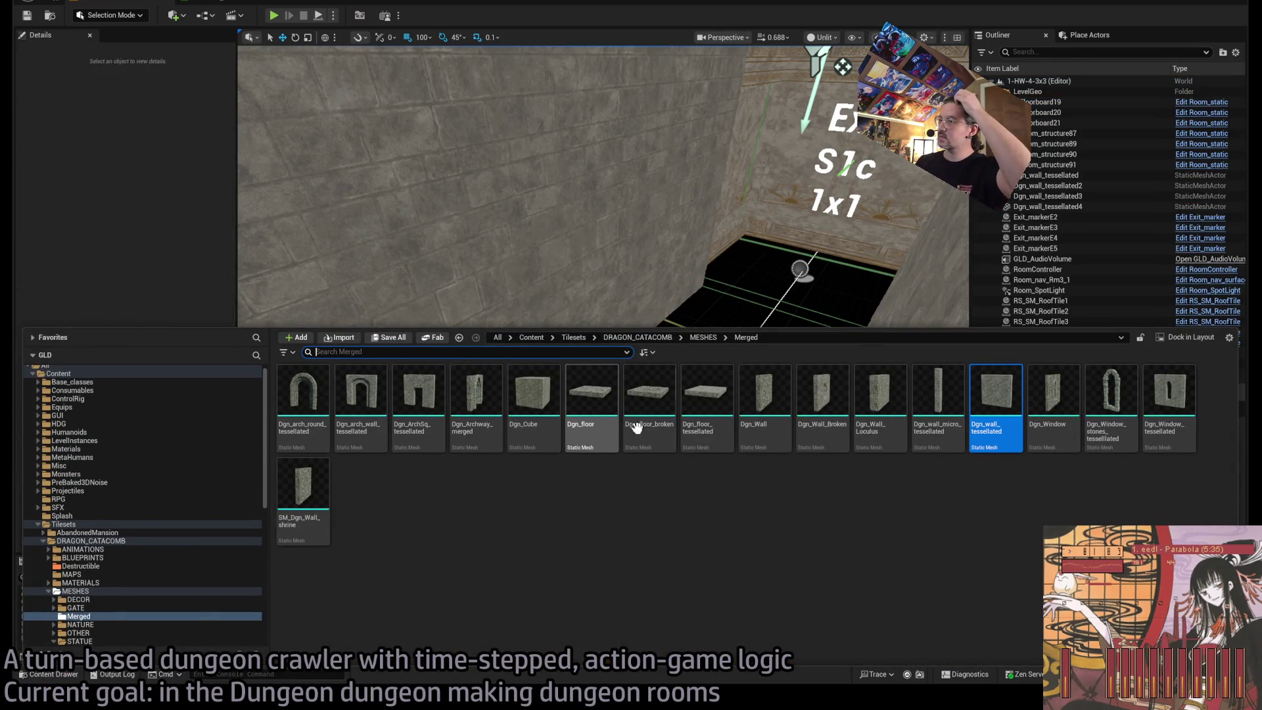
Place a Dgn_floor_tessellated tile at X 800, convert it to Room_static, and copy it to X 400 and 0.
{"action": "mouse_move", "coordinate": [702, 398]}
{"action": "left_mouse_down"}
{"action": "mouse_move", "coordinate": [570, 396]}
{"action": "mouse_move", "coordinate": [560, 283]}
{"action": "mouse_move", "coordinate": [564, 343]}
{"action": "mouse_move", "coordinate": [527, 332]}
{"action": "mouse_move", "coordinate": [592, 365]}
{"action": "mouse_move", "coordinate": [572, 341]}
{"action": "left_mouse_up"}
{"action": "key", "text": "f"}
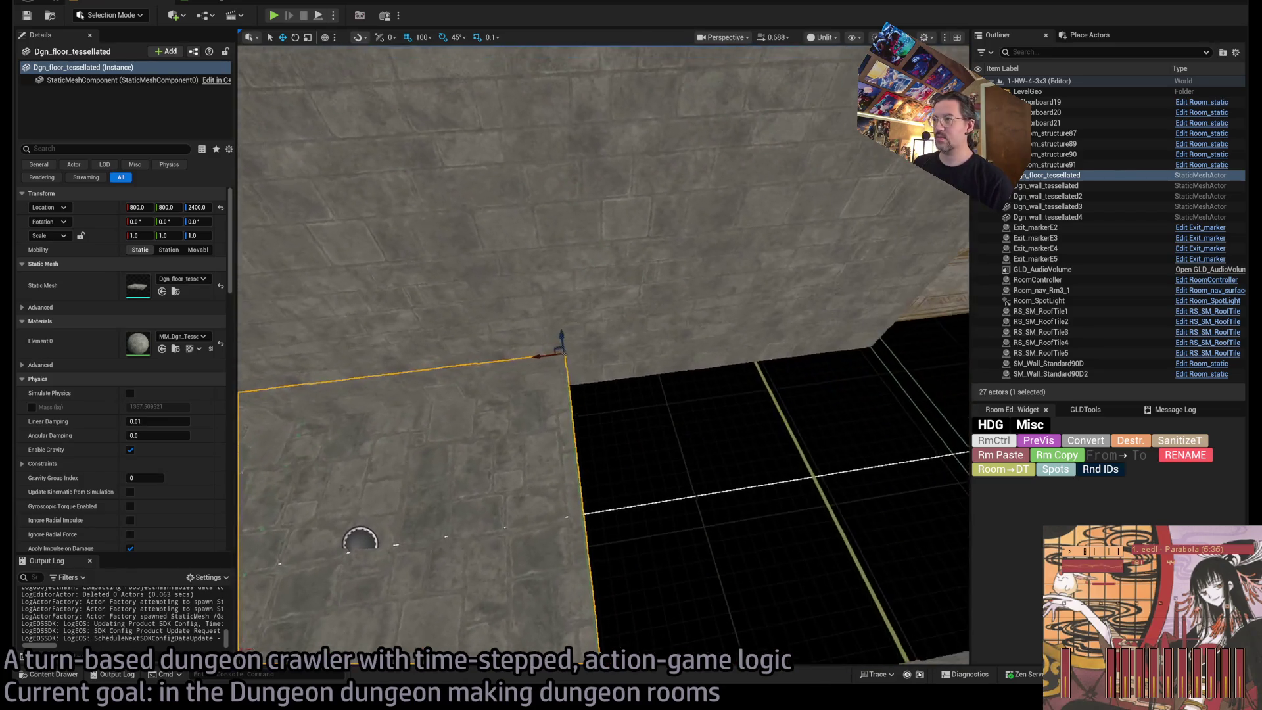
{"action": "left_click", "coordinate": [1105, 440]}
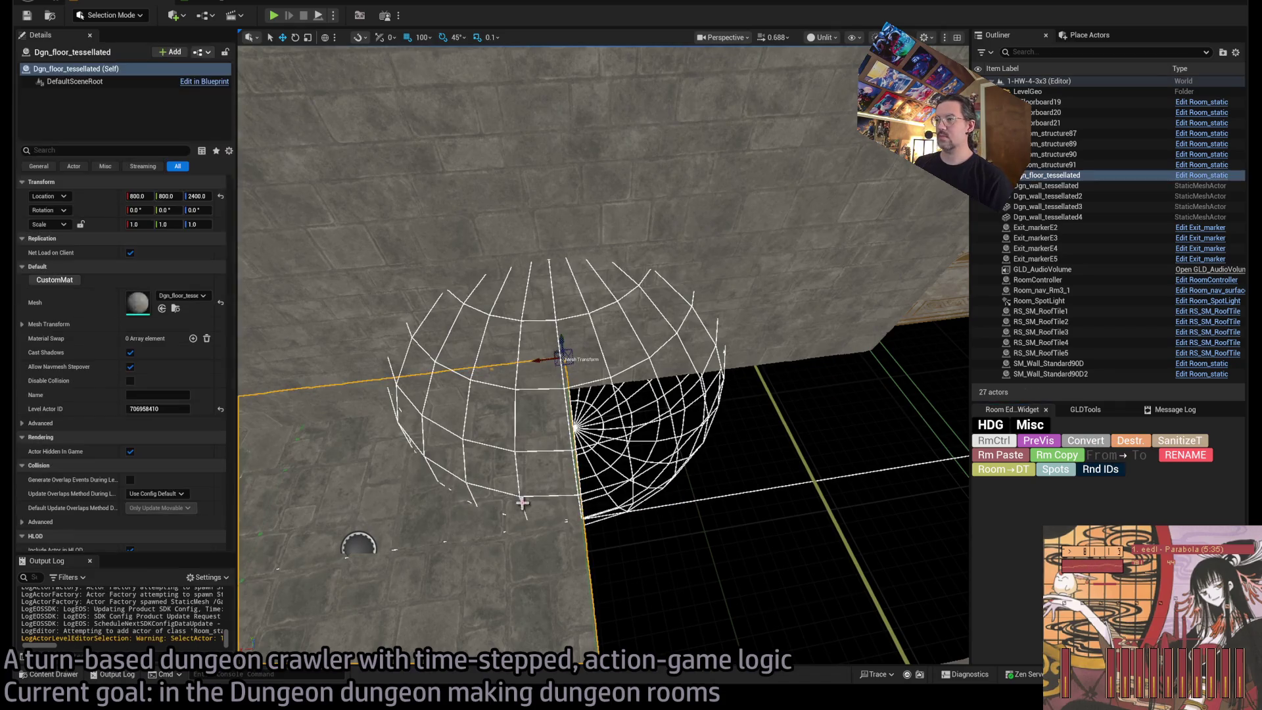
{"action": "left_click_drag", "start_coordinate": [539, 363], "coordinate": [813, 361]}
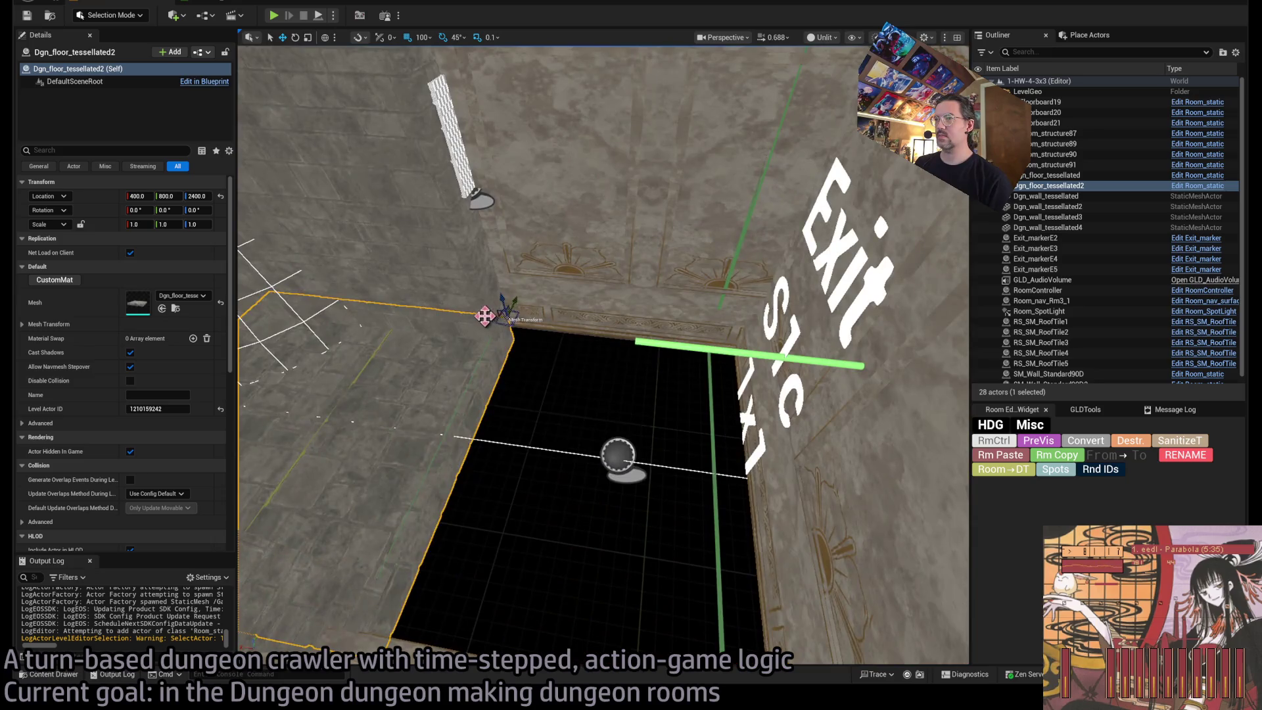
{"action": "left_click_drag", "start_coordinate": [484, 315], "coordinate": [720, 395]}
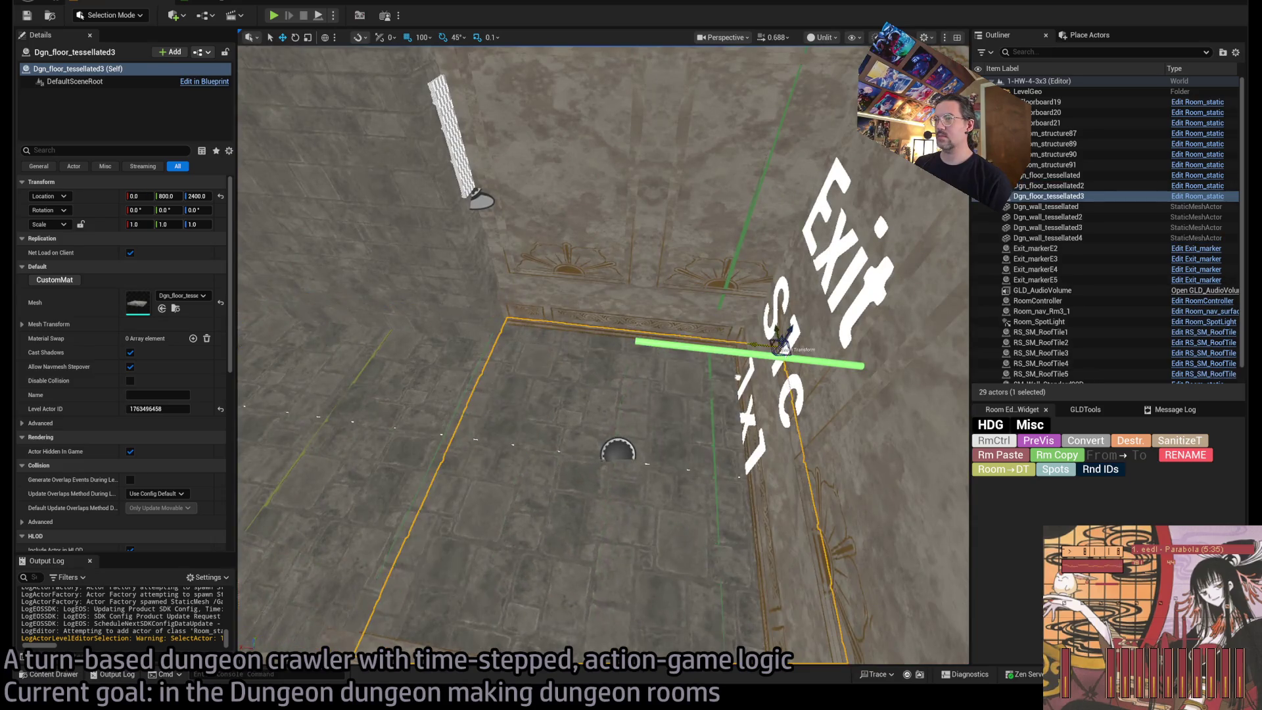
Convert the four corridor walls to Room_static and uncheck Allow Navmesh Stepover for them and the ceiling.
{"action": "left_click", "coordinate": [1048, 206]}
{"action": "left_click", "coordinate": [1049, 238], "text": "shift"}
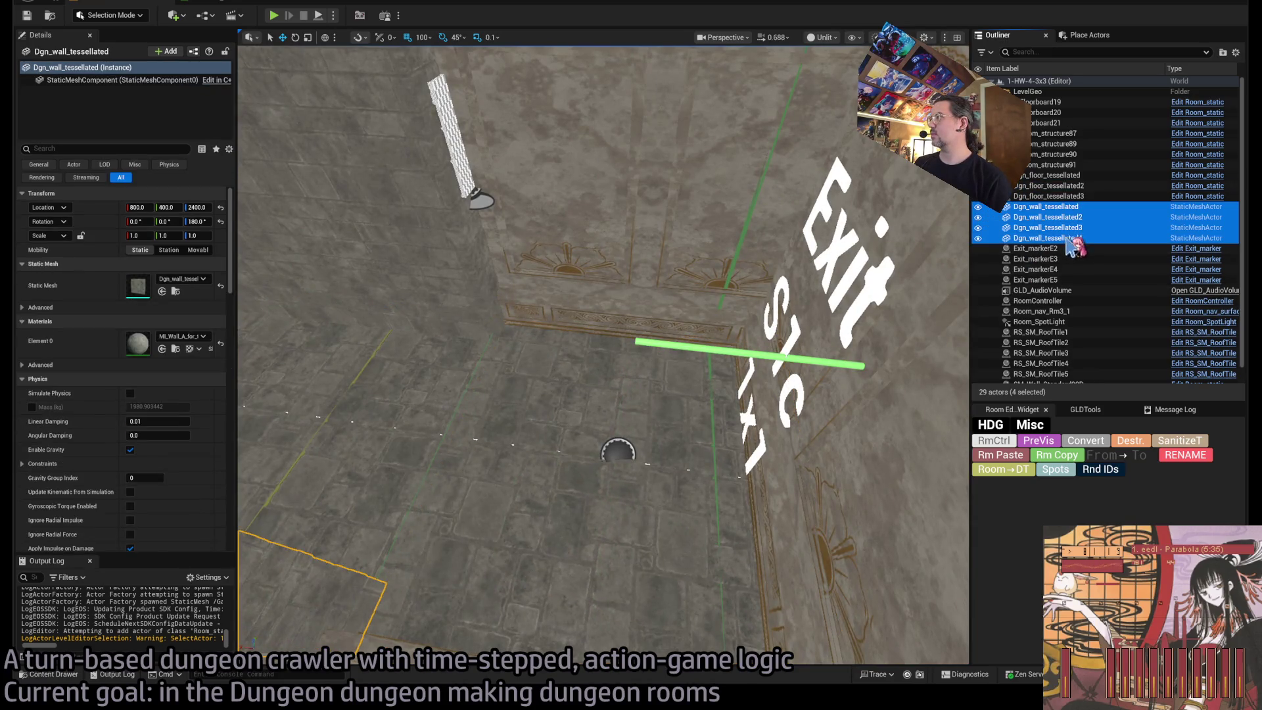
{"action": "left_click", "coordinate": [1103, 442]}
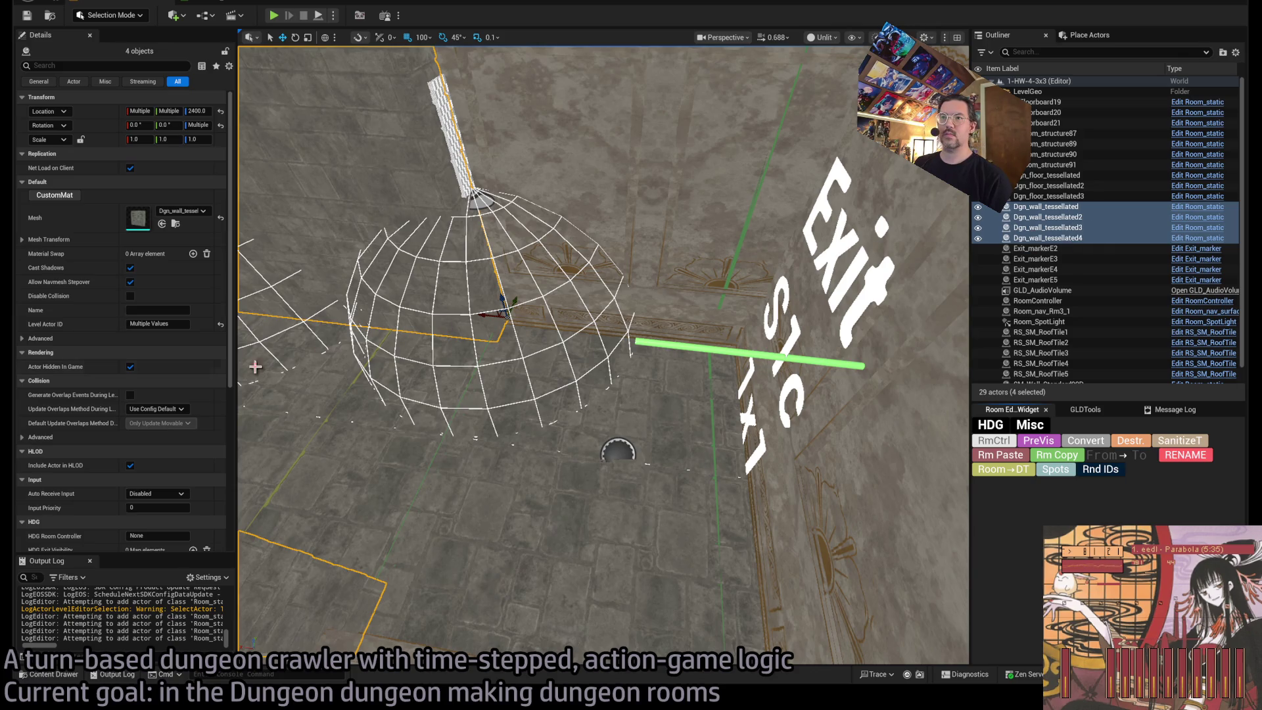
{"action": "key", "text": "f"}
{"action": "left_click", "coordinate": [534, 213], "text": "ctrl"}
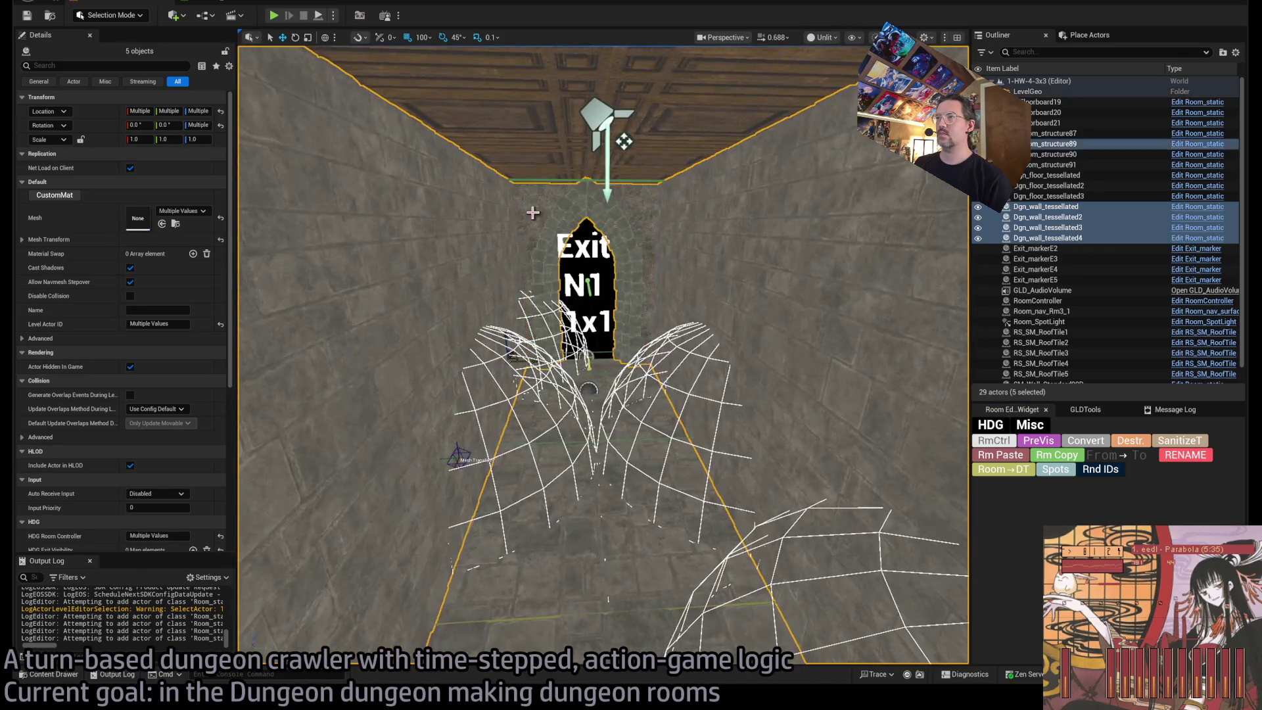
{"action": "left_click", "coordinate": [131, 281]}
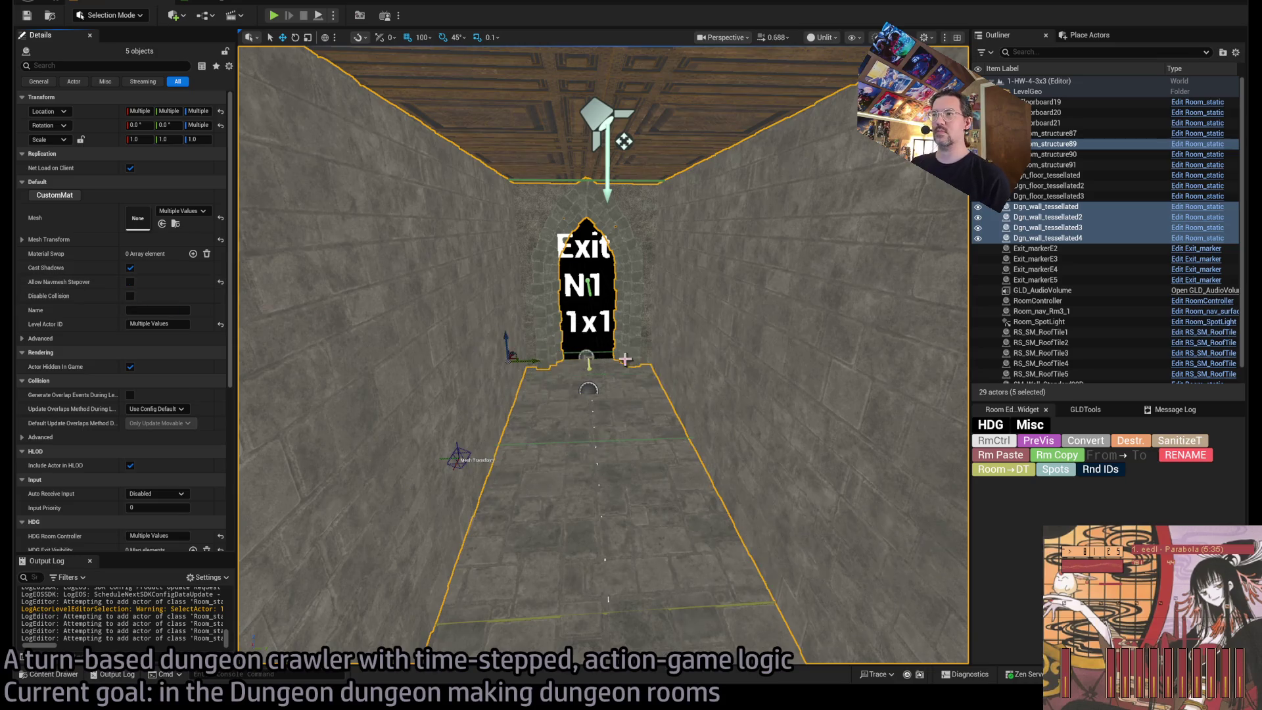
Delete the first floor tile and duplicate two walls to extend the corridor.
{"action": "double_click", "coordinate": [1055, 175]}
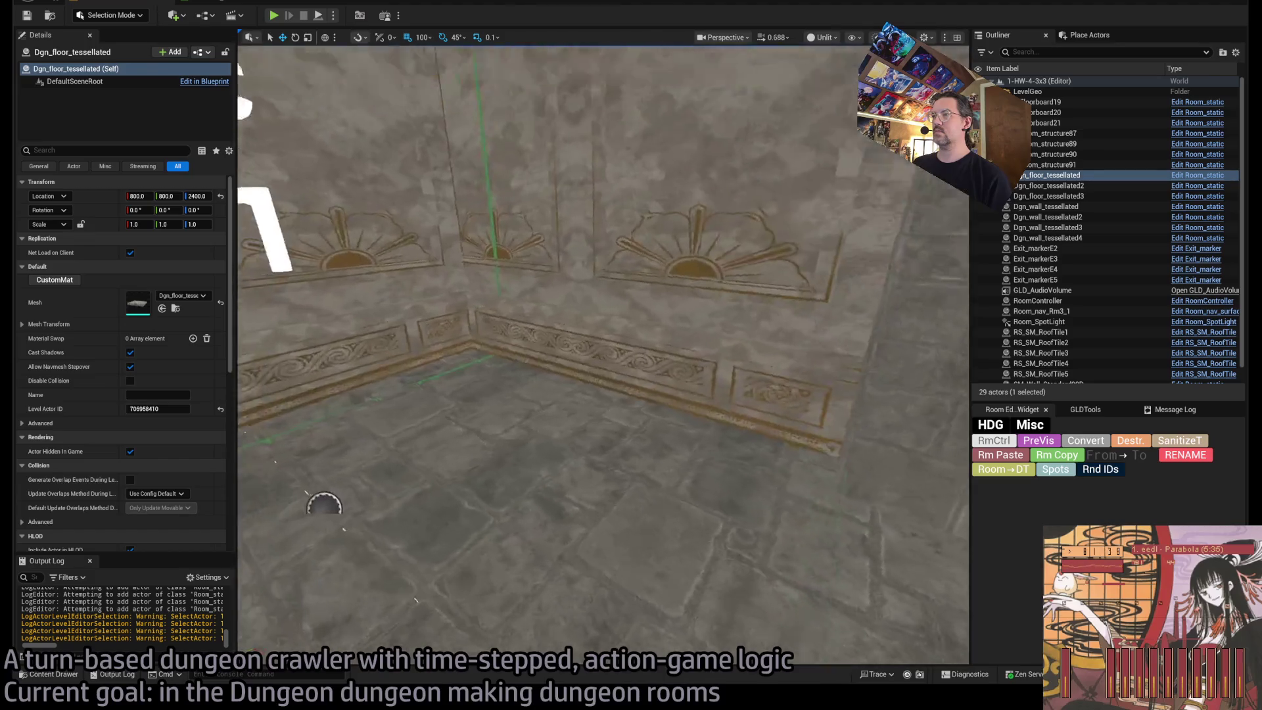
{"action": "key", "text": "Delete"}
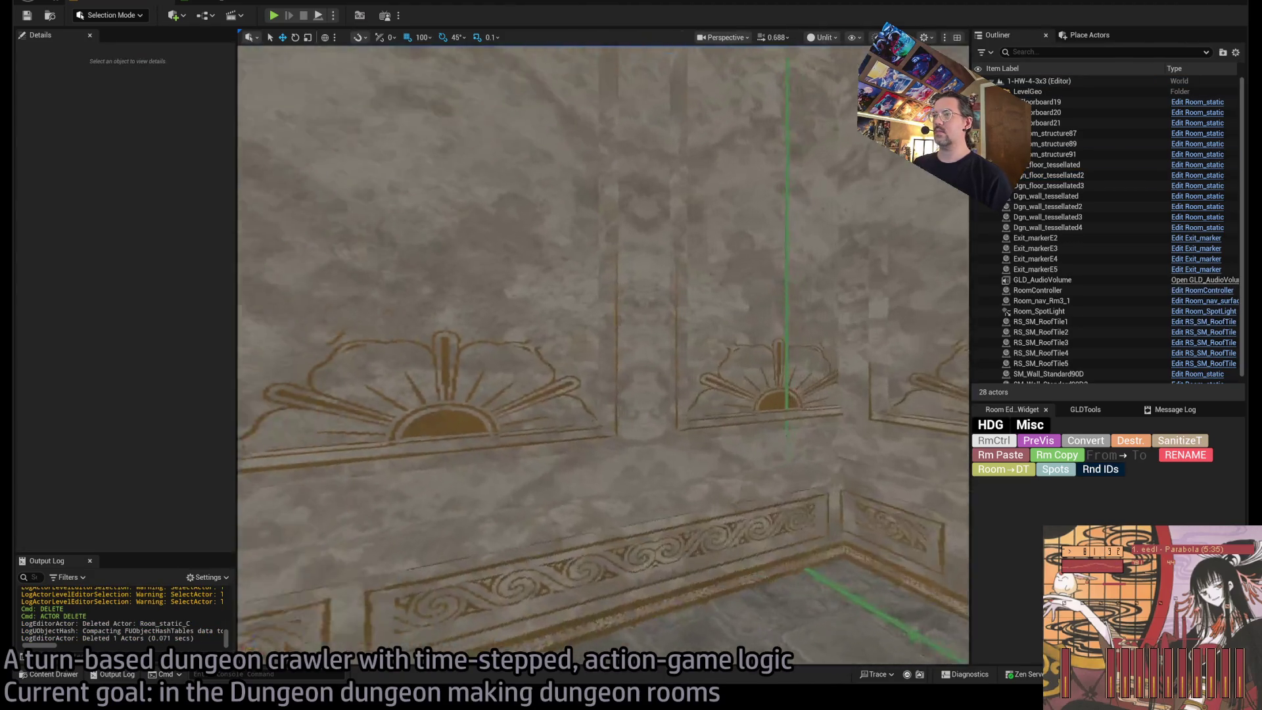
{"action": "left_click", "coordinate": [578, 355]}
{"action": "key", "text": "f"}
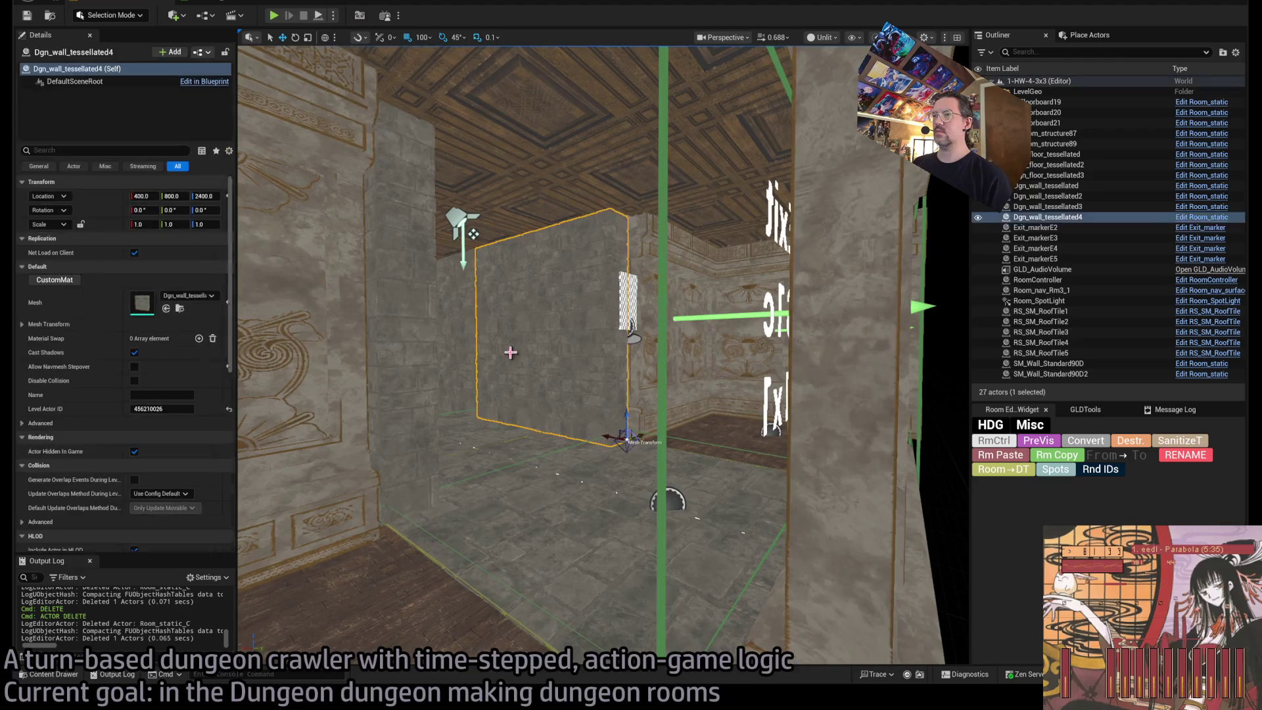
{"action": "left_click", "coordinate": [368, 355], "text": "ctrl"}
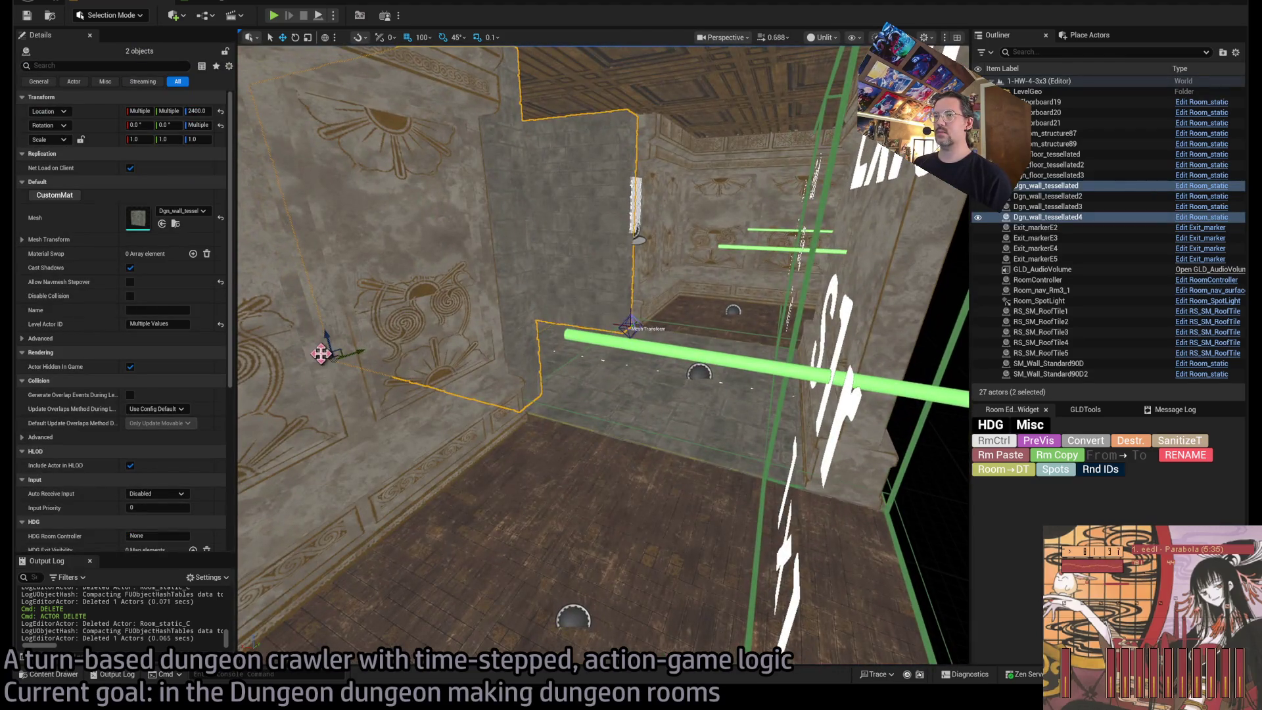
{"action": "left_click_drag", "start_coordinate": [323, 354], "coordinate": [563, 409], "text": "alt"}
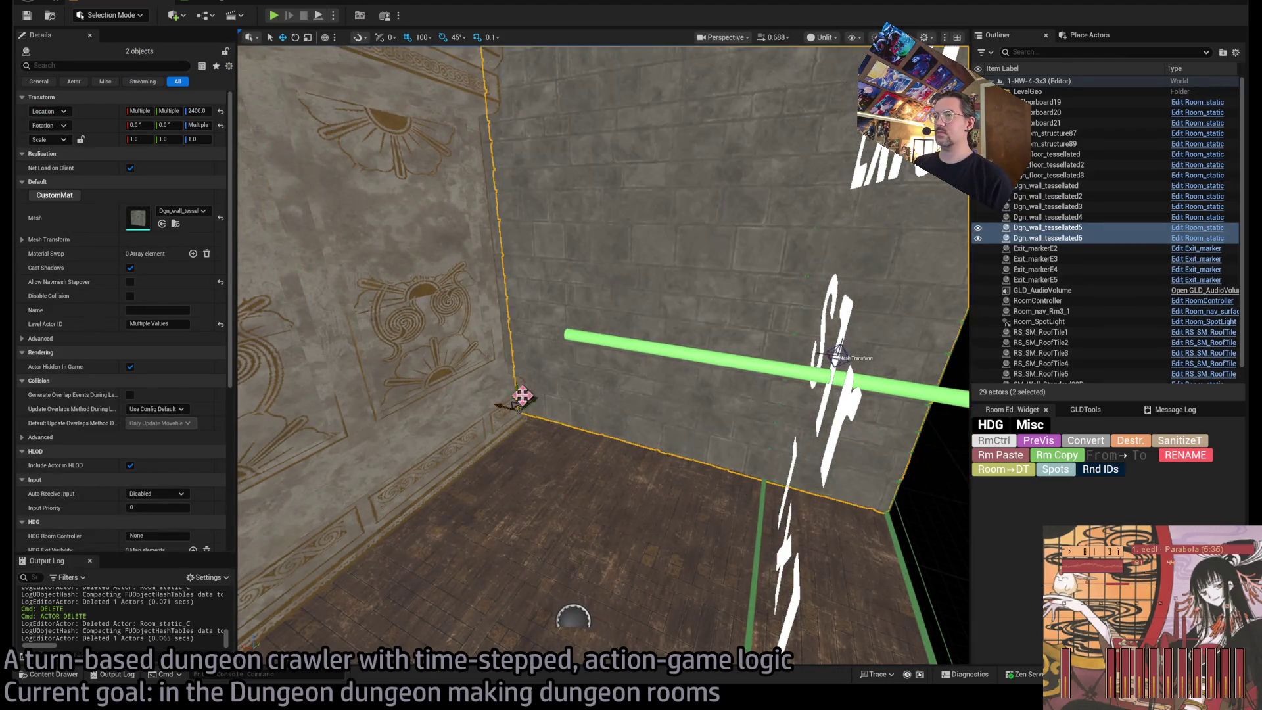
Delete the corridor's back frame Room_structure87 and inspect the right corridor wall.
{"action": "scroll", "coordinate": [676, 285], "scroll_direction": "down", "scroll_amount": 3}
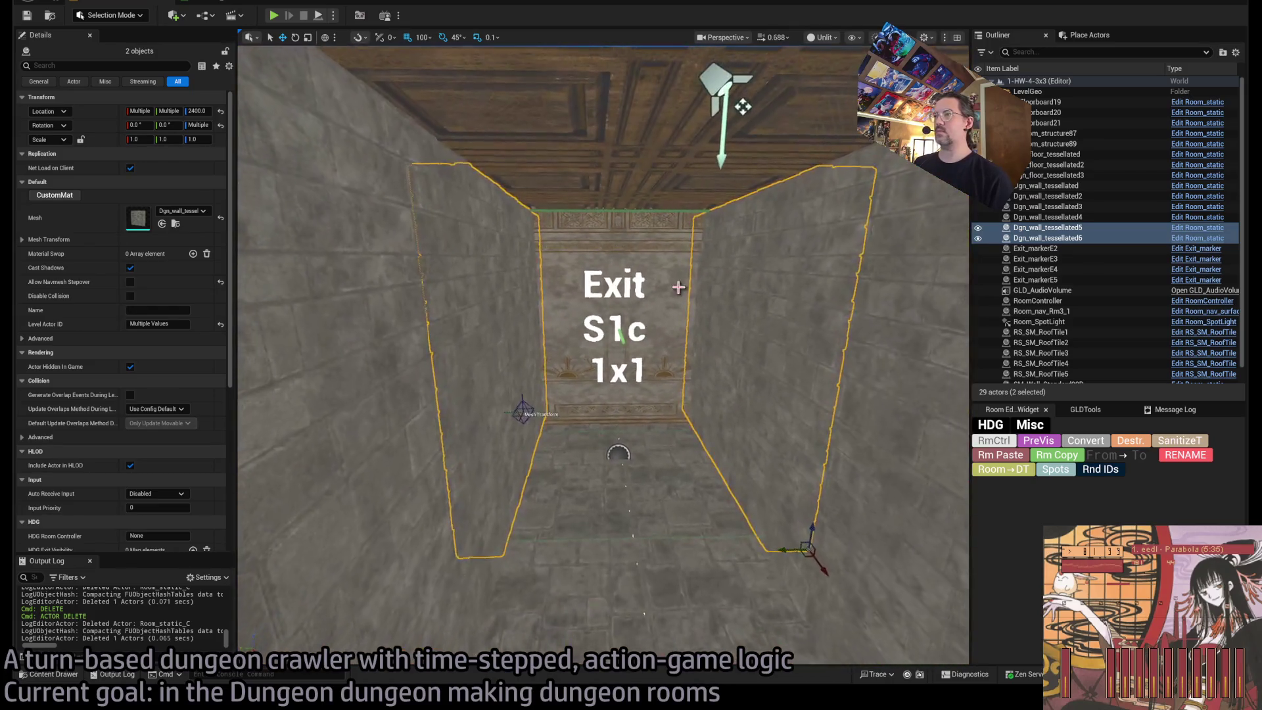
{"action": "left_click", "coordinate": [672, 397]}
{"action": "key", "text": "Delete"}
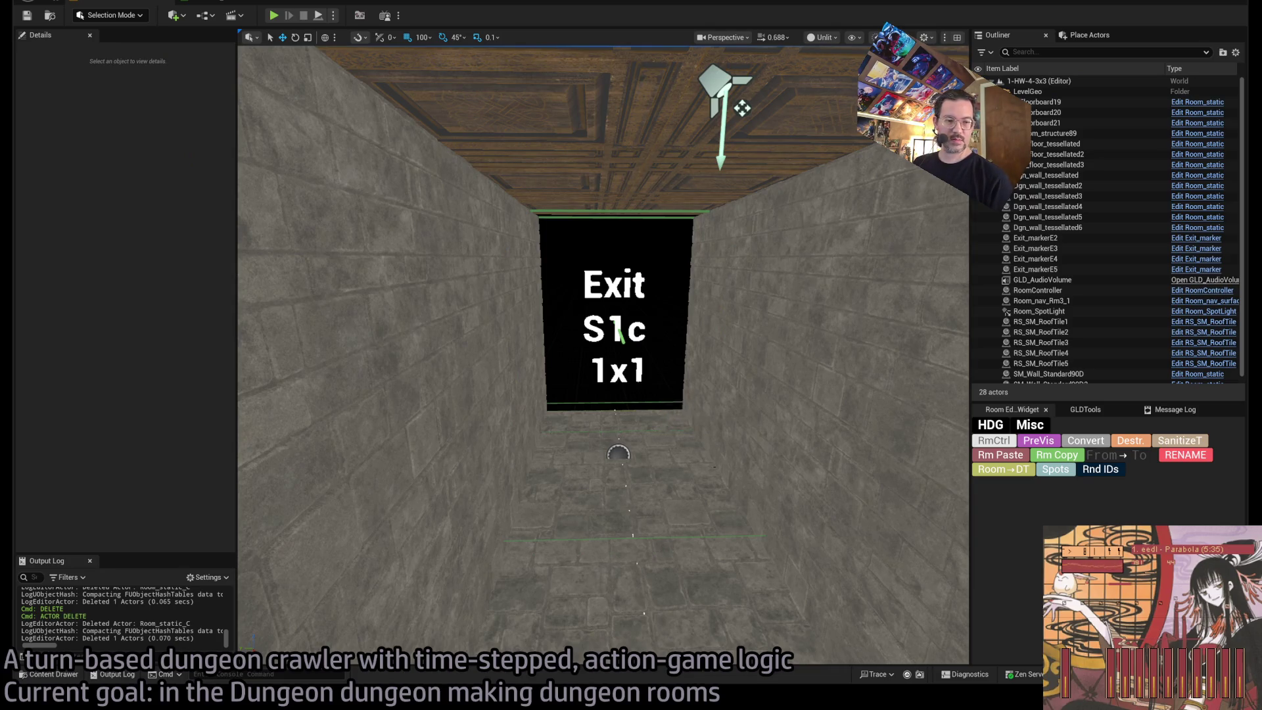
{"action": "scroll", "coordinate": [742, 108], "scroll_direction": "up", "scroll_amount": 3}
{"action": "left_click", "coordinate": [684, 447]}
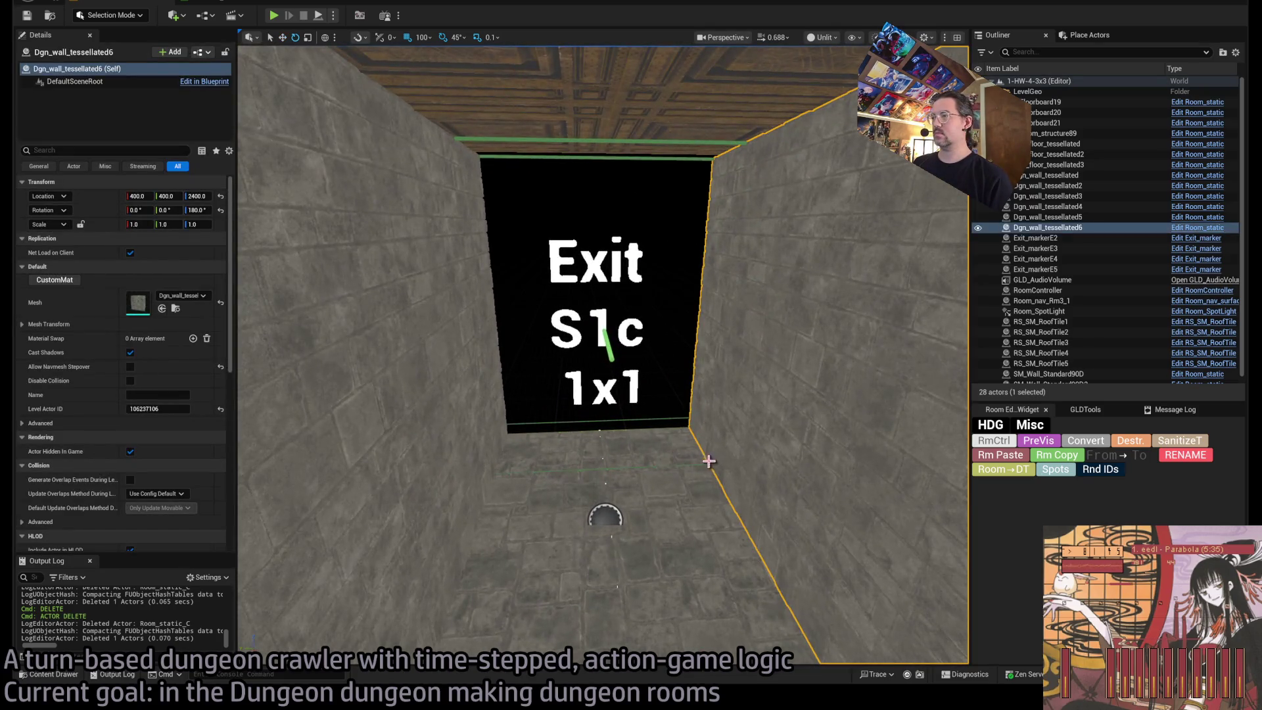
{"action": "left_click_drag", "start_coordinate": [709, 461], "coordinate": [769, 434]}
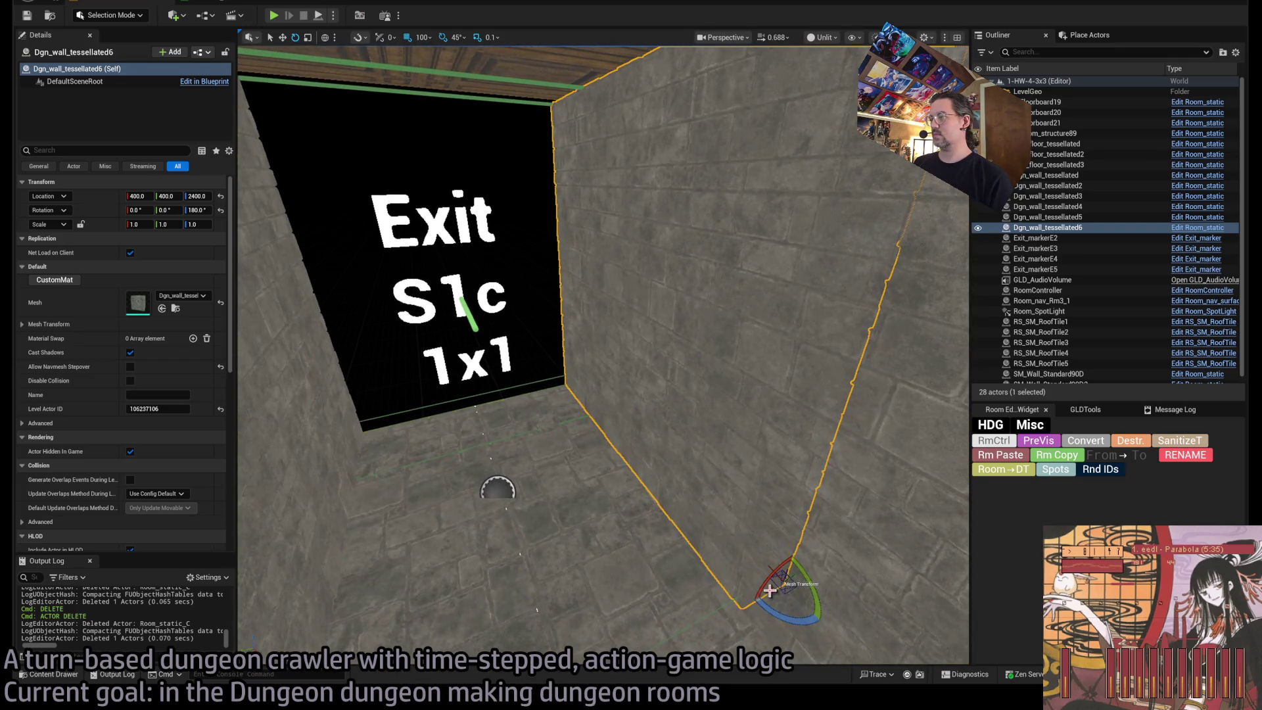
{"action": "left_click_drag", "start_coordinate": [773, 615], "coordinate": [697, 612]}
{"action": "left_click", "coordinate": [618, 395]}
Duplicate the archway turned 180 degrees onto the room floor and set its exit key to S1c.
{"action": "key", "text": "f"}
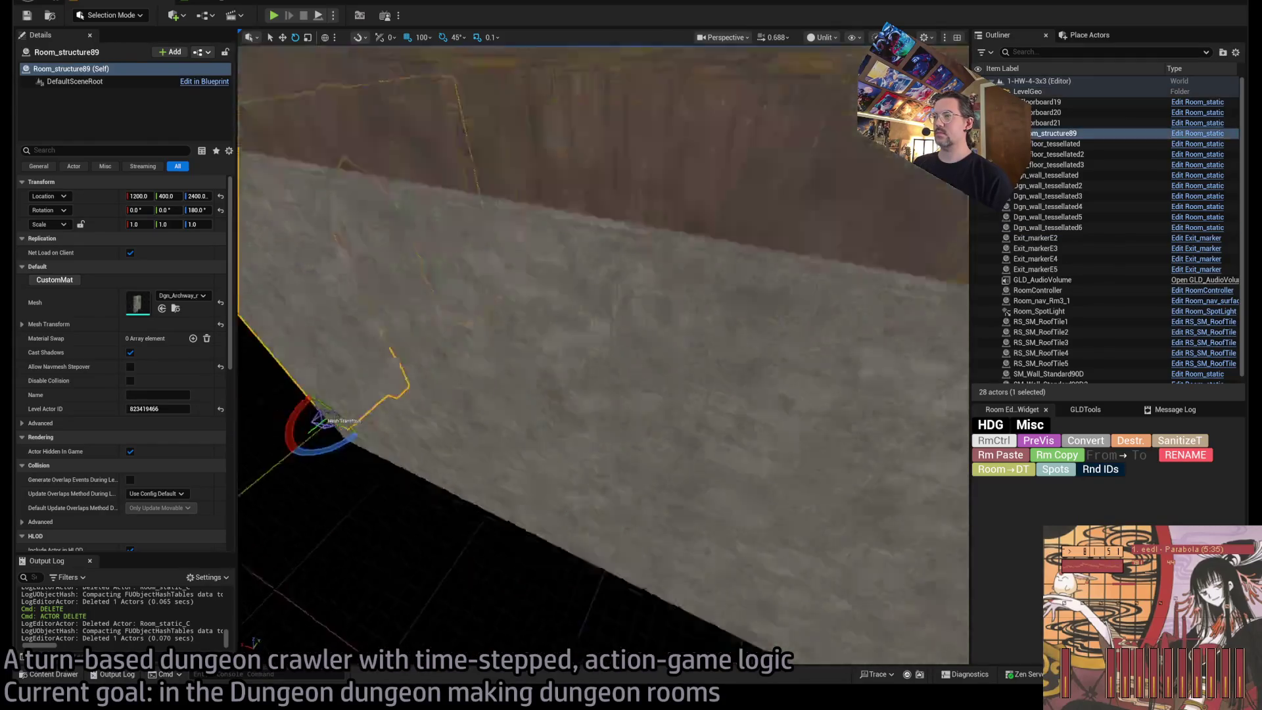
{"action": "left_click_drag", "start_coordinate": [513, 564], "coordinate": [566, 472]}
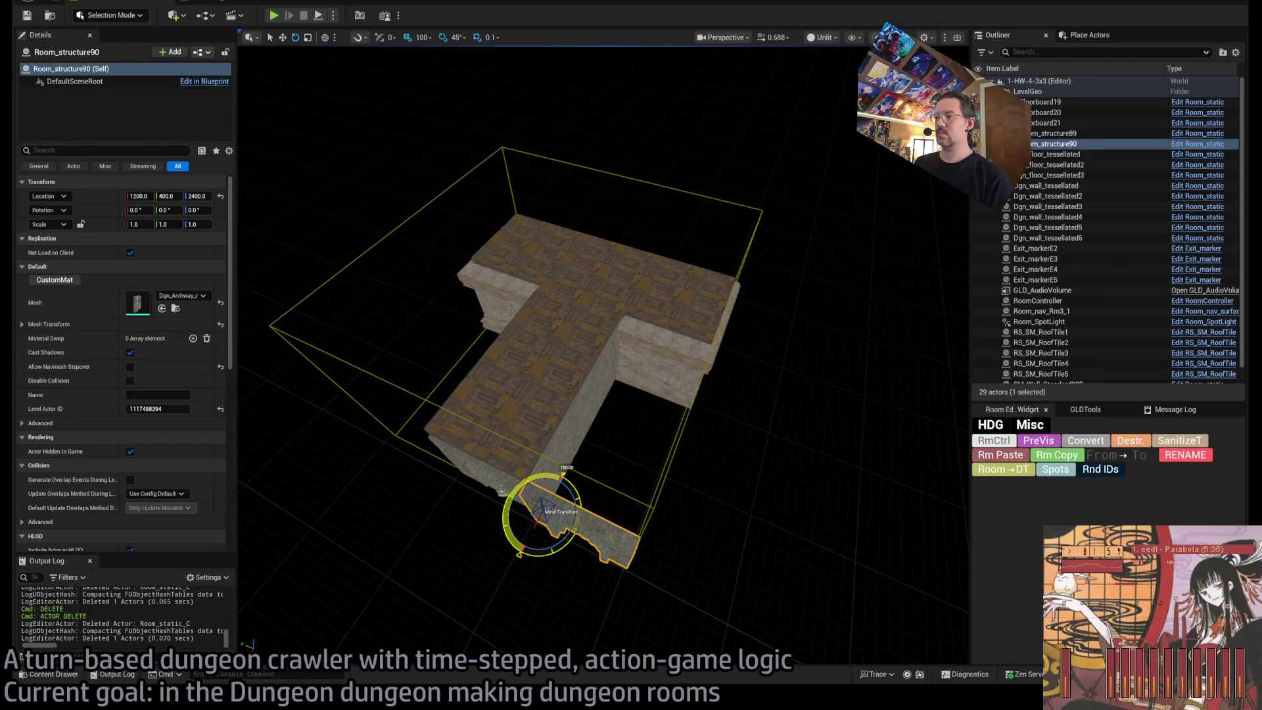
{"action": "left_click_drag", "start_coordinate": [531, 519], "coordinate": [545, 297]}
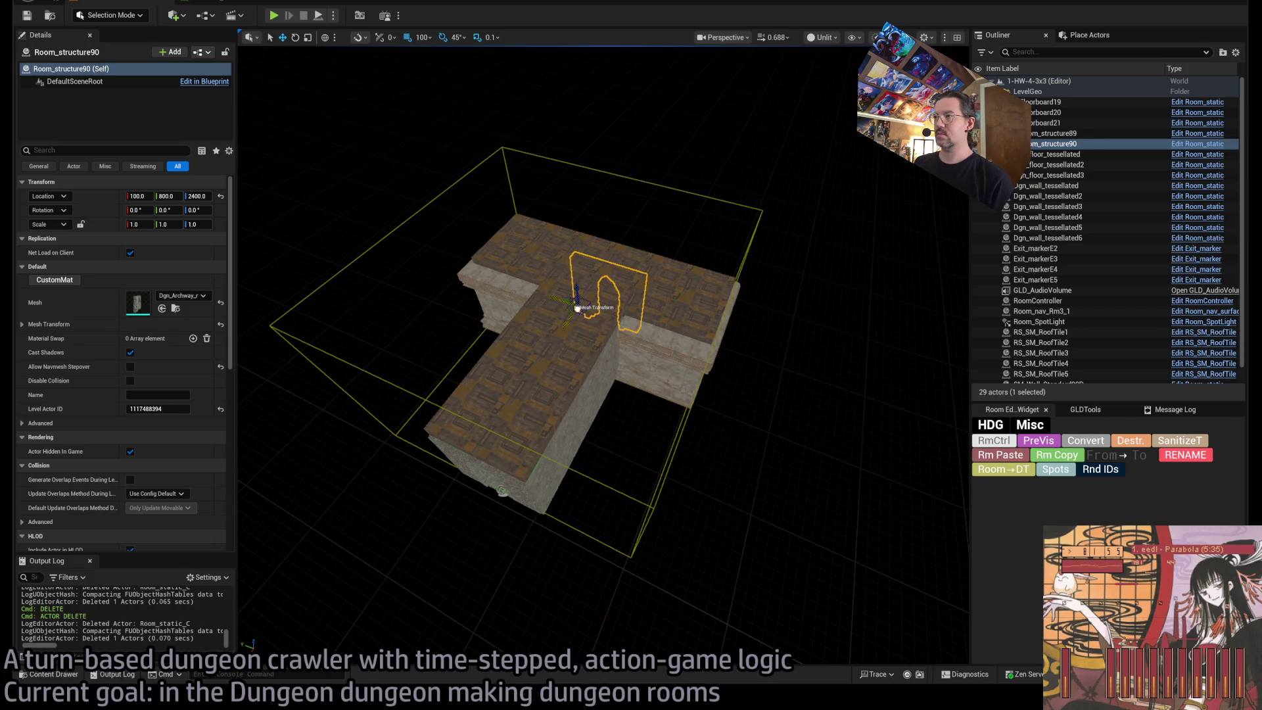
{"action": "key", "text": "f"}
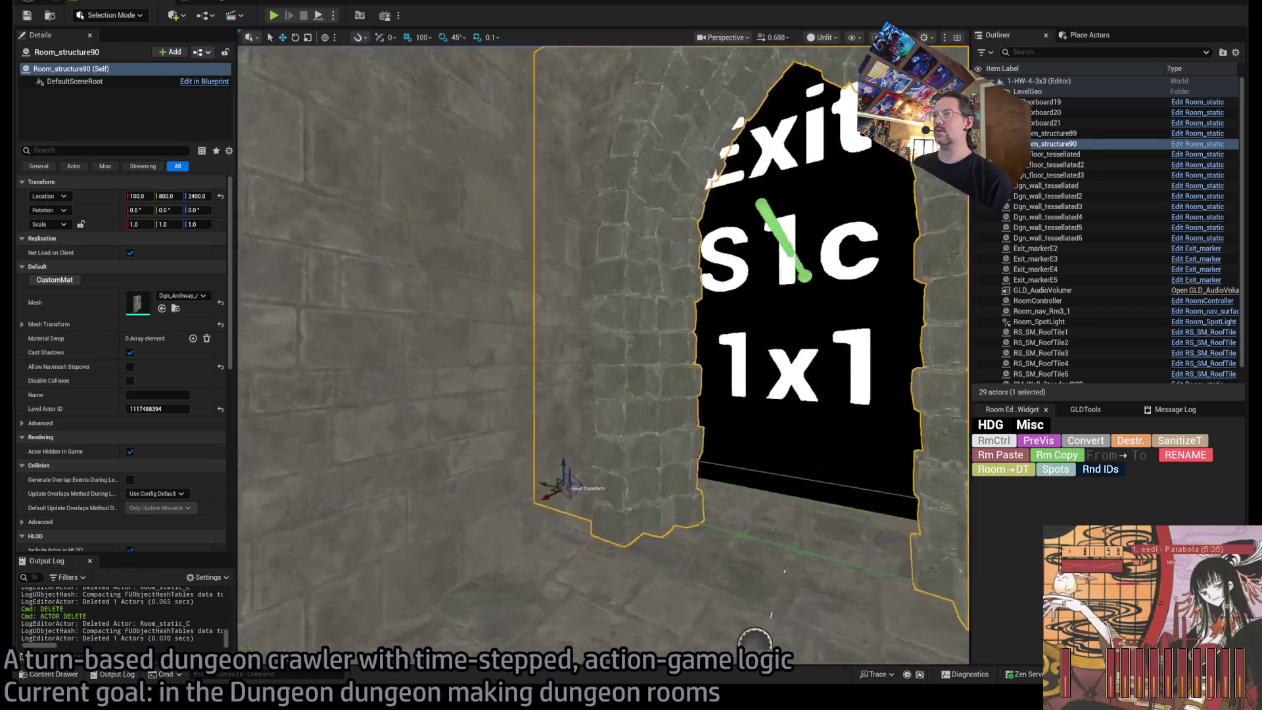
{"action": "mouse_move", "coordinate": [516, 415]}
{"action": "left_mouse_down"}
{"action": "mouse_move", "coordinate": [437, 412]}
{"action": "mouse_move", "coordinate": [554, 419]}
{"action": "left_mouse_up"}
{"action": "scroll", "coordinate": [191, 434], "scroll_direction": "down", "scroll_amount": 5}
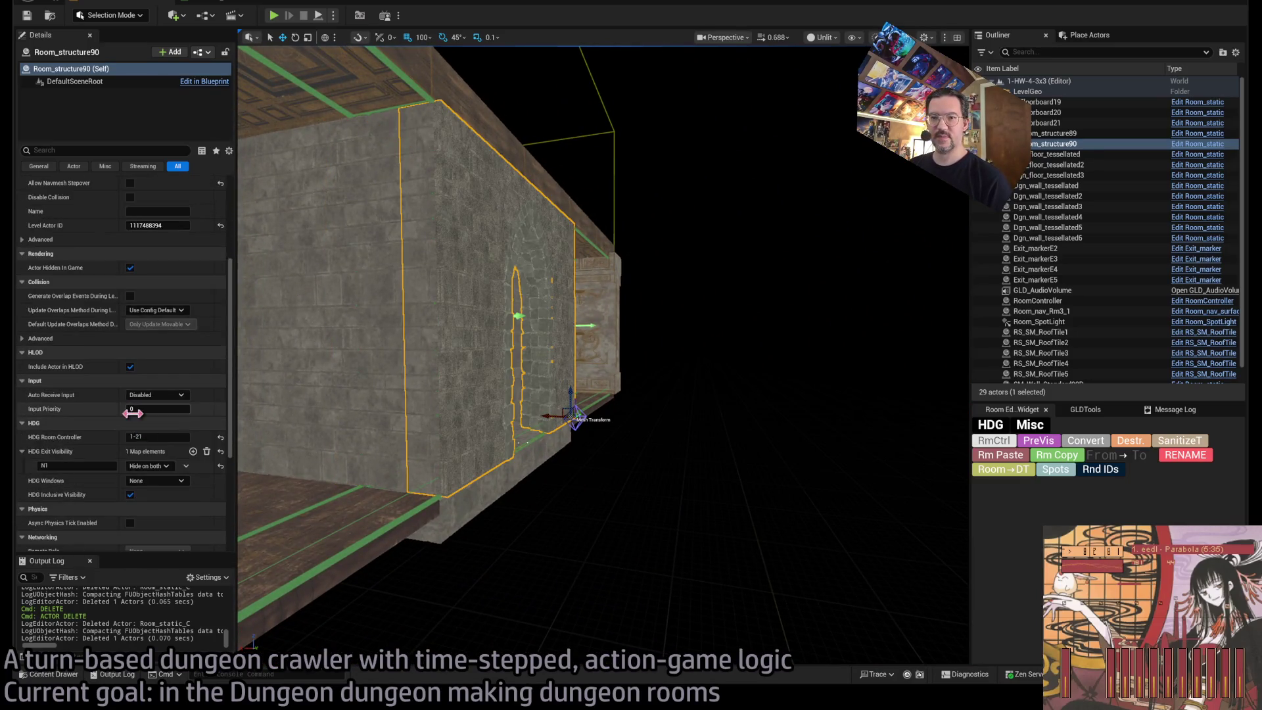
{"action": "type", "text": "S1c"}
{"action": "key", "text": "Return"}
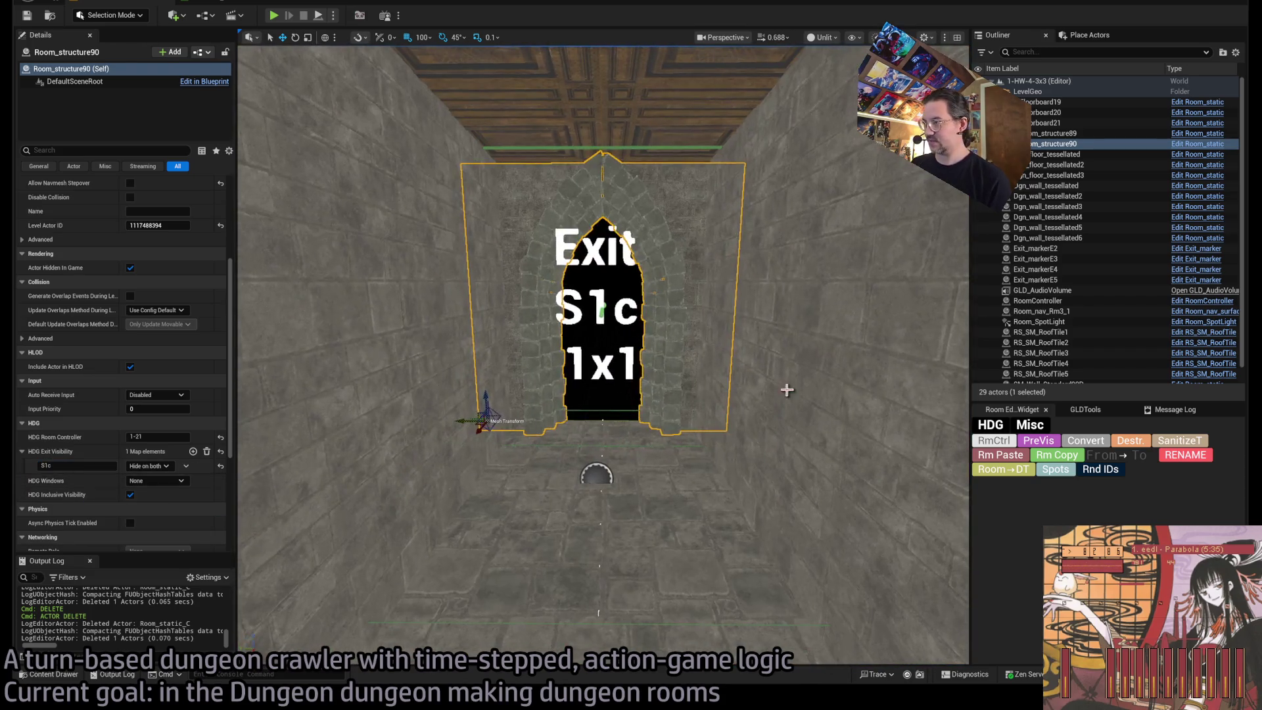
Duplicate the right-hand stone wall at exit S1c.
{"action": "left_click", "coordinate": [786, 388]}
{"action": "key", "text": "f"}
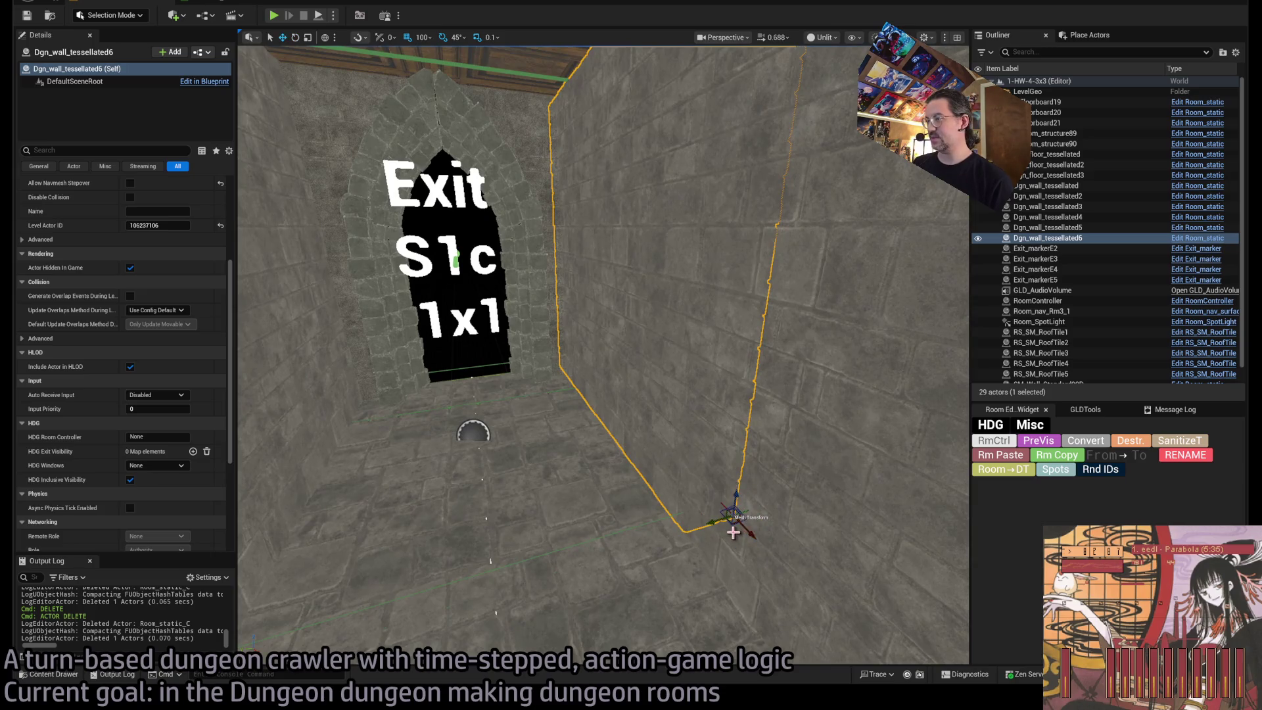
{"action": "key", "text": "ctrl+d"}
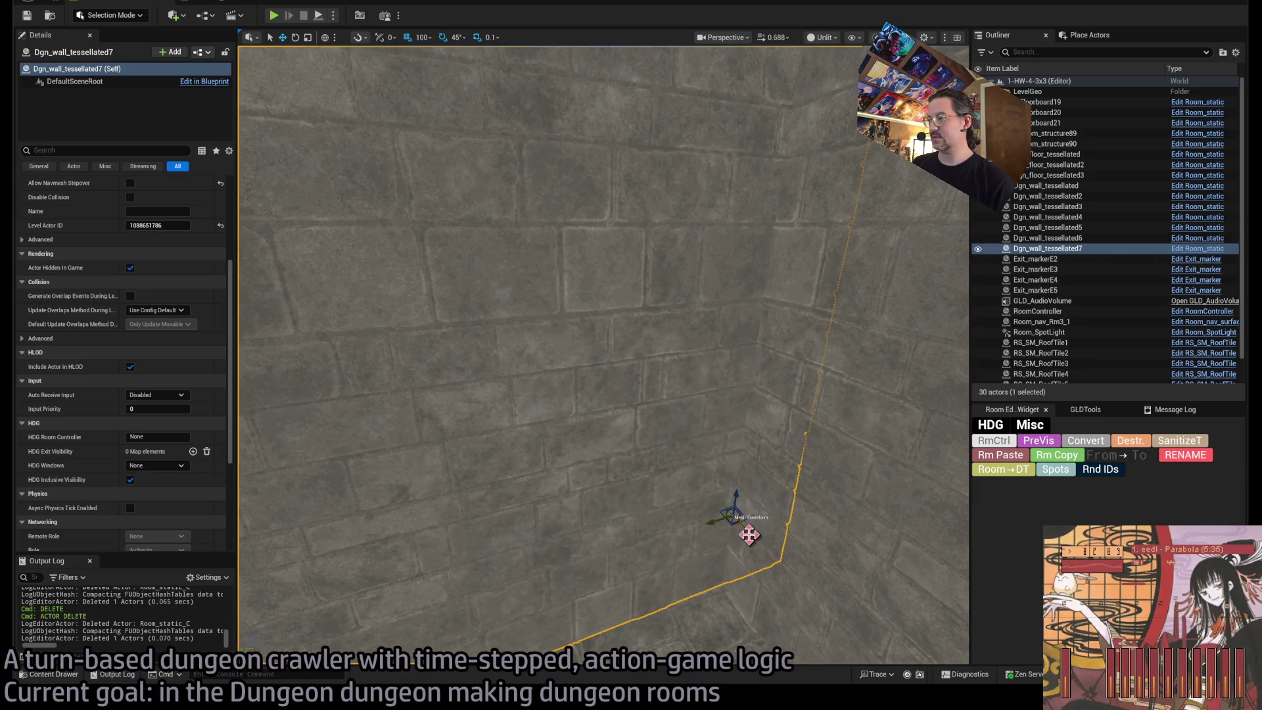
{"action": "scroll", "coordinate": [749, 534], "scroll_direction": "down", "scroll_amount": 5}
{"action": "left_click_drag", "start_coordinate": [592, 439], "coordinate": [592, 439]}
Copy the S1c archway's room settings onto the duplicate wall and set the N1 archway to Show on both.
{"action": "left_click", "coordinate": [720, 306]}
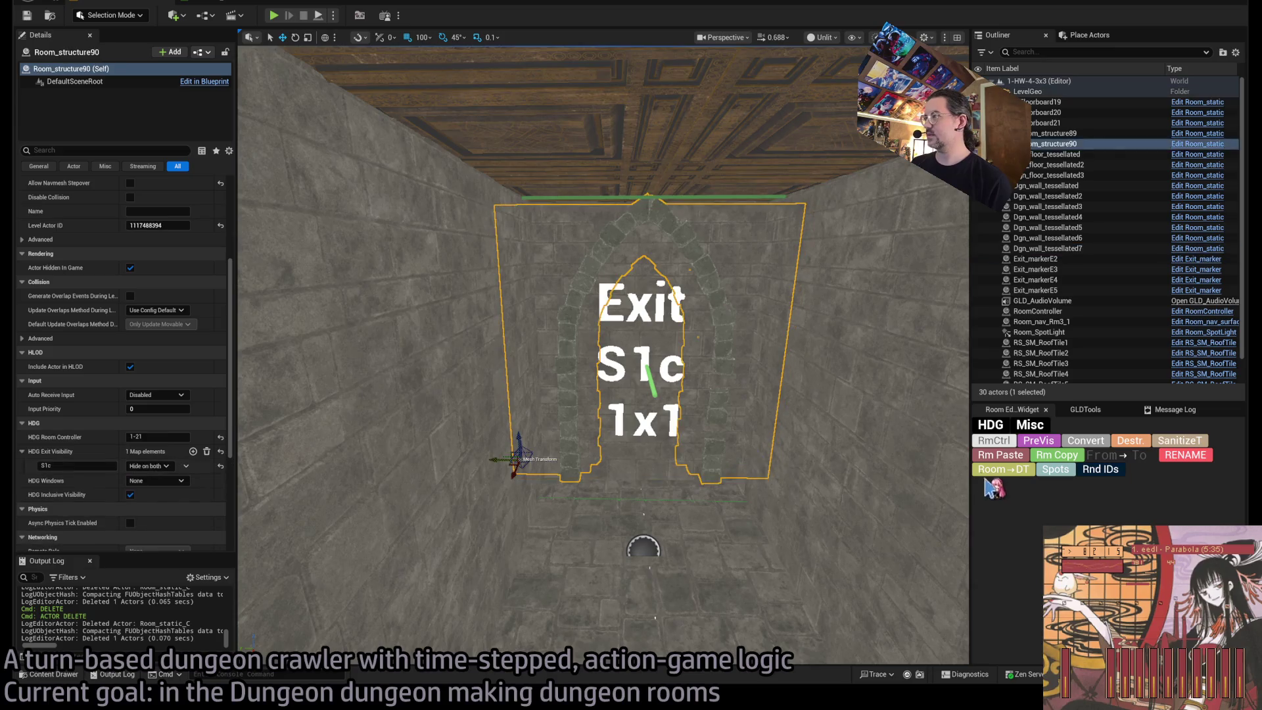
{"action": "left_click", "coordinate": [1057, 456]}
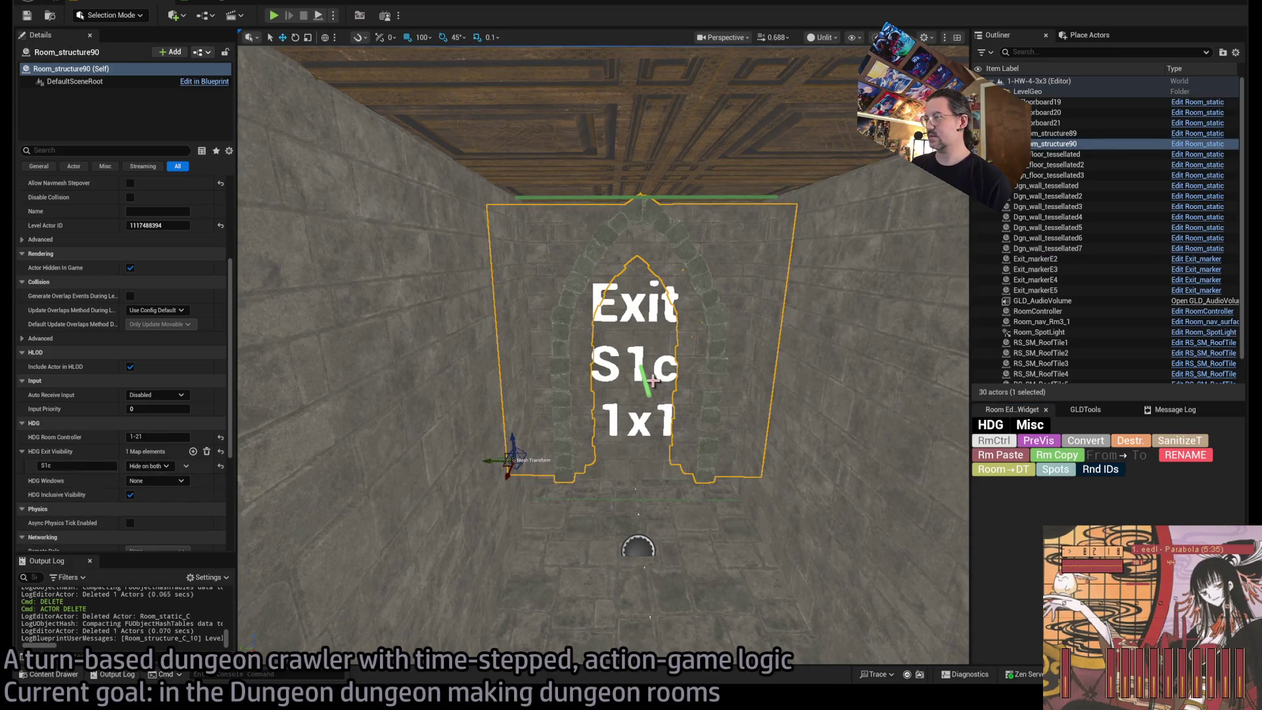
{"action": "left_click", "coordinate": [658, 395]}
{"action": "left_click", "coordinate": [1018, 474]}
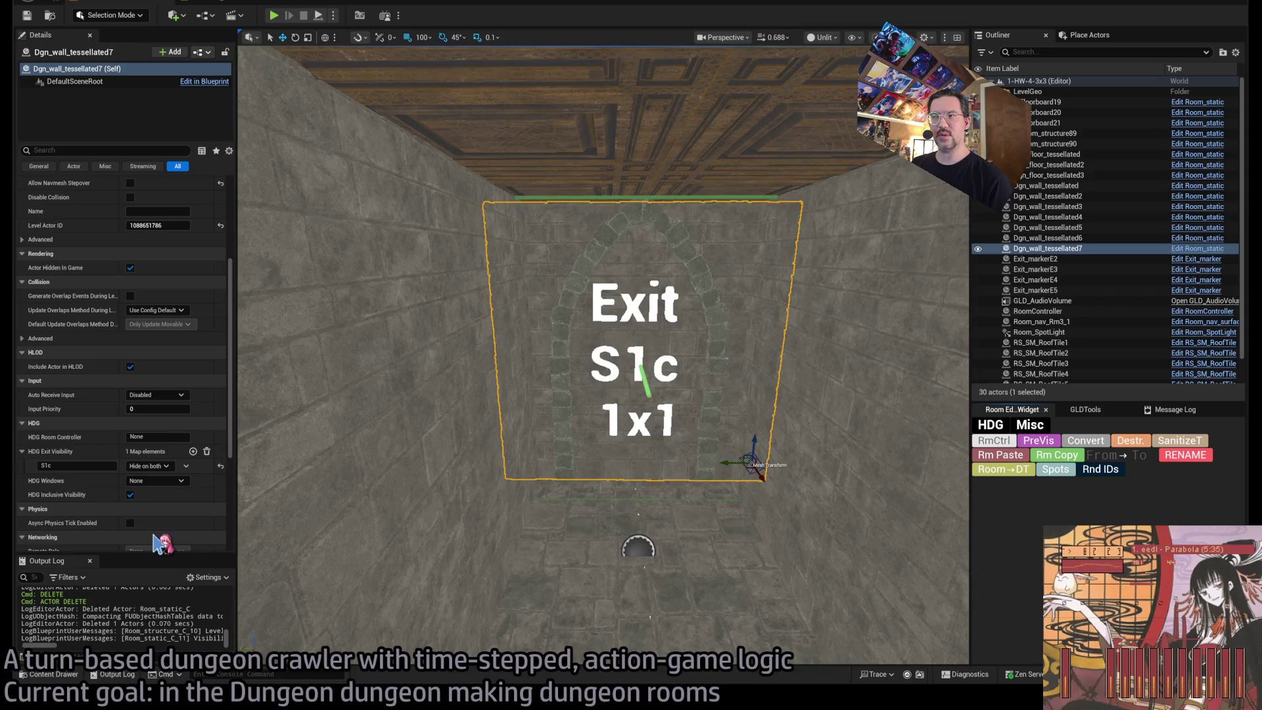
{"action": "left_click", "coordinate": [714, 310]}
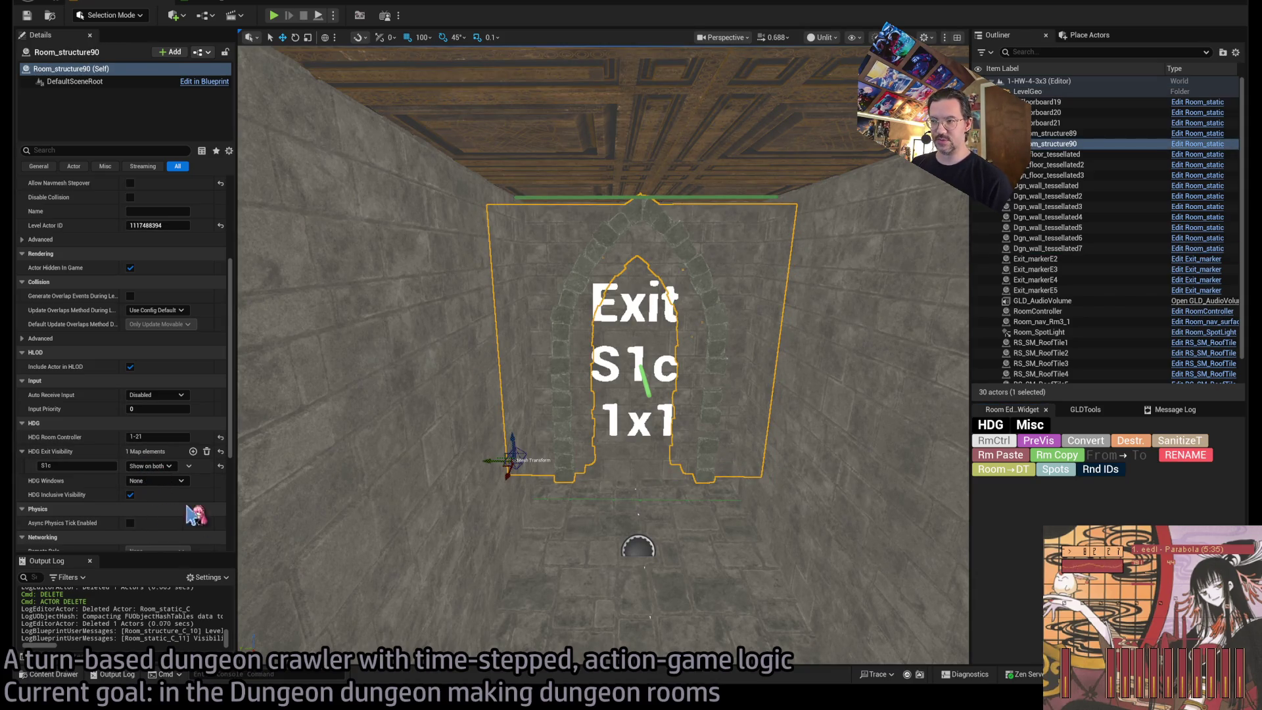
{"action": "left_click", "coordinate": [321, 428]}
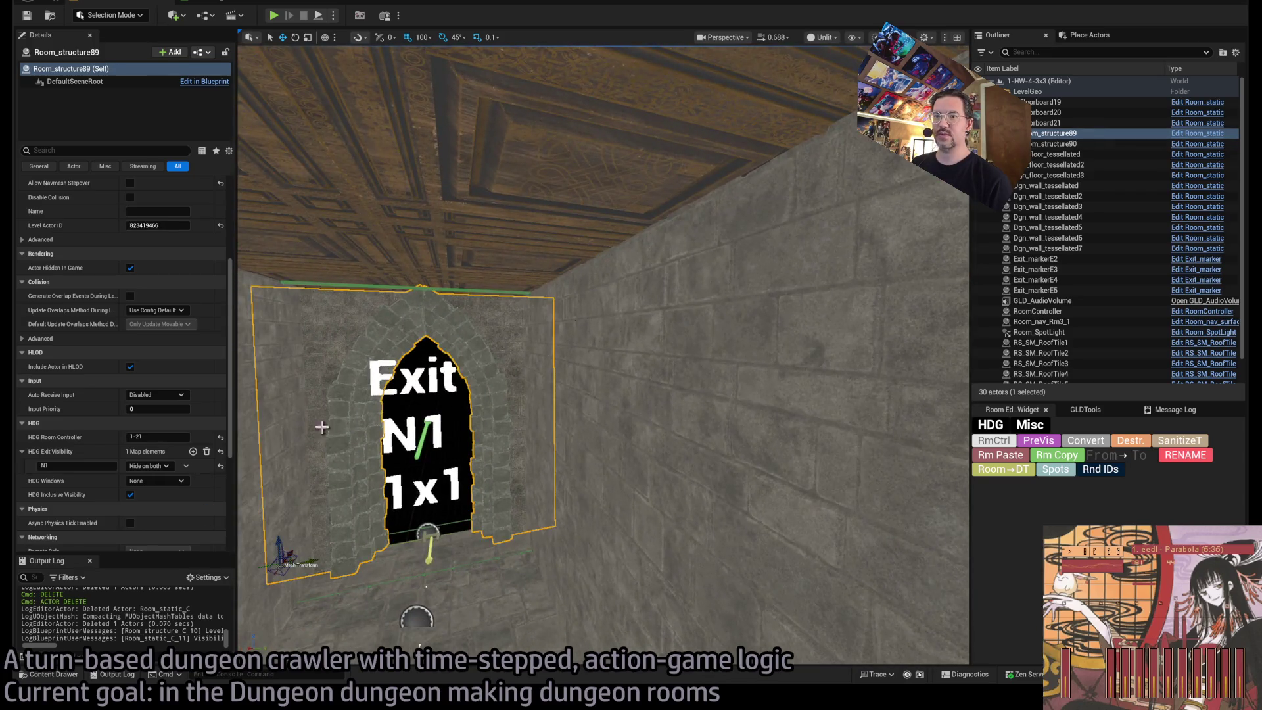
{"action": "mouse_move", "coordinate": [363, 512]}
{"action": "left_mouse_down"}
{"action": "mouse_move", "coordinate": [460, 473]}
{"action": "mouse_move", "coordinate": [446, 526]}
{"action": "mouse_move", "coordinate": [446, 460]}
{"action": "mouse_move", "coordinate": [524, 606]}
{"action": "mouse_move", "coordinate": [653, 624]}
{"action": "mouse_move", "coordinate": [631, 628]}
{"action": "mouse_move", "coordinate": [507, 586]}
{"action": "mouse_move", "coordinate": [964, 518]}
{"action": "mouse_move", "coordinate": [853, 485]}
{"action": "left_mouse_up"}
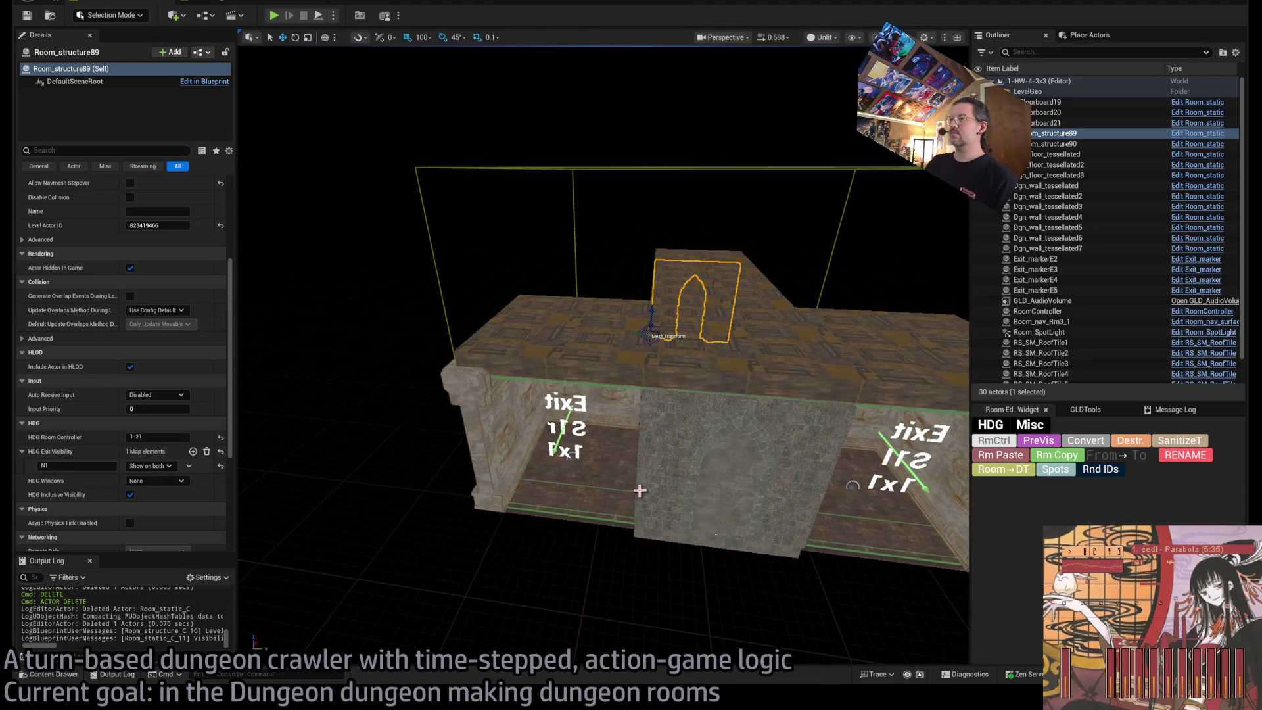
Add an HDG Exit Visibility entry S1r set to Hide on both on the side exit wall.
{"action": "mouse_move", "coordinate": [640, 489]}
{"action": "left_mouse_down"}
{"action": "mouse_move", "coordinate": [670, 479]}
{"action": "mouse_move", "coordinate": [695, 438]}
{"action": "left_mouse_up"}
{"action": "left_click", "coordinate": [695, 439]}
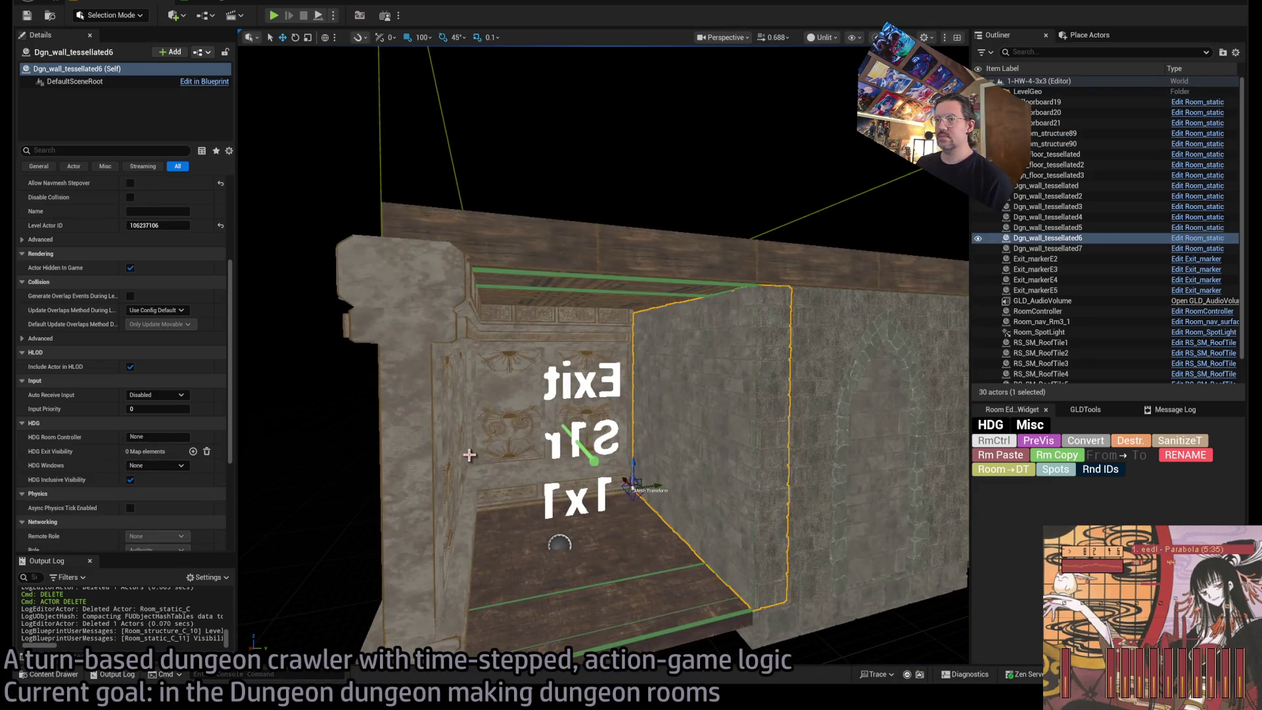
{"action": "left_click", "coordinate": [193, 452]}
{"action": "left_click", "coordinate": [106, 465]}
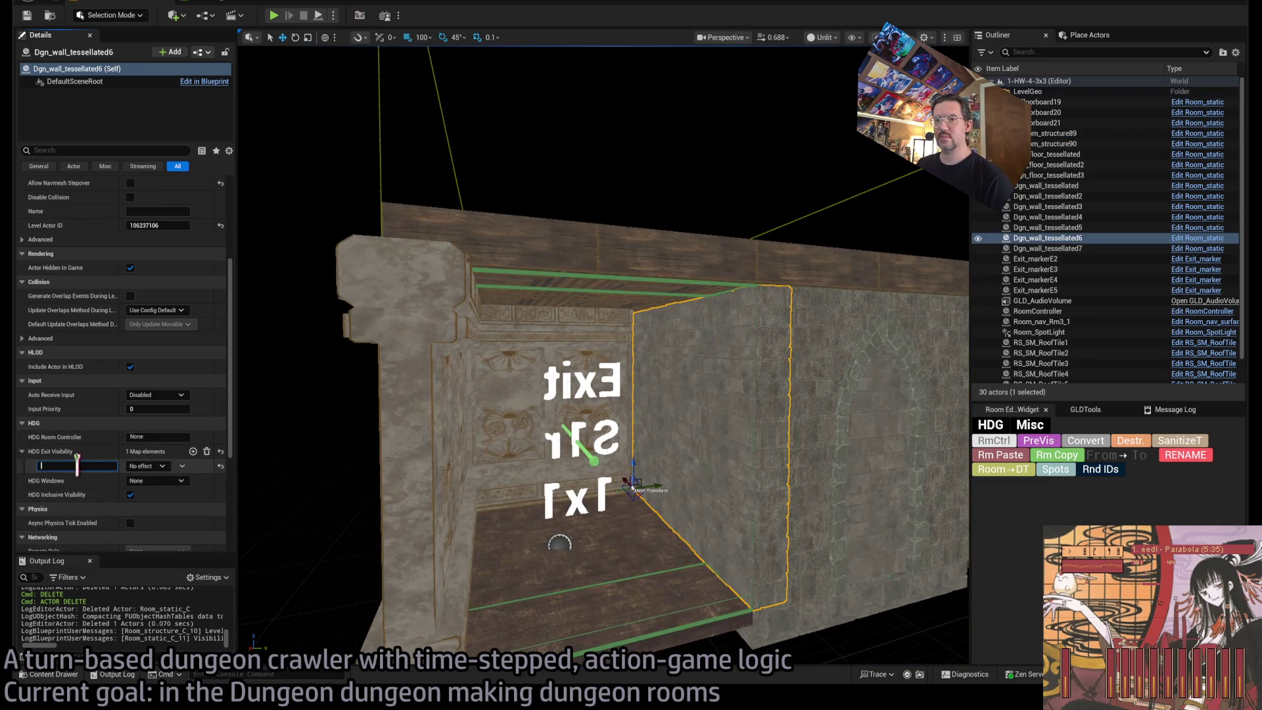
{"action": "type", "text": "S1r"}
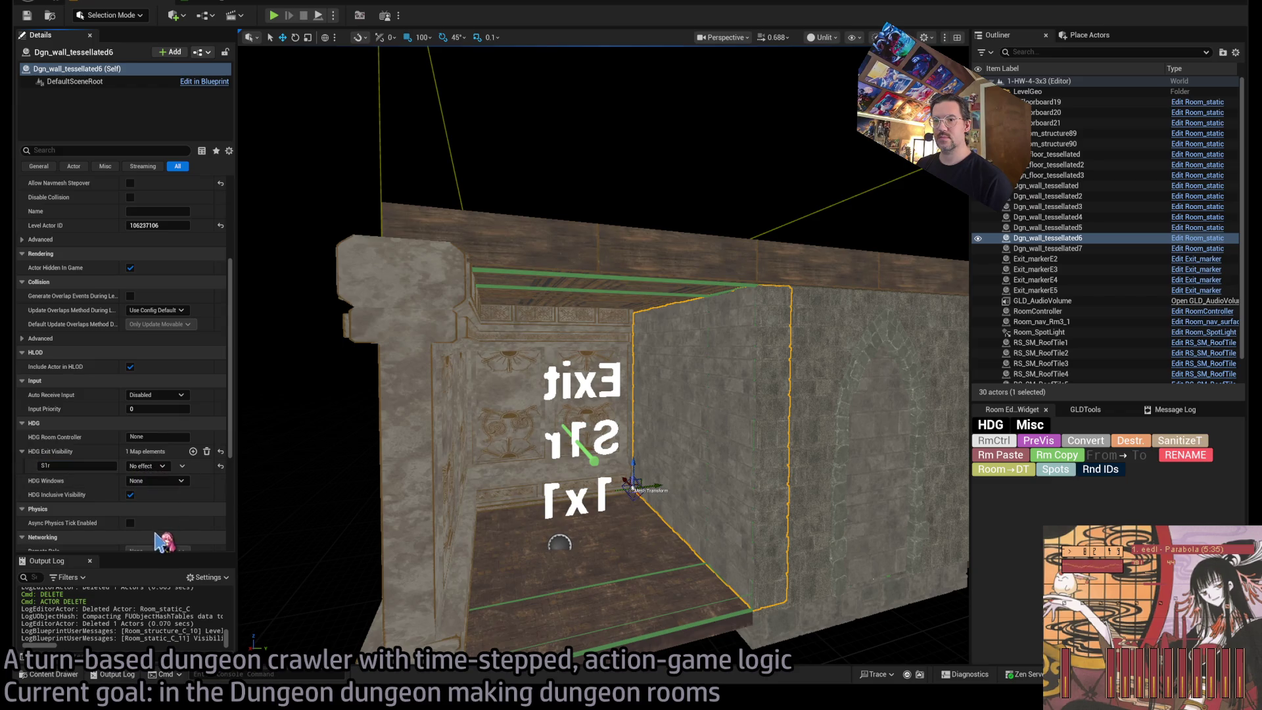
Copy the hide-on-both visibility to the other side wall and change its key to exit S1l.
{"action": "left_click", "coordinate": [1061, 458]}
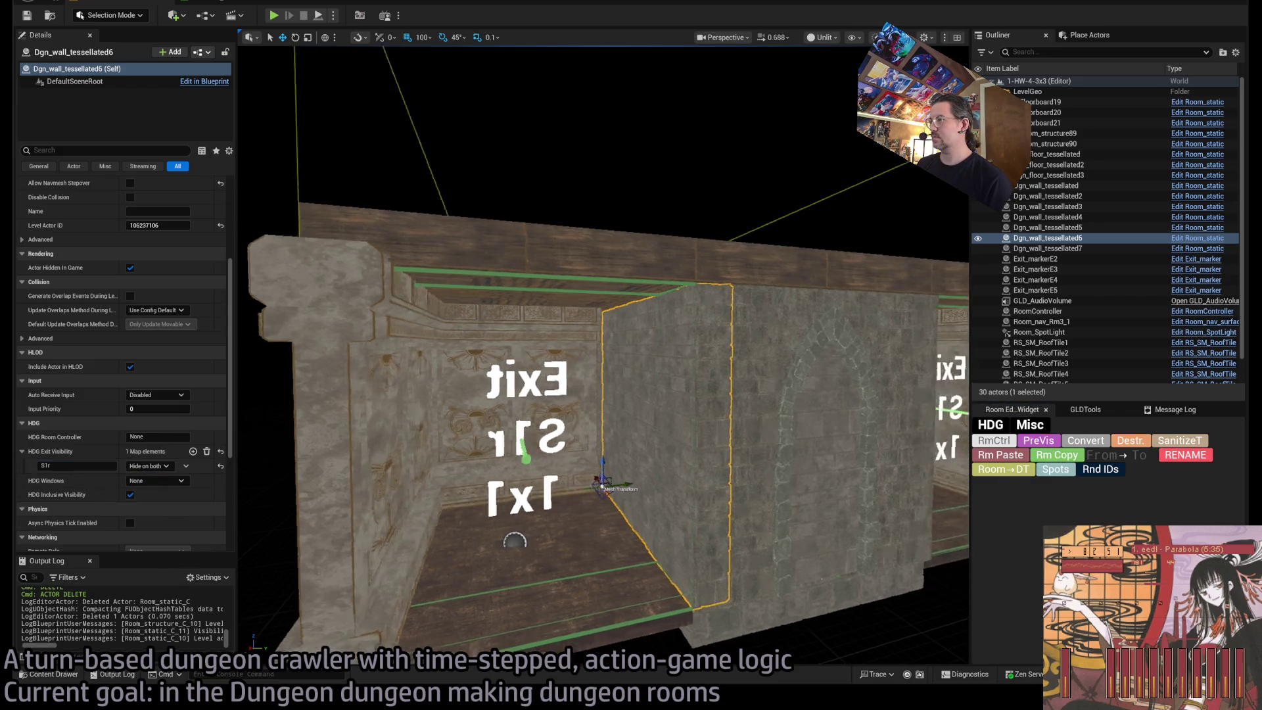
{"action": "left_click", "coordinate": [1001, 473]}
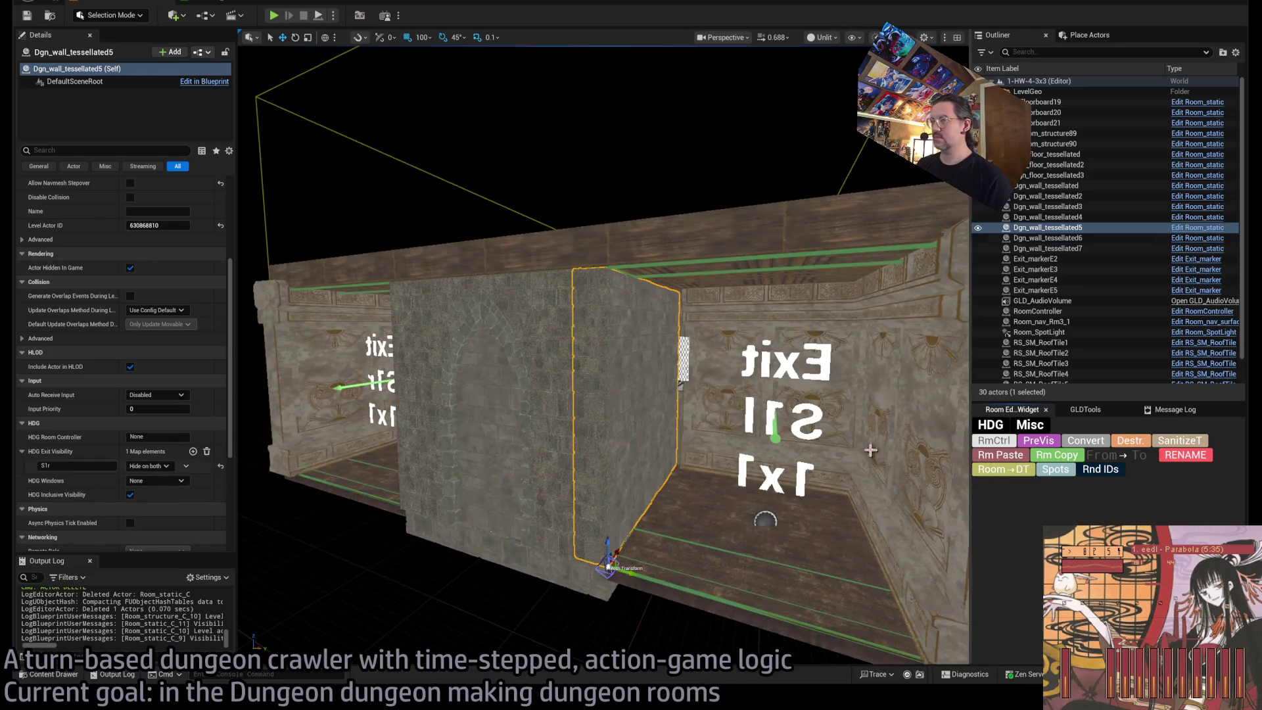
{"action": "left_click", "coordinate": [81, 467]}
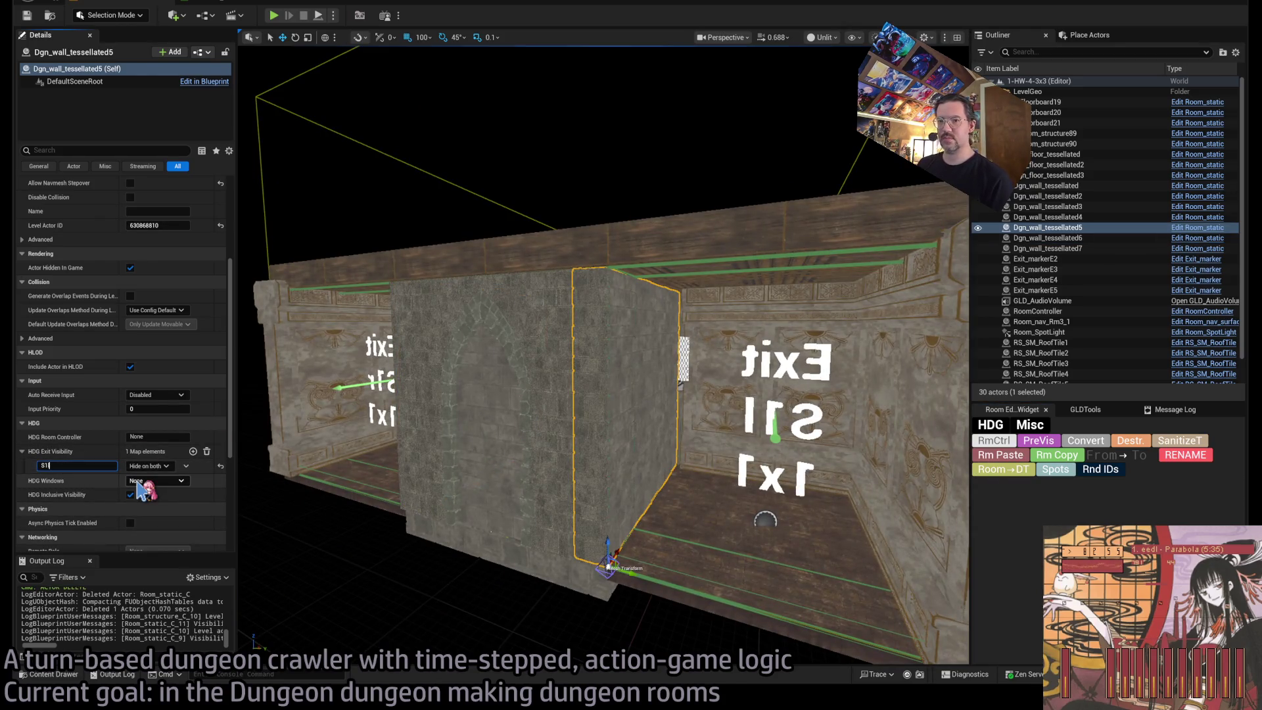
{"action": "left_click_drag", "start_coordinate": [649, 350], "coordinate": [648, 350]}
{"action": "scroll", "coordinate": [649, 350], "scroll_direction": "down", "scroll_amount": 5}
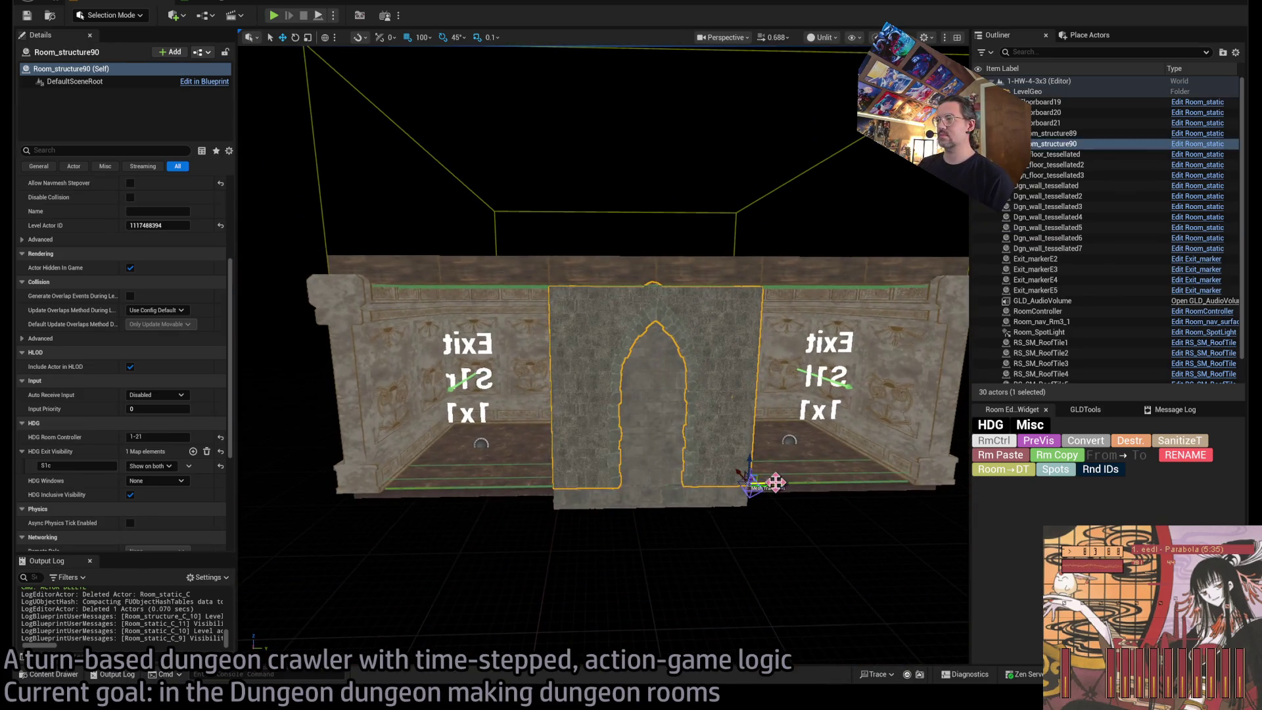
Slide the archway Room_structure91 along X into the side exit and delete the extra duplicate arch.
{"action": "left_click", "coordinate": [520, 486]}
{"action": "left_click_drag", "start_coordinate": [526, 485], "coordinate": [580, 485]}
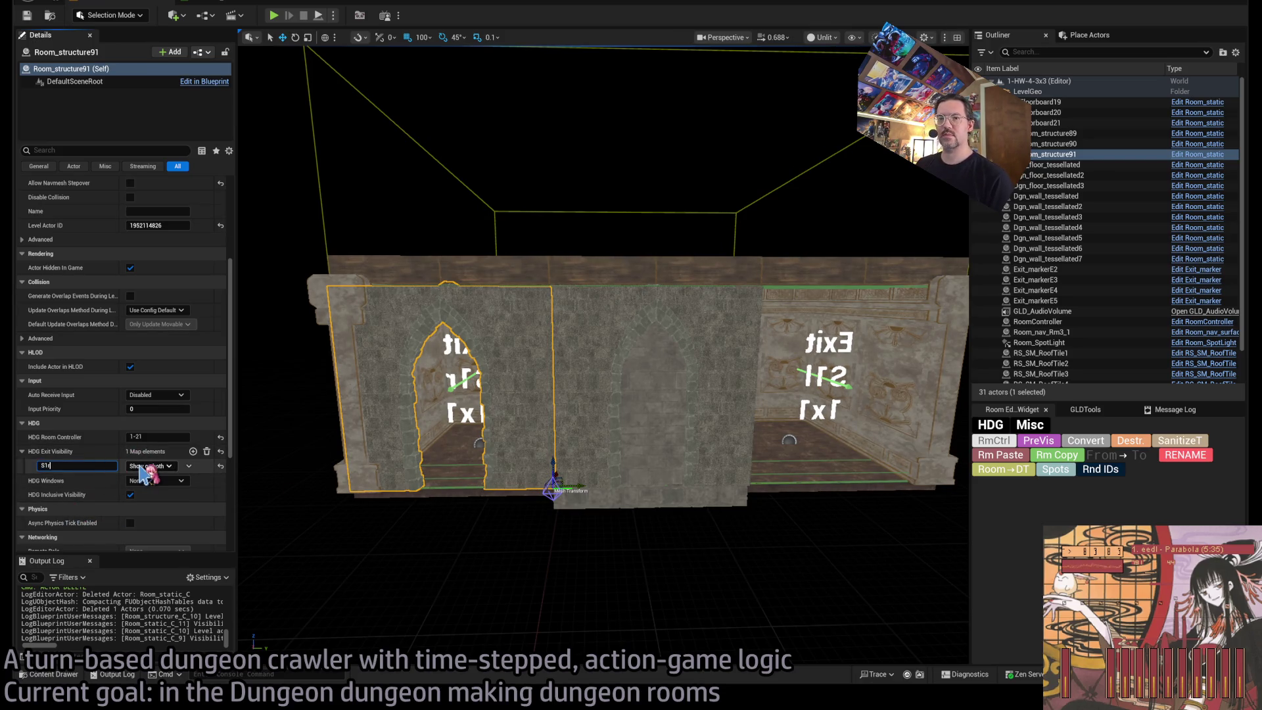
{"action": "key", "text": "Return"}
{"action": "left_click_drag", "start_coordinate": [582, 485], "coordinate": [958, 450]}
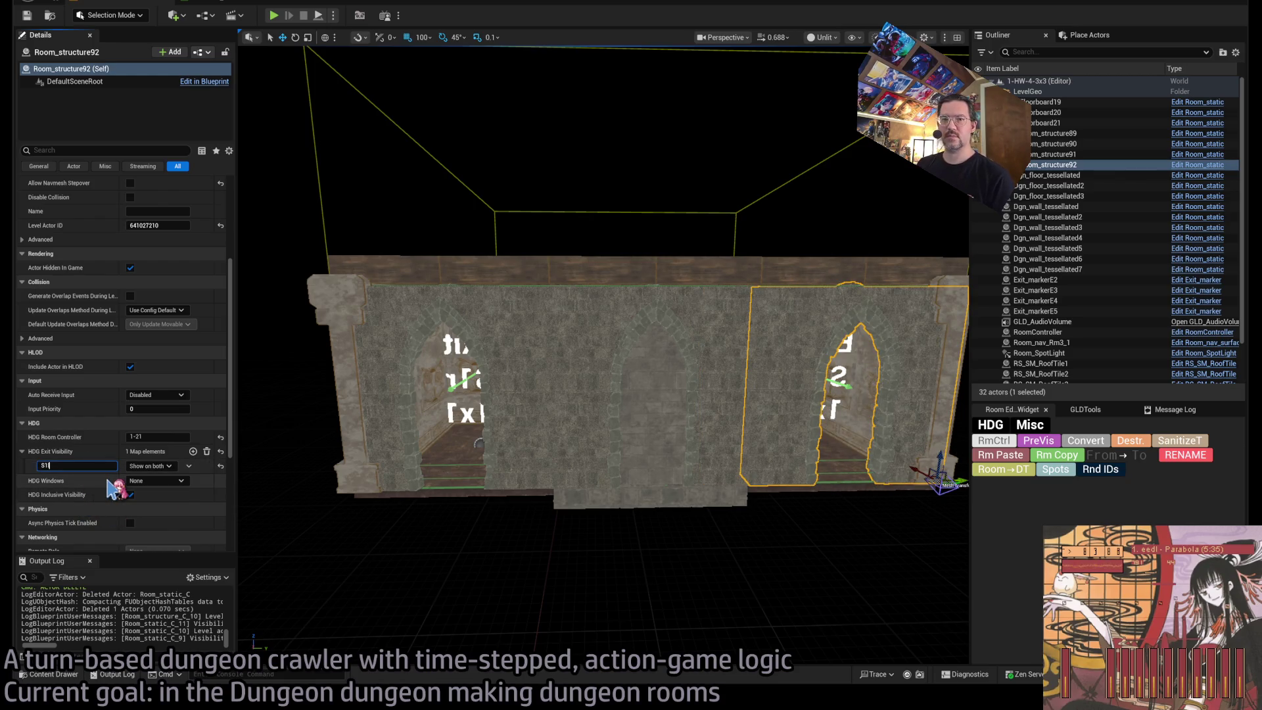
{"action": "mouse_move", "coordinate": [385, 523]}
{"action": "left_mouse_down"}
{"action": "mouse_move", "coordinate": [349, 473]}
{"action": "mouse_move", "coordinate": [338, 394]}
{"action": "left_mouse_up"}
{"action": "key", "text": "f"}
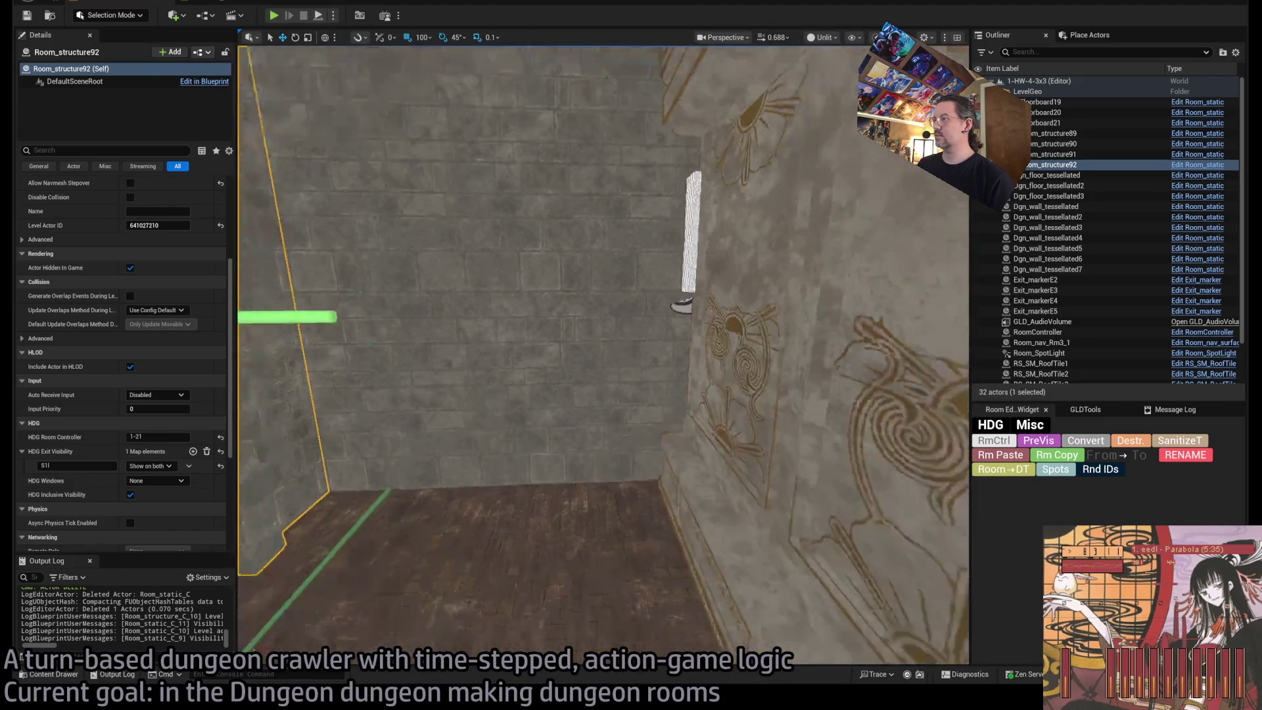
{"action": "key", "text": "Delete"}
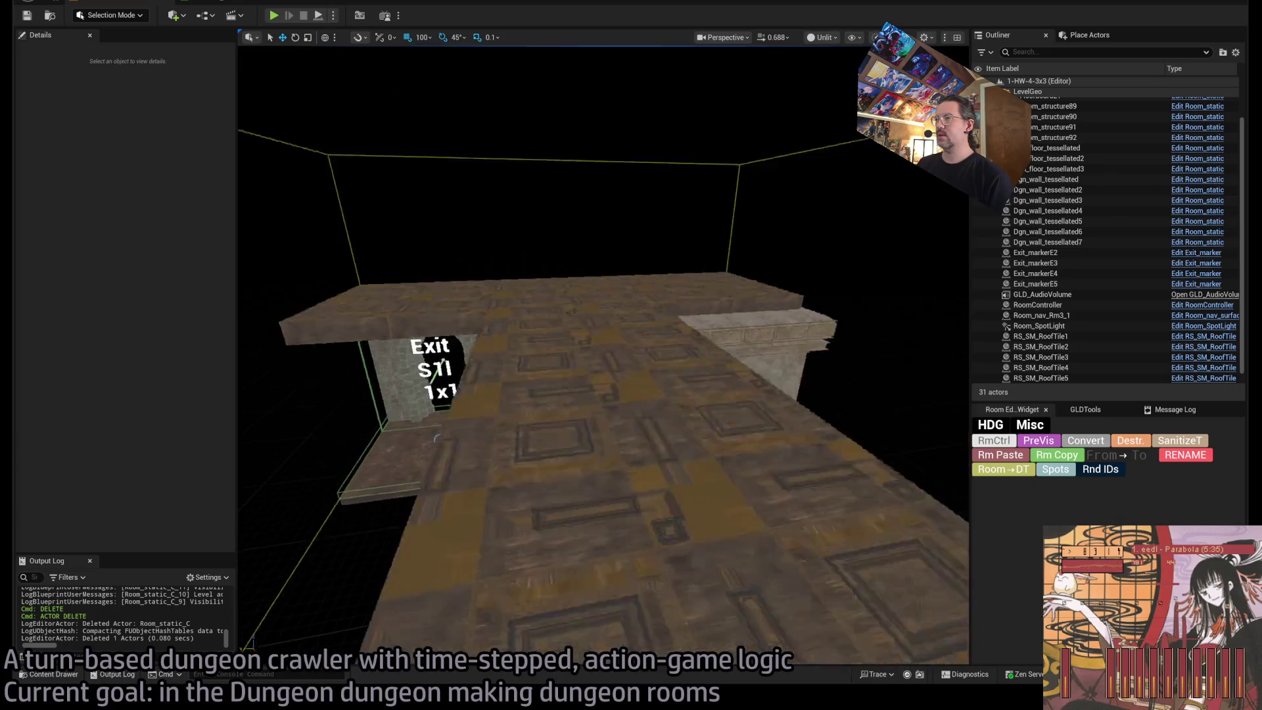
Delete the stray stone block and duplicate the plain wall, rotated to -90°.
{"action": "left_click", "coordinate": [717, 426]}
{"action": "key", "text": "Delete"}
{"action": "left_click_drag", "start_coordinate": [717, 426], "coordinate": [616, 487]}
{"action": "left_click", "coordinate": [616, 487]}
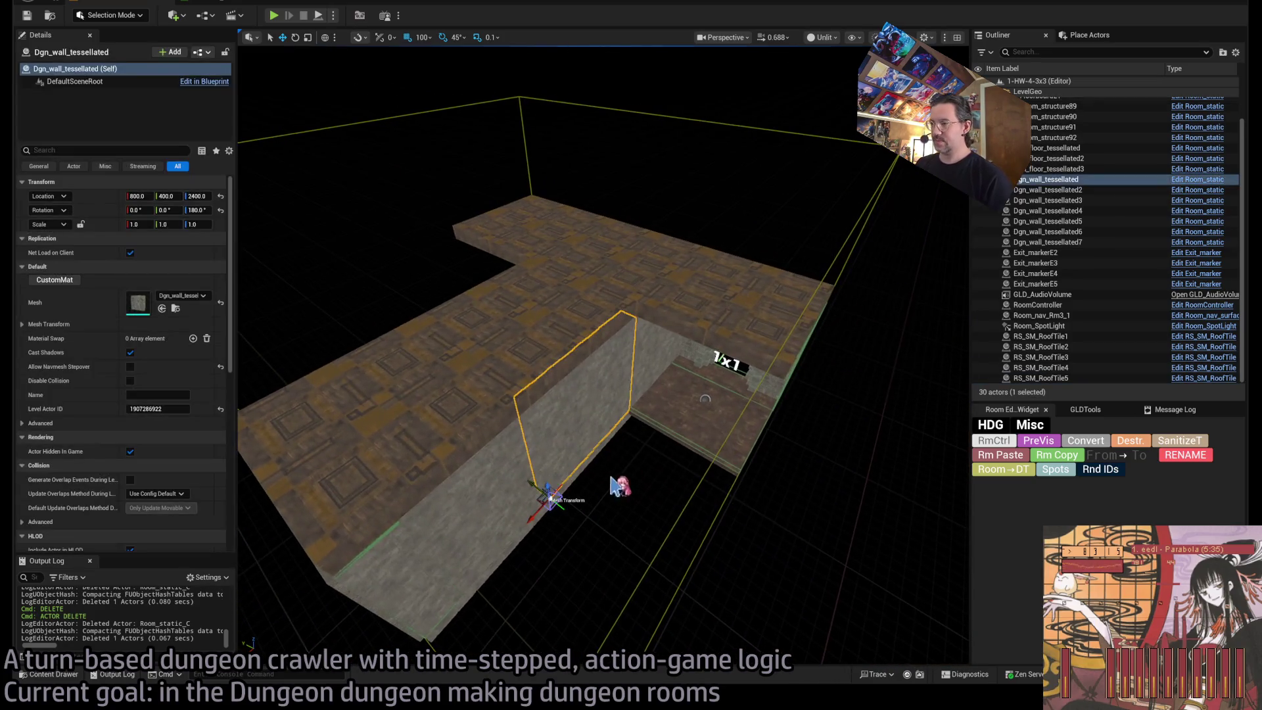
{"action": "mouse_move", "coordinate": [518, 532]}
{"action": "left_mouse_down"}
{"action": "mouse_move", "coordinate": [570, 530]}
{"action": "mouse_move", "coordinate": [578, 421]}
{"action": "mouse_move", "coordinate": [555, 434]}
{"action": "mouse_move", "coordinate": [564, 408]}
{"action": "mouse_move", "coordinate": [536, 344]}
{"action": "left_mouse_up"}
{"action": "key", "text": "e"}
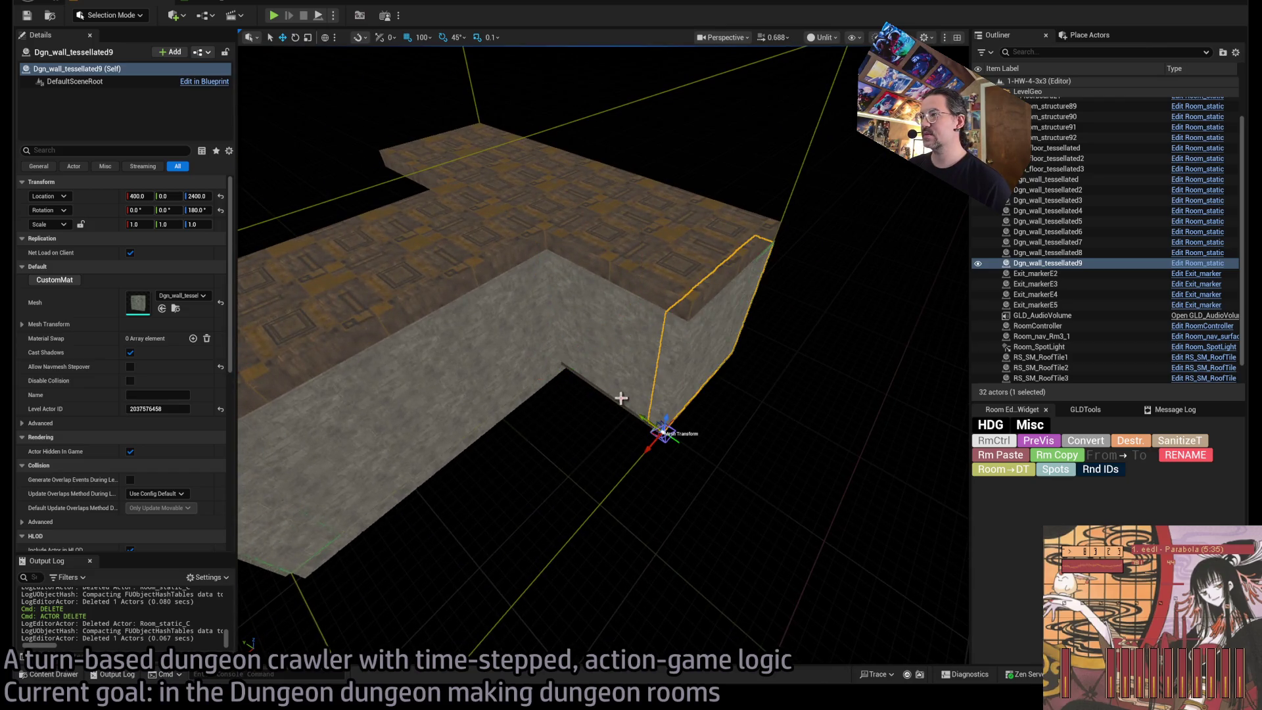
{"action": "mouse_move", "coordinate": [621, 397]}
{"action": "left_mouse_down"}
{"action": "mouse_move", "coordinate": [628, 342]}
{"action": "mouse_move", "coordinate": [628, 381]}
{"action": "left_mouse_up"}
Duplicate a wall offset 100 along Y and delete Floorboard19.
{"action": "left_click_drag", "start_coordinate": [800, 386], "coordinate": [790, 389]}
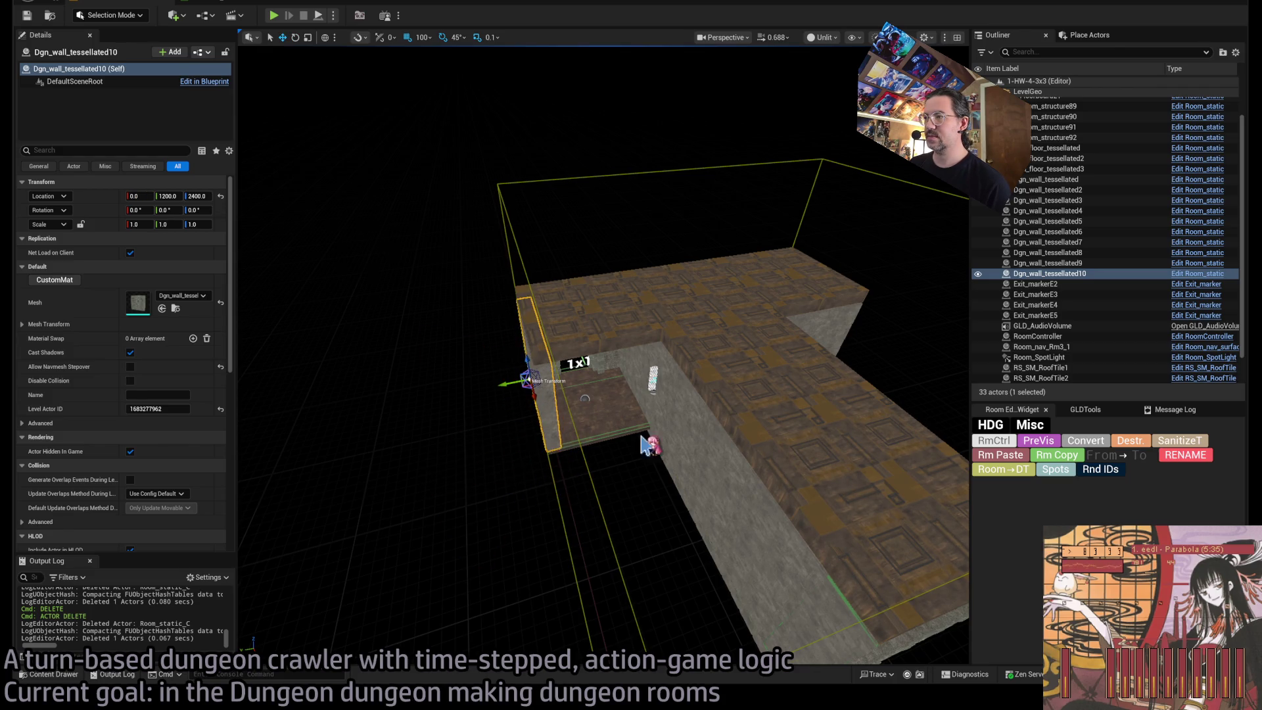
{"action": "mouse_move", "coordinate": [647, 445]}
{"action": "left_mouse_down"}
{"action": "mouse_move", "coordinate": [654, 434]}
{"action": "mouse_move", "coordinate": [438, 454]}
{"action": "left_mouse_up"}
{"action": "left_click", "coordinate": [693, 463]}
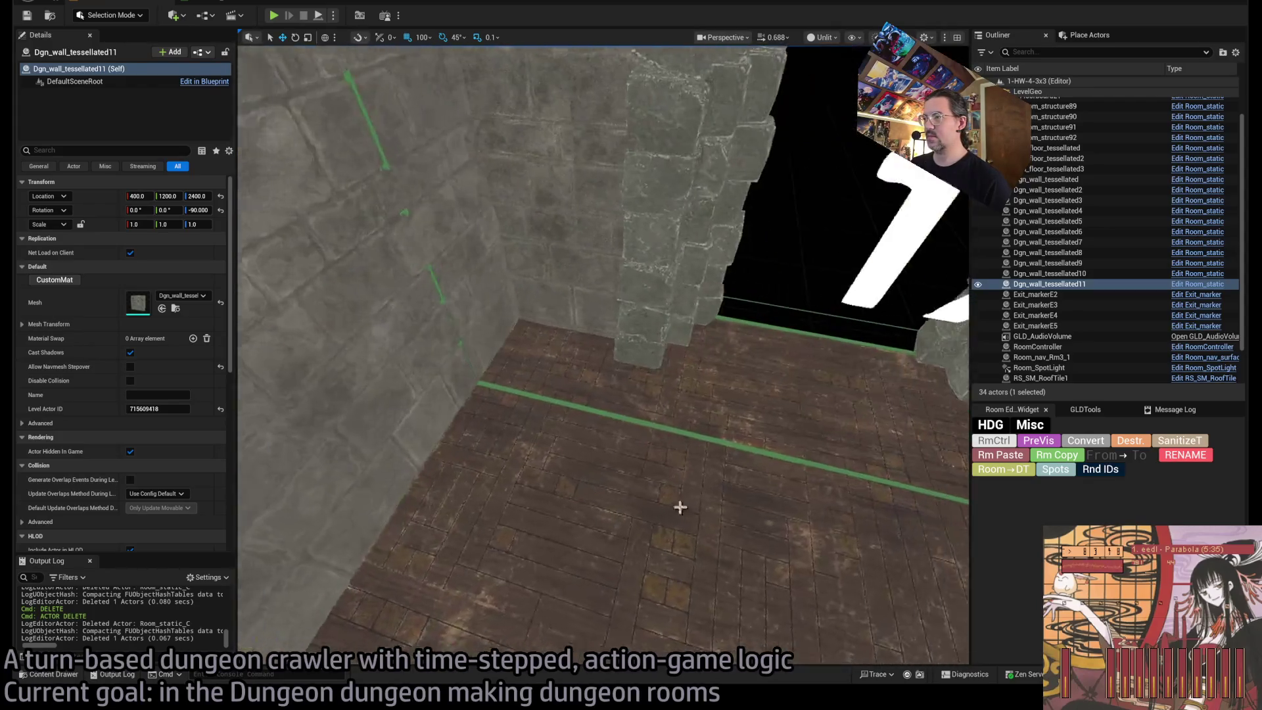
{"action": "left_click", "coordinate": [701, 530]}
{"action": "key", "text": "Delete"}
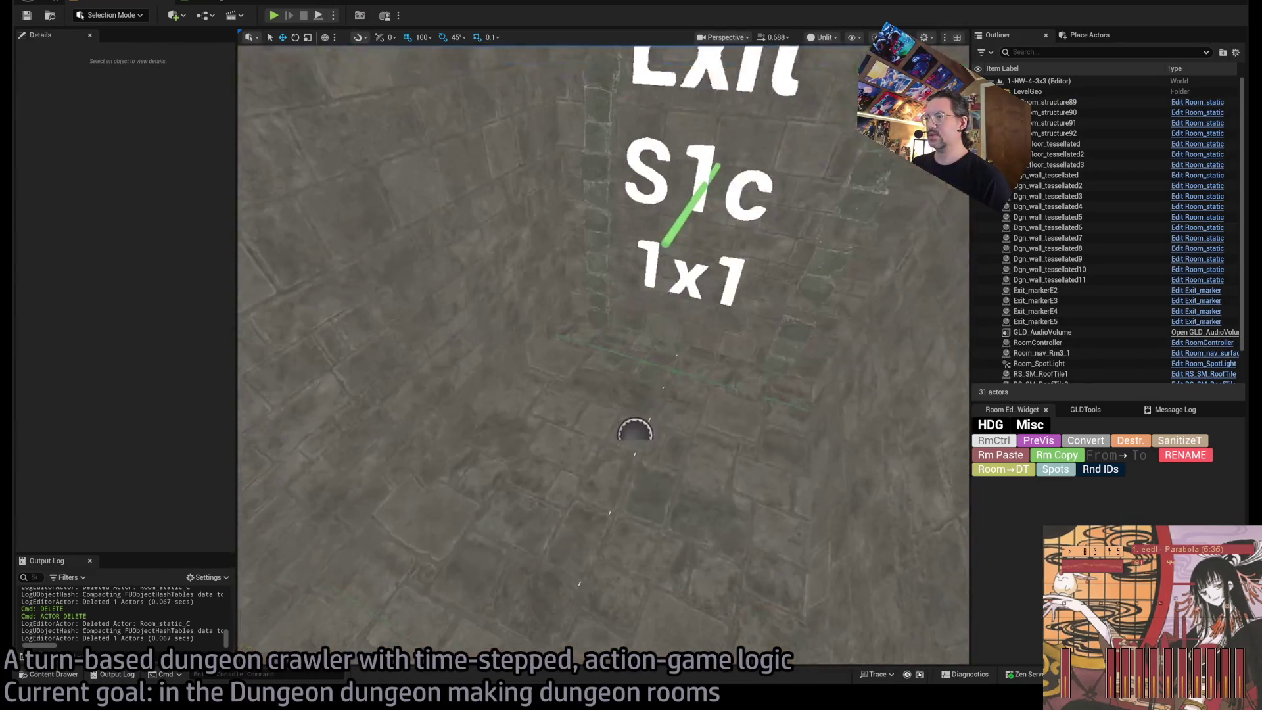
Duplicate floor tile Dgn_floor_tessellated3 to Y 1200.
{"action": "left_click", "coordinate": [671, 510]}
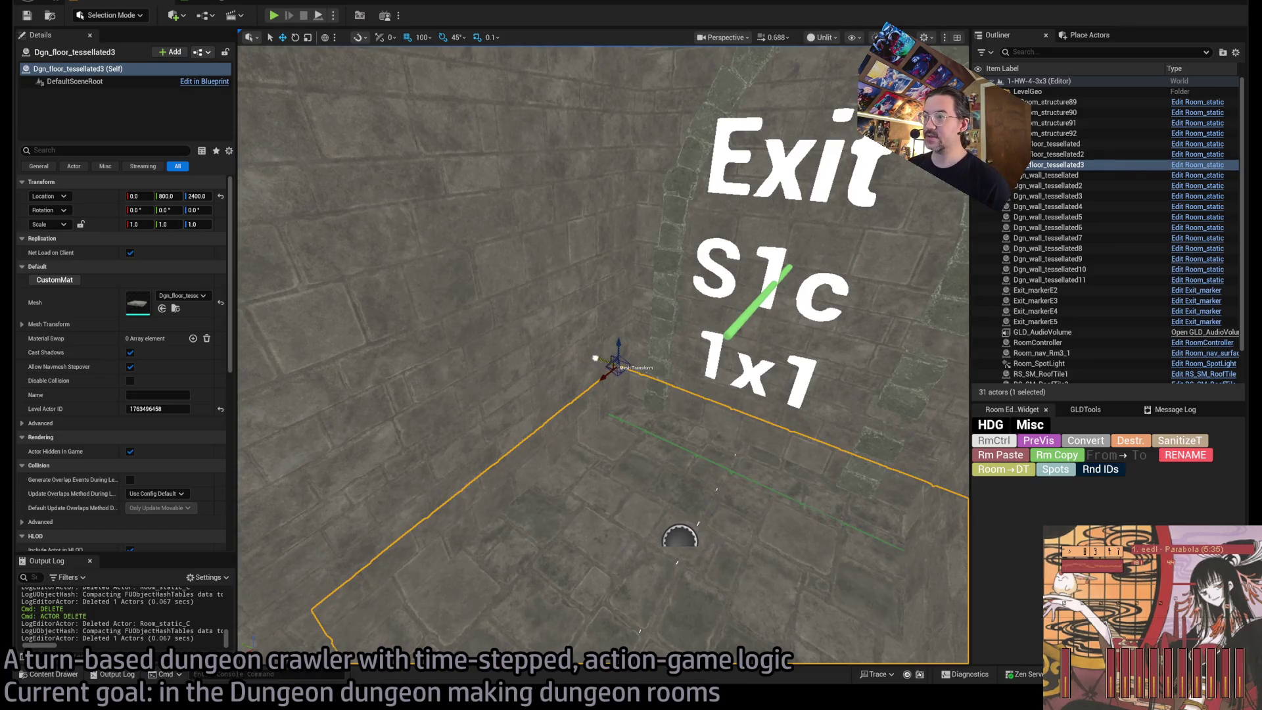
{"action": "mouse_move", "coordinate": [595, 359]}
{"action": "left_mouse_down", "text": "alt"}
{"action": "mouse_move", "coordinate": [437, 300]}
{"action": "mouse_move", "coordinate": [461, 313]}
{"action": "left_mouse_up", "text": "alt"}
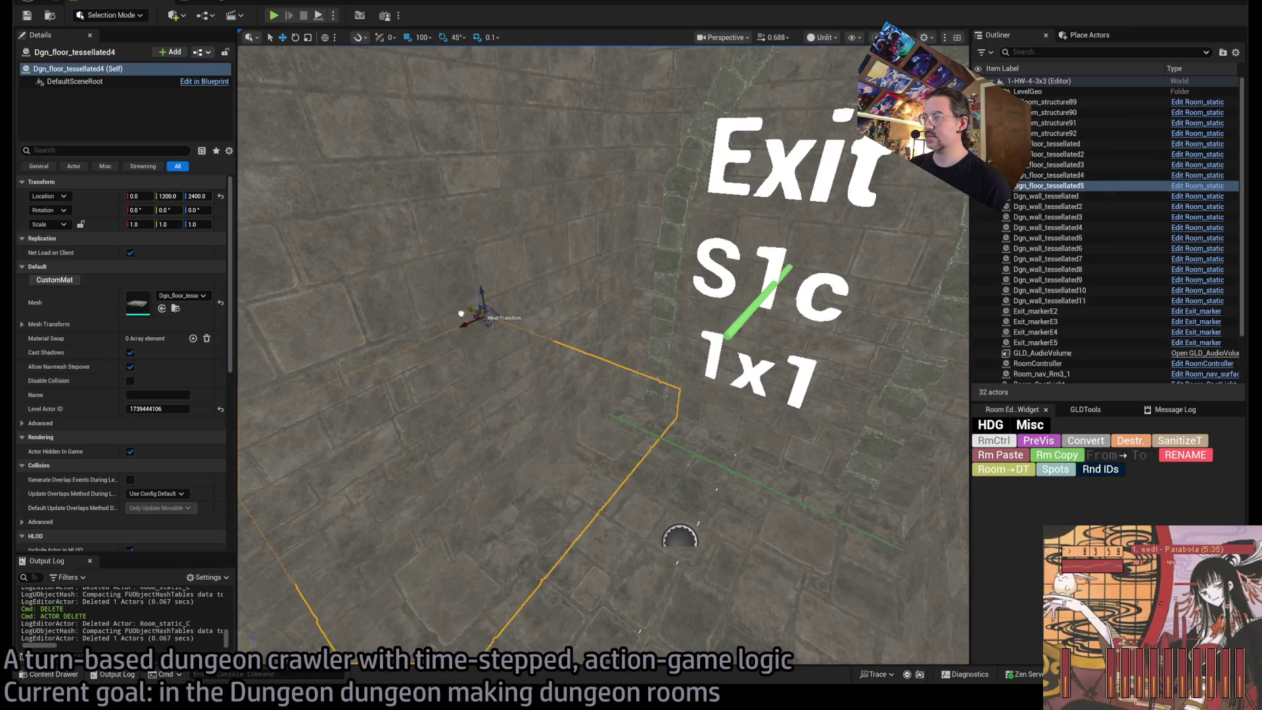
{"action": "mouse_move", "coordinate": [603, 355]}
{"action": "left_mouse_down"}
{"action": "mouse_move", "coordinate": [671, 355]}
{"action": "mouse_move", "coordinate": [634, 388]}
{"action": "left_mouse_up"}
Delete the three RS_SM_RoofTiles pieces over the room.
{"action": "left_click", "coordinate": [667, 307]}
{"action": "key", "text": "Delete"}
{"action": "left_click", "coordinate": [668, 276]}
{"action": "key", "text": "Delete"}
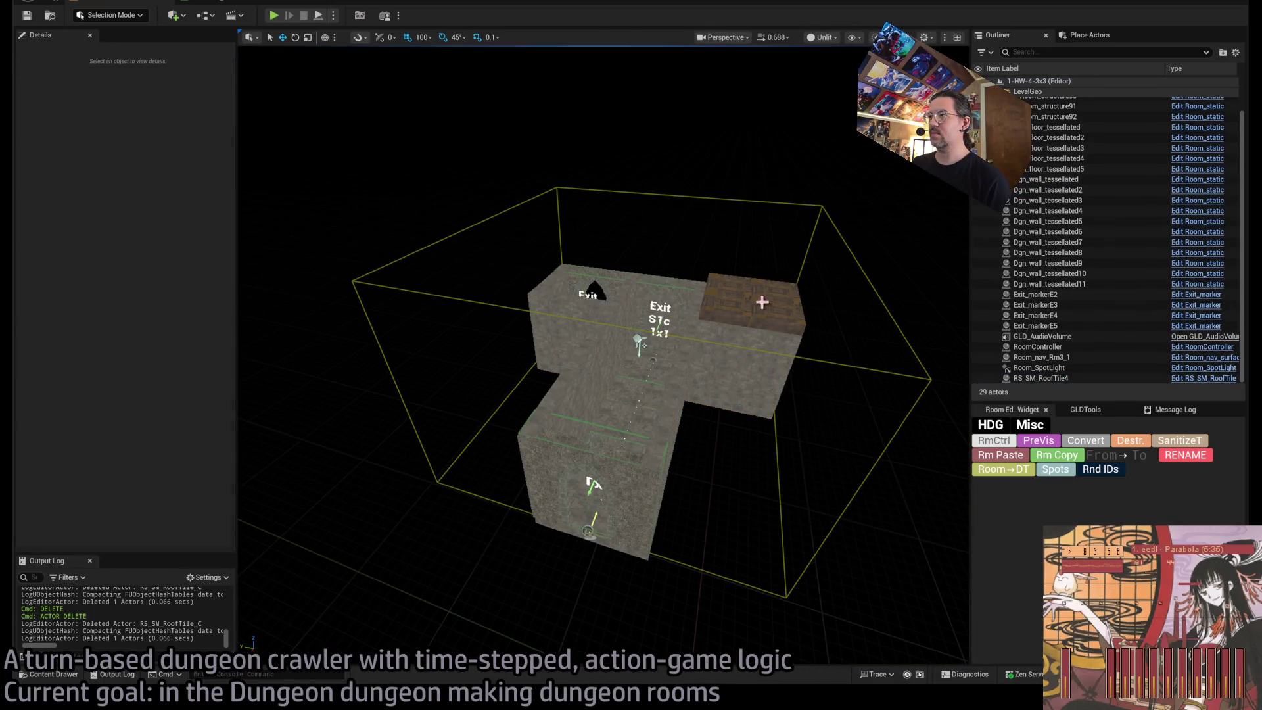
{"action": "left_click", "coordinate": [760, 298]}
{"action": "key", "text": "Delete"}
{"action": "left_click_drag", "start_coordinate": [289, 579], "coordinate": [403, 564]}
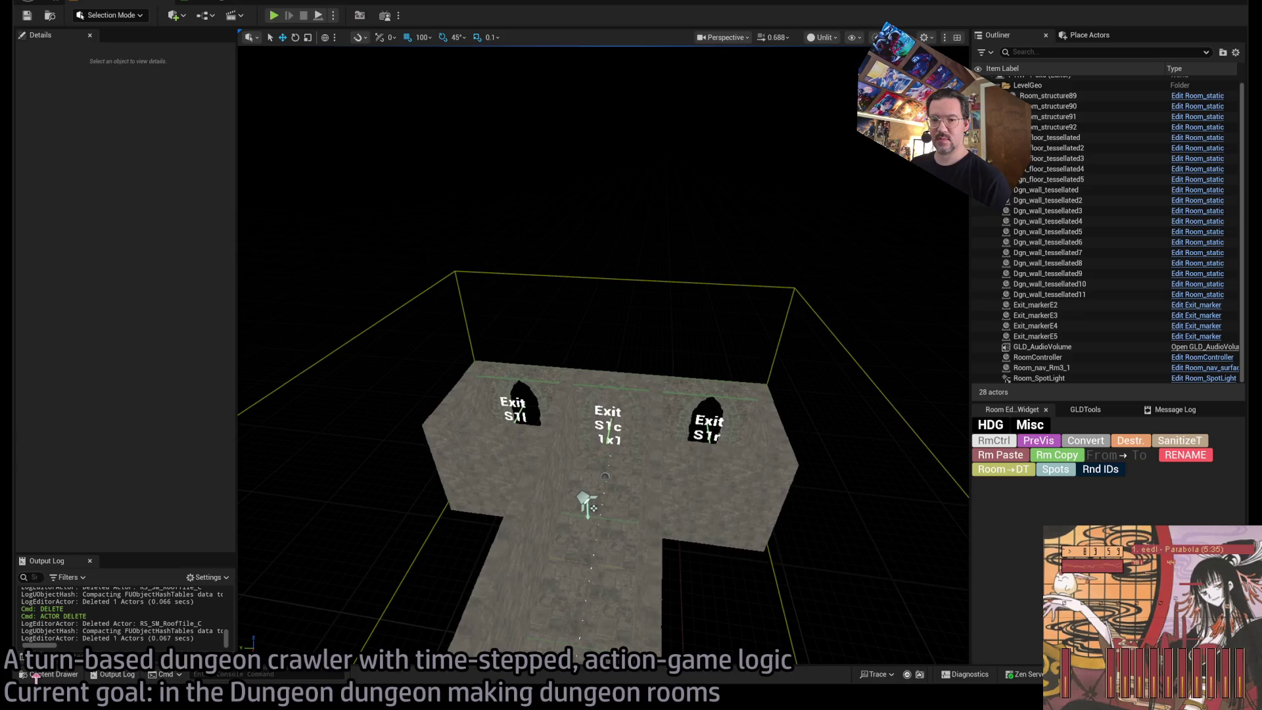
{"action": "key", "text": "ctrl+space"}
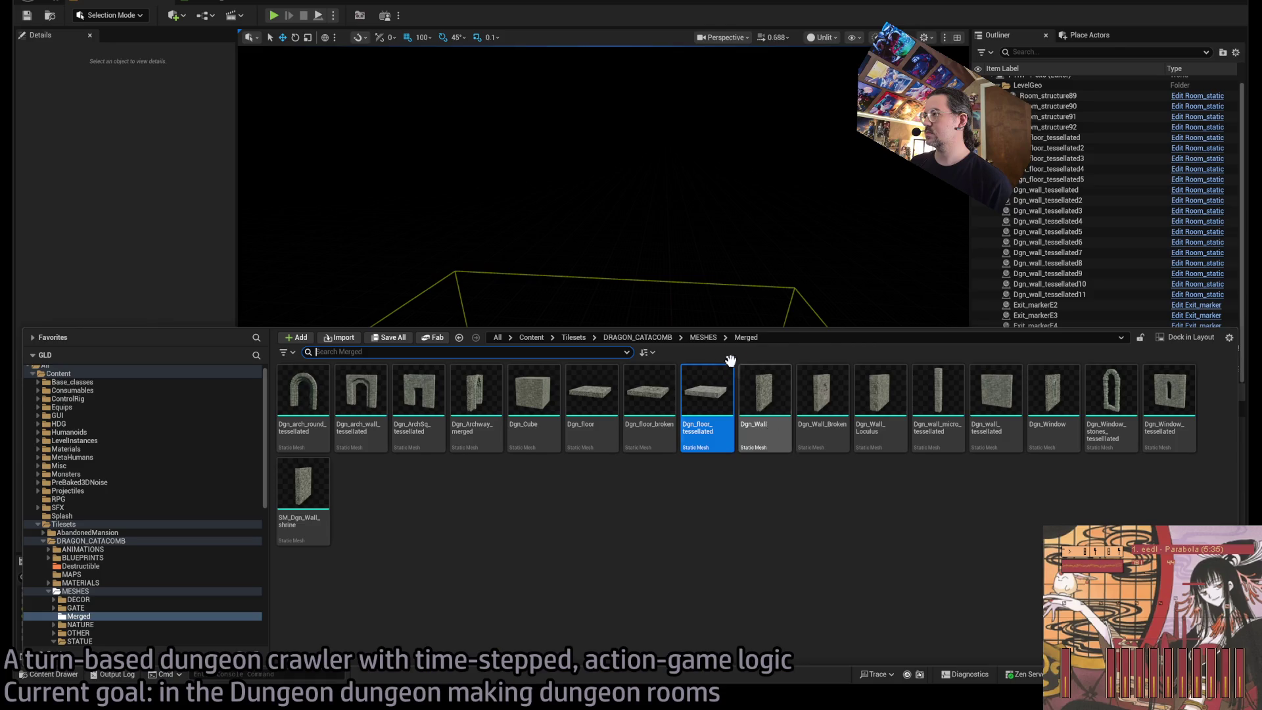
Select the room's wall pieces and copy them up to Z 2800.
{"action": "key", "text": "ctrl+space"}
{"action": "mouse_move", "coordinate": [631, 394]}
{"action": "left_mouse_down"}
{"action": "mouse_move", "coordinate": [684, 385]}
{"action": "mouse_move", "coordinate": [697, 284]}
{"action": "left_mouse_up"}
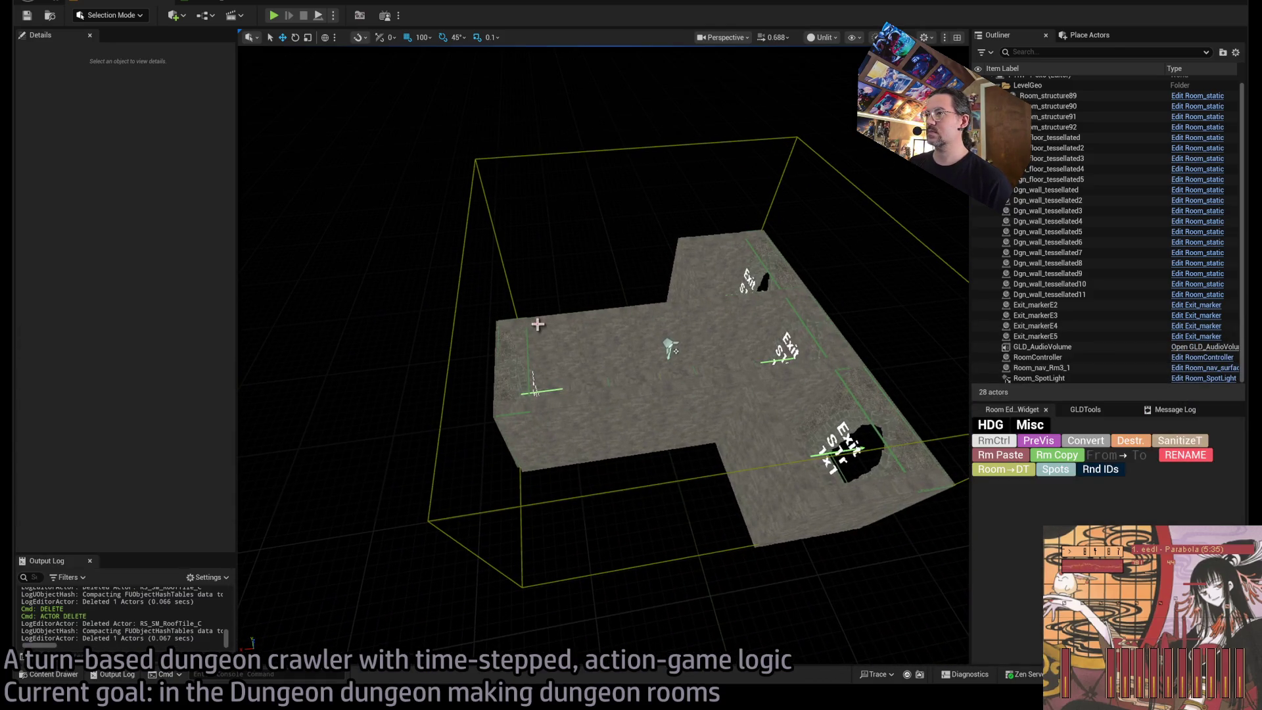
{"action": "left_click", "coordinate": [644, 421]}
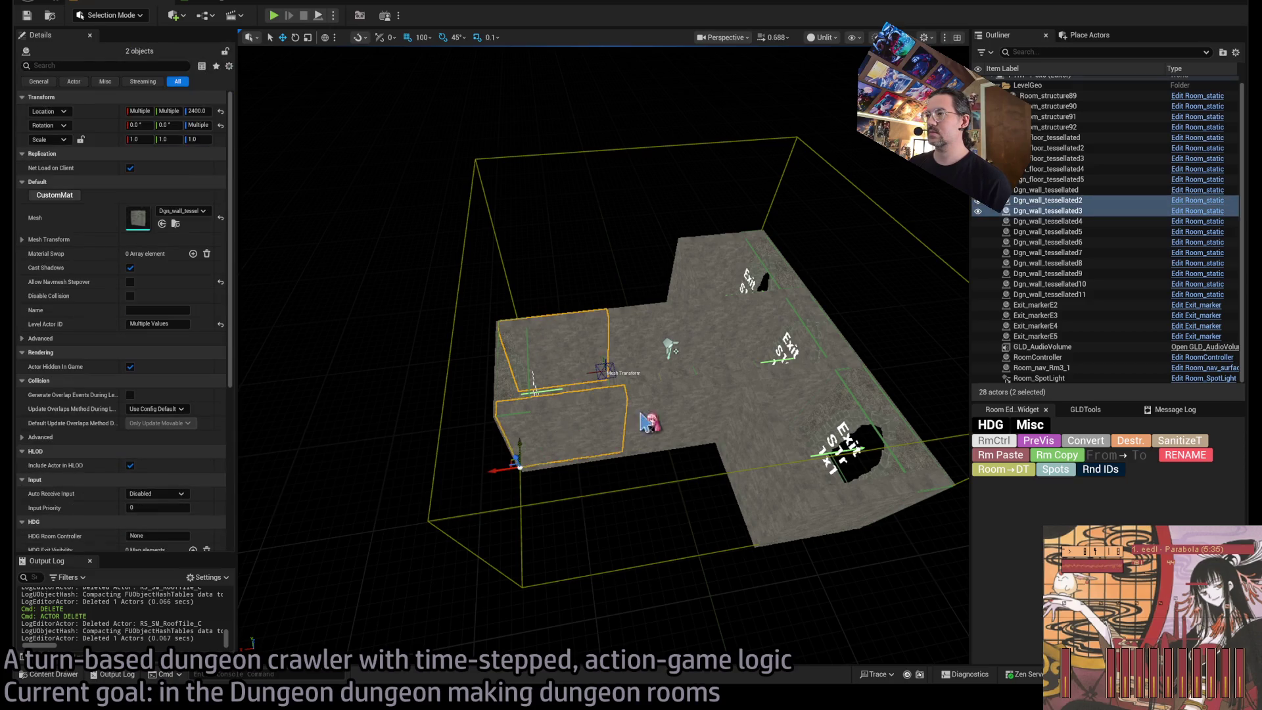
{"action": "left_click", "coordinate": [808, 473], "text": "ctrl"}
{"action": "left_click", "coordinate": [841, 519], "text": "ctrl"}
{"action": "left_click_drag", "start_coordinate": [840, 519], "coordinate": [697, 453]}
{"action": "left_click", "coordinate": [634, 313], "text": "ctrl"}
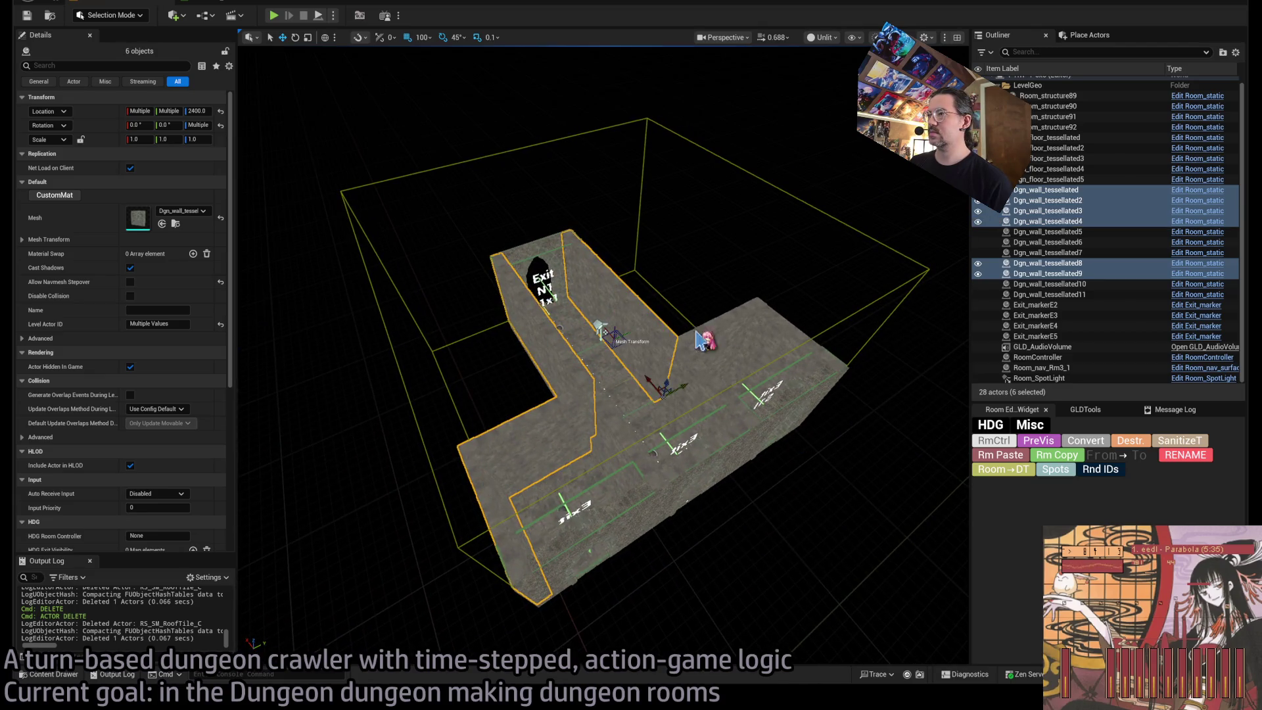
{"action": "left_click", "coordinate": [791, 348], "text": "ctrl"}
{"action": "left_click", "coordinate": [791, 349], "text": "ctrl"}
{"action": "mouse_move", "coordinate": [790, 348]}
{"action": "left_mouse_down"}
{"action": "mouse_move", "coordinate": [755, 331]}
{"action": "mouse_move", "coordinate": [845, 217]}
{"action": "mouse_move", "coordinate": [837, 256]}
{"action": "mouse_move", "coordinate": [802, 180]}
{"action": "left_mouse_up"}
{"action": "left_click", "coordinate": [783, 288], "text": "ctrl"}
{"action": "left_click", "coordinate": [761, 310], "text": "ctrl"}
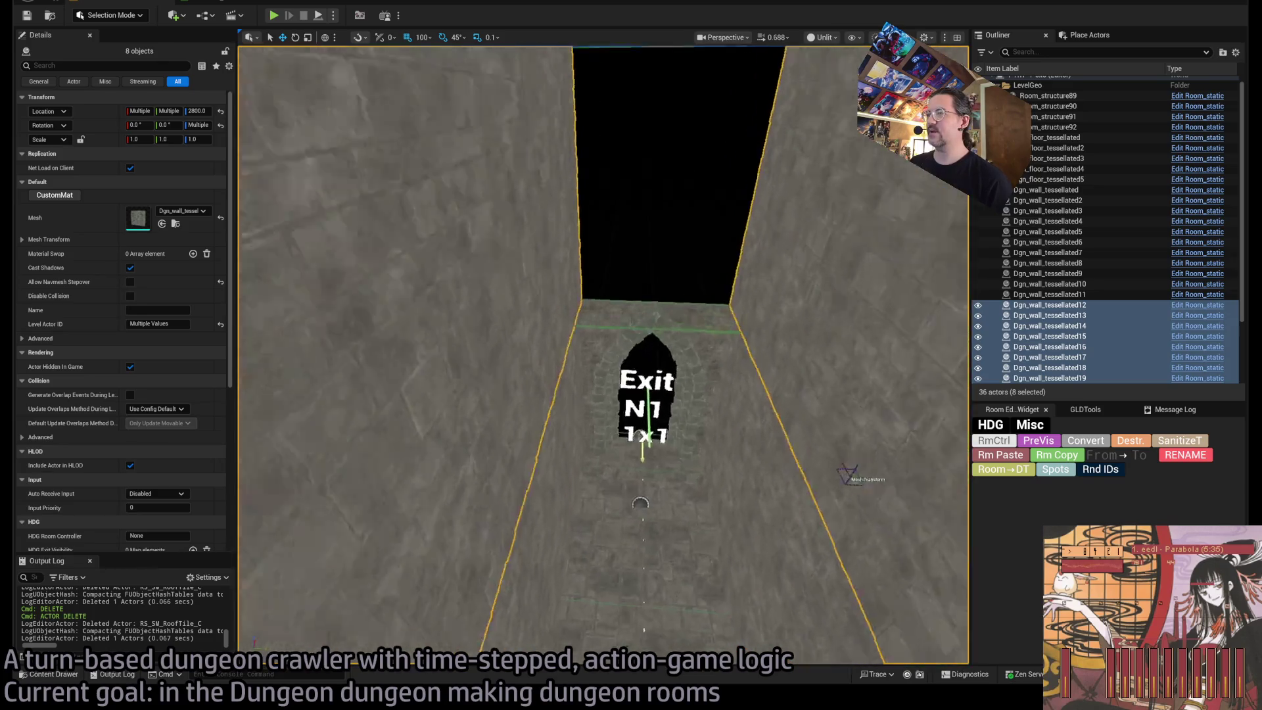
Copy upper walls turned 90° to close the corners and fill a gap.
{"action": "mouse_move", "coordinate": [640, 504]}
{"action": "left_mouse_down"}
{"action": "mouse_move", "coordinate": [620, 549]}
{"action": "mouse_move", "coordinate": [626, 293]}
{"action": "left_mouse_up"}
{"action": "left_click", "coordinate": [647, 352]}
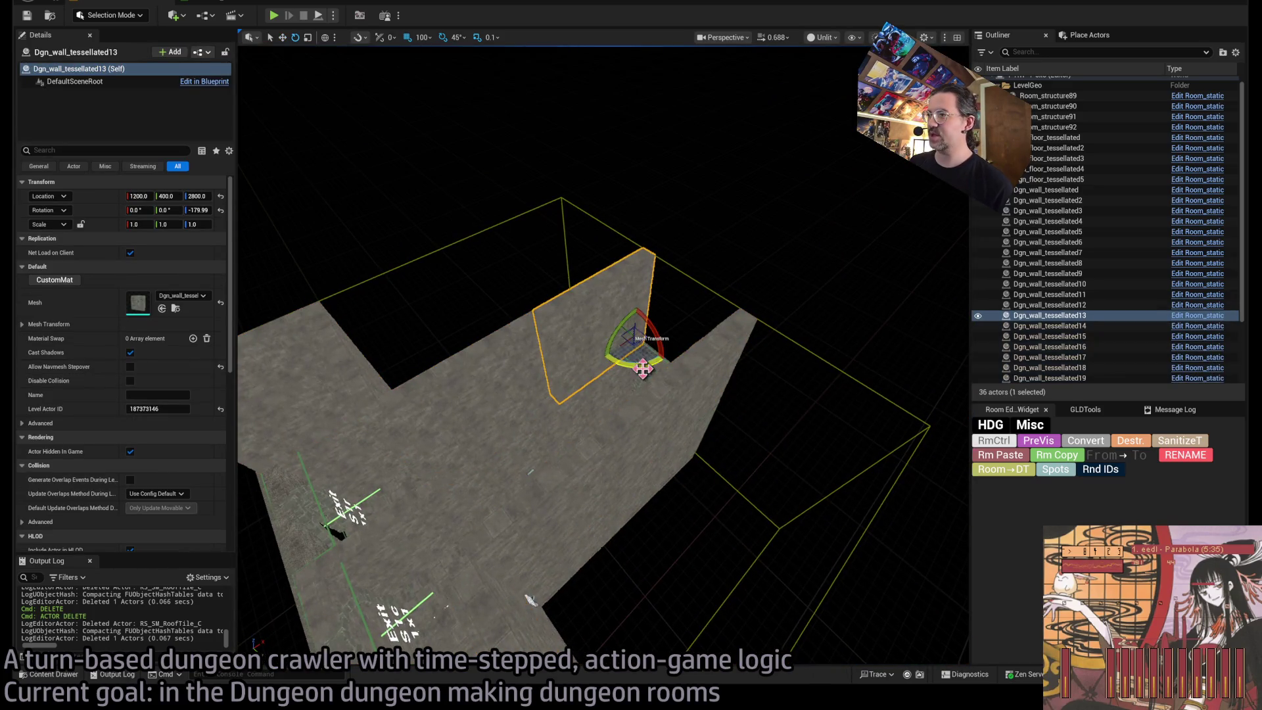
{"action": "mouse_move", "coordinate": [642, 369]}
{"action": "left_mouse_down", "text": "alt"}
{"action": "mouse_move", "coordinate": [658, 341]}
{"action": "mouse_move", "coordinate": [641, 407]}
{"action": "left_mouse_up", "text": "alt"}
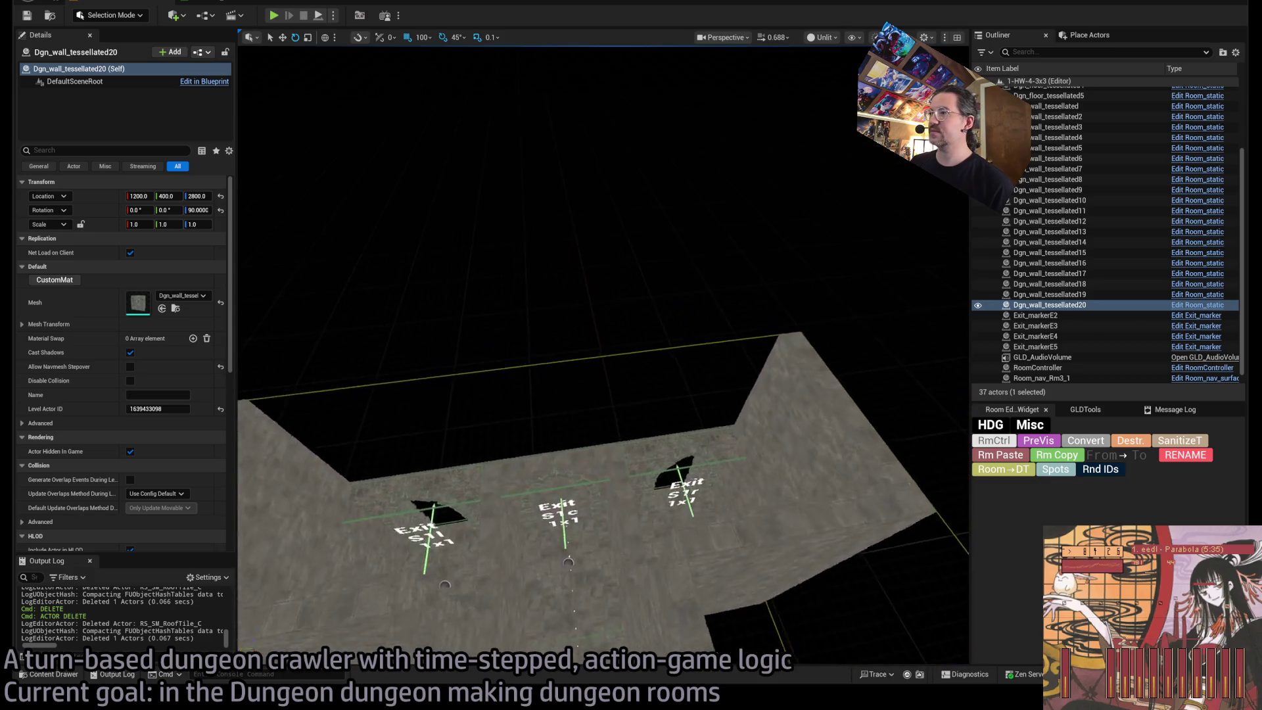
{"action": "left_click", "coordinate": [803, 588]}
{"action": "mouse_move", "coordinate": [850, 636]}
{"action": "left_mouse_down", "text": "alt"}
{"action": "mouse_move", "coordinate": [863, 581]}
{"action": "mouse_move", "coordinate": [771, 470]}
{"action": "mouse_move", "coordinate": [549, 440]}
{"action": "left_mouse_up", "text": "alt"}
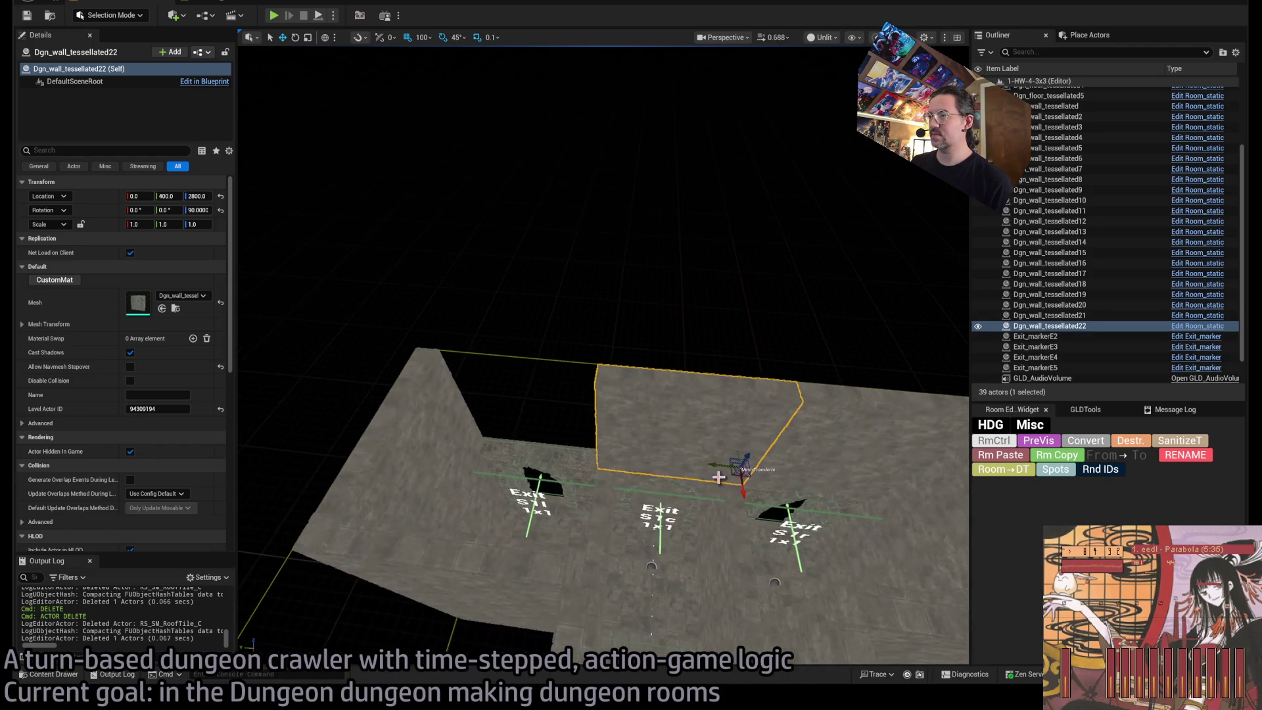
{"action": "left_click_drag", "start_coordinate": [723, 465], "coordinate": [594, 457], "text": "alt"}
Copy two lower wall pieces up into the upper row.
{"action": "left_click_drag", "start_coordinate": [554, 615], "coordinate": [536, 684]}
{"action": "left_click_drag", "start_coordinate": [554, 615], "coordinate": [608, 601]}
{"action": "left_click", "coordinate": [658, 509]}
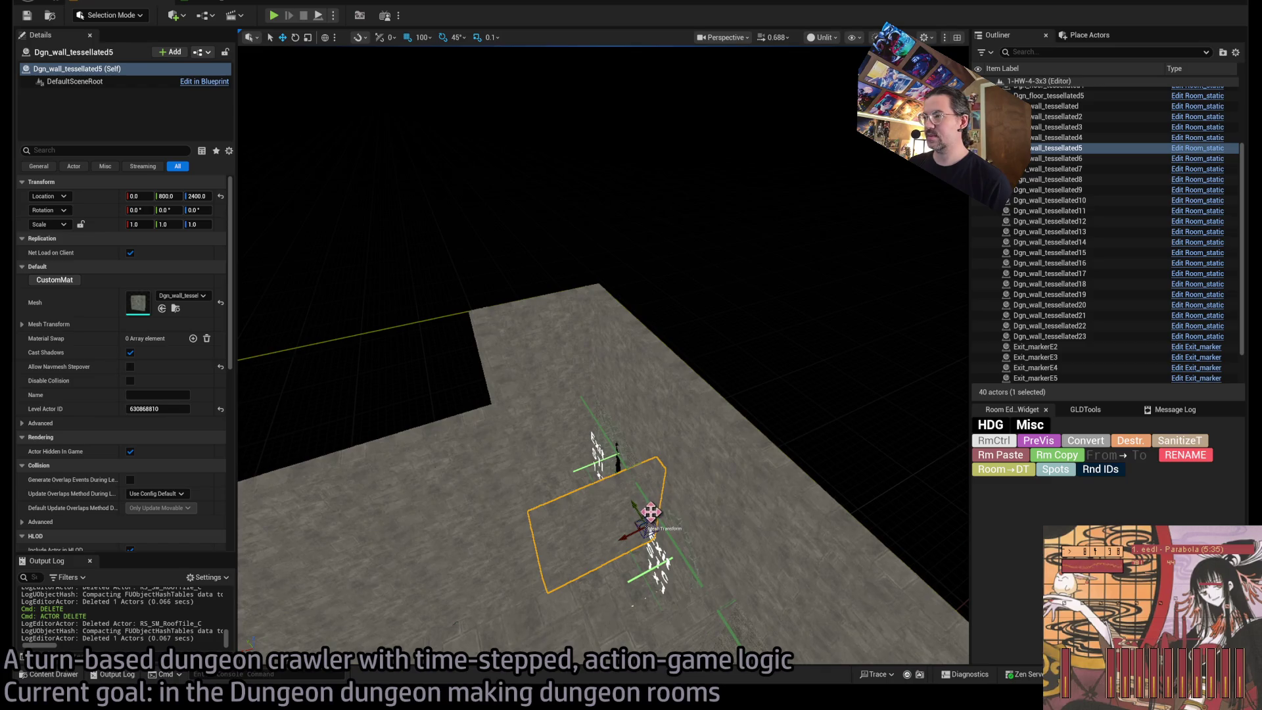
{"action": "mouse_move", "coordinate": [651, 512]}
{"action": "left_mouse_down"}
{"action": "mouse_move", "coordinate": [657, 423]}
{"action": "mouse_move", "coordinate": [671, 434]}
{"action": "mouse_move", "coordinate": [645, 437]}
{"action": "left_mouse_up"}
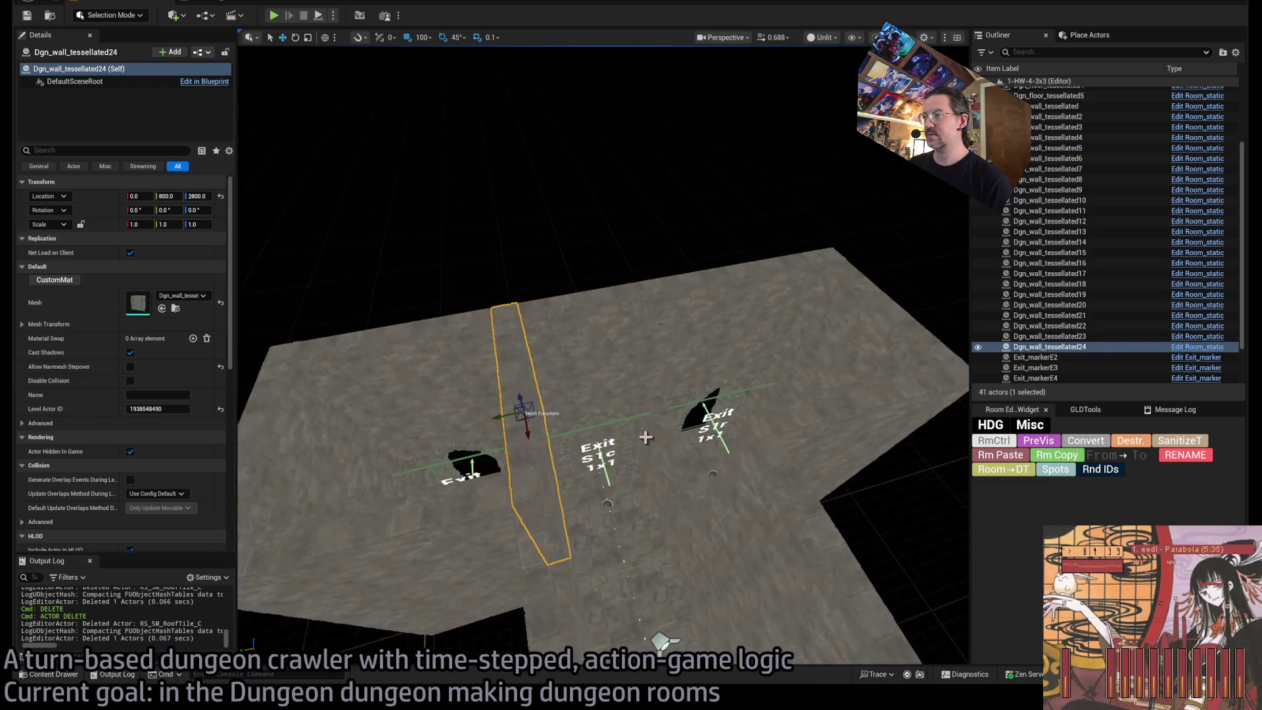
{"action": "left_click", "coordinate": [679, 503]}
{"action": "mouse_move", "coordinate": [688, 543]}
{"action": "left_mouse_down"}
{"action": "mouse_move", "coordinate": [703, 452]}
{"action": "mouse_move", "coordinate": [710, 520]}
{"action": "mouse_move", "coordinate": [696, 505]}
{"action": "left_mouse_up"}
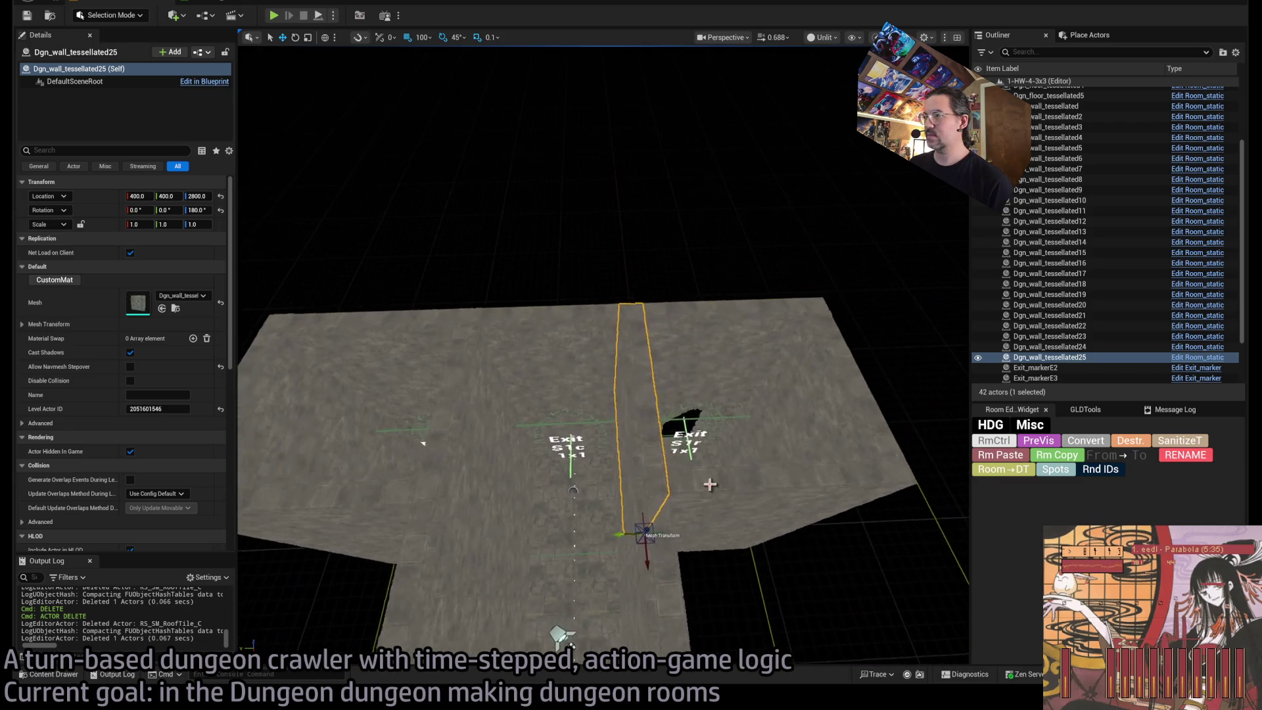
{"action": "left_click", "coordinate": [1054, 442]}
Select RoomController and rebuild the room with Rm Paste.
{"action": "left_click", "coordinate": [981, 445]}
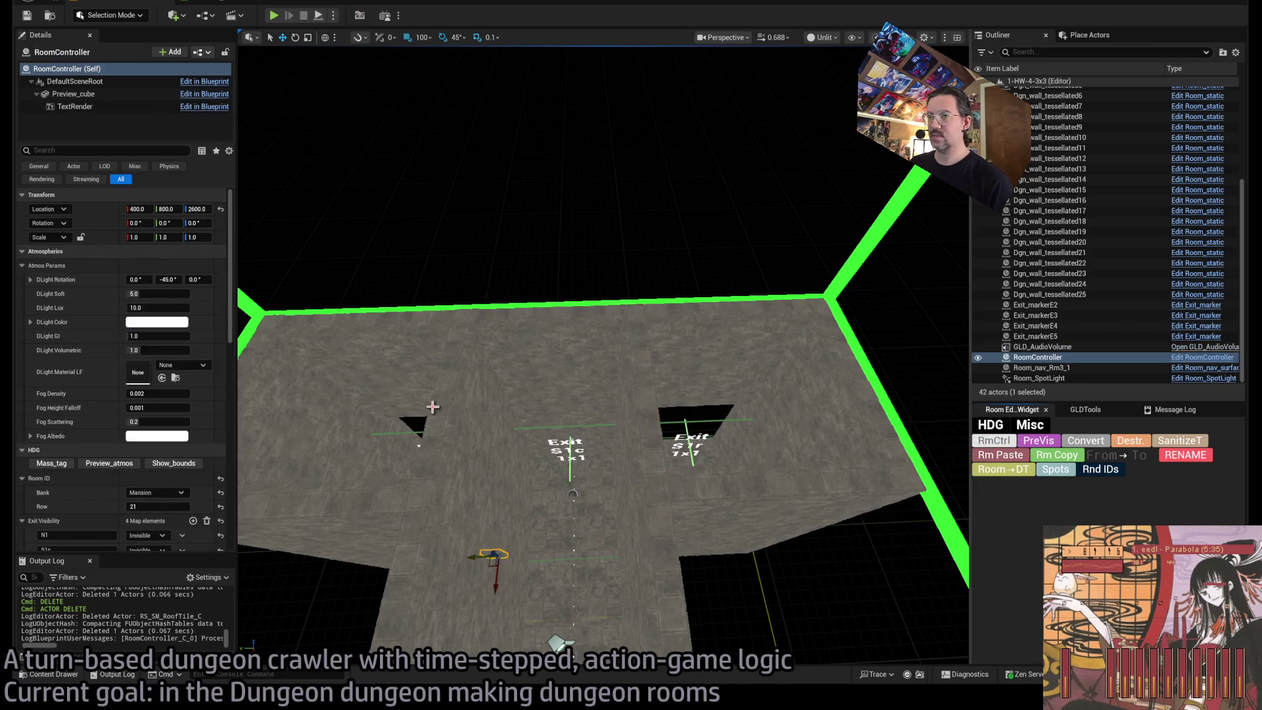
{"action": "left_click", "coordinate": [1009, 453]}
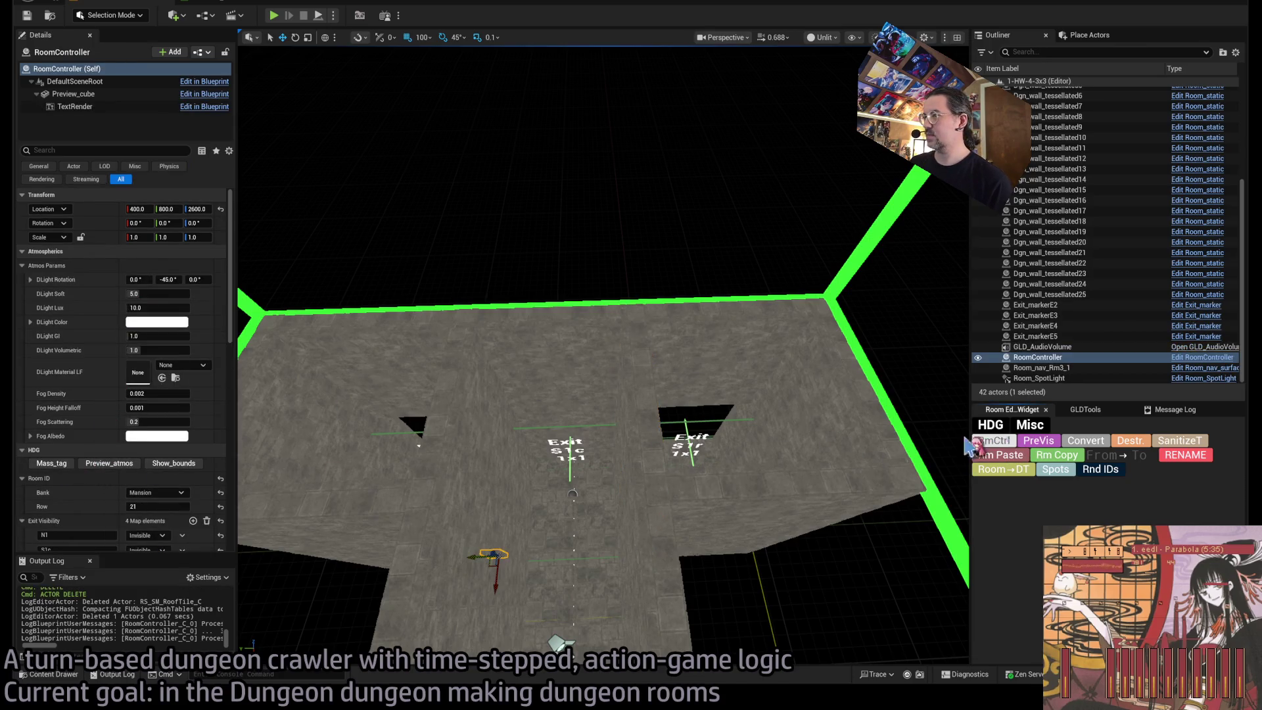
{"action": "scroll", "coordinate": [158, 460], "scroll_direction": "down", "scroll_amount": 3}
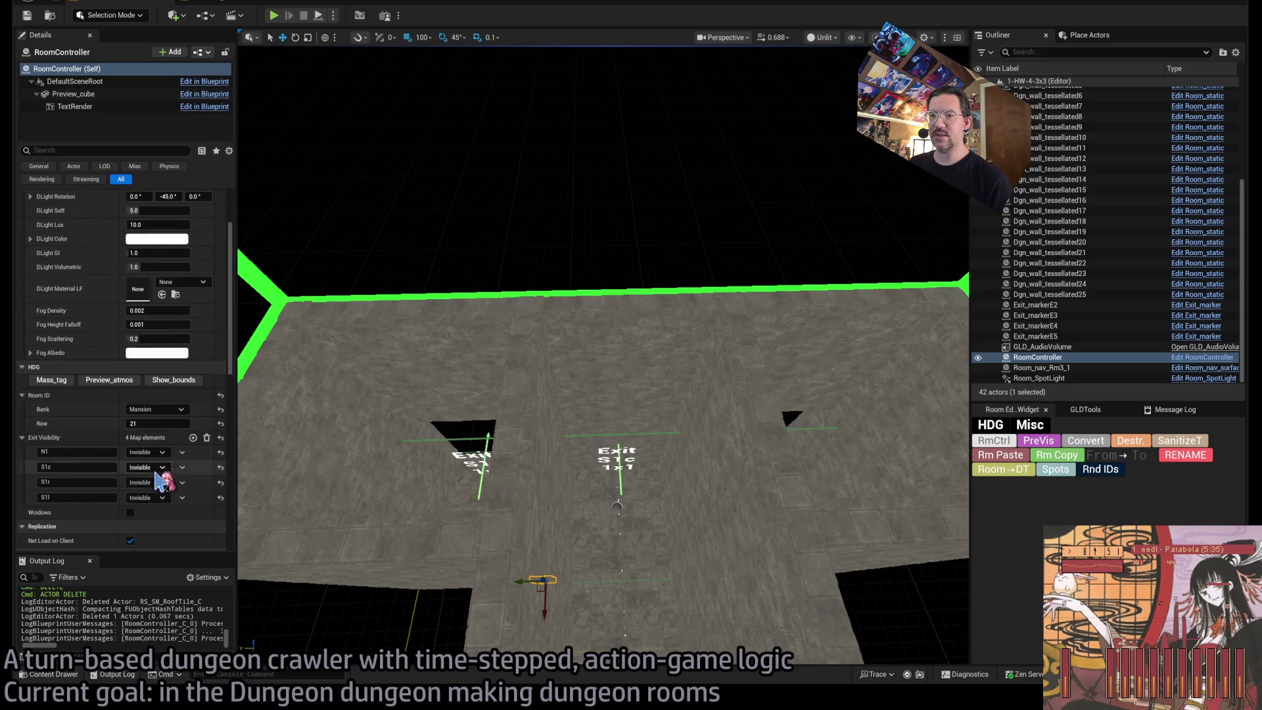
Set exits S1c, S1r, S1l and N1 to '1x1 exit' and preview them with PreVis.
{"action": "left_click", "coordinate": [155, 467]}
{"action": "left_click", "coordinate": [161, 492]}
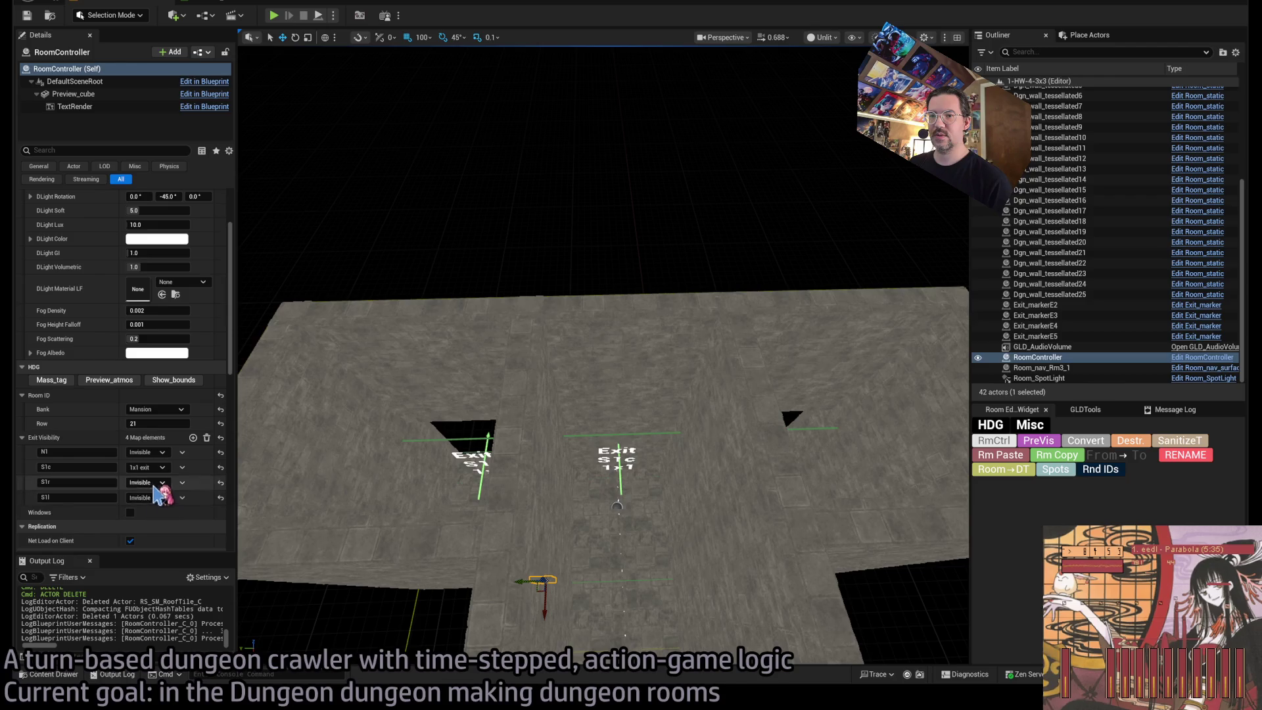
{"action": "left_click", "coordinate": [155, 484]}
{"action": "left_click", "coordinate": [160, 506]}
{"action": "left_click", "coordinate": [158, 498]}
{"action": "left_click", "coordinate": [158, 522]}
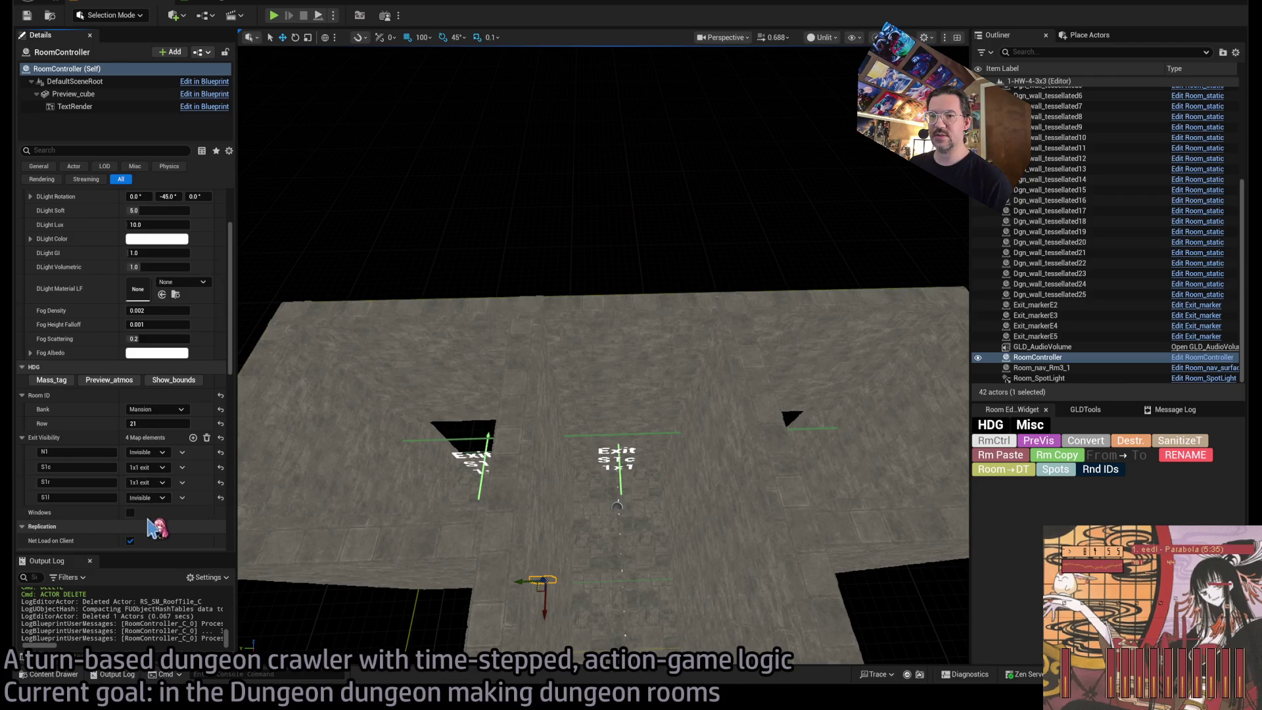
{"action": "left_click", "coordinate": [146, 452]}
{"action": "left_click", "coordinate": [157, 476]}
{"action": "left_click", "coordinate": [1039, 442]}
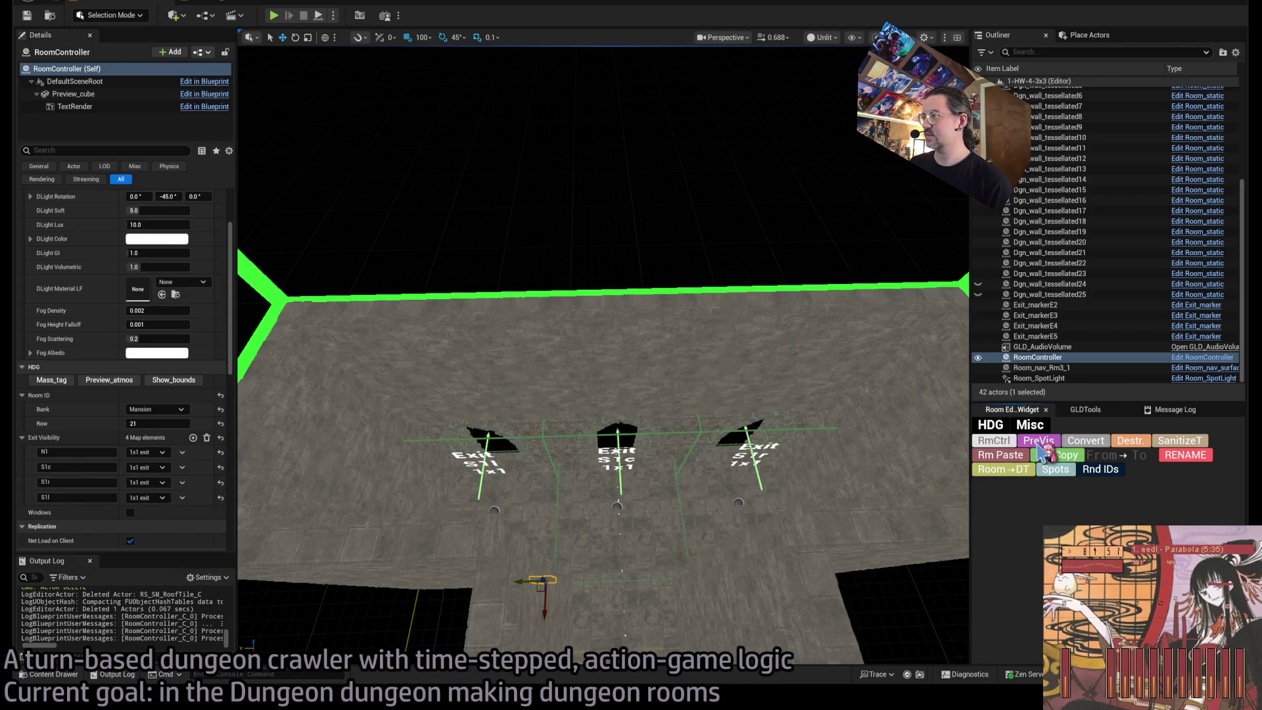
{"action": "mouse_move", "coordinate": [565, 591]}
{"action": "left_mouse_down"}
{"action": "mouse_move", "coordinate": [572, 618]}
{"action": "mouse_move", "coordinate": [546, 631]}
{"action": "mouse_move", "coordinate": [562, 651]}
{"action": "left_mouse_up"}
{"action": "left_click", "coordinate": [53, 674]}
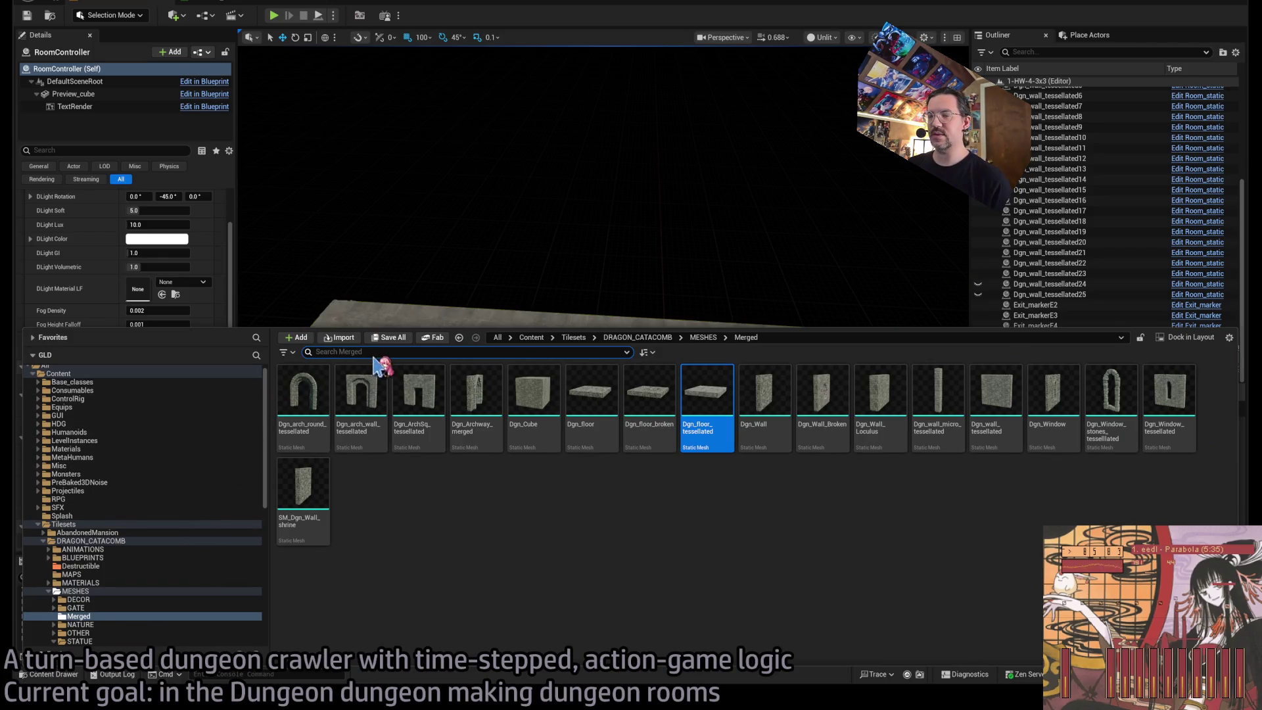
Place an SM_Ceiling_F_4x4 arched ceiling piece into the room.
{"action": "scroll", "coordinate": [142, 553], "scroll_direction": "down", "scroll_amount": 5}
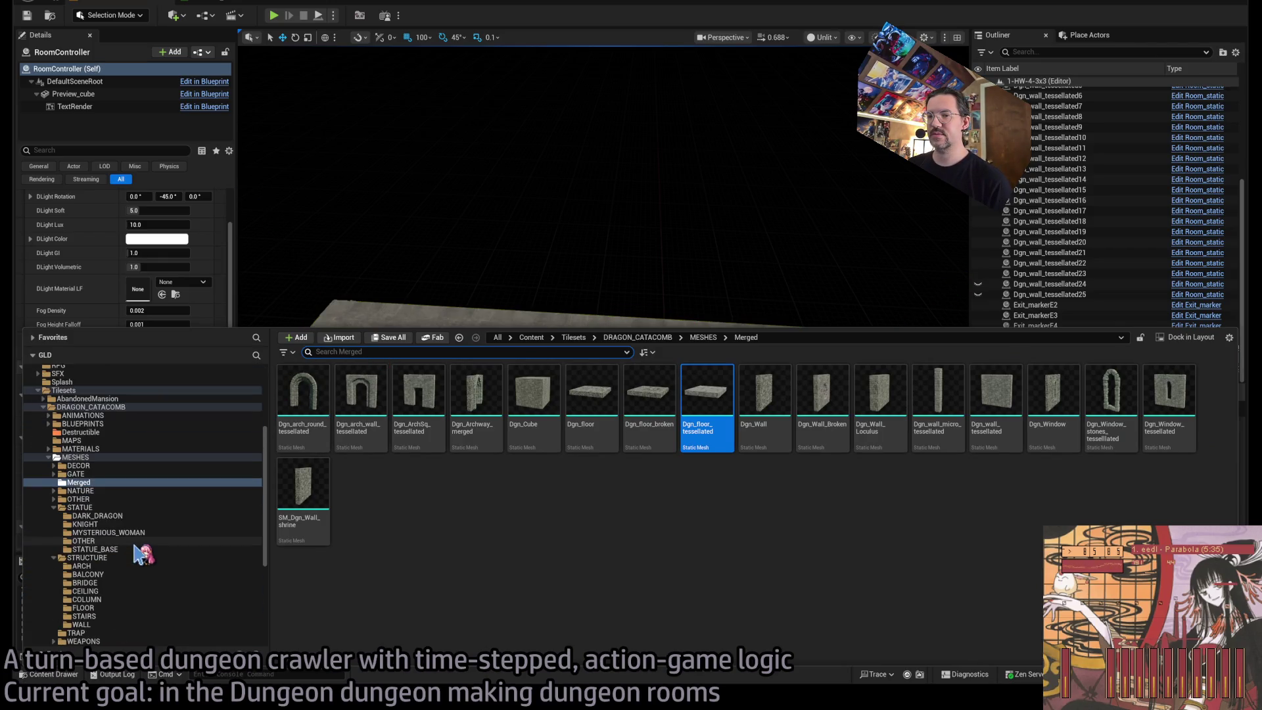
{"action": "left_click", "coordinate": [53, 508]}
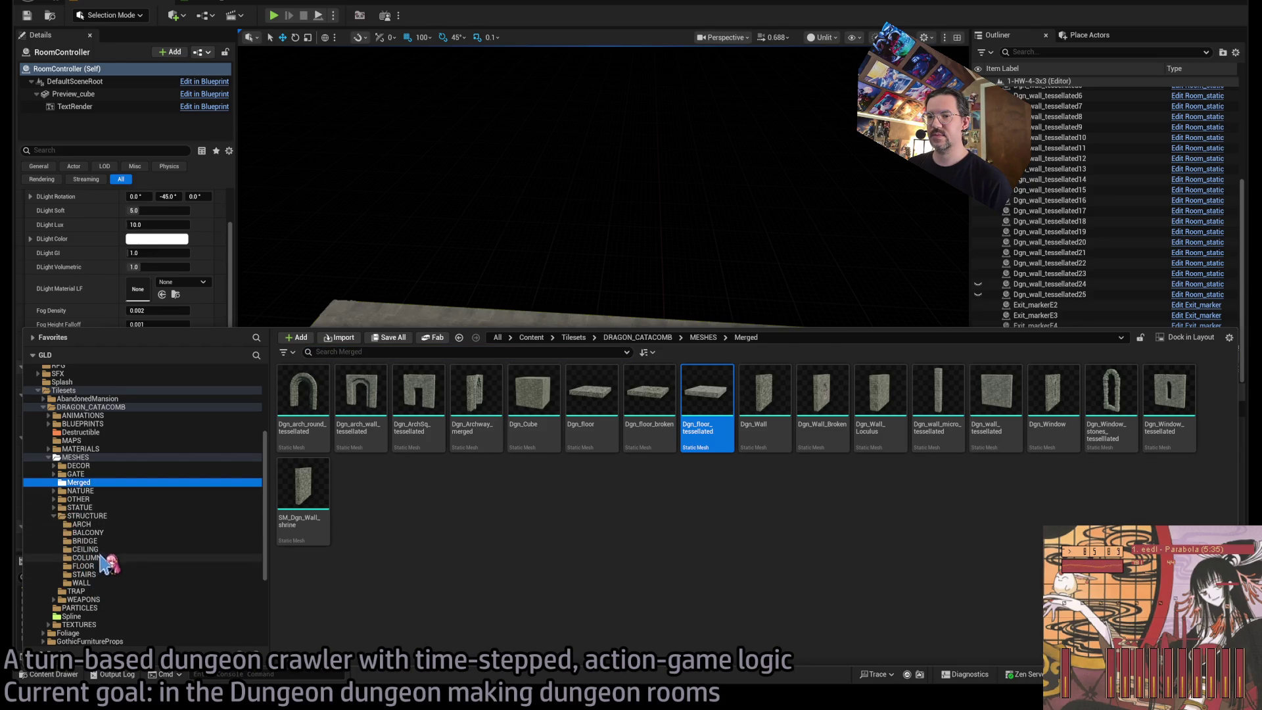
{"action": "left_click", "coordinate": [105, 560]}
{"action": "left_click", "coordinate": [610, 421]}
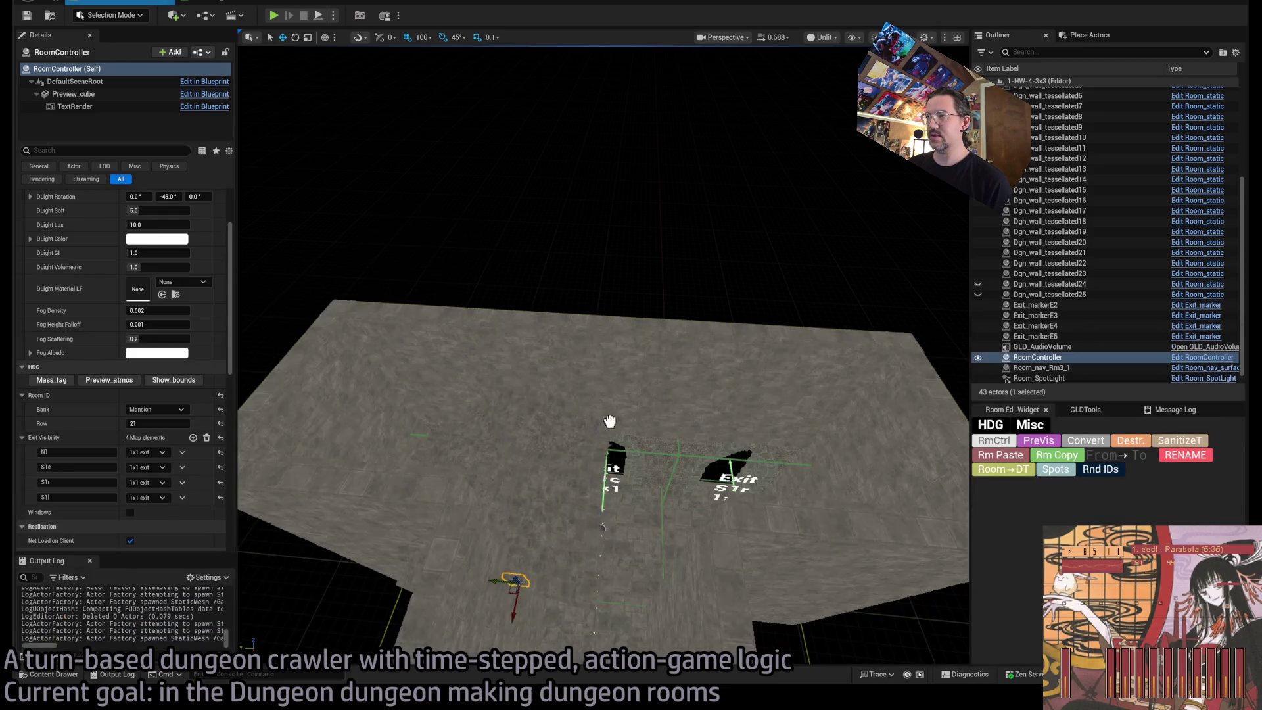
{"action": "mouse_move", "coordinate": [610, 421]}
{"action": "left_mouse_down"}
{"action": "mouse_move", "coordinate": [668, 383]}
{"action": "mouse_move", "coordinate": [690, 428]}
{"action": "left_mouse_up"}
{"action": "key", "text": "f"}
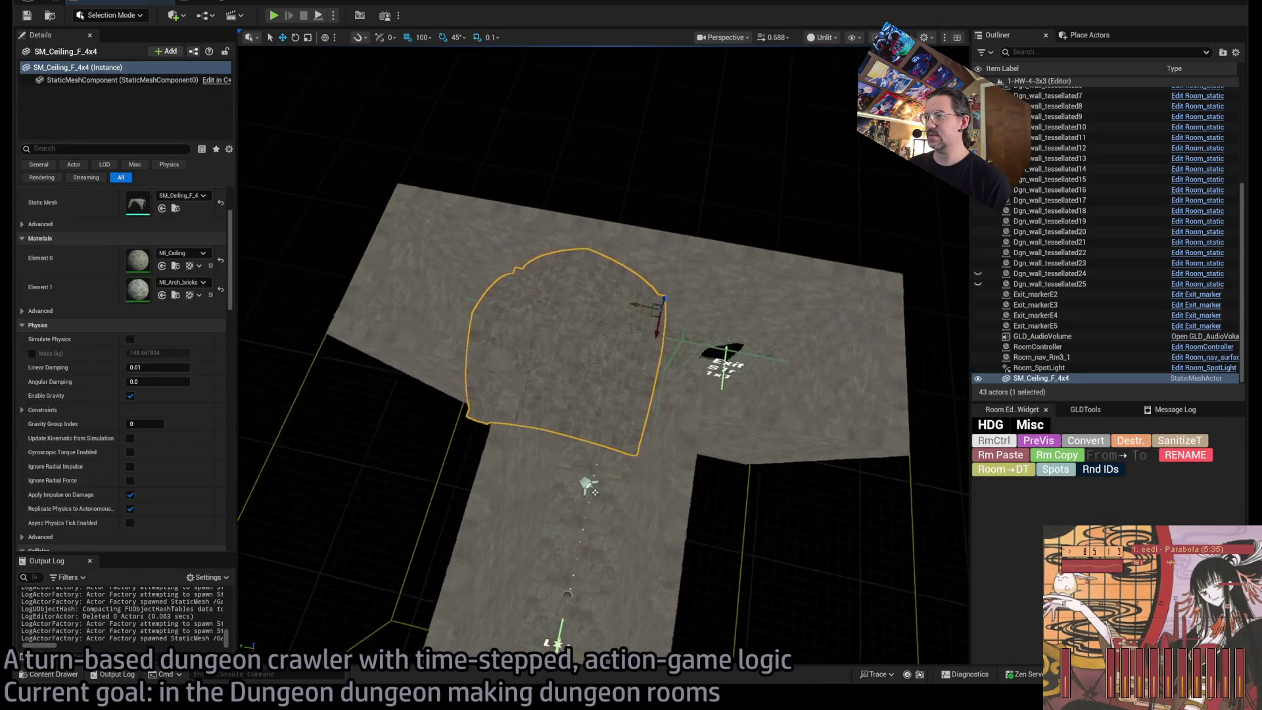
{"action": "left_click_drag", "start_coordinate": [452, 125], "coordinate": [452, 125]}
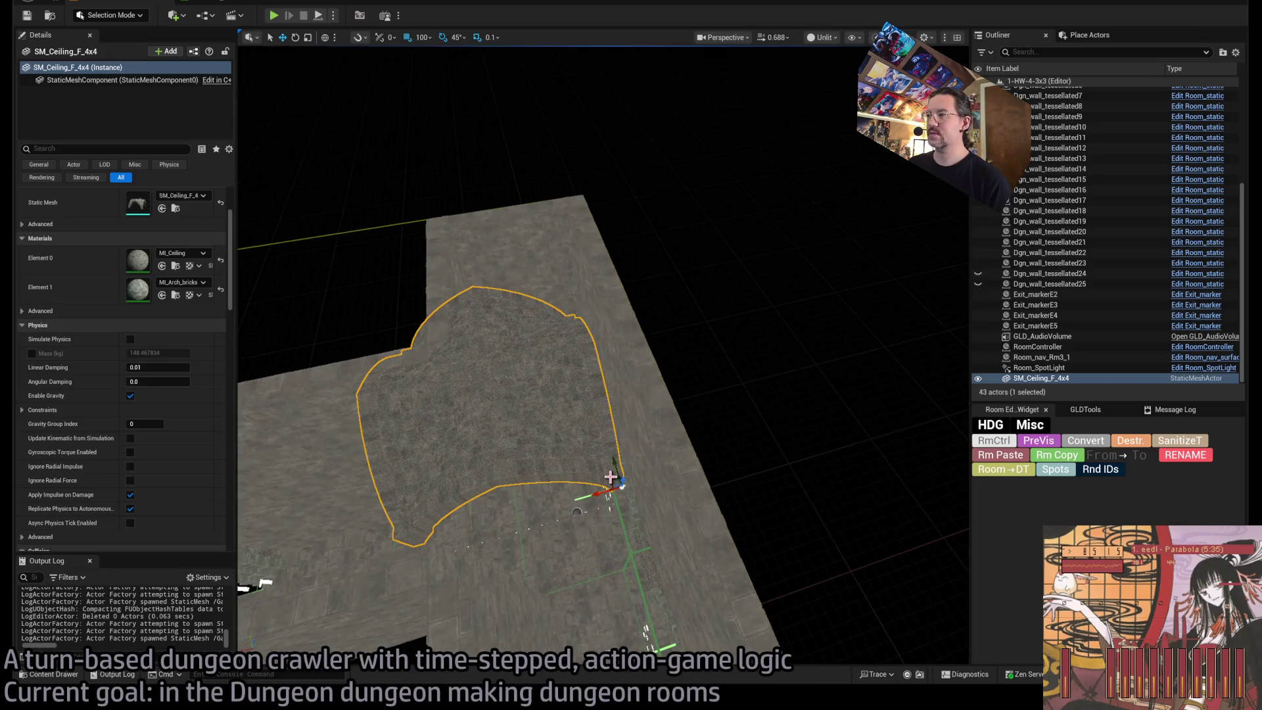
{"action": "left_click_drag", "start_coordinate": [611, 476], "coordinate": [598, 440]}
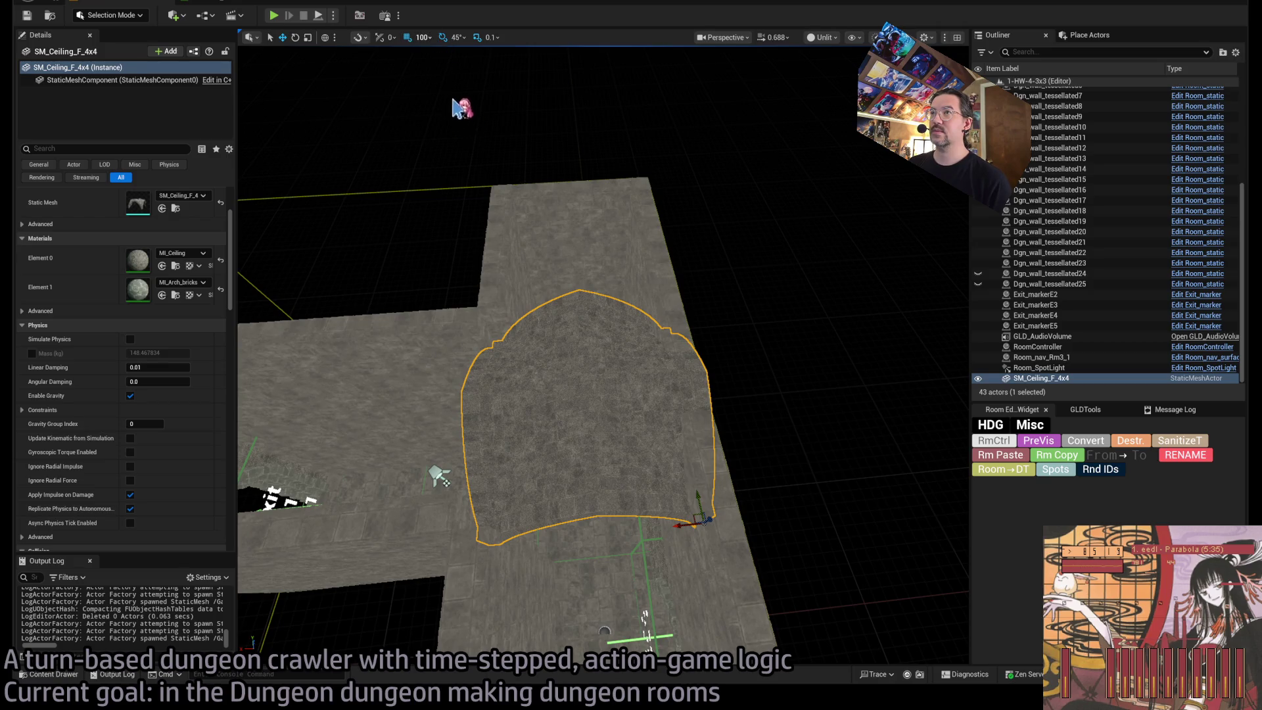
Set grid snapping to 50 units and view the ceiling from above.
{"action": "key", "text": "bracketleft"}
{"action": "left_click_drag", "start_coordinate": [462, 108], "coordinate": [462, 109]}
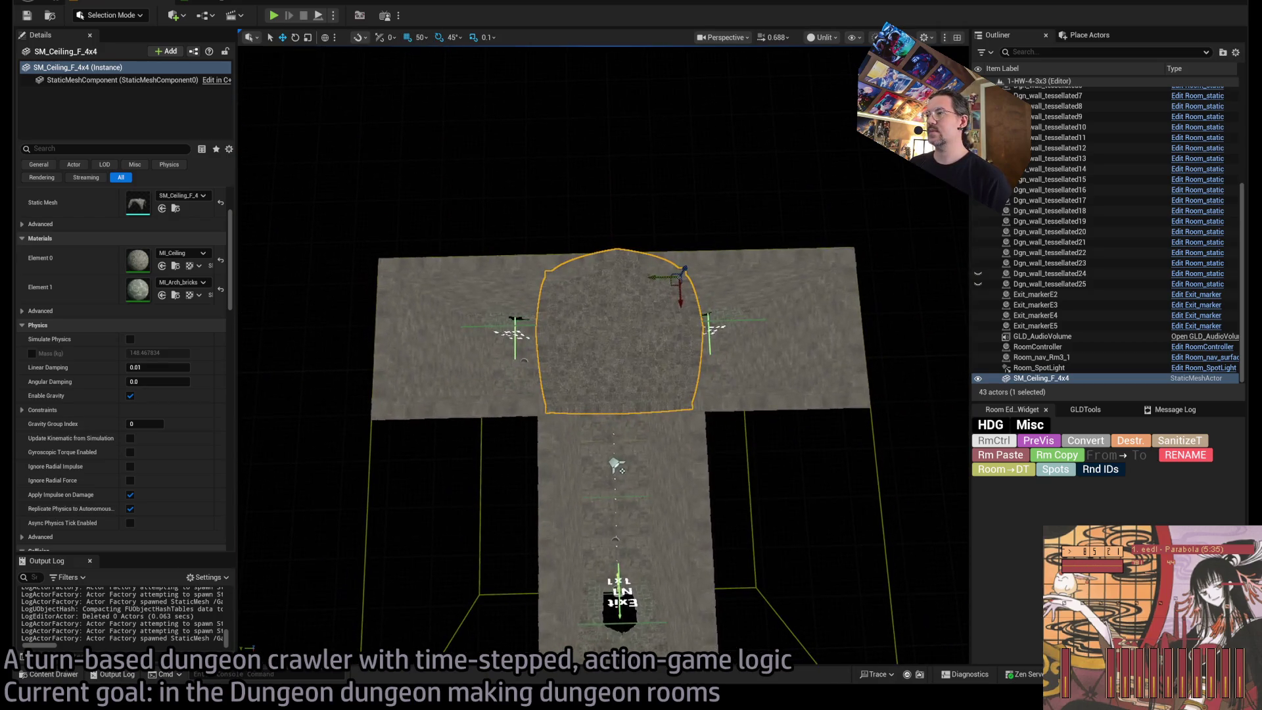
{"action": "scroll", "coordinate": [624, 230], "scroll_direction": "up", "scroll_amount": 5}
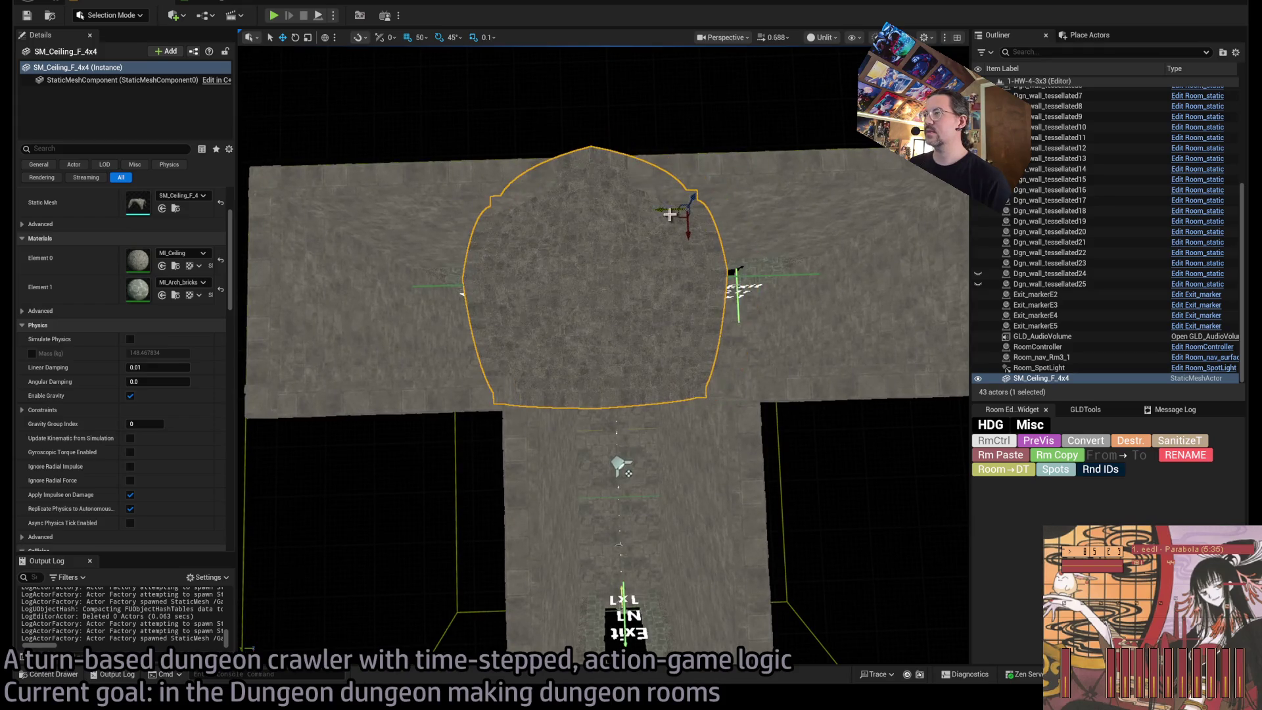
{"action": "mouse_move", "coordinate": [669, 214]}
{"action": "left_mouse_down"}
{"action": "mouse_move", "coordinate": [681, 307]}
{"action": "mouse_move", "coordinate": [646, 313]}
{"action": "left_mouse_up"}
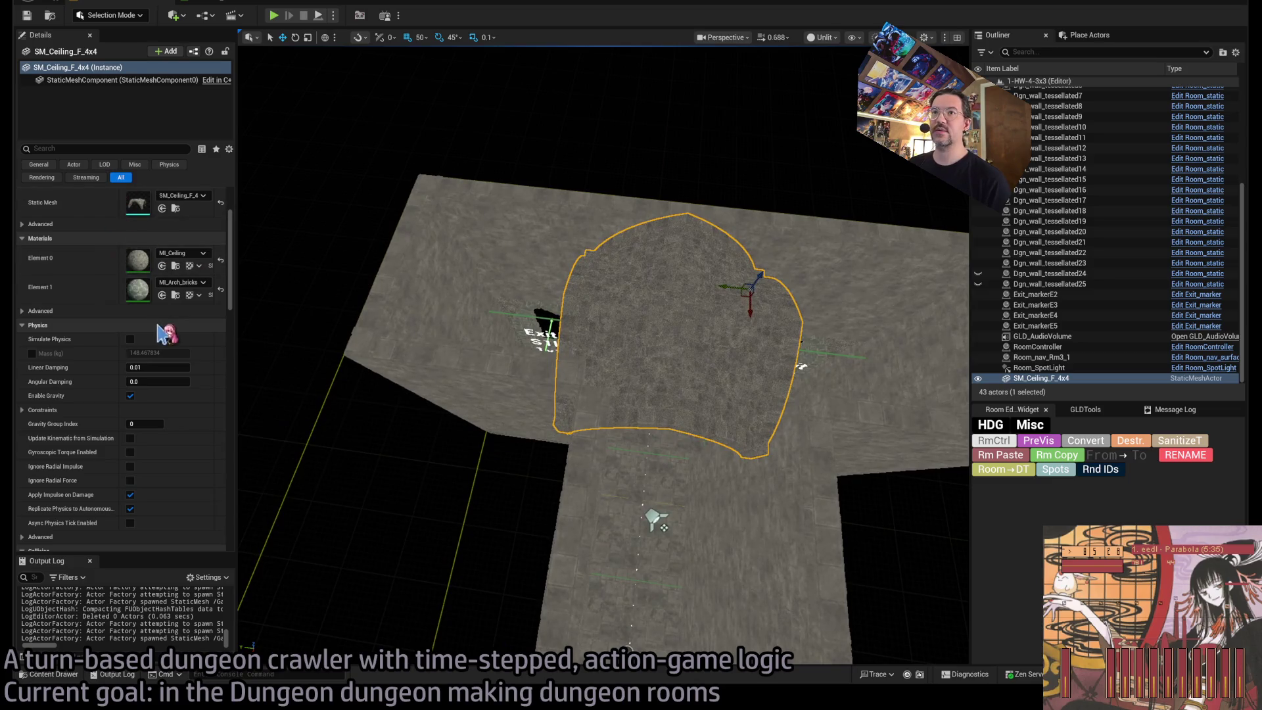
{"action": "scroll", "coordinate": [141, 257], "scroll_direction": "up", "scroll_amount": 3}
Scale the ceiling piece to 0.75 on X and Y.
{"action": "left_click_drag", "start_coordinate": [144, 237], "coordinate": [123, 237]}
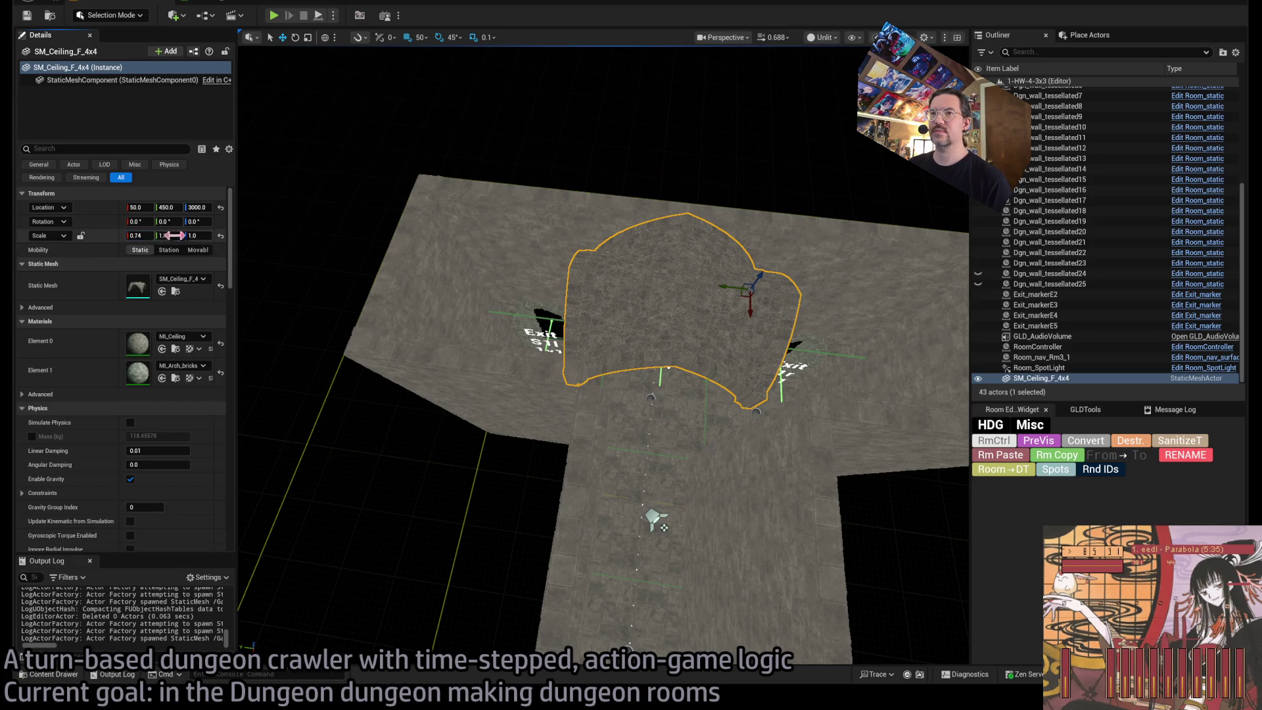
{"action": "left_click", "coordinate": [138, 235]}
{"action": "type", "text": "0.75"}
{"action": "key", "text": "Tab"}
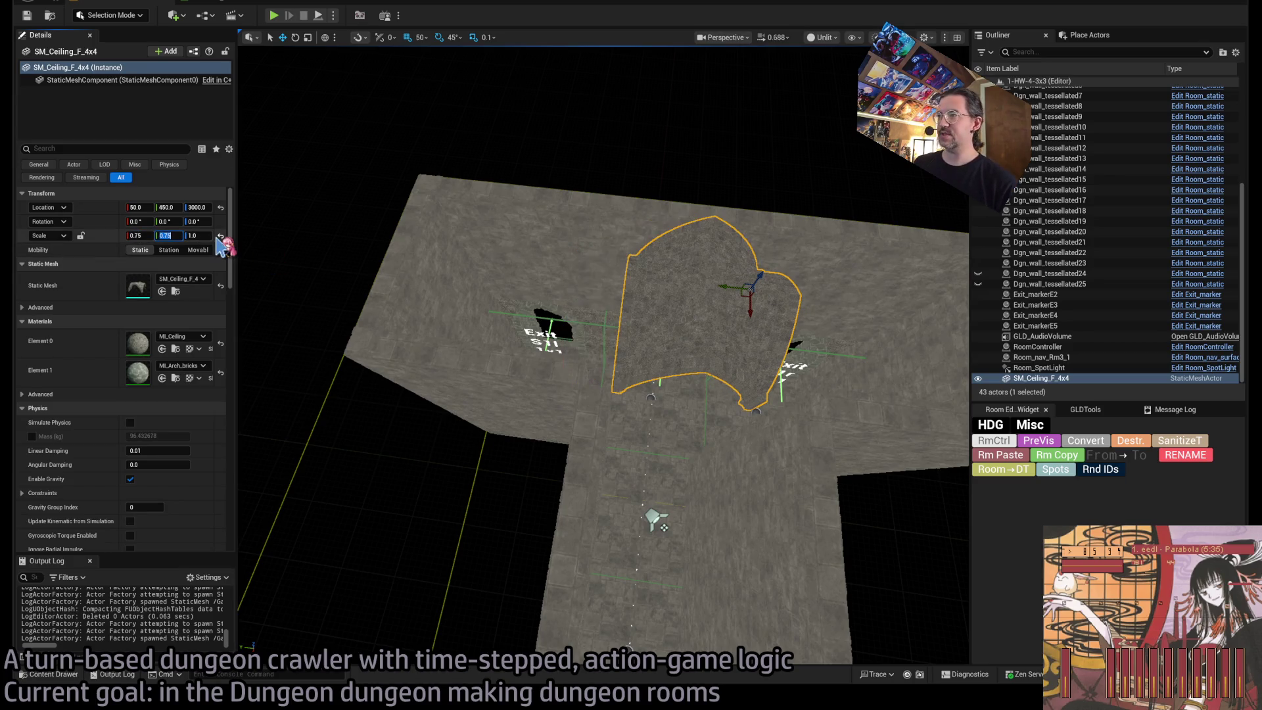
{"action": "key", "text": "Return"}
{"action": "scroll", "coordinate": [604, 354], "scroll_direction": "up", "scroll_amount": 5}
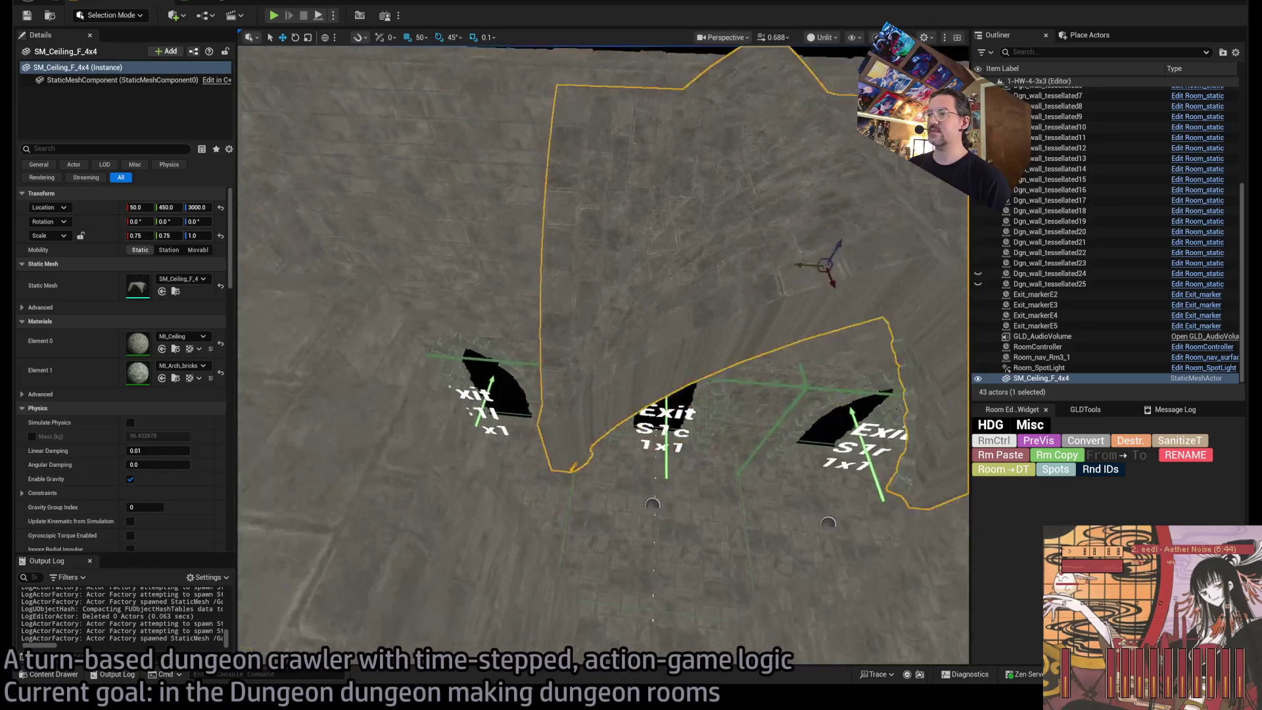
{"action": "key", "text": "f"}
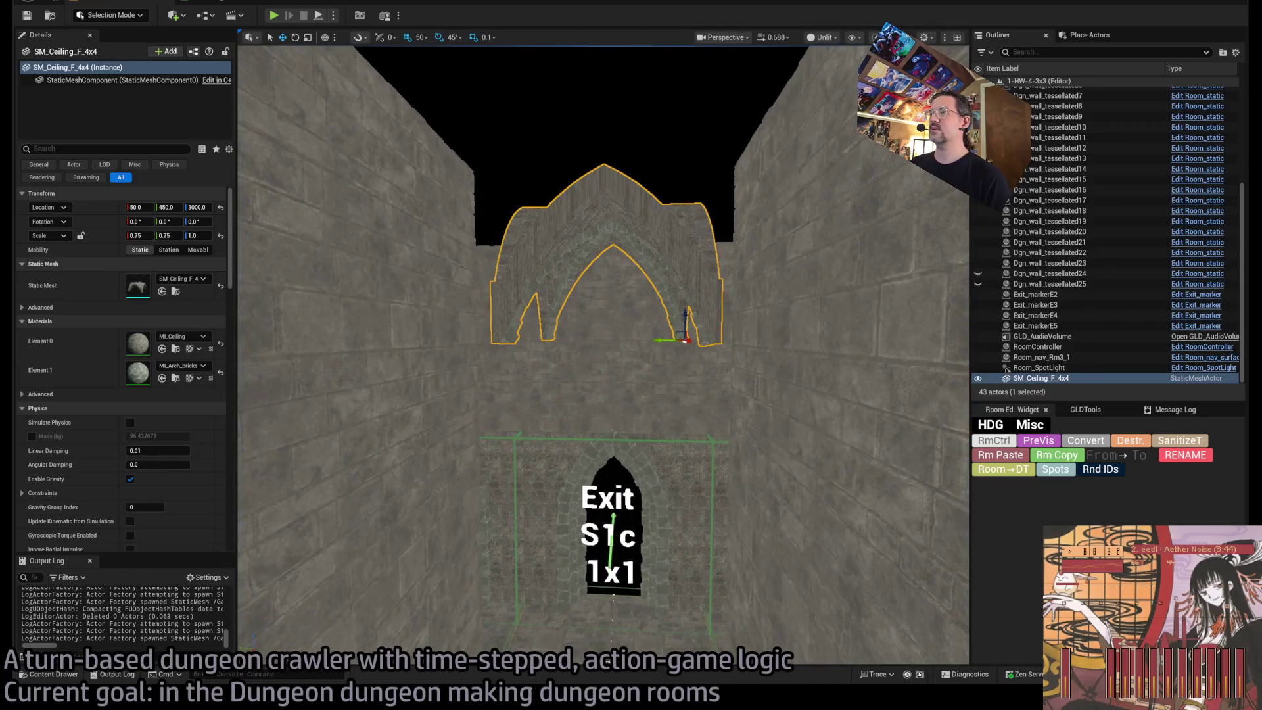
{"action": "mouse_move", "coordinate": [604, 355]}
{"action": "left_mouse_down"}
{"action": "mouse_move", "coordinate": [604, 329]}
{"action": "mouse_move", "coordinate": [661, 279]}
{"action": "mouse_move", "coordinate": [699, 278]}
{"action": "mouse_move", "coordinate": [535, 309]}
{"action": "mouse_move", "coordinate": [613, 286]}
{"action": "left_mouse_up"}
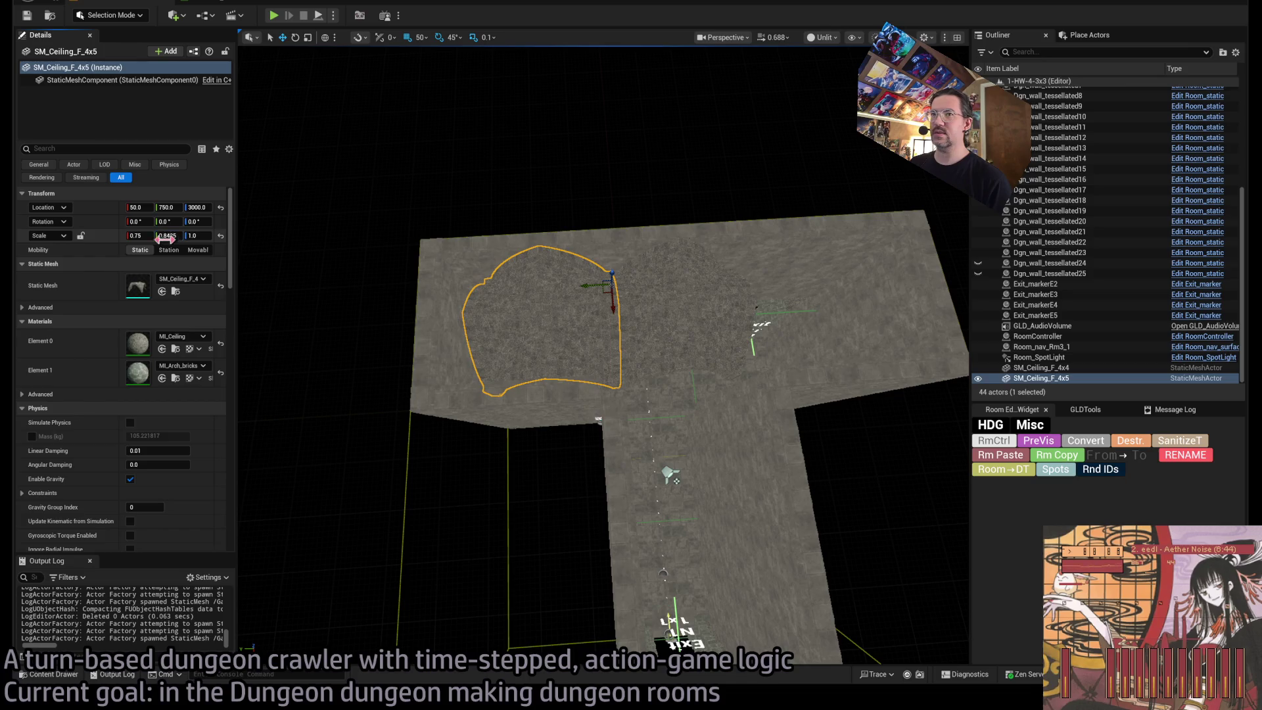
Reset the ceiling copy's Y scale to 1 and copy it further along the room.
{"action": "left_click", "coordinate": [166, 236]}
{"action": "type", "text": "1"}
{"action": "key", "text": "Return"}
{"action": "mouse_move", "coordinate": [592, 285]}
{"action": "left_mouse_down"}
{"action": "mouse_move", "coordinate": [879, 276]}
{"action": "mouse_move", "coordinate": [840, 285]}
{"action": "left_mouse_up"}
{"action": "mouse_move", "coordinate": [513, 529]}
{"action": "left_mouse_down"}
{"action": "mouse_move", "coordinate": [514, 474]}
{"action": "mouse_move", "coordinate": [513, 555]}
{"action": "left_mouse_up"}
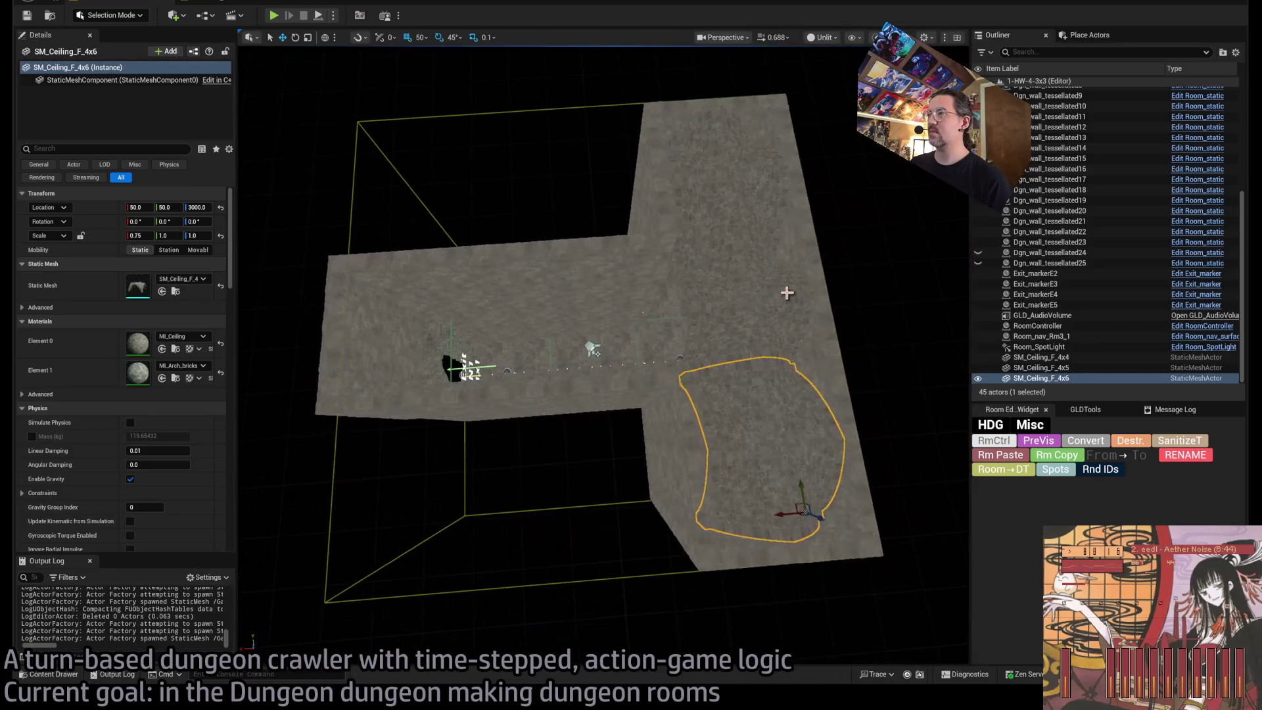
Duplicate the SM_Ceiling_F_4x4 piece and shift it along X.
{"action": "left_click", "coordinate": [691, 338]}
{"action": "mouse_move", "coordinate": [758, 374]}
{"action": "left_mouse_down", "text": "alt"}
{"action": "mouse_move", "coordinate": [649, 374]}
{"action": "mouse_move", "coordinate": [625, 286]}
{"action": "left_mouse_up", "text": "alt"}
{"action": "mouse_move", "coordinate": [560, 310]}
{"action": "left_mouse_down"}
{"action": "mouse_move", "coordinate": [540, 309]}
{"action": "mouse_move", "coordinate": [559, 309]}
{"action": "left_mouse_up"}
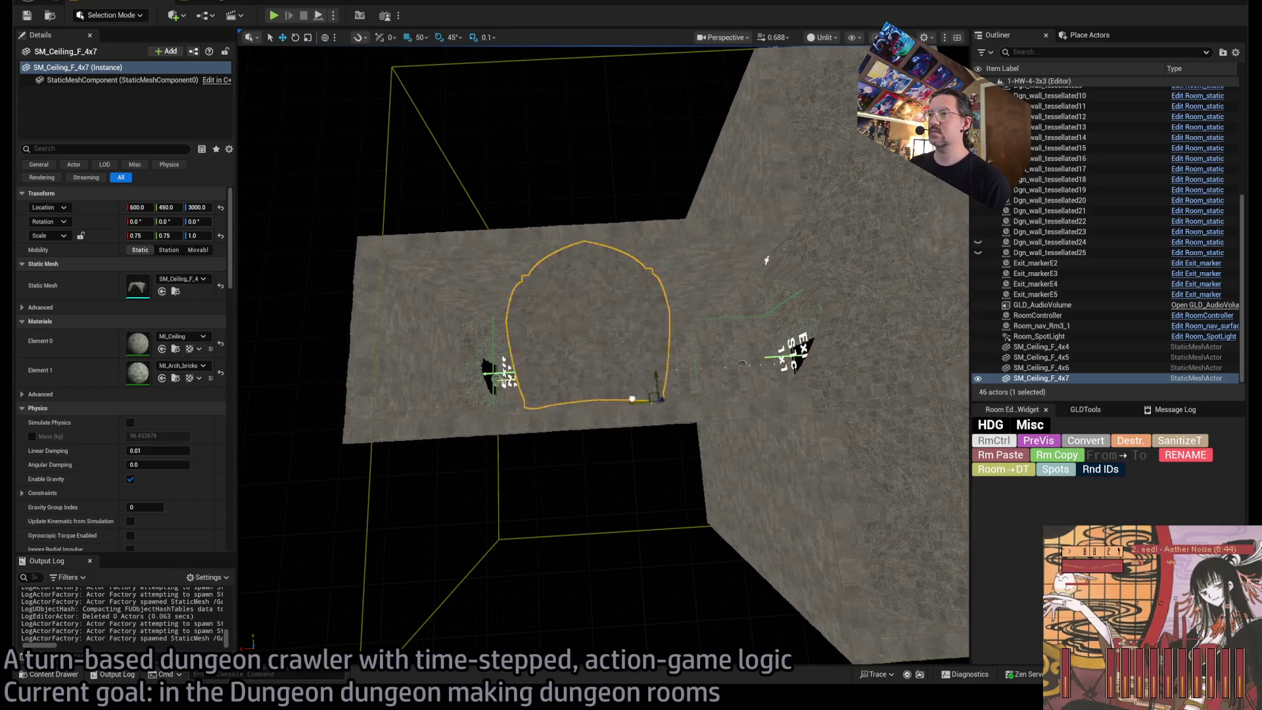
{"action": "mouse_move", "coordinate": [525, 399]}
{"action": "left_mouse_down"}
{"action": "mouse_move", "coordinate": [525, 375]}
{"action": "mouse_move", "coordinate": [552, 375]}
{"action": "left_mouse_up"}
{"action": "mouse_move", "coordinate": [454, 462]}
{"action": "left_mouse_down"}
{"action": "mouse_move", "coordinate": [460, 454]}
{"action": "mouse_move", "coordinate": [440, 460]}
{"action": "mouse_move", "coordinate": [596, 432]}
{"action": "left_mouse_up"}
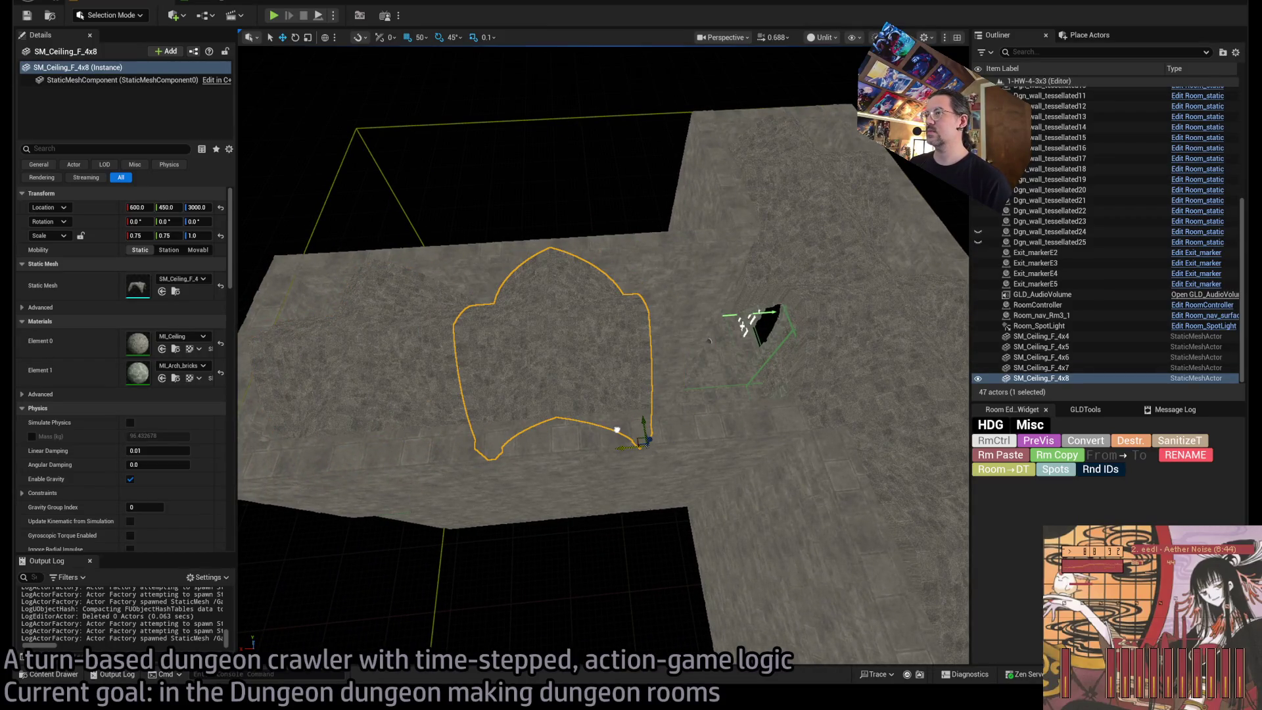
{"action": "mouse_move", "coordinate": [614, 442]}
{"action": "left_mouse_down"}
{"action": "mouse_move", "coordinate": [634, 443]}
{"action": "mouse_move", "coordinate": [515, 422]}
{"action": "mouse_move", "coordinate": [529, 479]}
{"action": "mouse_move", "coordinate": [574, 437]}
{"action": "mouse_move", "coordinate": [546, 437]}
{"action": "left_mouse_up"}
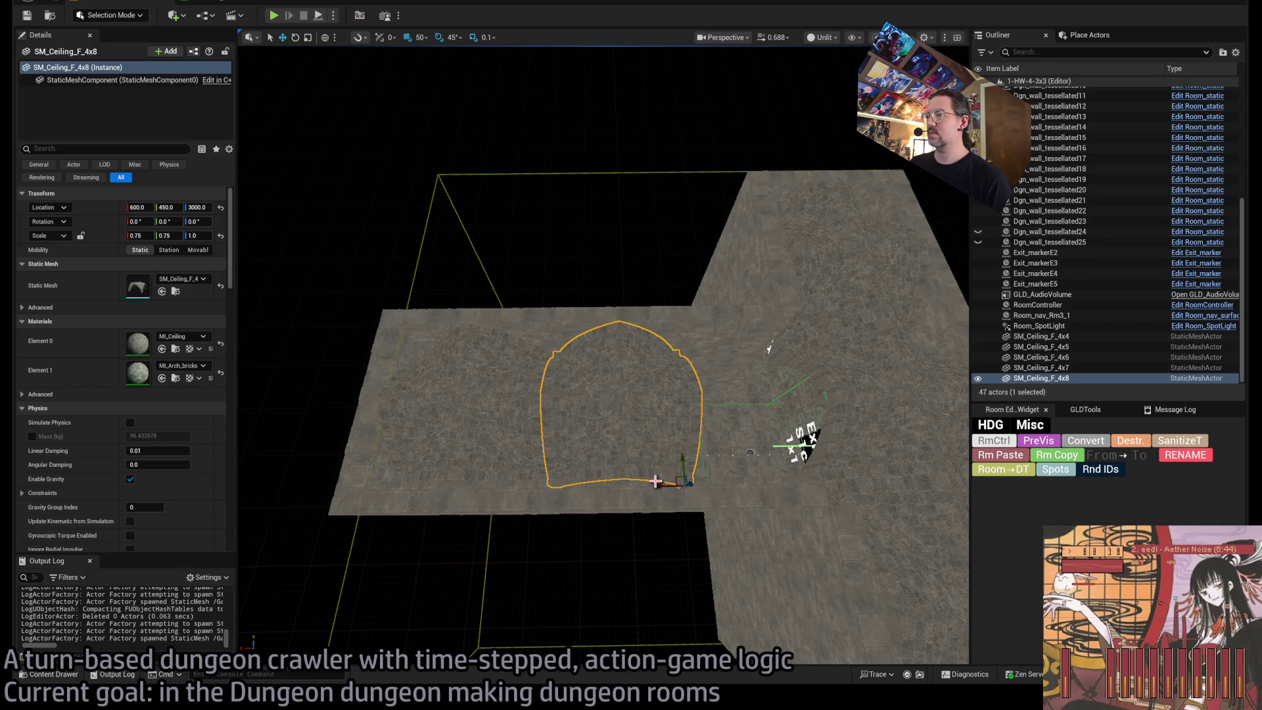
{"action": "mouse_move", "coordinate": [655, 482]}
{"action": "left_mouse_down"}
{"action": "mouse_move", "coordinate": [611, 475]}
{"action": "mouse_move", "coordinate": [739, 436]}
{"action": "mouse_move", "coordinate": [337, 307]}
{"action": "left_mouse_up"}
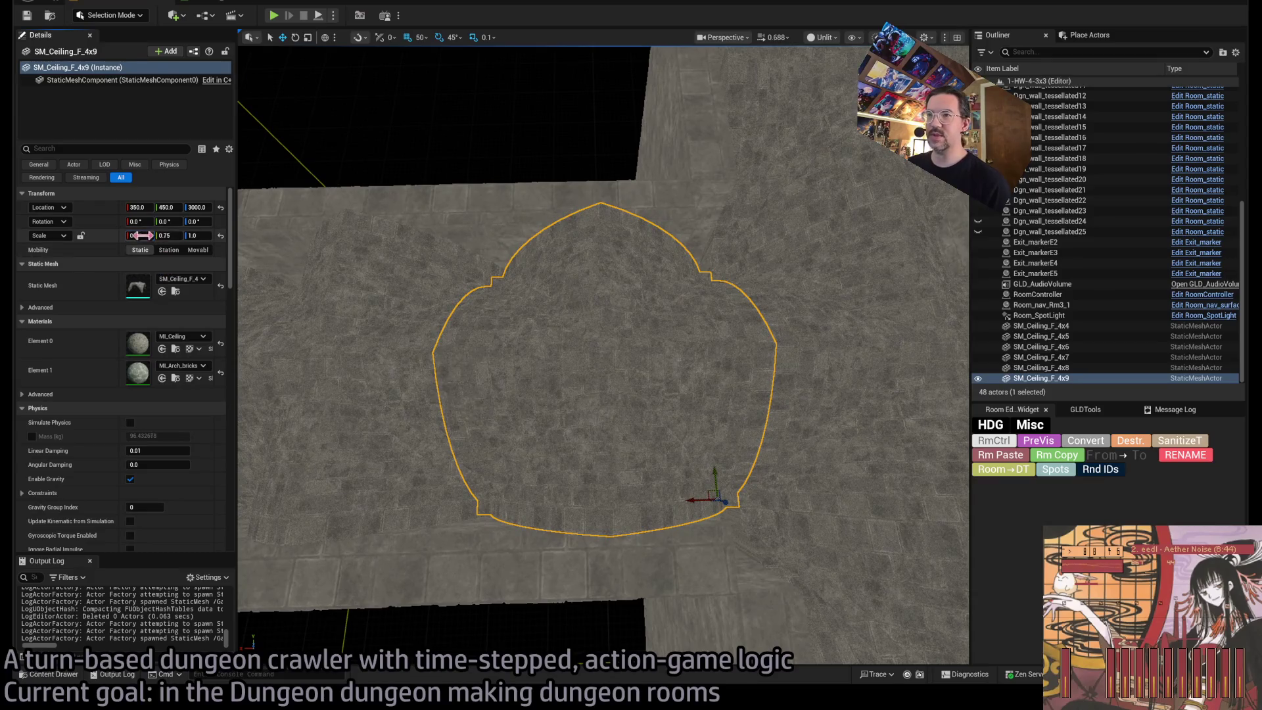
Narrow the last ceiling piece to an X scale of 0.625.
{"action": "left_click_drag", "start_coordinate": [141, 236], "coordinate": [121, 236]}
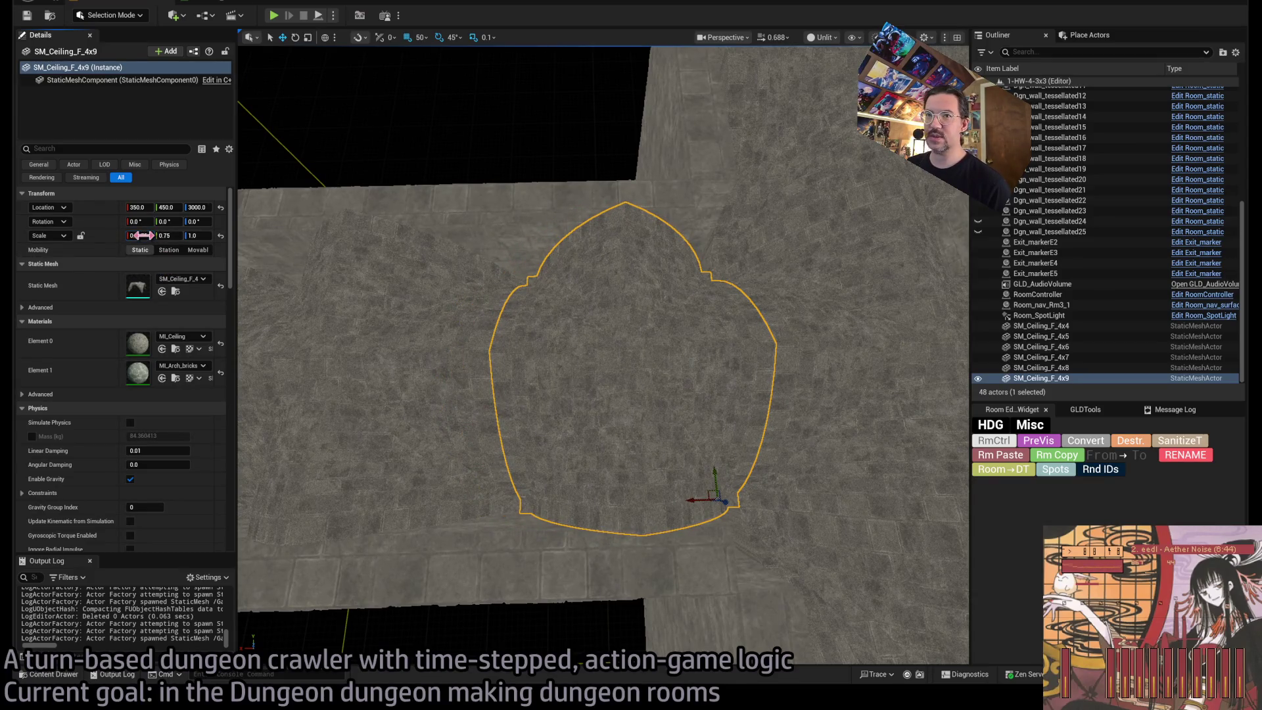
{"action": "left_click", "coordinate": [141, 235]}
{"action": "type", "text": ".625"}
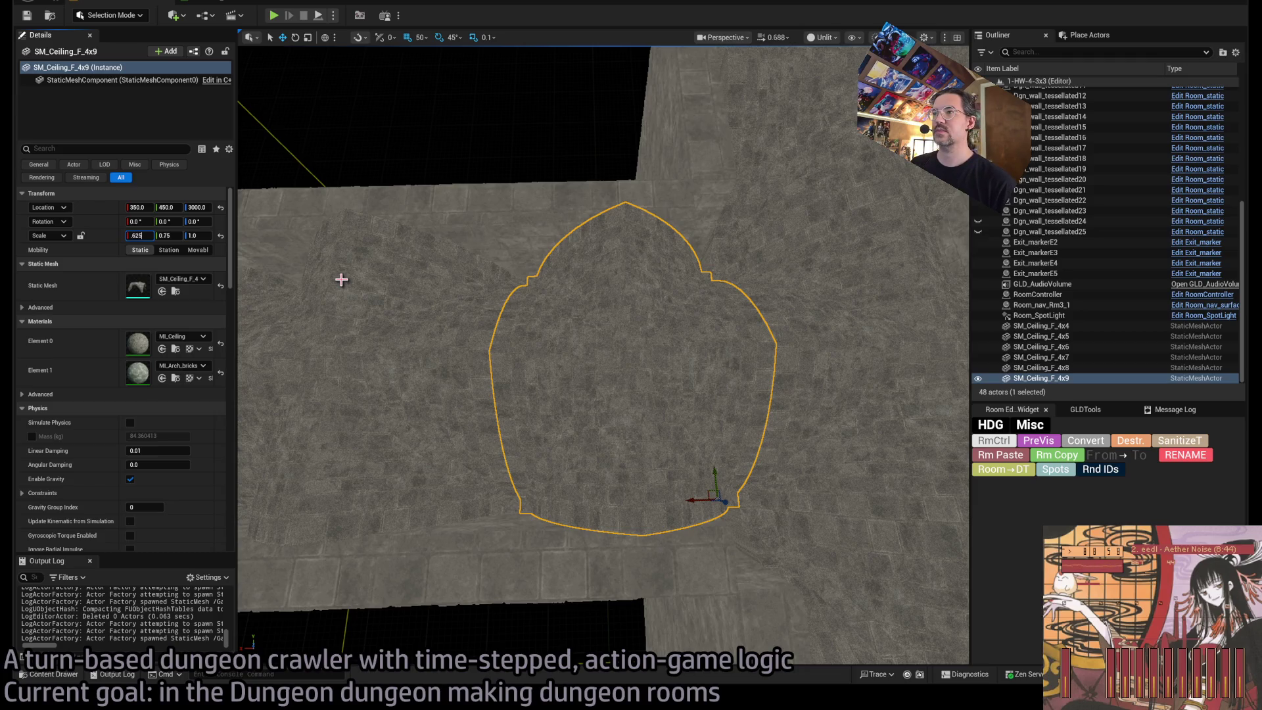
{"action": "key", "text": "Return"}
{"action": "left_click_drag", "start_coordinate": [342, 280], "coordinate": [381, 237]}
{"action": "mouse_move", "coordinate": [678, 532]}
{"action": "left_mouse_down"}
{"action": "mouse_move", "coordinate": [614, 485]}
{"action": "mouse_move", "coordinate": [614, 289]}
{"action": "mouse_move", "coordinate": [683, 525]}
{"action": "left_mouse_up"}
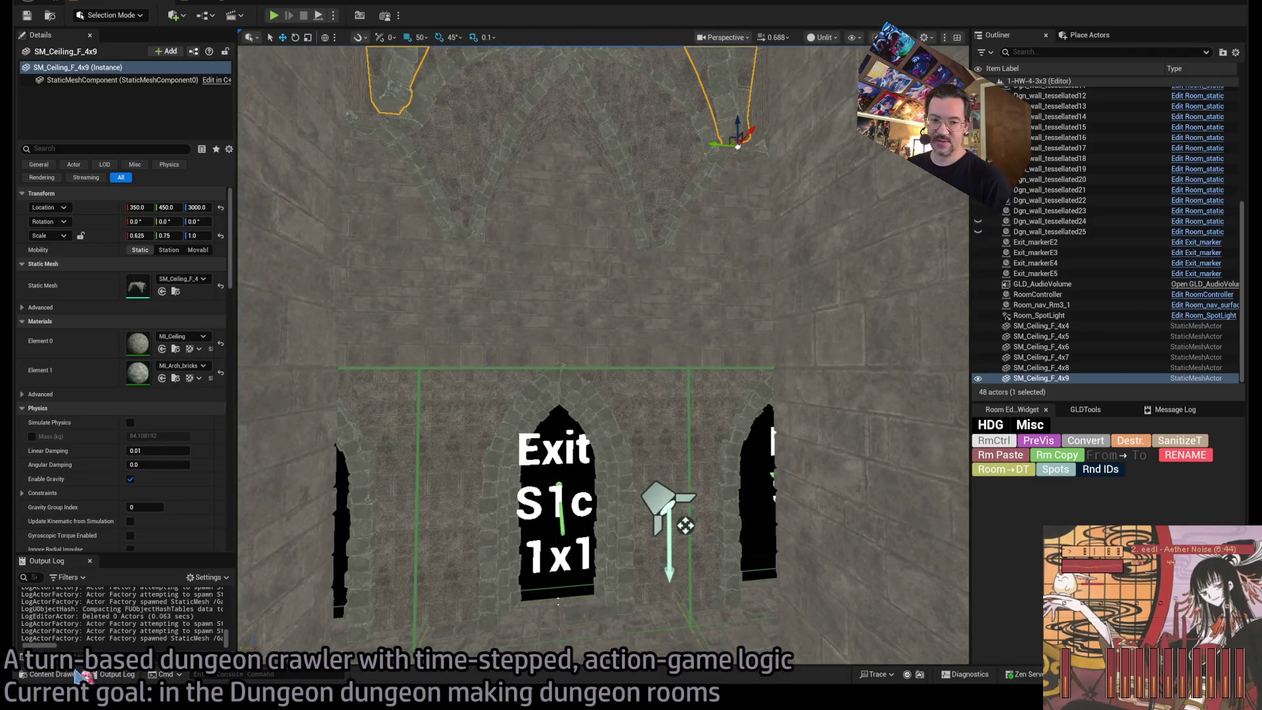
{"action": "key", "text": "ctrl+space"}
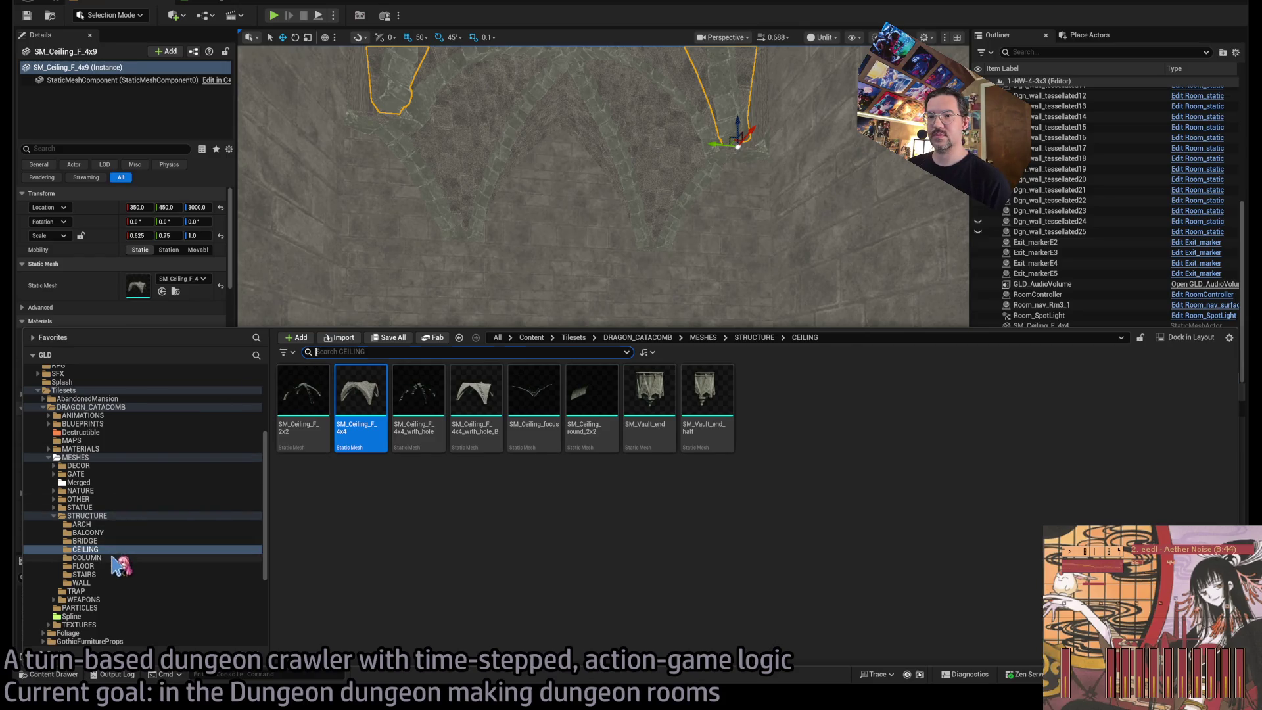
Place an SM_Column_body piece in the room and stack a copy on top.
{"action": "left_click", "coordinate": [92, 557]}
{"action": "mouse_move", "coordinate": [309, 399]}
{"action": "left_mouse_down"}
{"action": "mouse_move", "coordinate": [303, 407]}
{"action": "mouse_move", "coordinate": [684, 524]}
{"action": "left_mouse_up"}
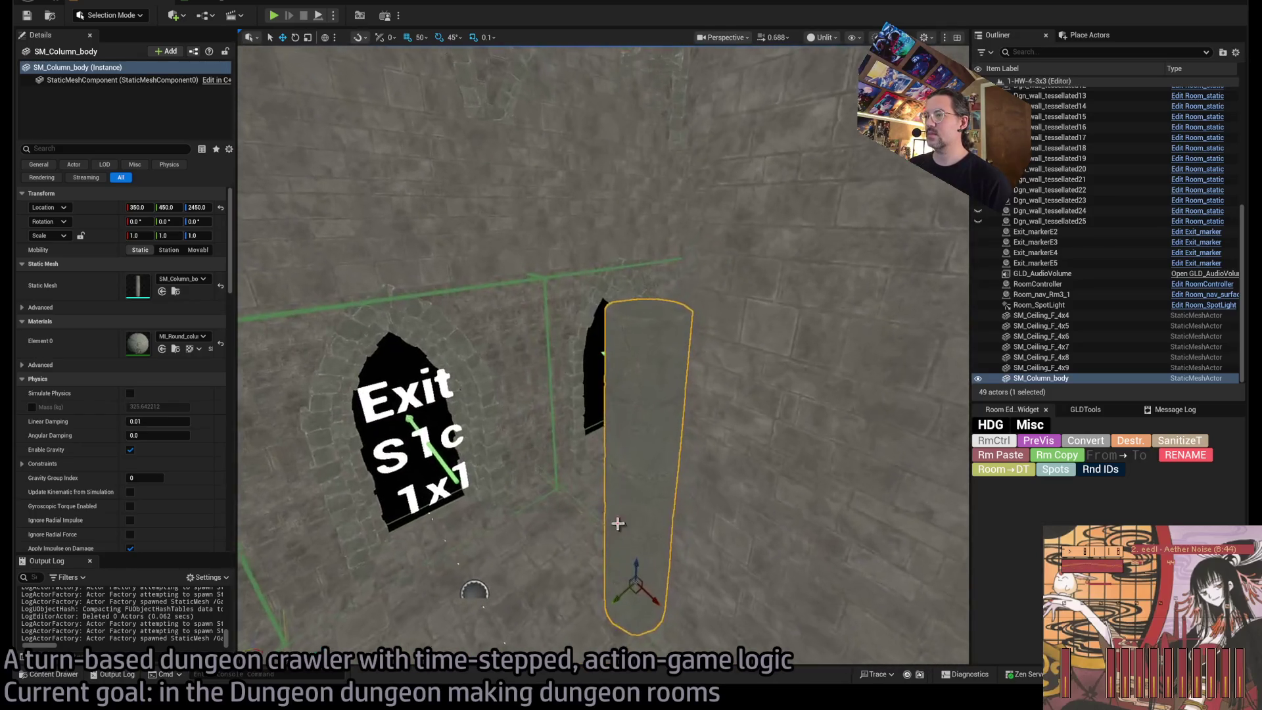
{"action": "left_click_drag", "start_coordinate": [590, 498], "coordinate": [629, 77]}
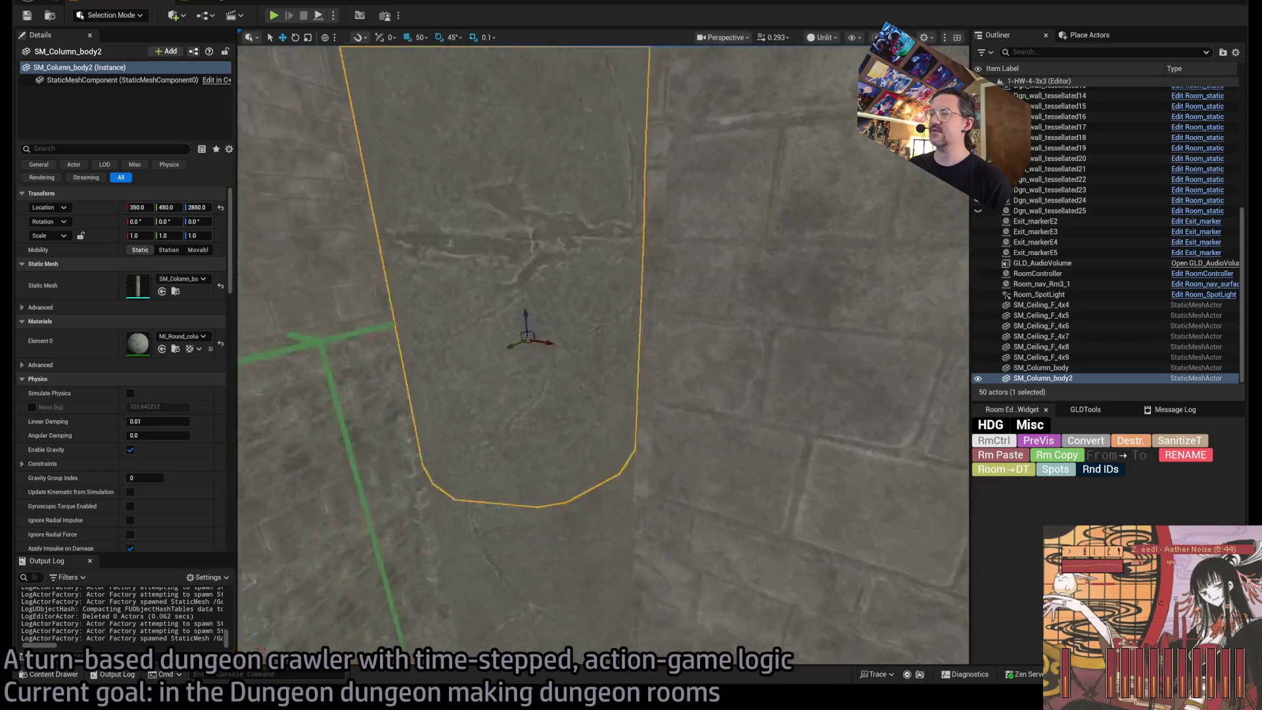
{"action": "left_click", "coordinate": [560, 334], "text": "ctrl"}
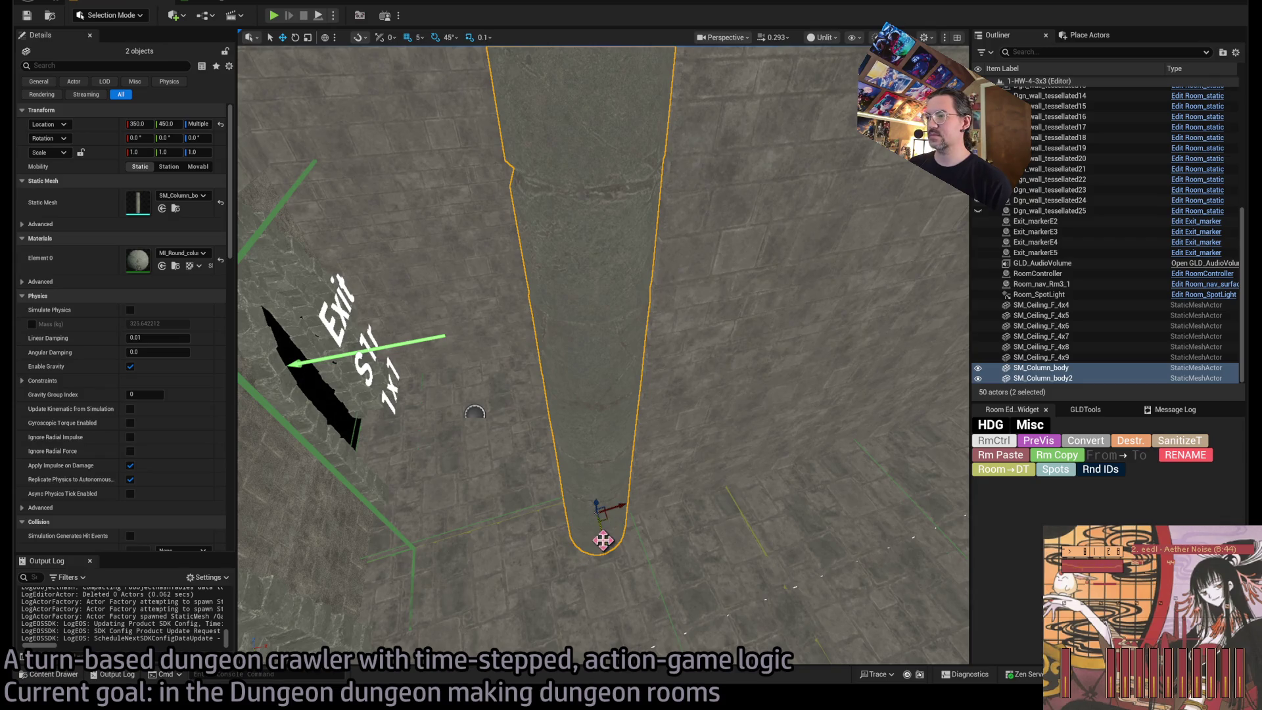
{"action": "left_click", "coordinate": [599, 534]}
{"action": "key", "text": "ctrl+z"}
{"action": "key", "text": "ctrl+z"}
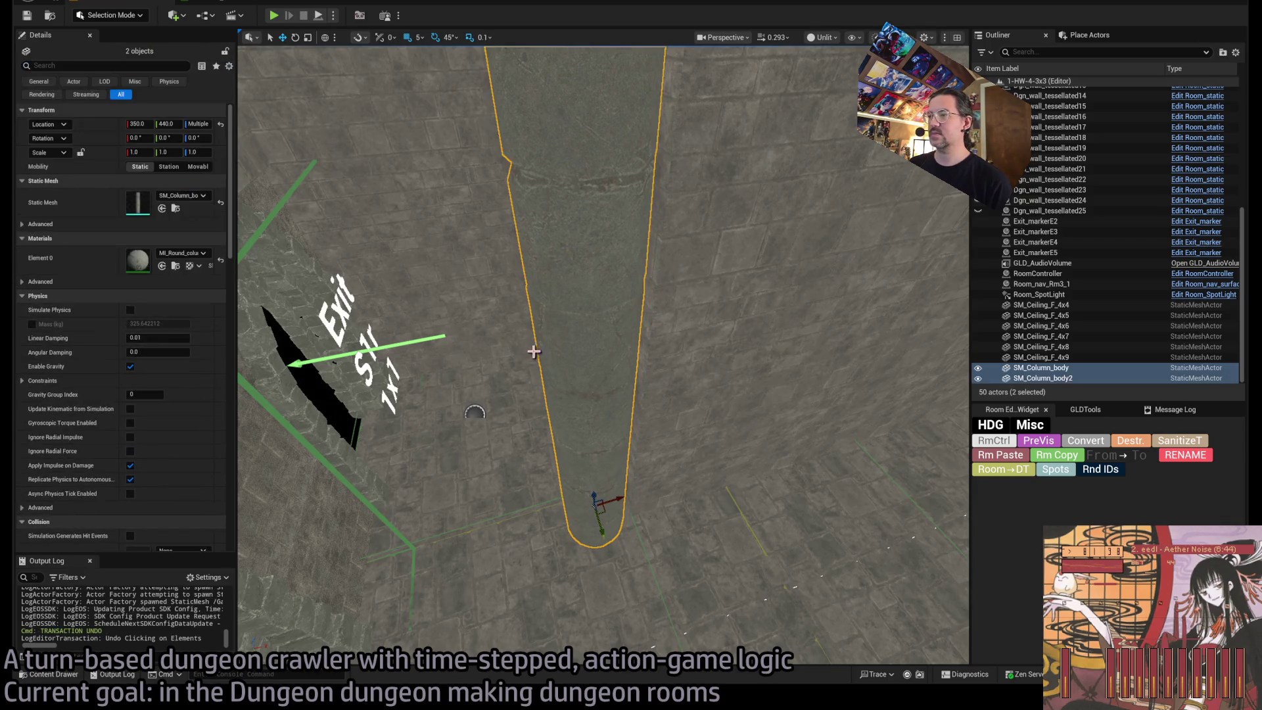
Duplicate both column pieces into a second column and save the level.
{"action": "left_click", "coordinate": [433, 38]}
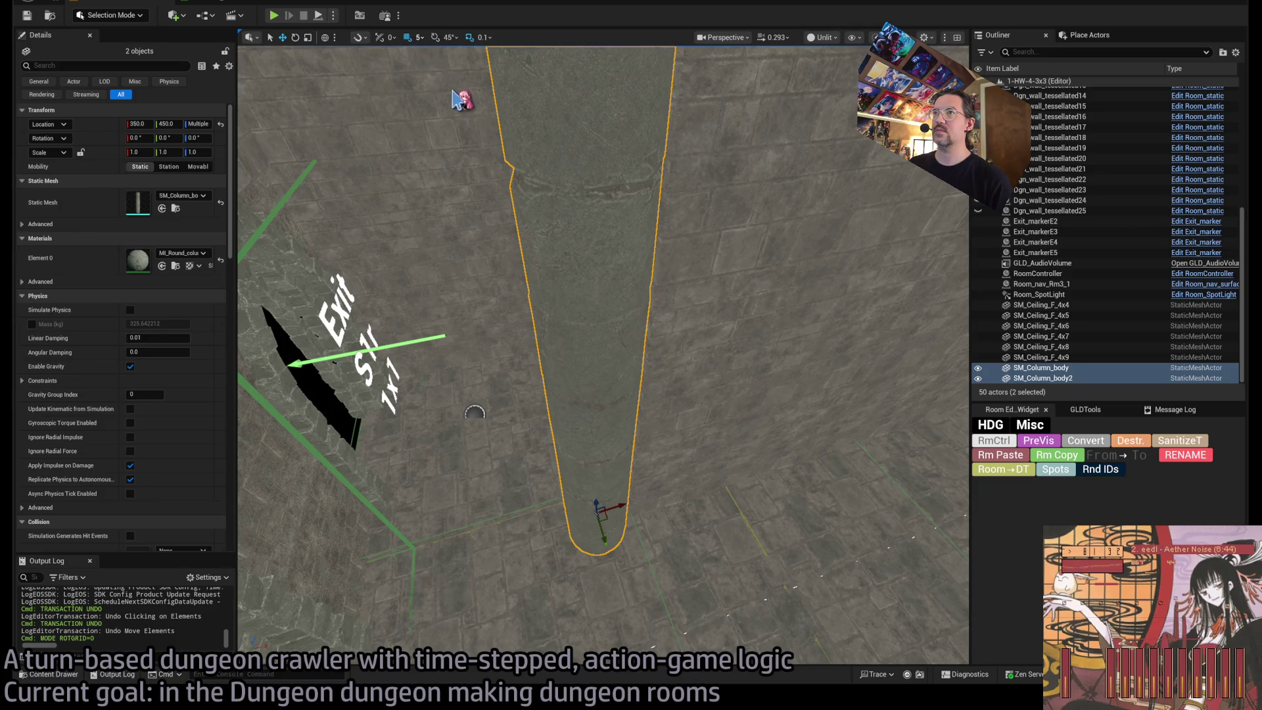
{"action": "left_click", "coordinate": [438, 38]}
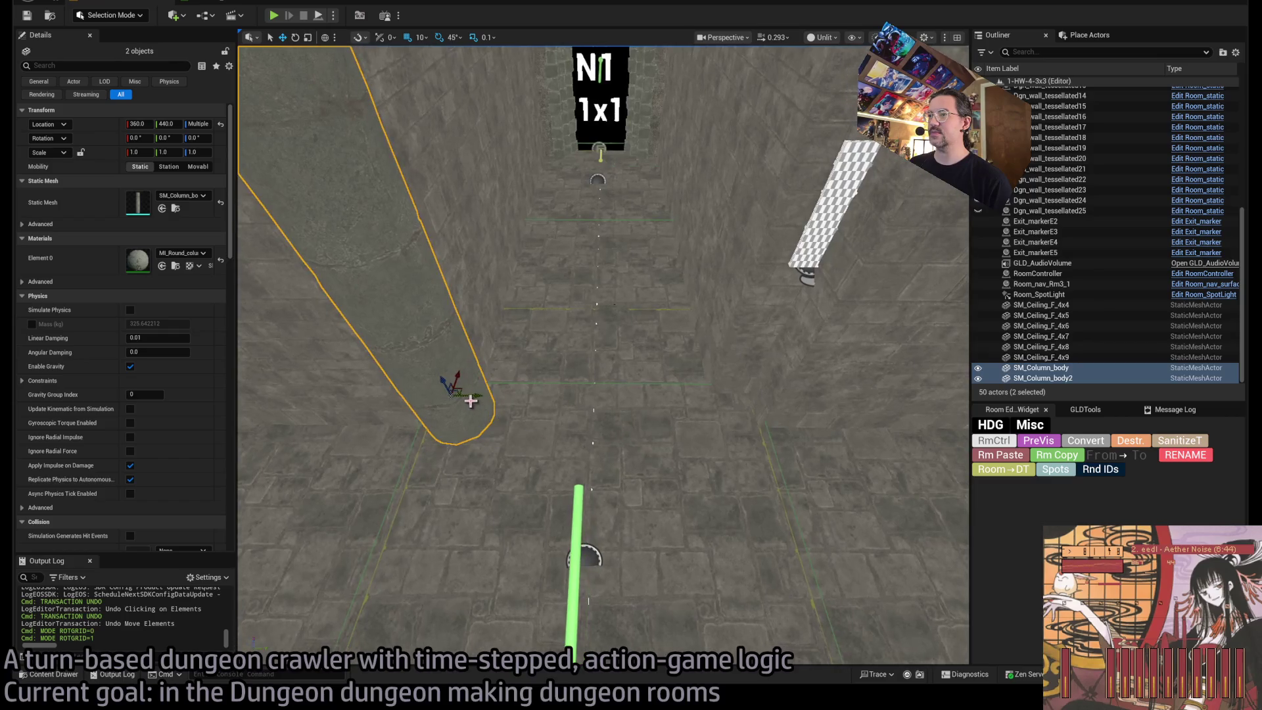
{"action": "left_click_drag", "start_coordinate": [471, 401], "coordinate": [683, 379]}
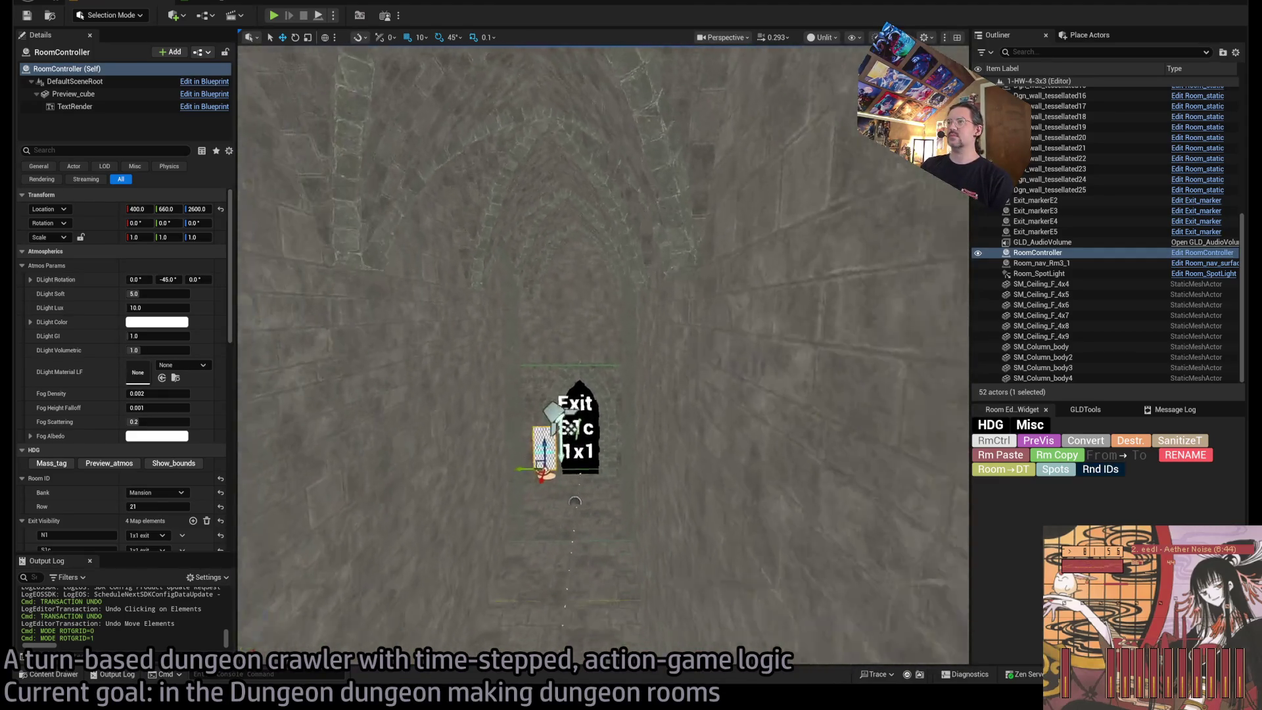
{"action": "key", "text": "ctrl+s"}
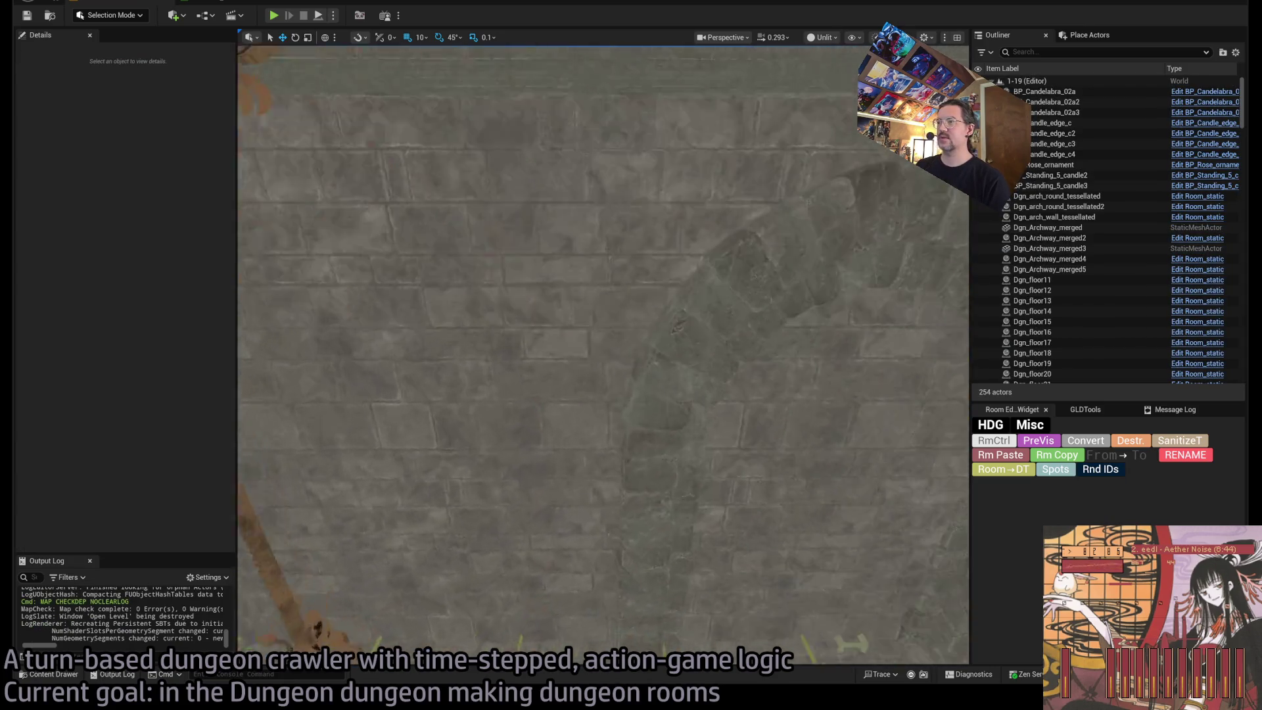
Copy Dungeon_torch4 with Dungeon_torch_light4 from level 1-19.
{"action": "left_click", "coordinate": [758, 390]}
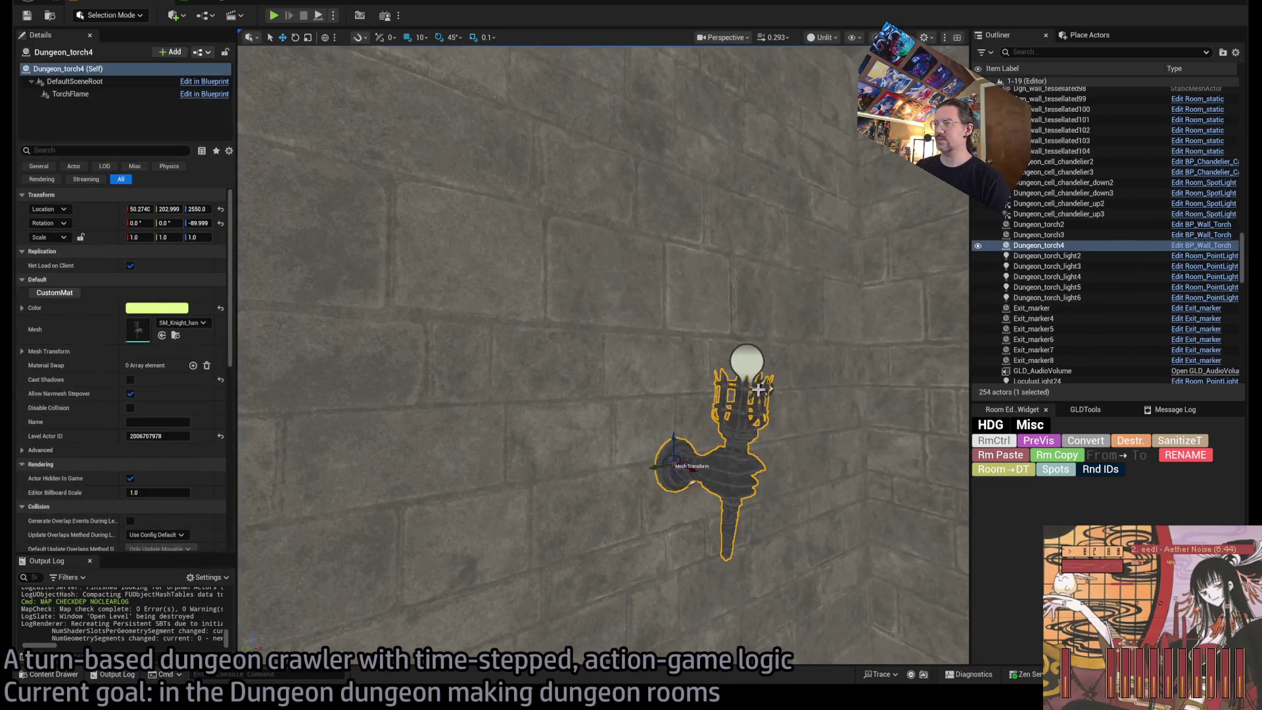
{"action": "left_click", "coordinate": [743, 357], "text": "ctrl"}
{"action": "key", "text": "ctrl+c"}
{"action": "key", "text": "ctrl+c"}
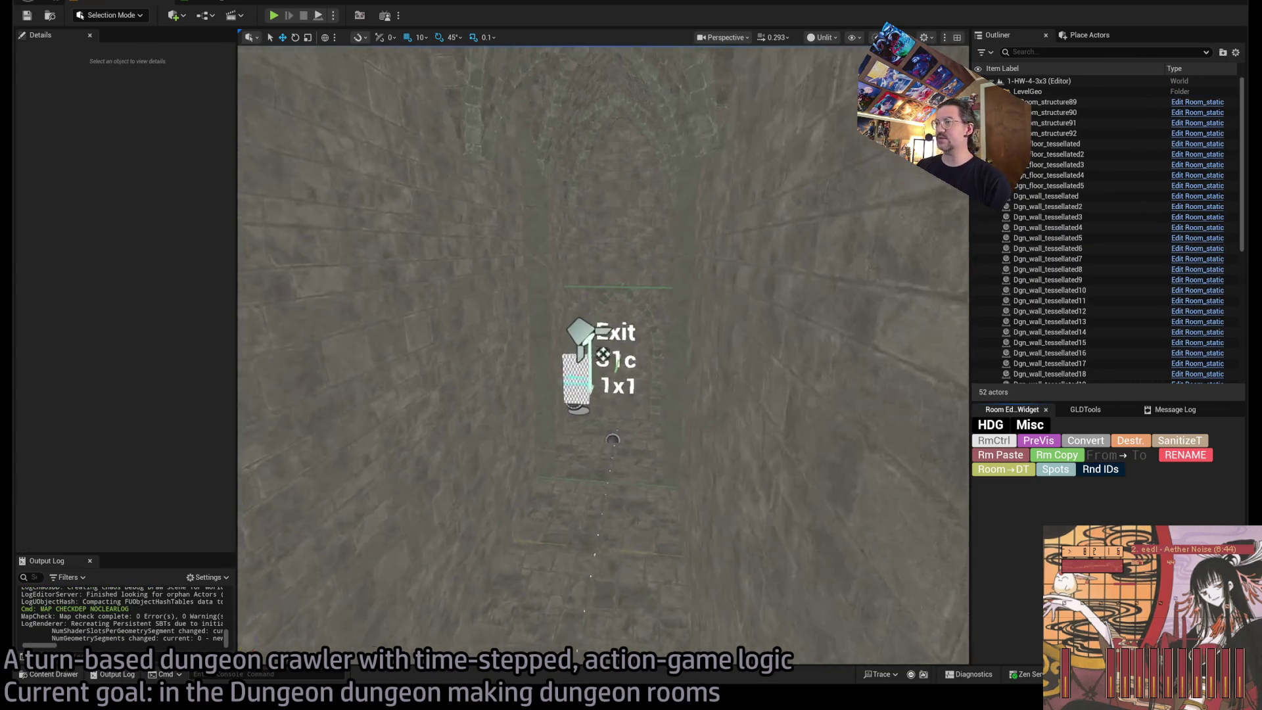
{"action": "scroll", "coordinate": [603, 356], "scroll_direction": "down", "scroll_amount": 10}
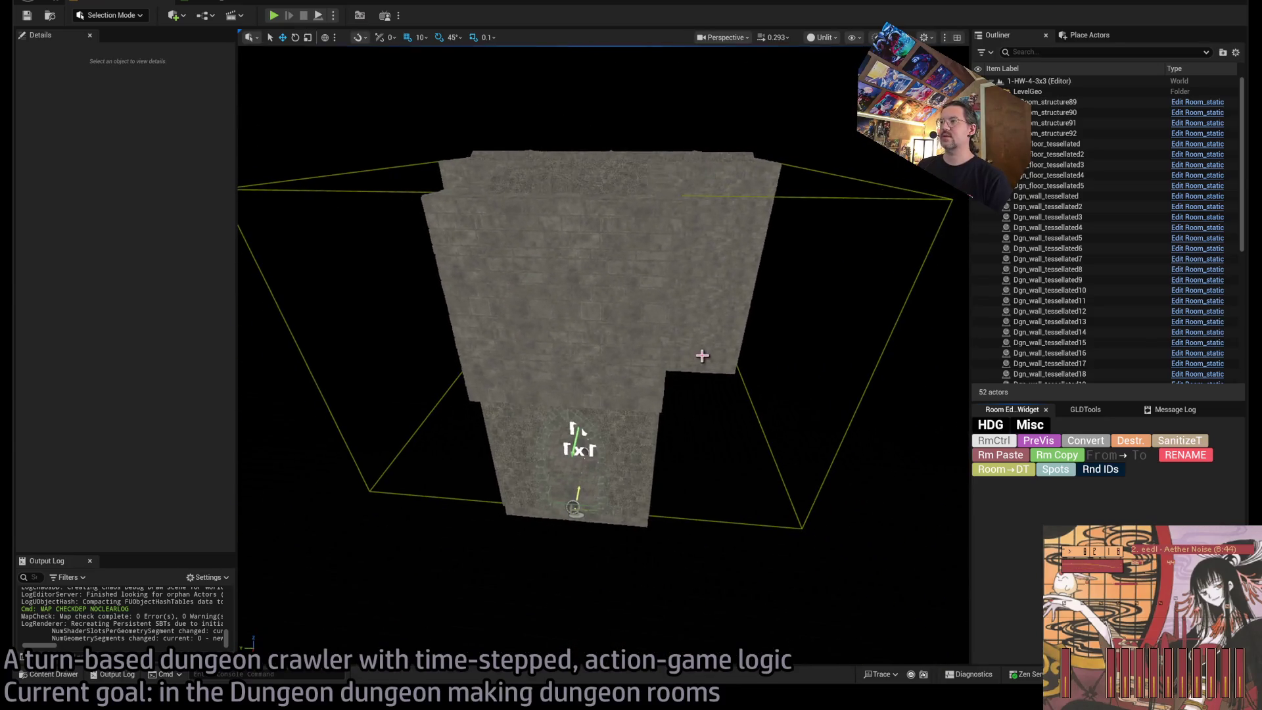
Paste the torch and light, rotate it to face the room, and mount it near Exit S1c.
{"action": "key", "text": "ctrl+v"}
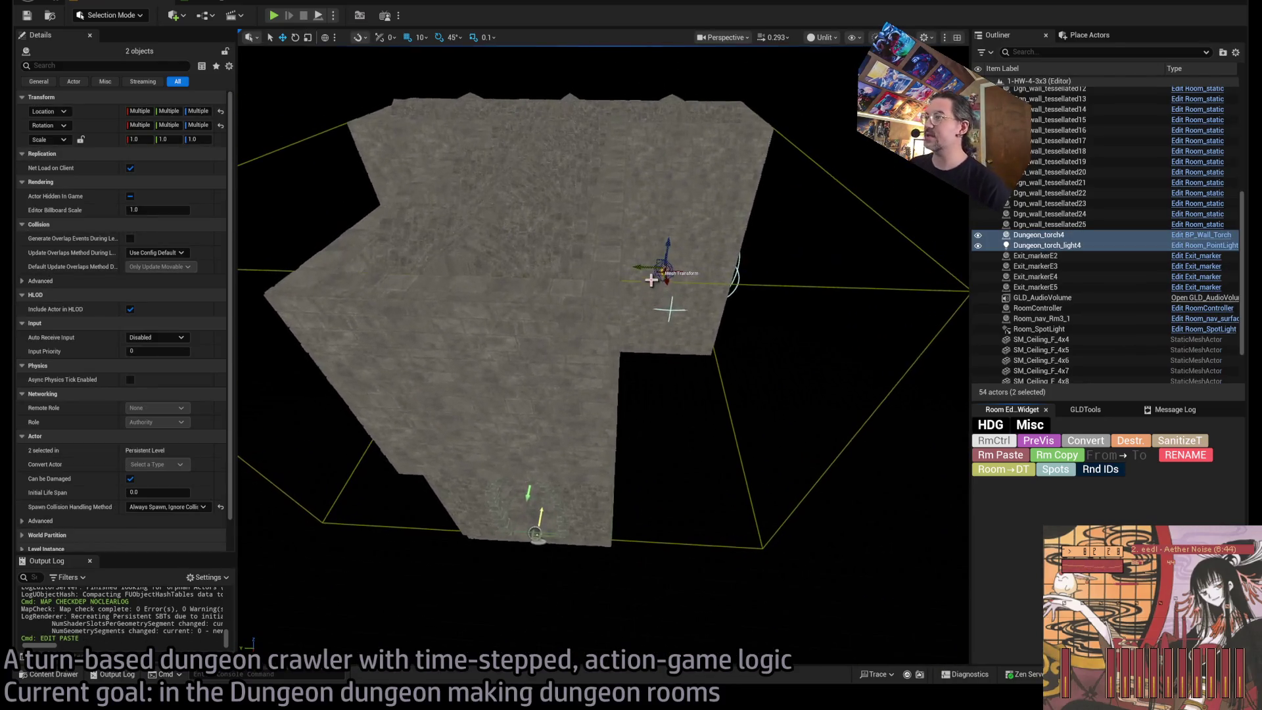
{"action": "key", "text": "f"}
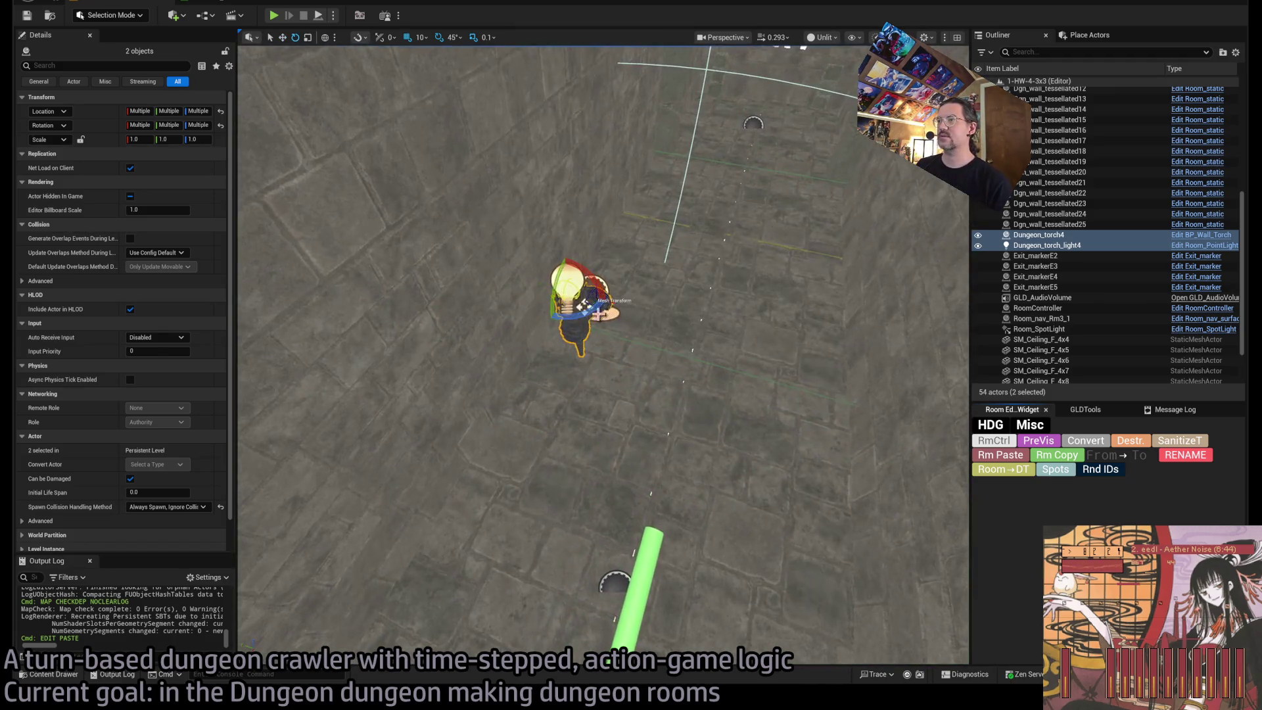
{"action": "left_click_drag", "start_coordinate": [584, 305], "coordinate": [443, 268]}
{"action": "left_click_drag", "start_coordinate": [416, 316], "coordinate": [417, 367]}
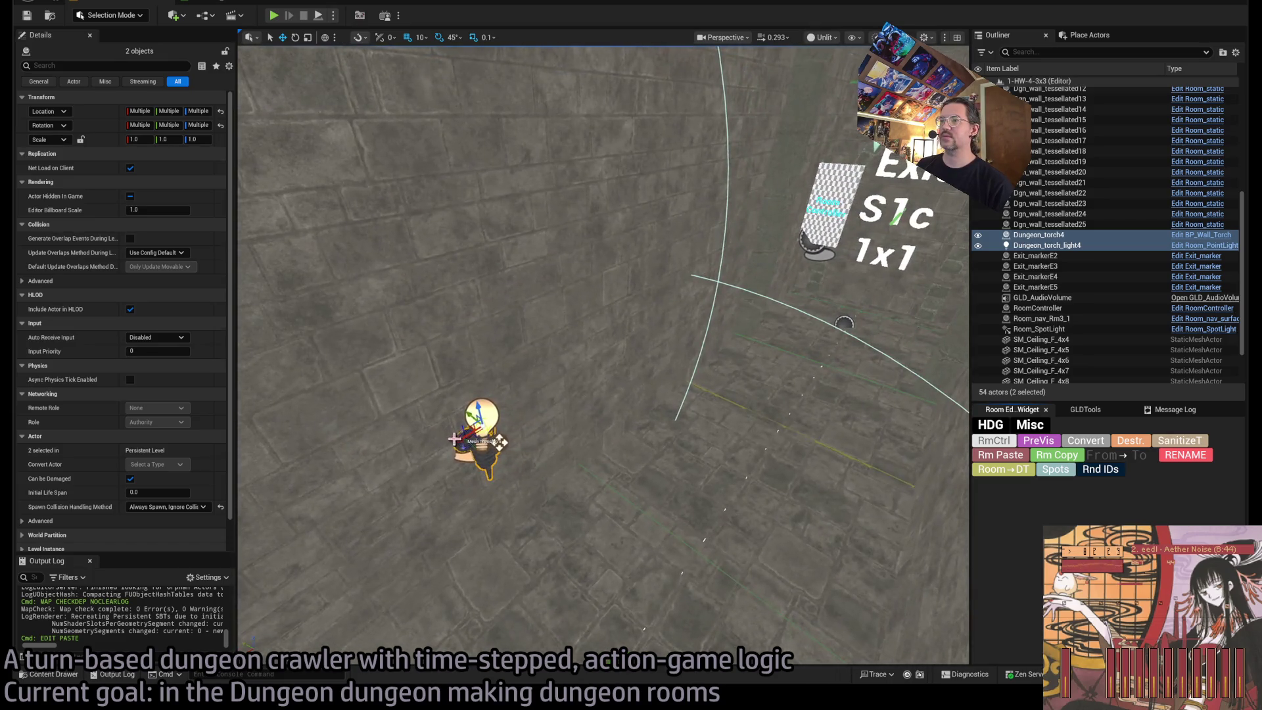
{"action": "mouse_move", "coordinate": [499, 442]}
{"action": "left_mouse_down"}
{"action": "mouse_move", "coordinate": [695, 297]}
{"action": "mouse_move", "coordinate": [687, 328]}
{"action": "left_mouse_up"}
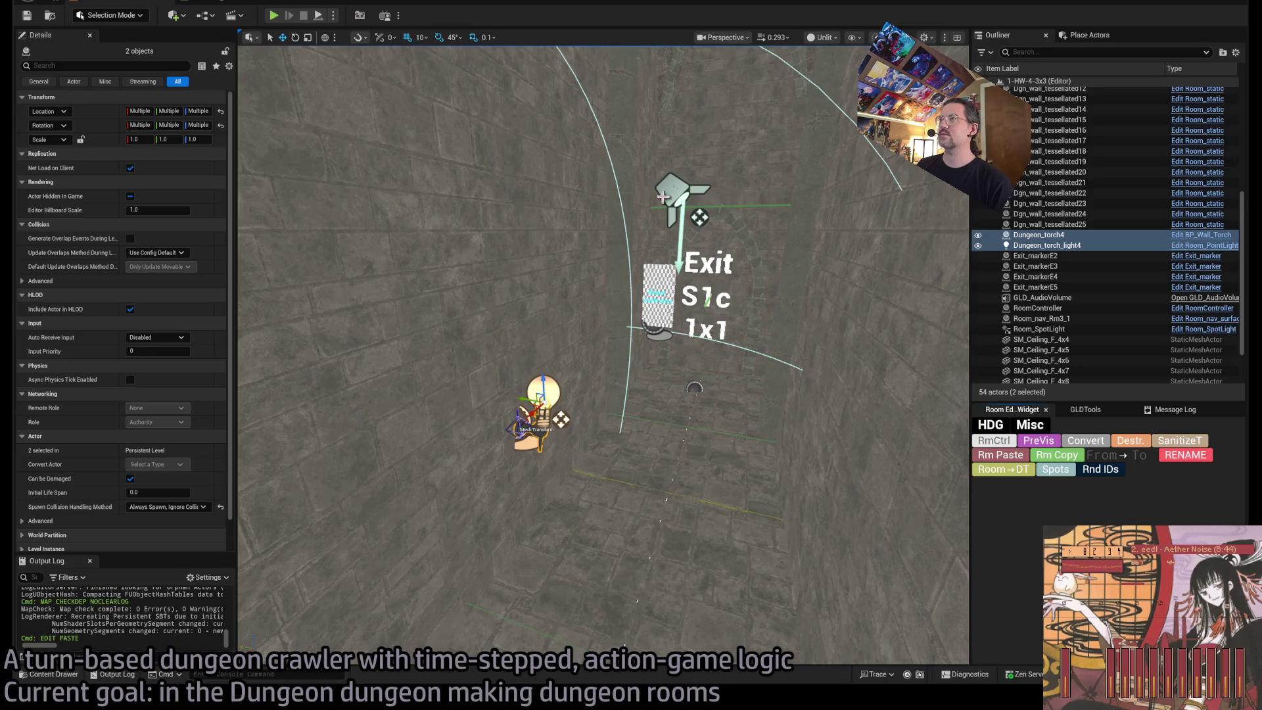
{"action": "key", "text": "alt+4"}
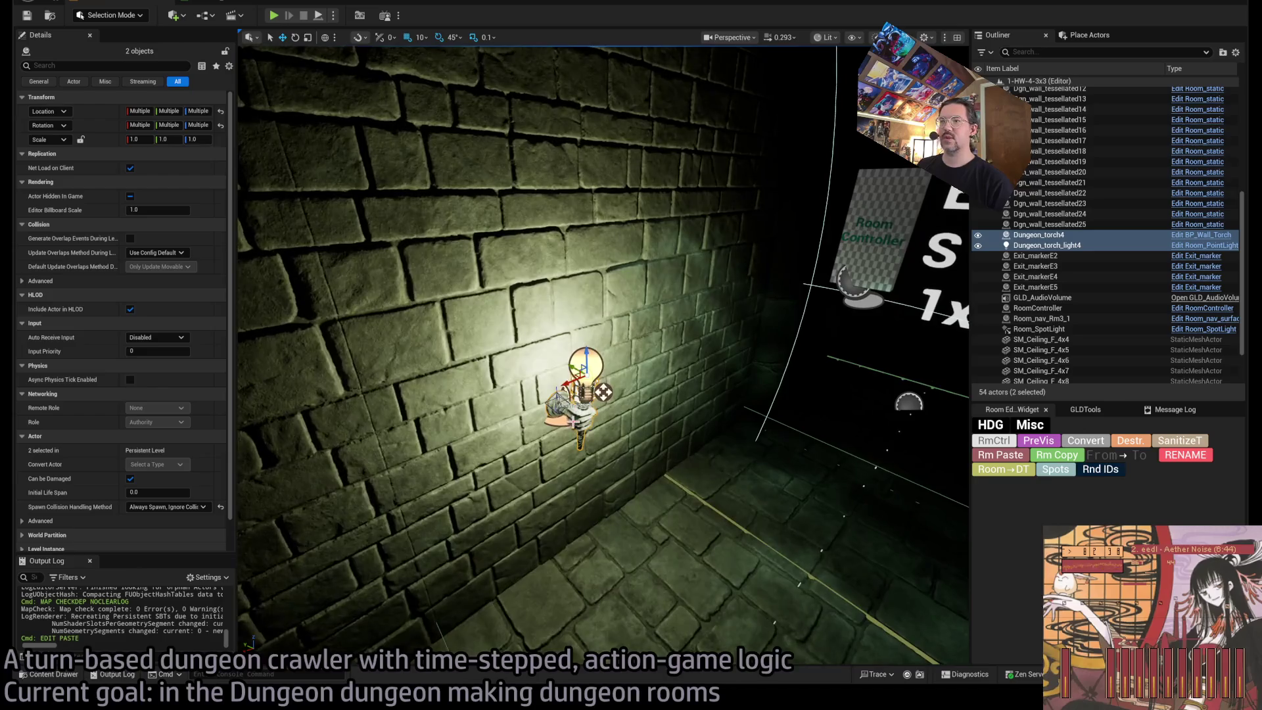
Remove the exit visibility entry from the torch's point light.
{"action": "left_click", "coordinate": [603, 391]}
{"action": "scroll", "coordinate": [168, 374], "scroll_direction": "down", "scroll_amount": 5}
{"action": "scroll", "coordinate": [161, 368], "scroll_direction": "up", "scroll_amount": 1}
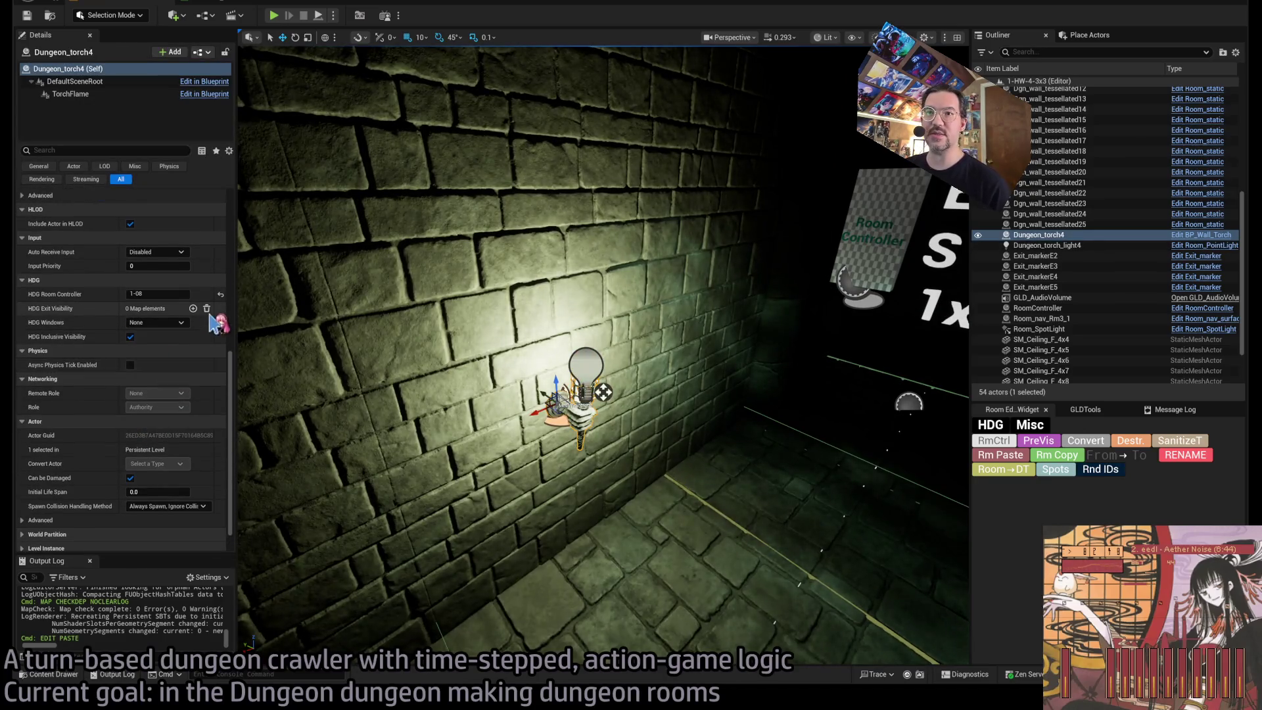
{"action": "left_click", "coordinate": [569, 361]}
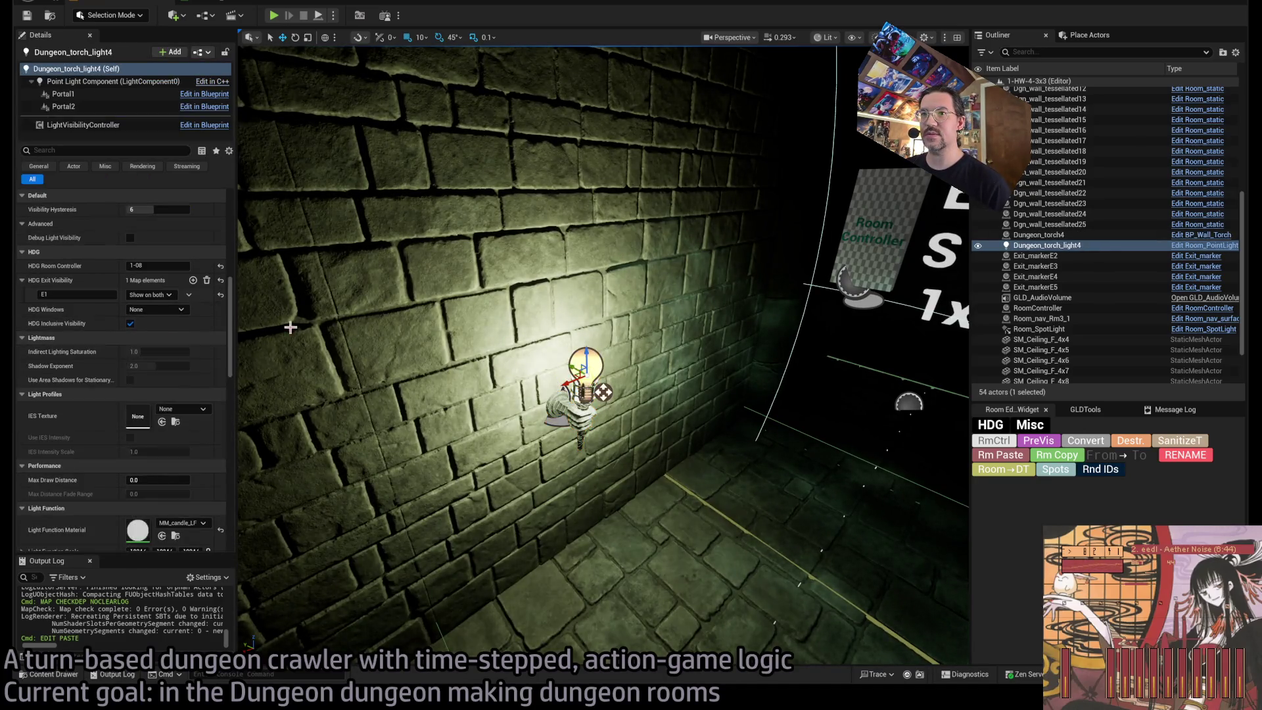
{"action": "left_click", "coordinate": [207, 281]}
Compare unlit and lit shading, then delete Room_SpotLight.
{"action": "left_click_drag", "start_coordinate": [645, 390], "coordinate": [686, 351]}
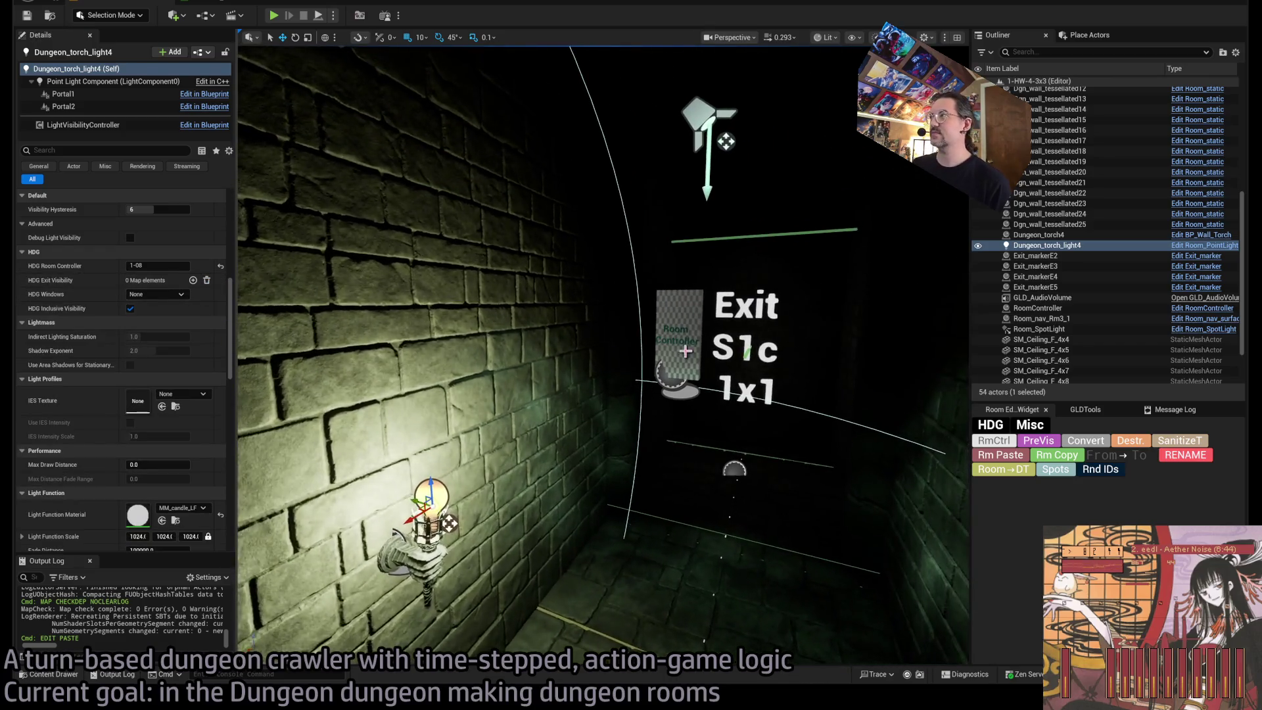
{"action": "key", "text": "alt+3"}
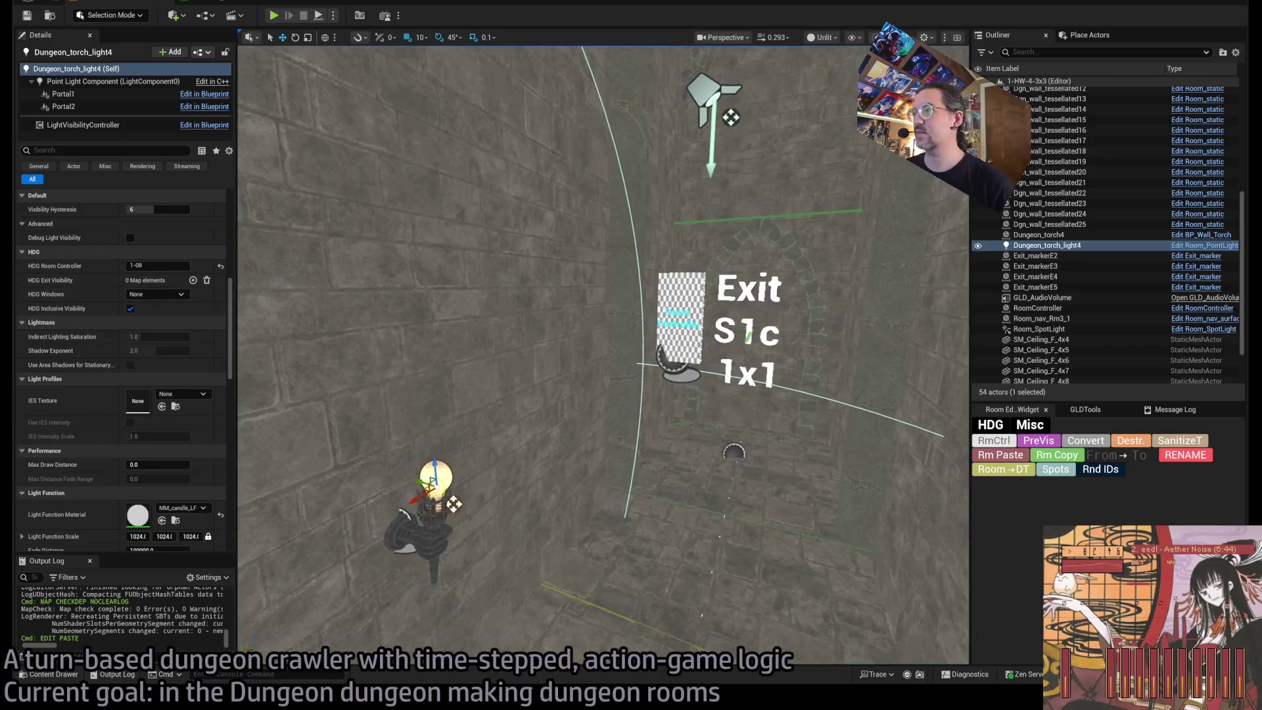
{"action": "left_click_drag", "start_coordinate": [686, 351], "coordinate": [661, 395]}
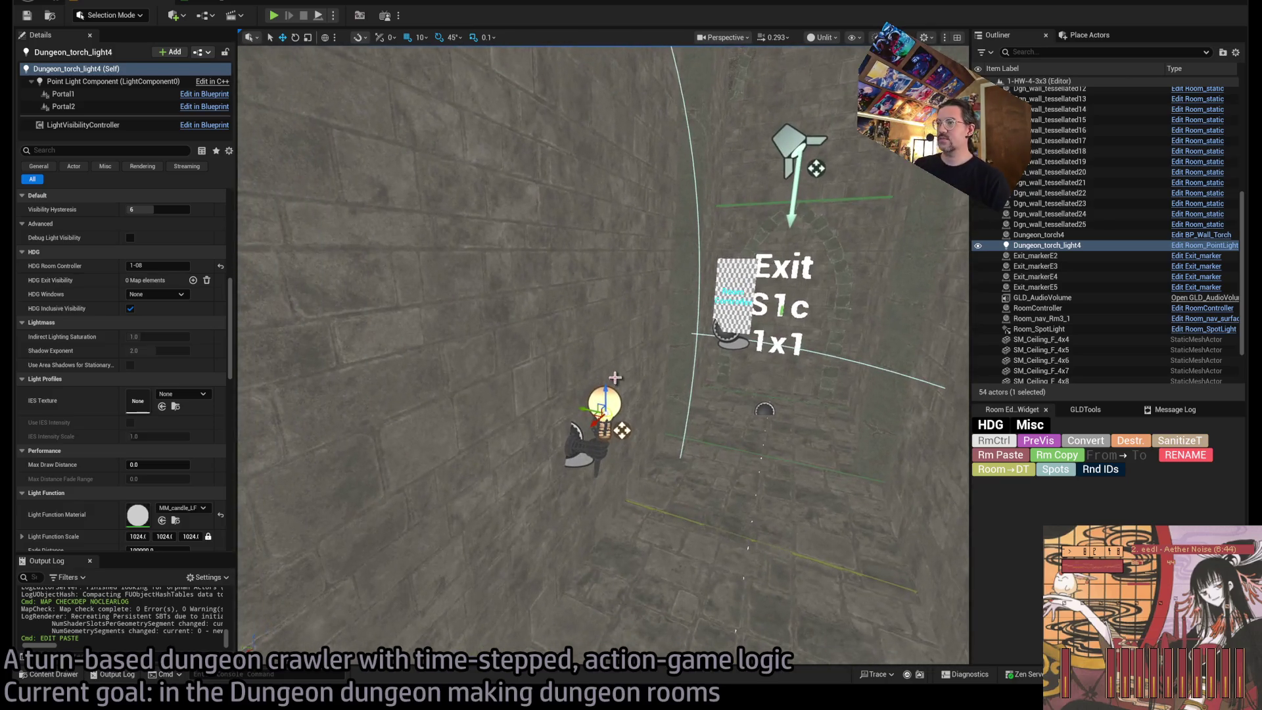
{"action": "key", "text": "alt+4"}
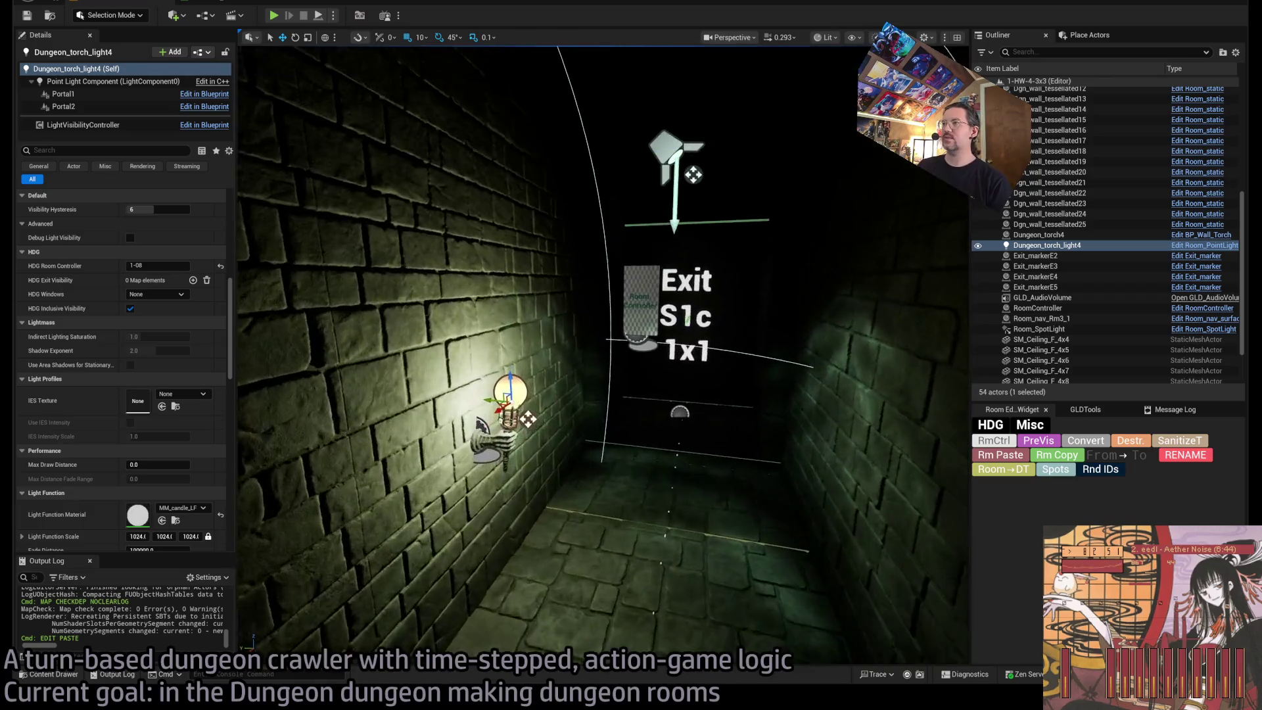
{"action": "left_click_drag", "start_coordinate": [604, 355], "coordinate": [564, 306]}
{"action": "left_click", "coordinate": [551, 201]}
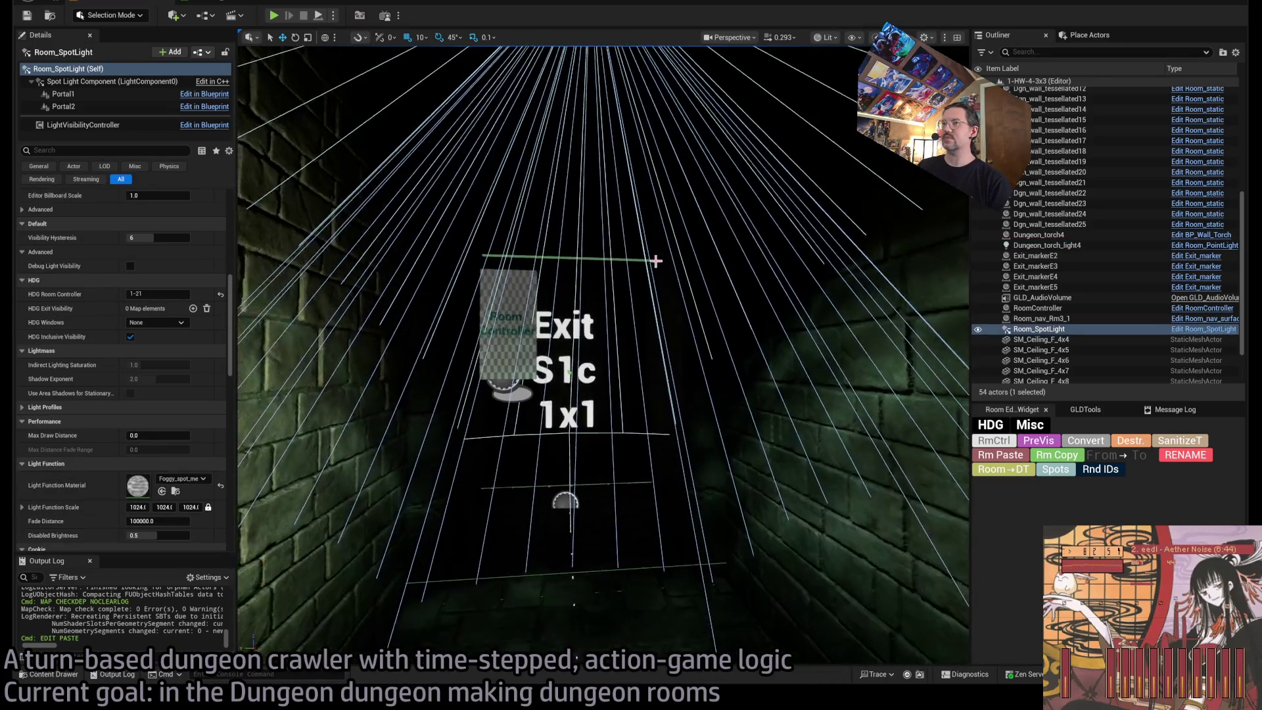
{"action": "key", "text": "Delete"}
Set Dungeon_torch_light4's Indirect Lighting Intensity to 2.0 and select it with Dungeon_torch4.
{"action": "mouse_move", "coordinate": [631, 355]}
{"action": "left_mouse_down"}
{"action": "mouse_move", "coordinate": [615, 342]}
{"action": "mouse_move", "coordinate": [611, 358]}
{"action": "left_mouse_up"}
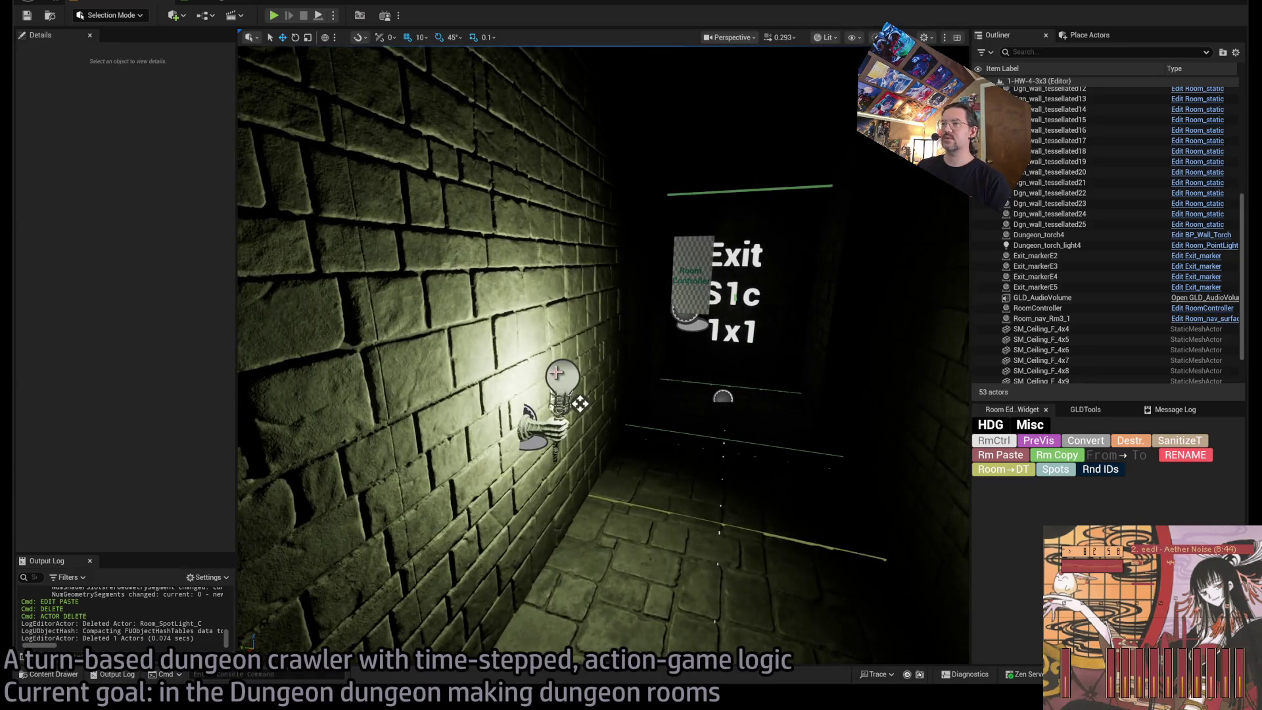
{"action": "left_click", "coordinate": [564, 380]}
{"action": "scroll", "coordinate": [145, 394], "scroll_direction": "down", "scroll_amount": 5}
{"action": "scroll", "coordinate": [152, 434], "scroll_direction": "up", "scroll_amount": 3}
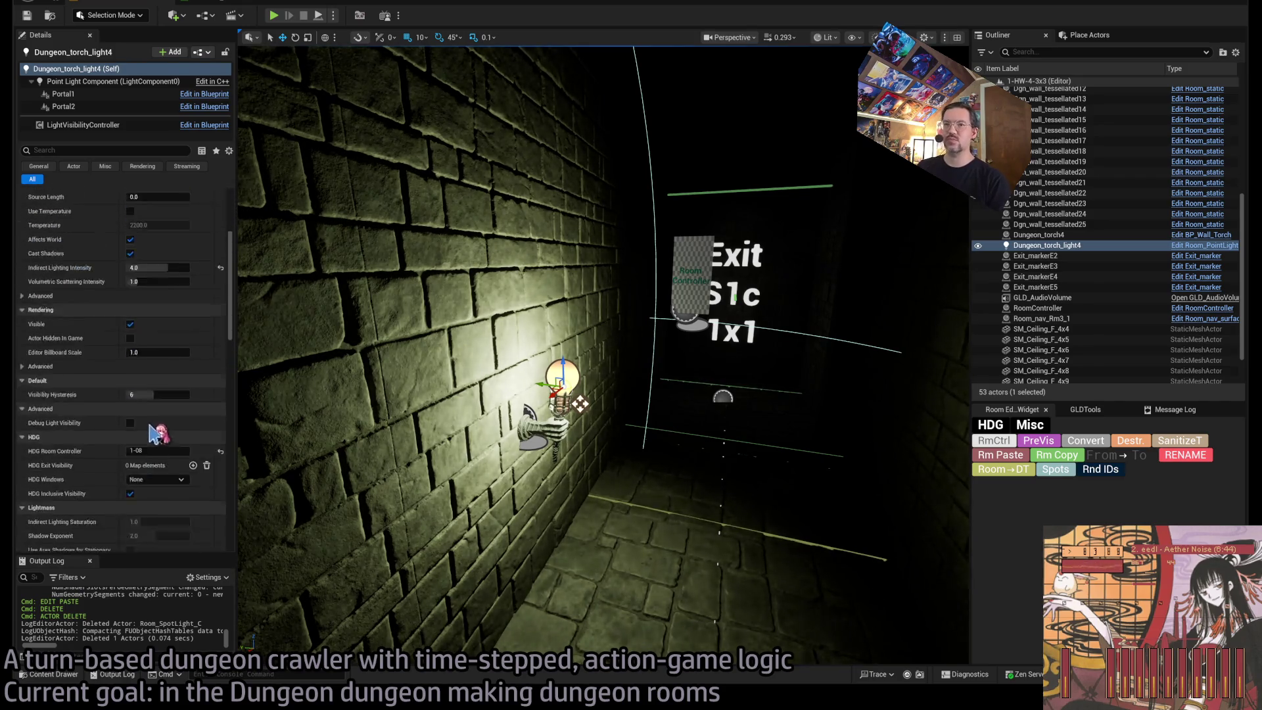
{"action": "scroll", "coordinate": [167, 437], "scroll_direction": "up", "scroll_amount": 7}
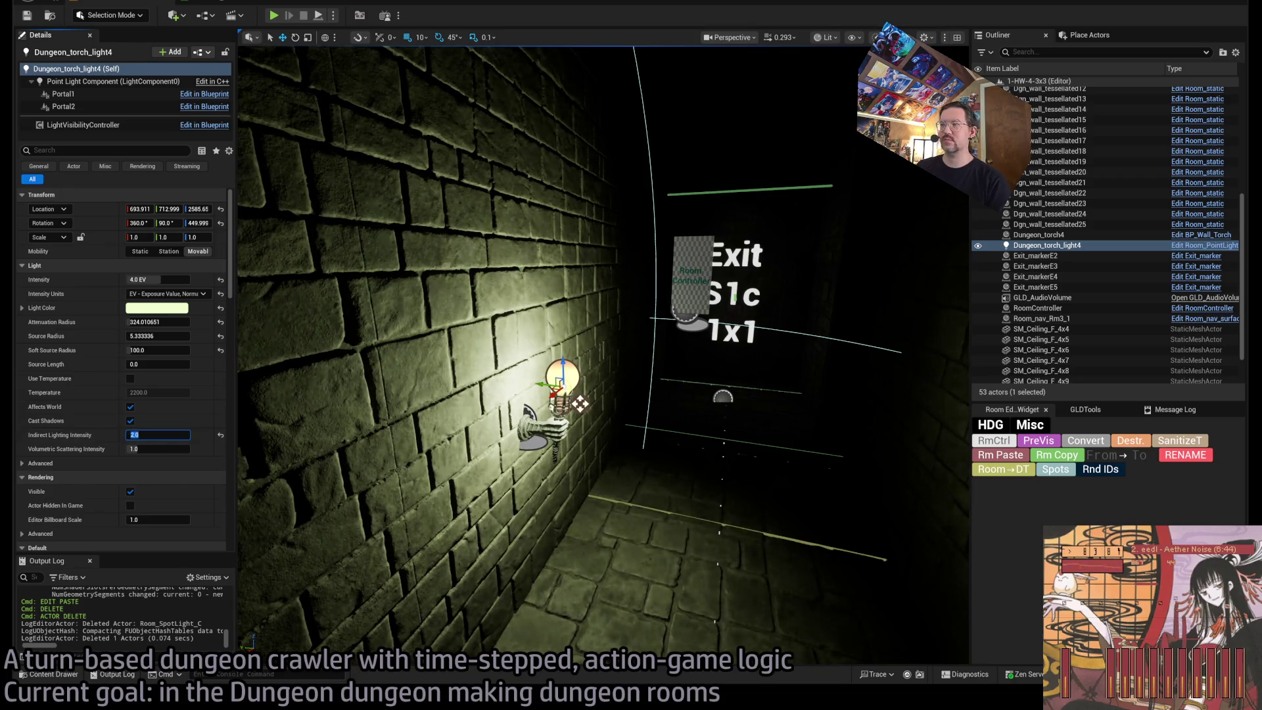
{"action": "scroll", "coordinate": [551, 384], "scroll_direction": "up", "scroll_amount": 3}
{"action": "left_click", "coordinate": [501, 363], "text": "ctrl"}
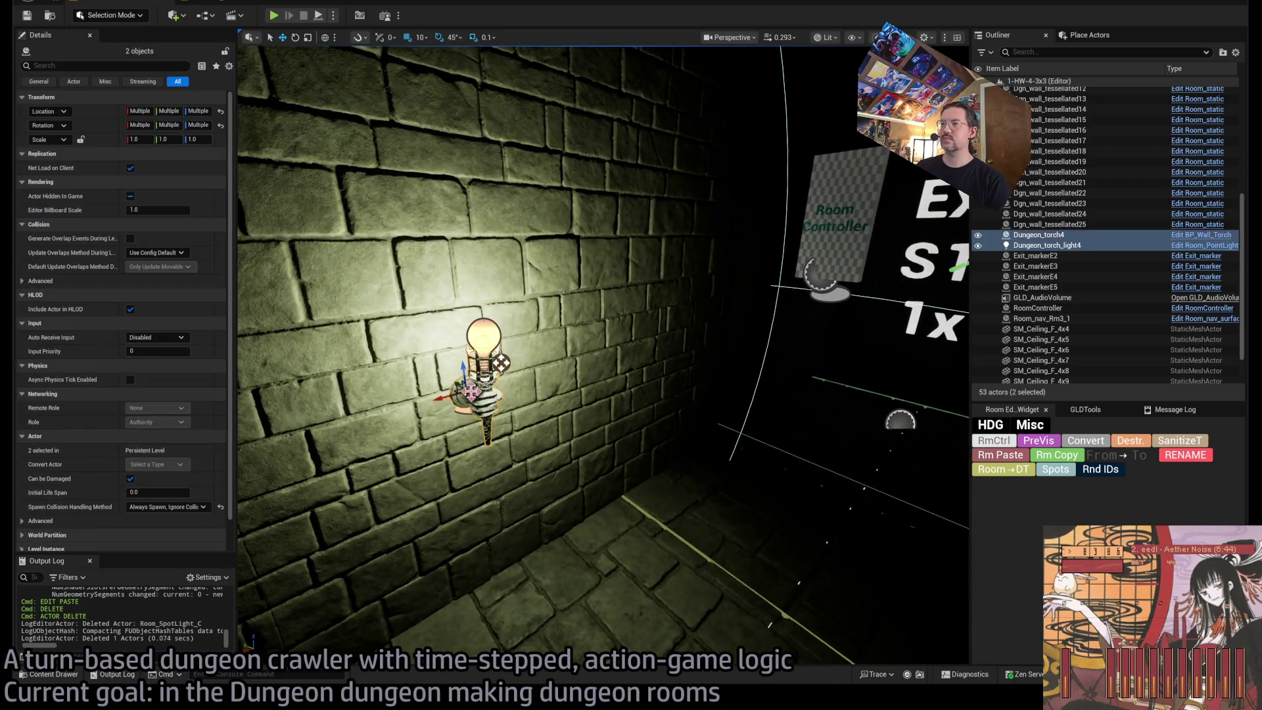
Duplicate the torch and its light and move the copy up onto the wall.
{"action": "mouse_move", "coordinate": [444, 395]}
{"action": "left_mouse_down"}
{"action": "mouse_move", "coordinate": [639, 356]}
{"action": "mouse_move", "coordinate": [460, 394]}
{"action": "mouse_move", "coordinate": [256, 411]}
{"action": "mouse_move", "coordinate": [658, 408]}
{"action": "mouse_move", "coordinate": [592, 394]}
{"action": "mouse_move", "coordinate": [558, 395]}
{"action": "mouse_move", "coordinate": [654, 414]}
{"action": "left_mouse_up"}
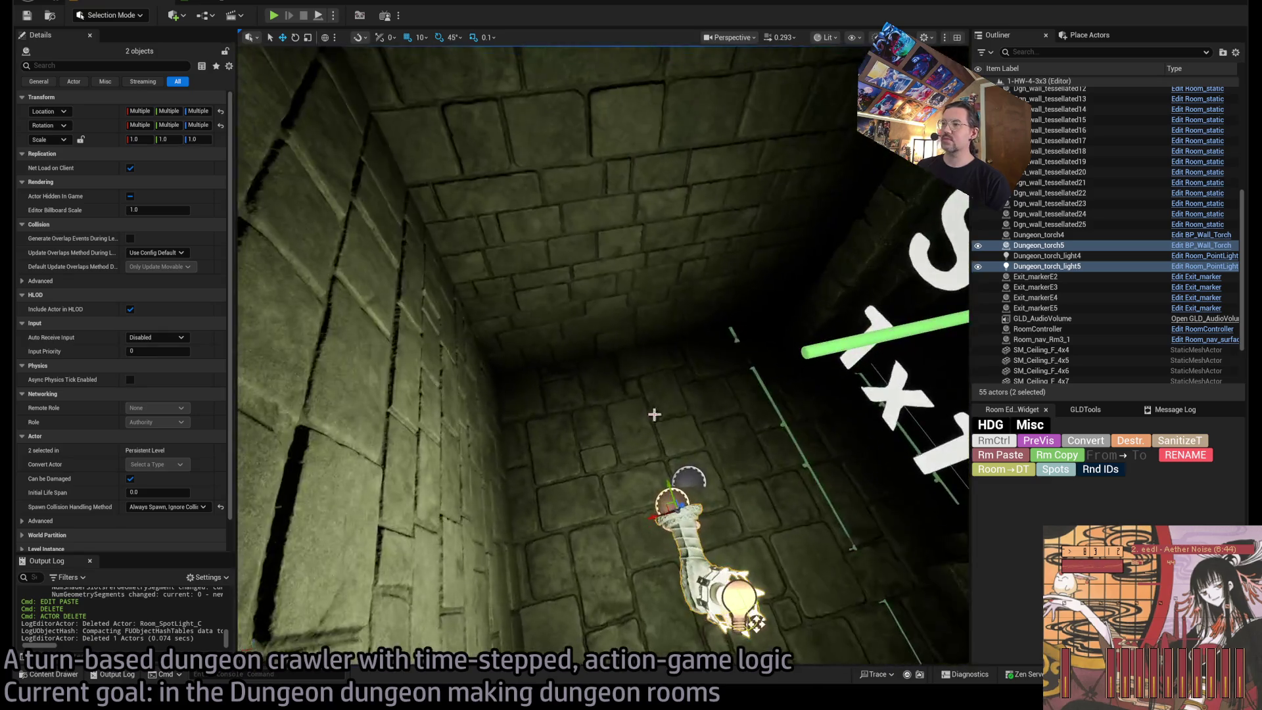
{"action": "left_click_drag", "start_coordinate": [664, 483], "coordinate": [661, 243]}
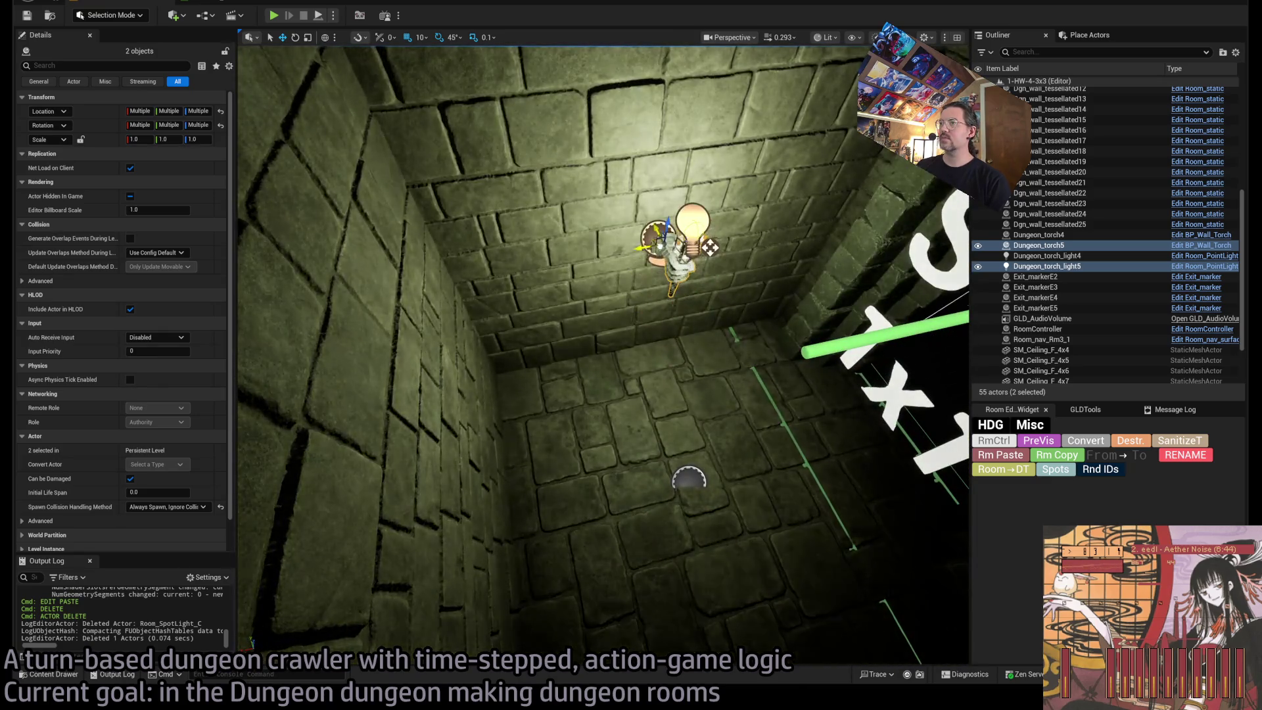
{"action": "mouse_move", "coordinate": [657, 394]}
{"action": "left_mouse_down"}
{"action": "mouse_move", "coordinate": [657, 349]}
{"action": "mouse_move", "coordinate": [739, 321]}
{"action": "mouse_move", "coordinate": [653, 247]}
{"action": "mouse_move", "coordinate": [648, 184]}
{"action": "mouse_move", "coordinate": [613, 106]}
{"action": "left_mouse_up"}
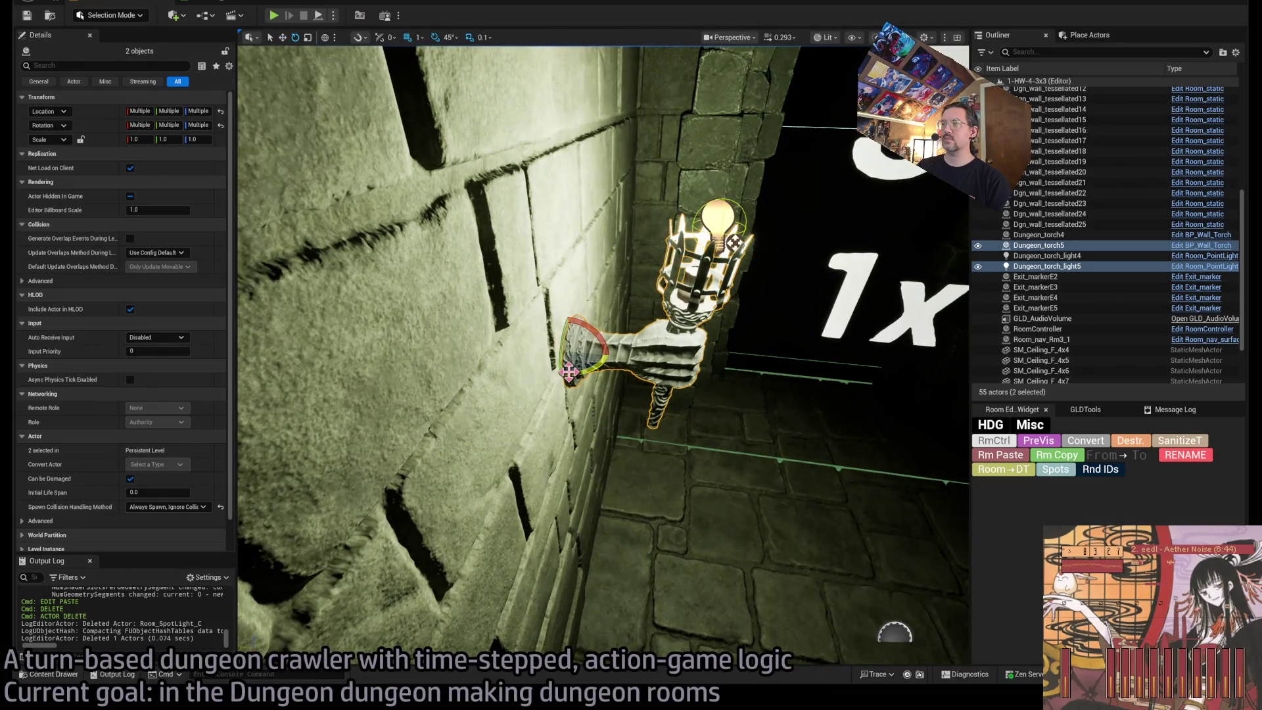
Make a rotated copy of the torch and light, frame it, and switch to unlit shading.
{"action": "mouse_move", "coordinate": [569, 372]}
{"action": "left_mouse_down", "text": "alt"}
{"action": "mouse_move", "coordinate": [573, 355]}
{"action": "mouse_move", "coordinate": [520, 368]}
{"action": "left_mouse_up", "text": "alt"}
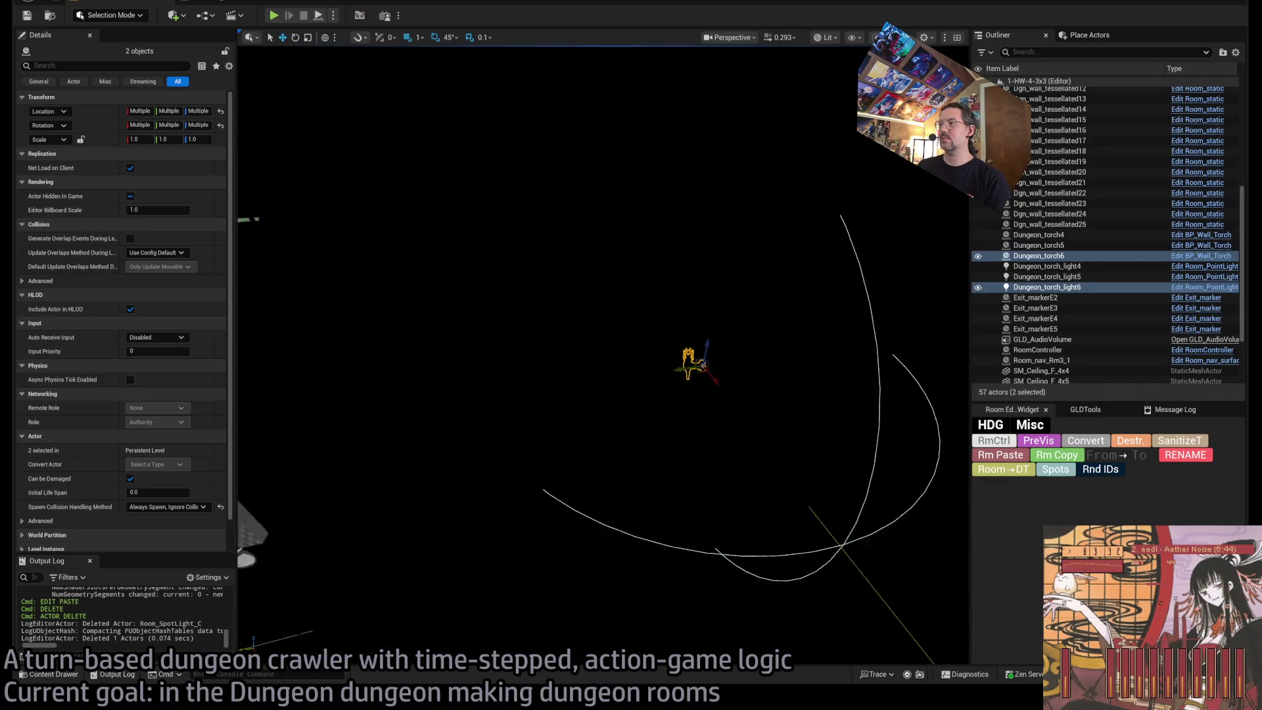
{"action": "key", "text": "f"}
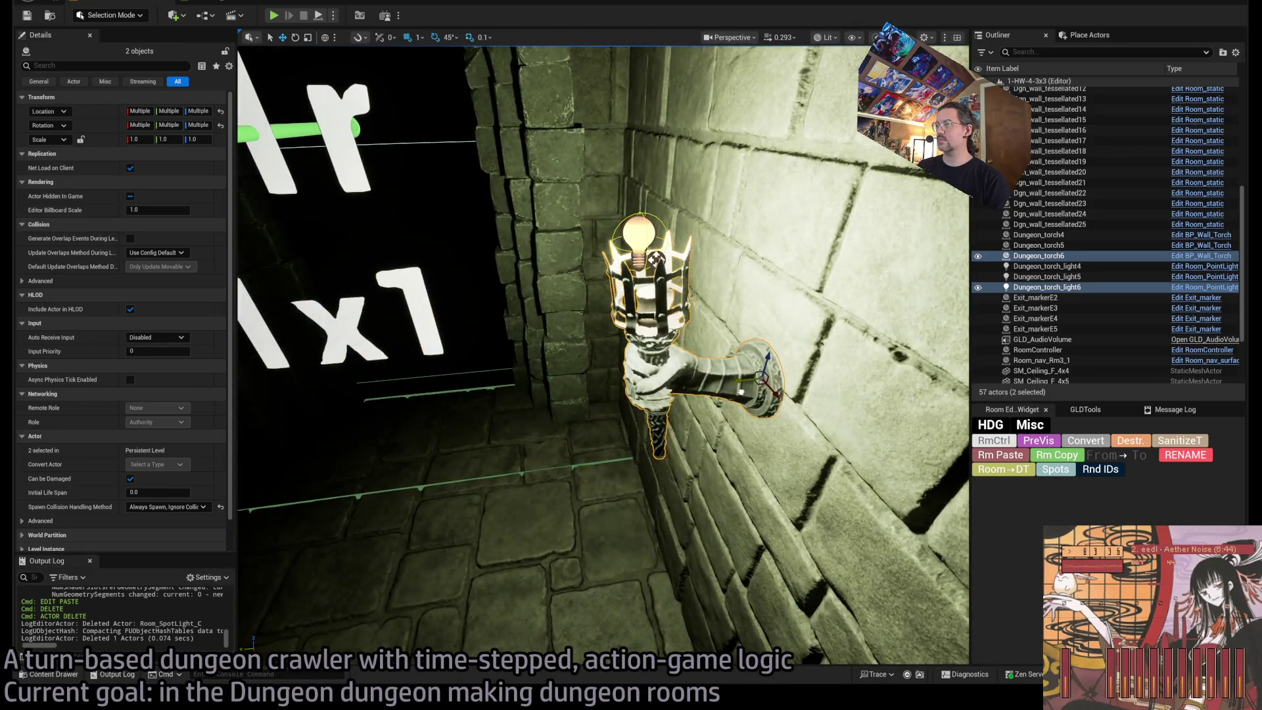
{"action": "key", "text": "s"}
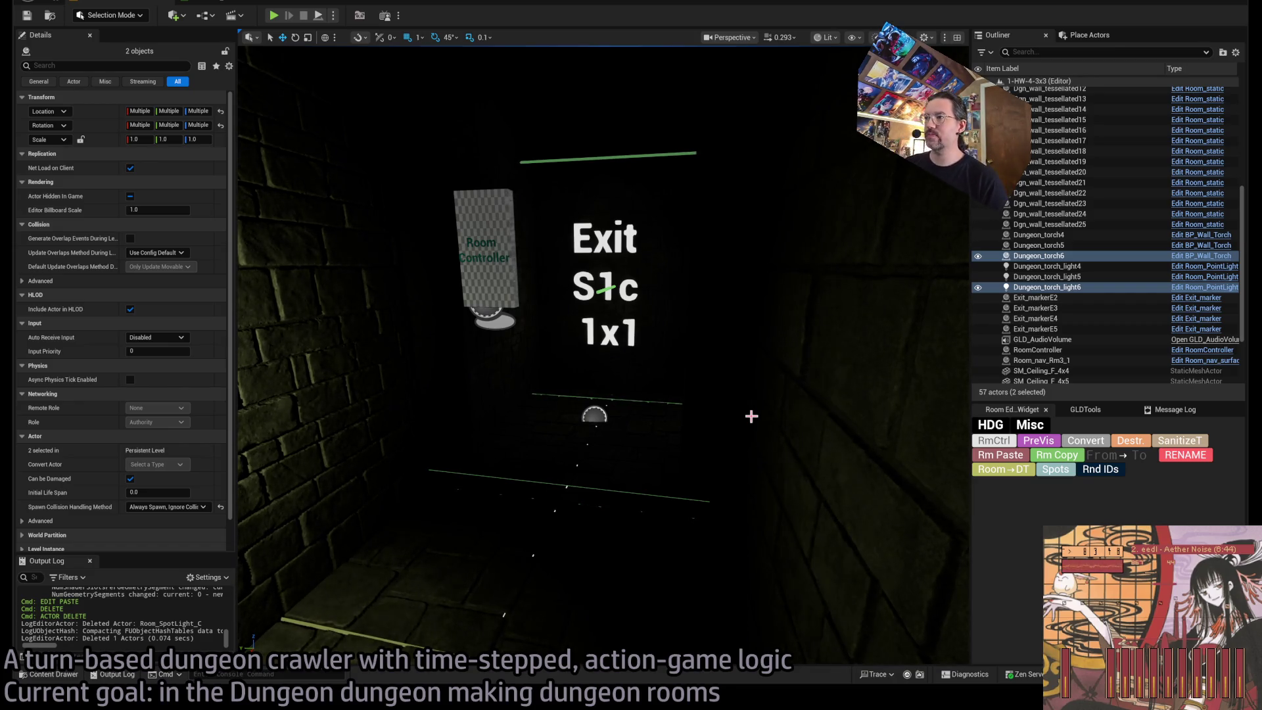
{"action": "key", "text": "f"}
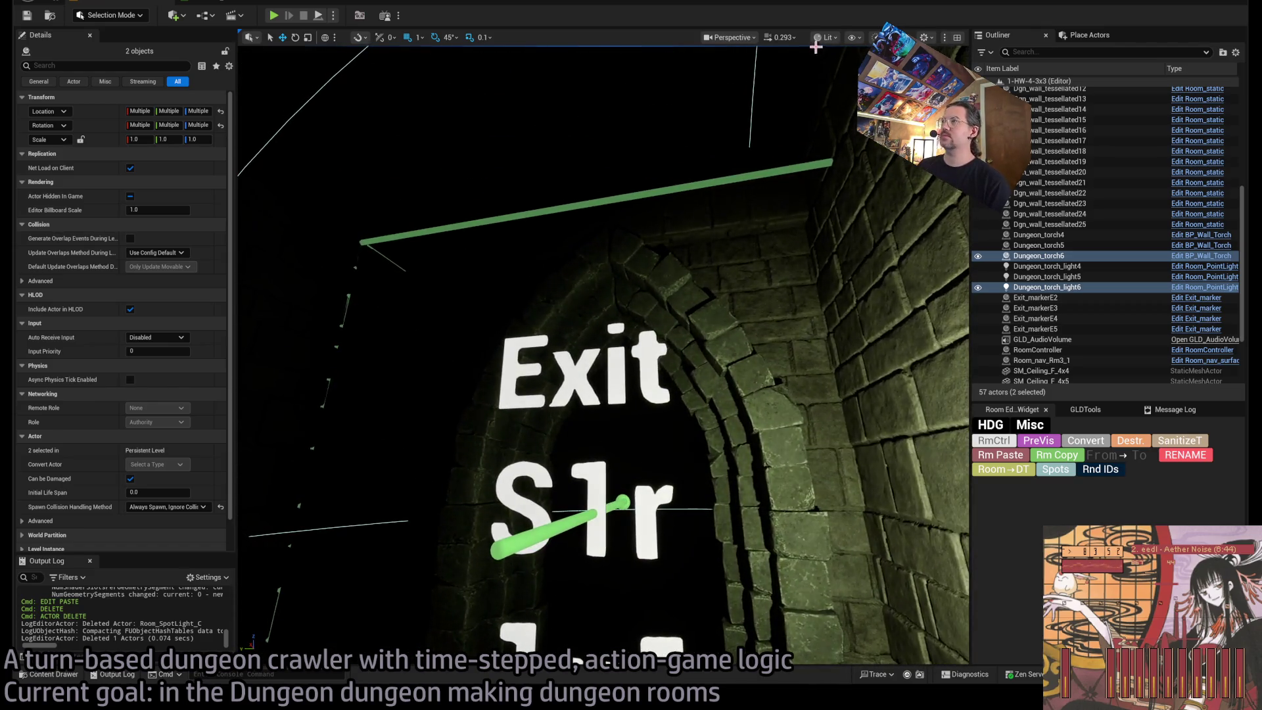
{"action": "key", "text": "alt+3"}
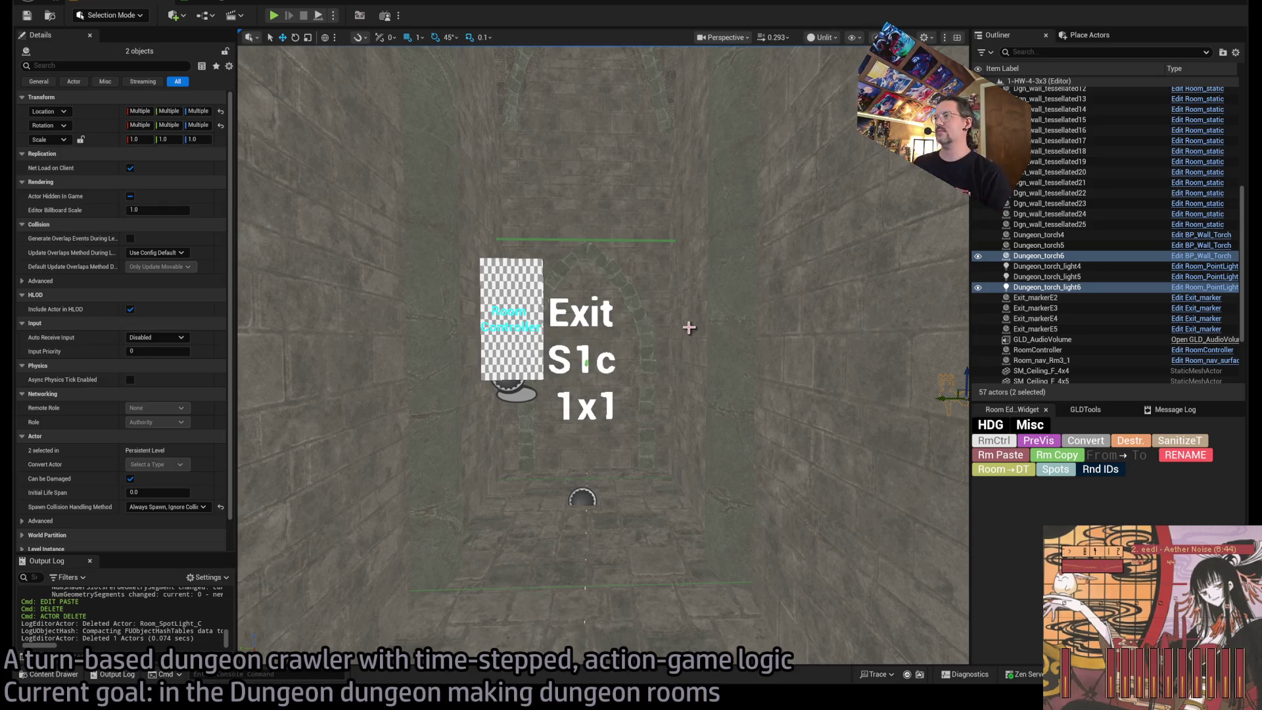
Give Dungeon_torch_light6 an S1r exit visibility entry set to Show on both.
{"action": "key", "text": "f"}
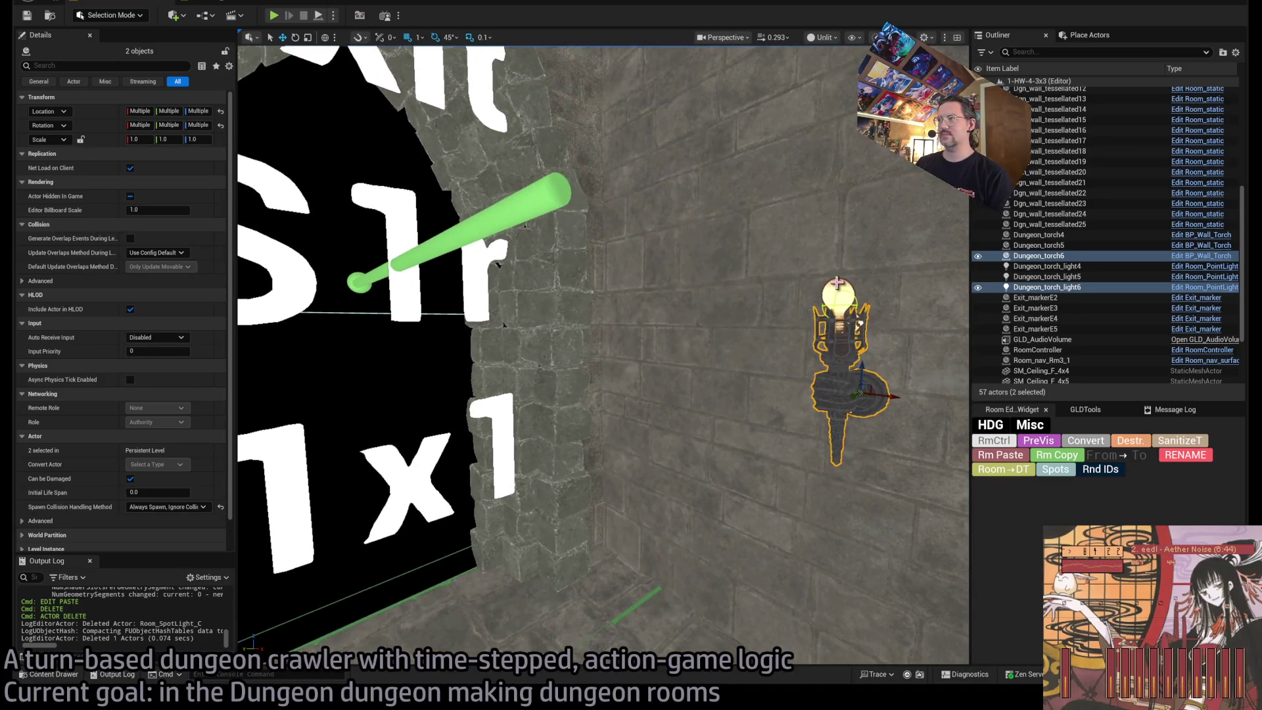
{"action": "left_click", "coordinate": [837, 283]}
{"action": "scroll", "coordinate": [187, 409], "scroll_direction": "down", "scroll_amount": 10}
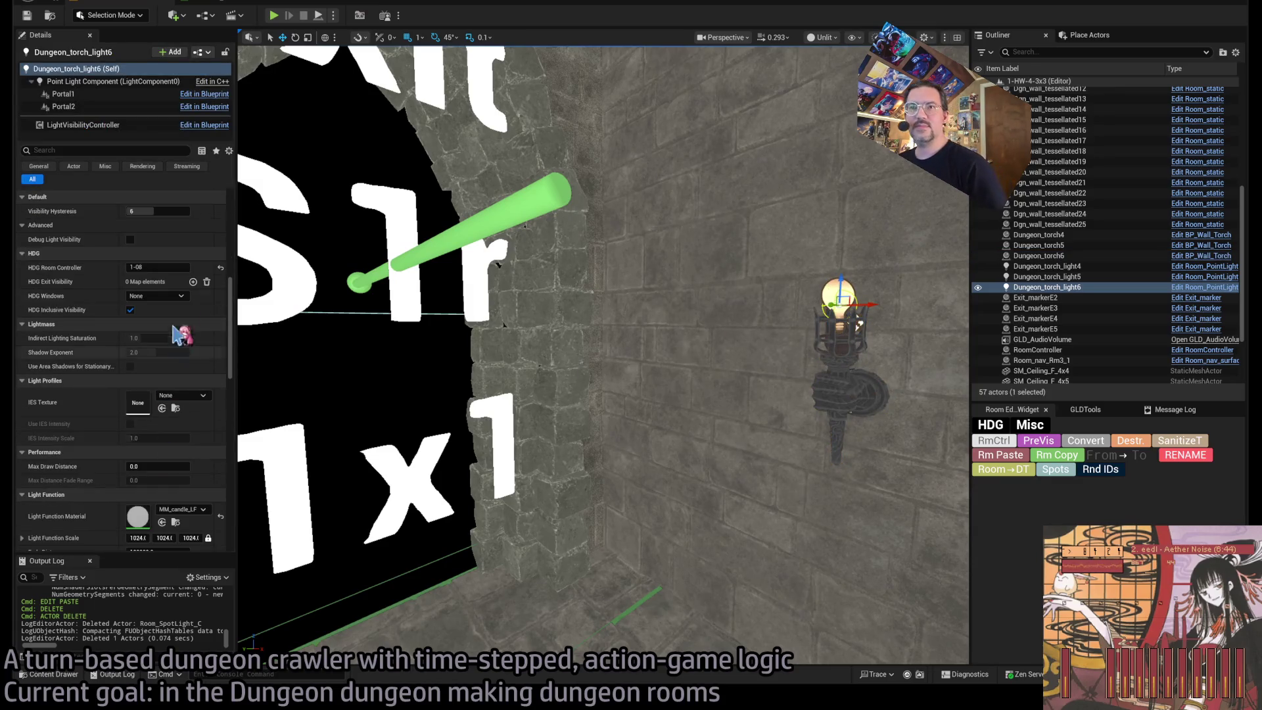
{"action": "left_click", "coordinate": [193, 282]}
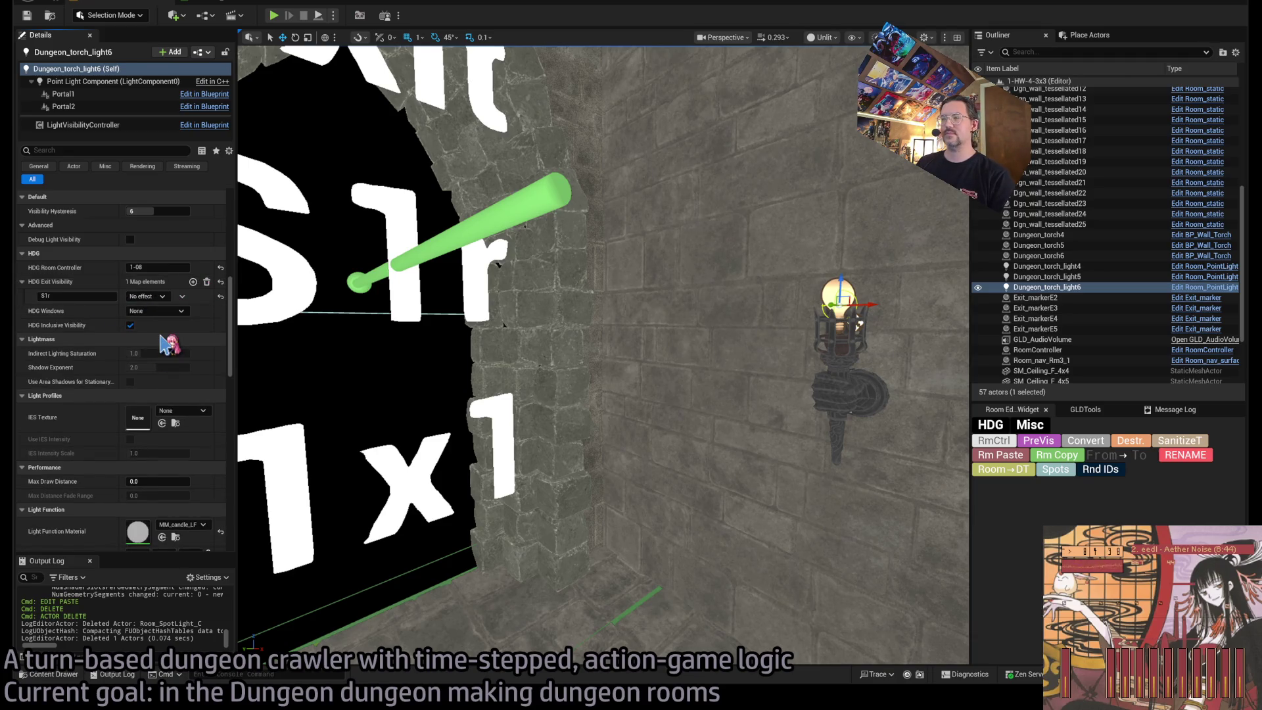
{"action": "left_click", "coordinate": [148, 297]}
{"action": "left_click", "coordinate": [152, 313]}
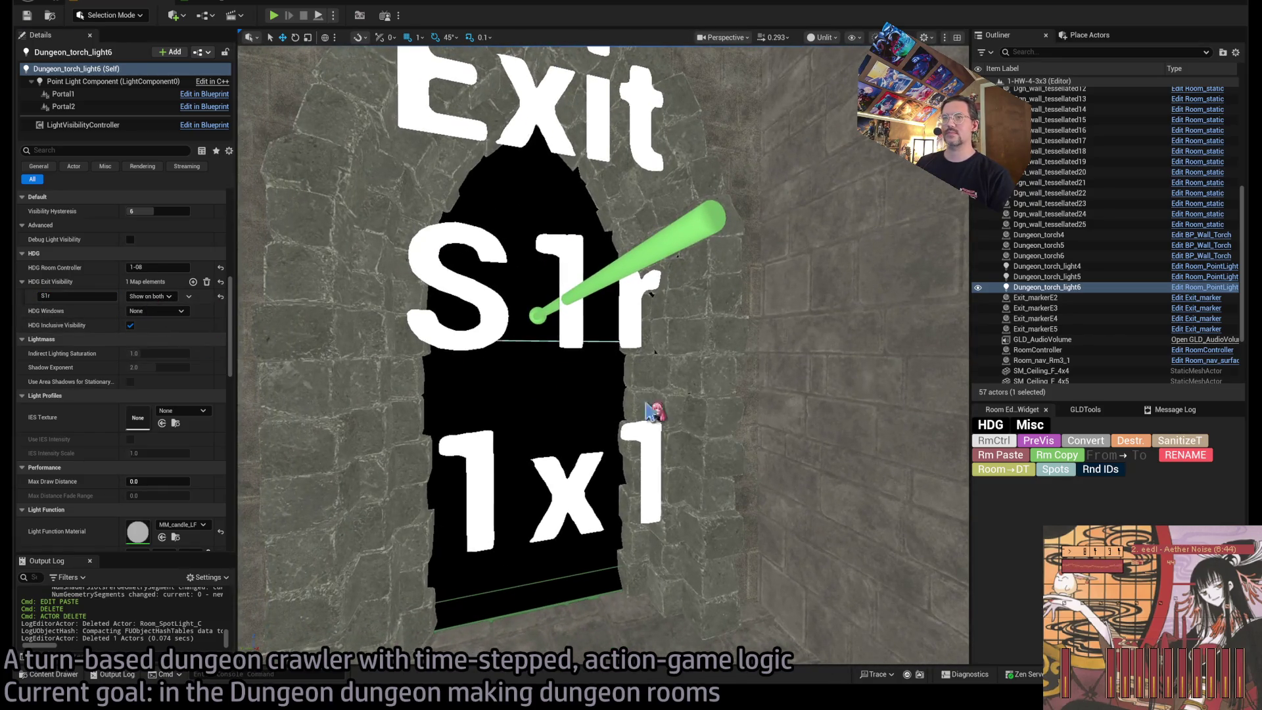
Give Dungeon_torch_light5 the same S1r show-on-both entry, then select the RoomController.
{"action": "key", "text": "f"}
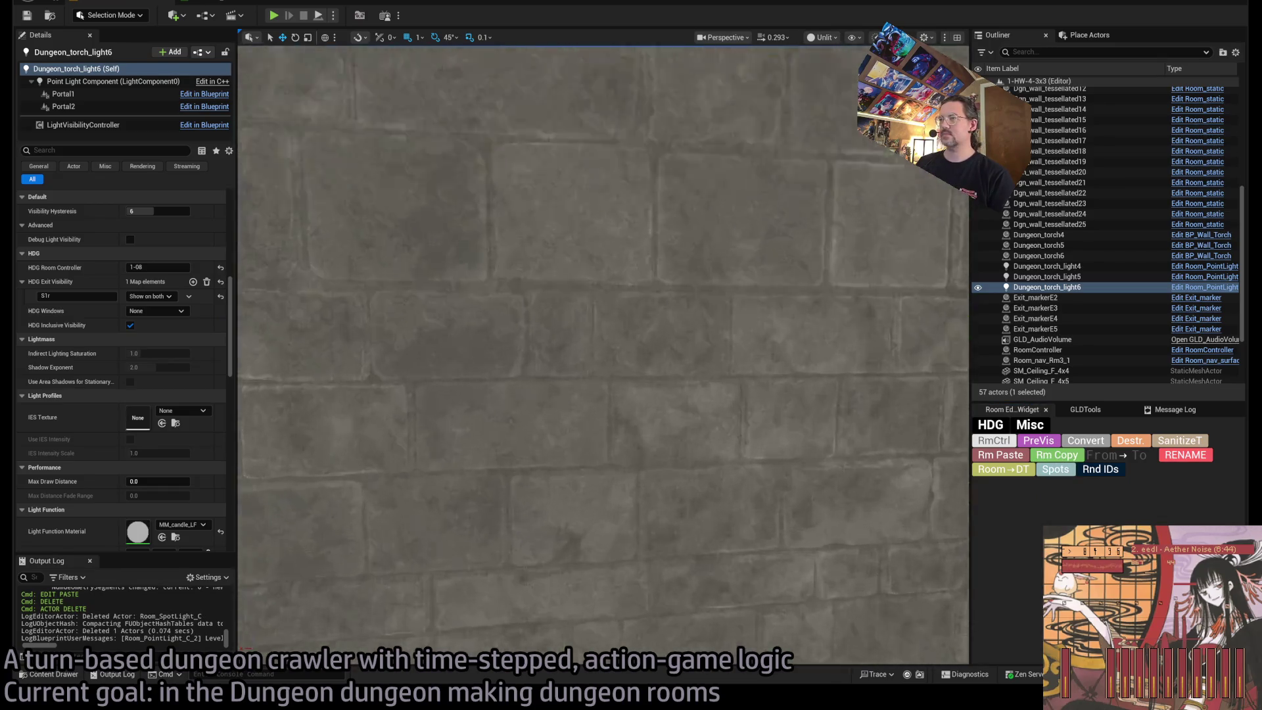
{"action": "left_click", "coordinate": [572, 313]}
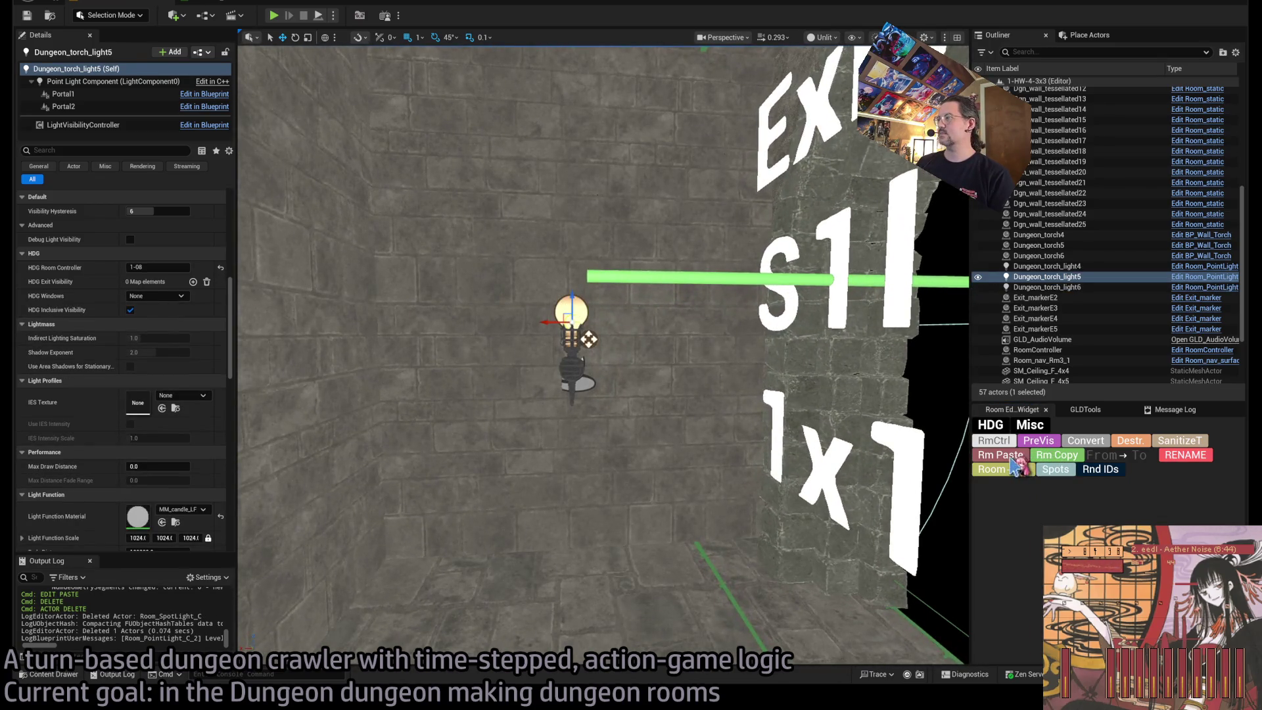
{"action": "left_click", "coordinate": [1016, 465]}
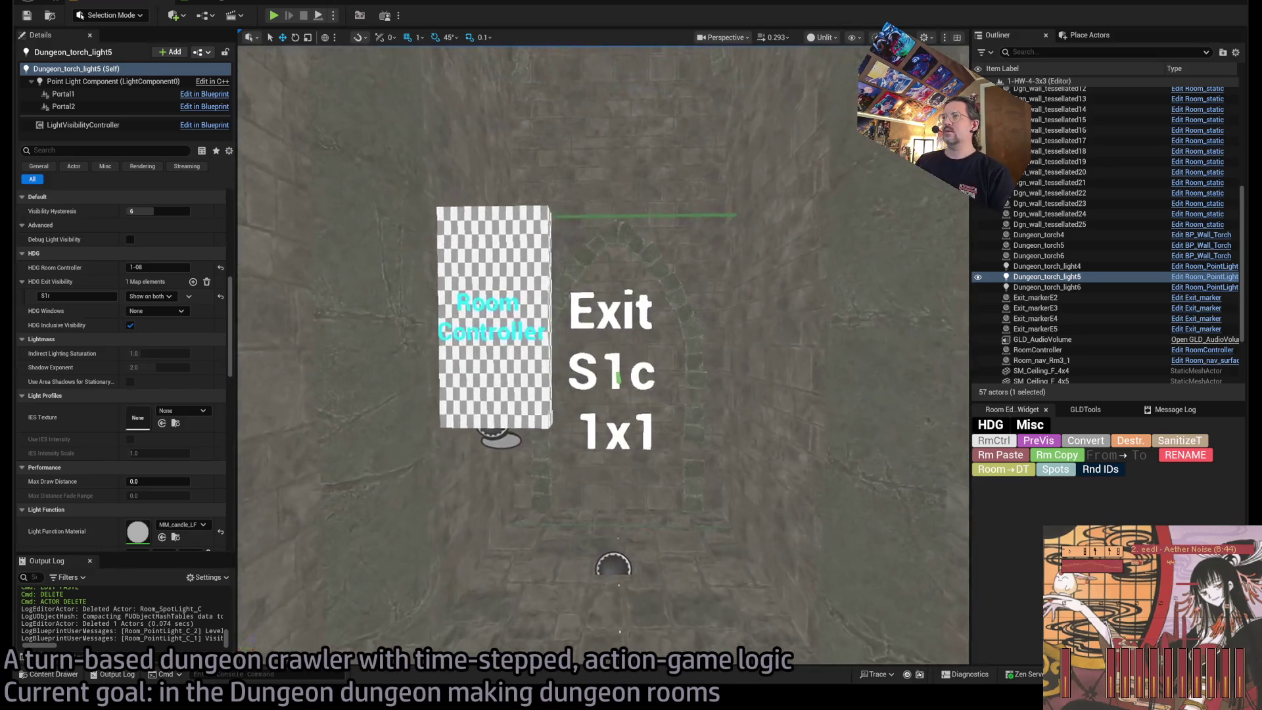
{"action": "scroll", "coordinate": [119, 395], "scroll_direction": "down", "scroll_amount": 10}
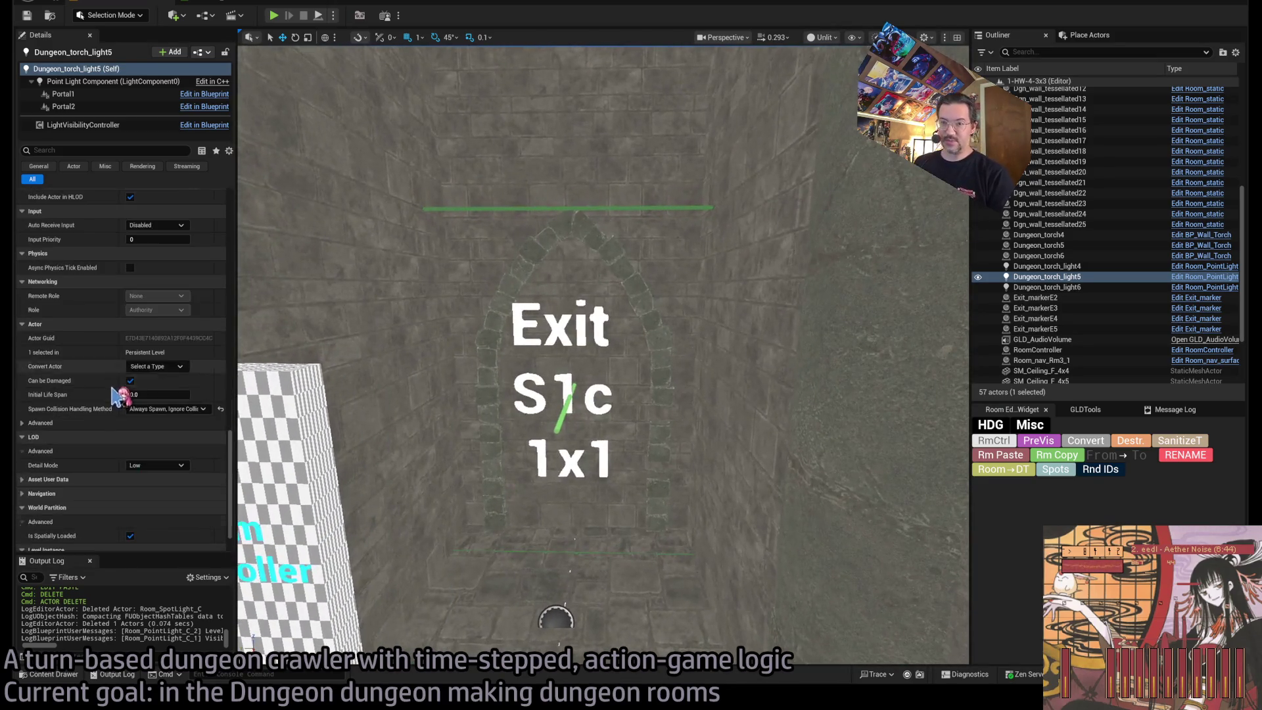
{"action": "left_click", "coordinate": [1001, 442]}
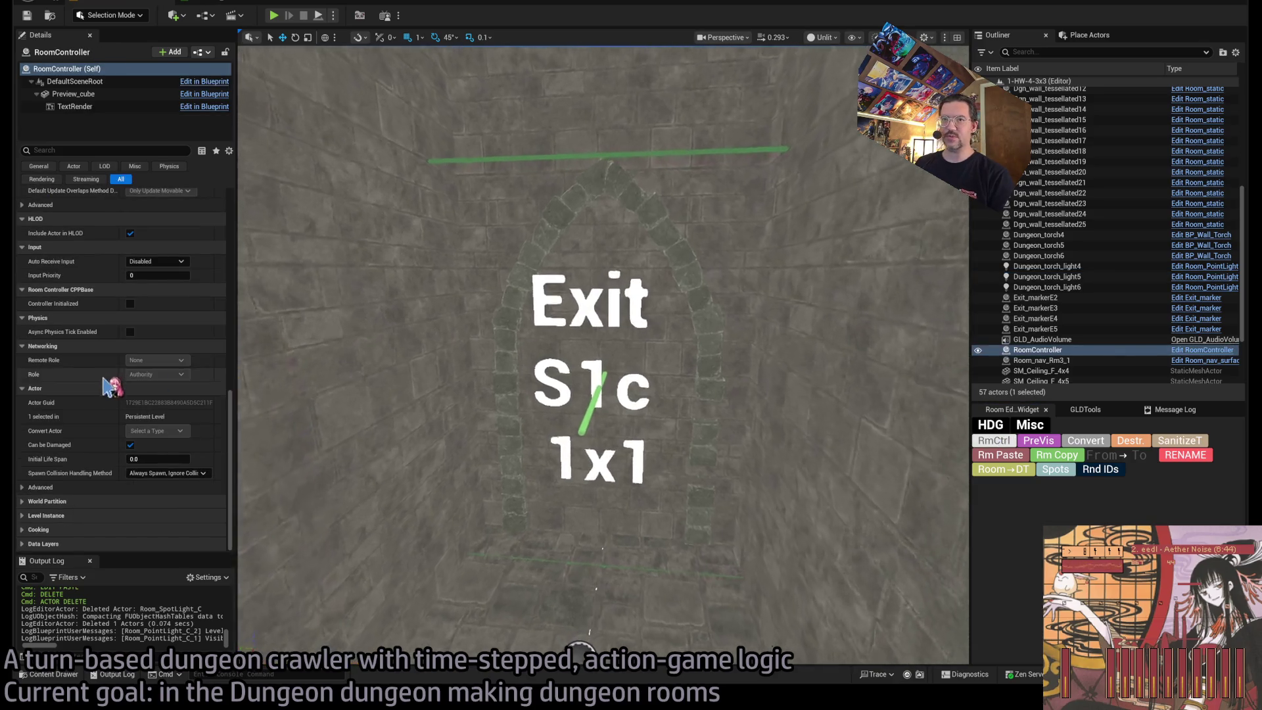
{"action": "scroll", "coordinate": [125, 407], "scroll_direction": "up", "scroll_amount": 8}
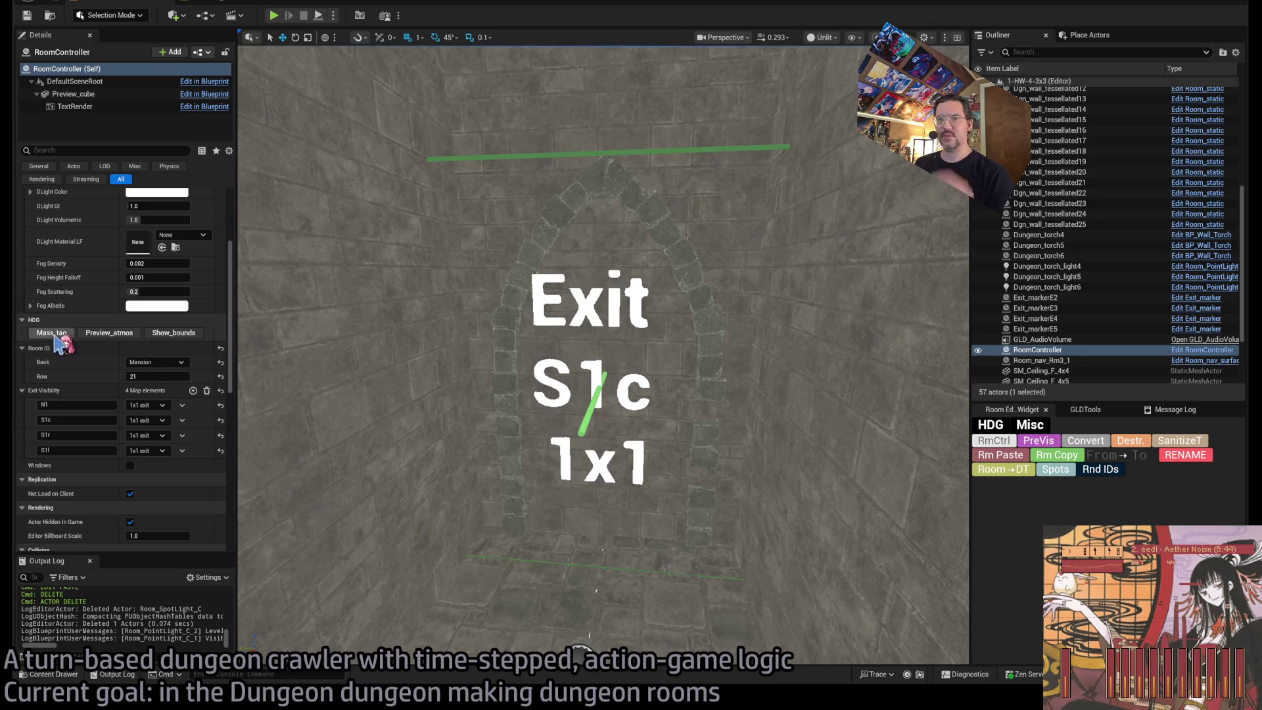
Preview the room bounds and rename torch light5's exit entry to S1l.
{"action": "left_click", "coordinate": [1038, 441]}
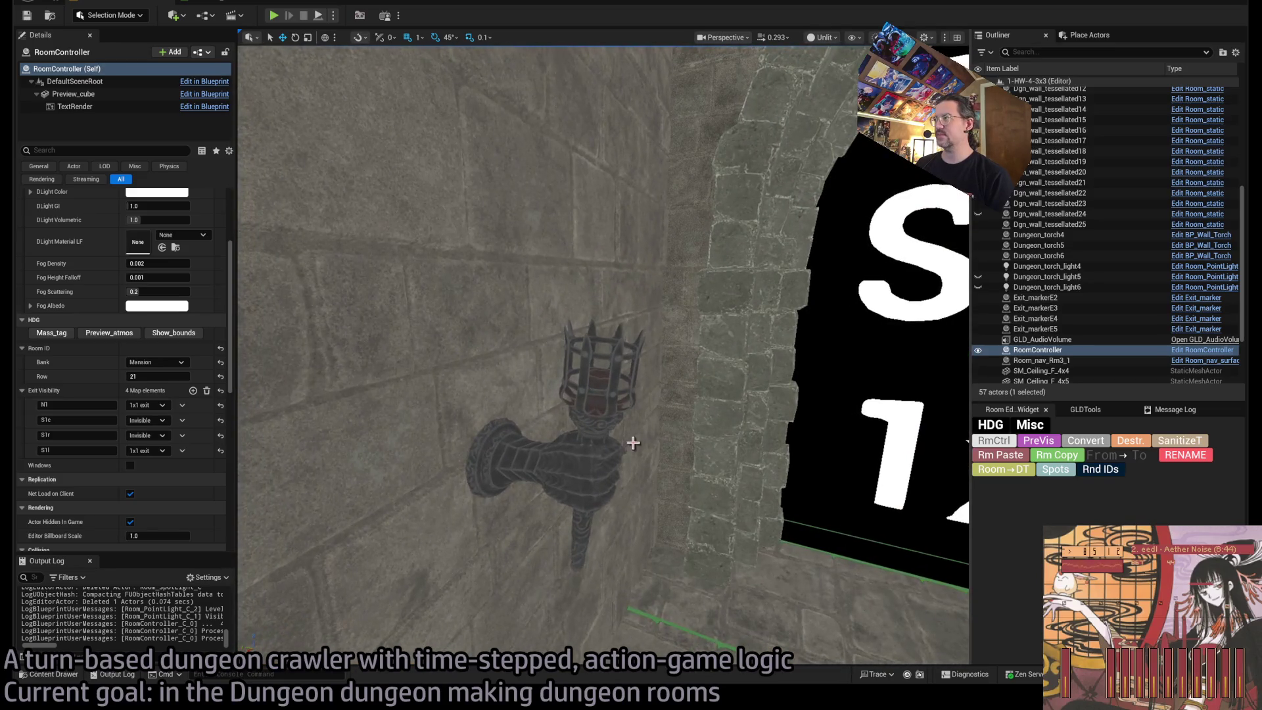
{"action": "left_click", "coordinate": [986, 277]}
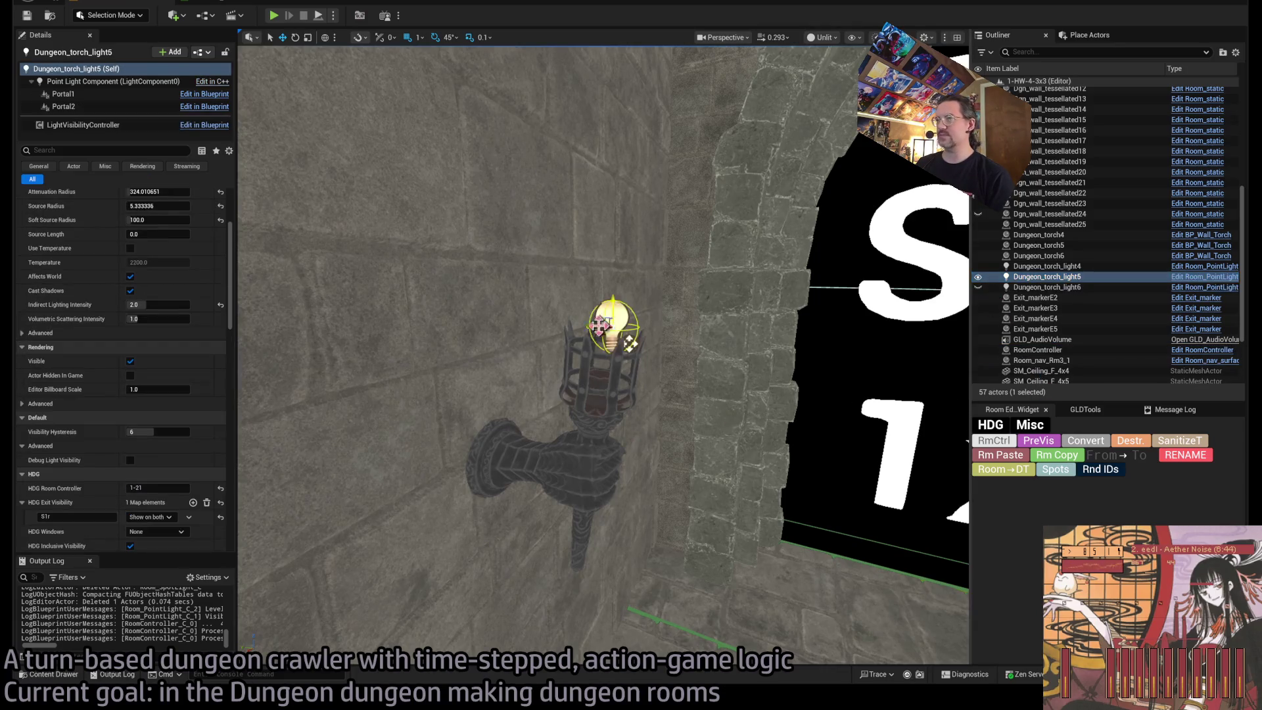
{"action": "left_click", "coordinate": [80, 516]}
{"action": "key", "text": "Return"}
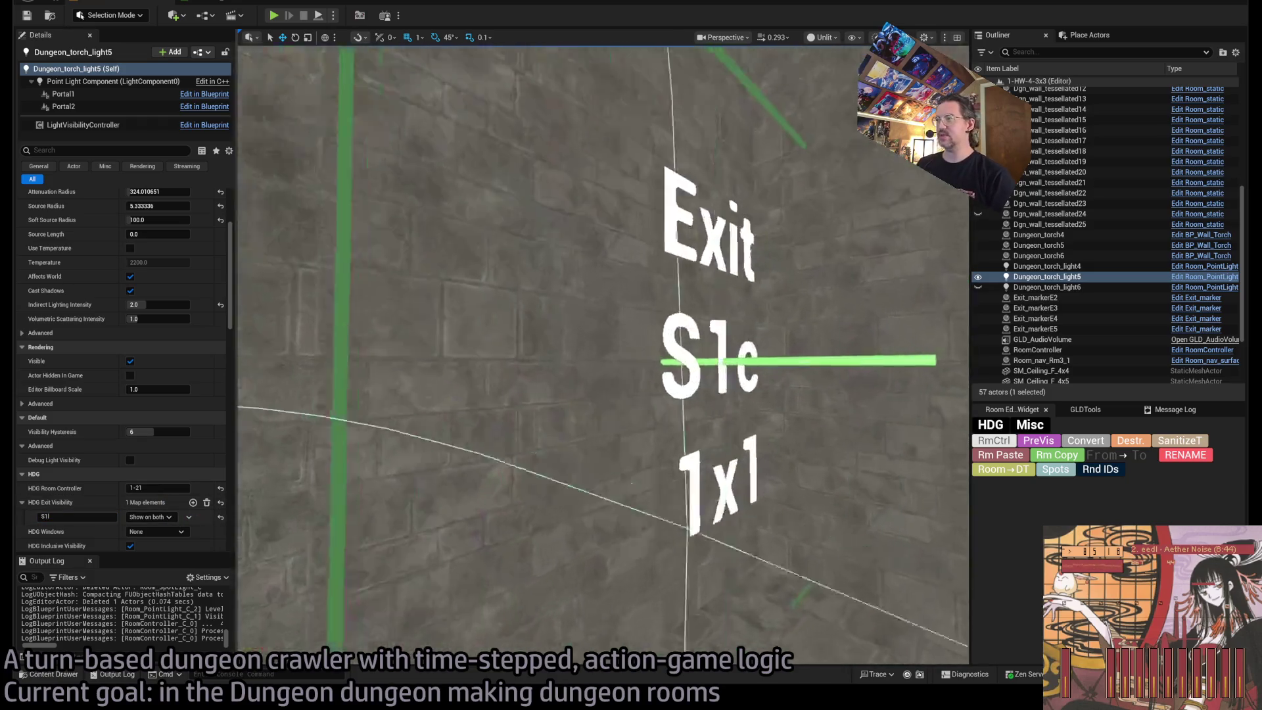
Return to lit shading and inspect the Portal1 components of torch lights 4 and 5.
{"action": "left_click", "coordinate": [730, 386]}
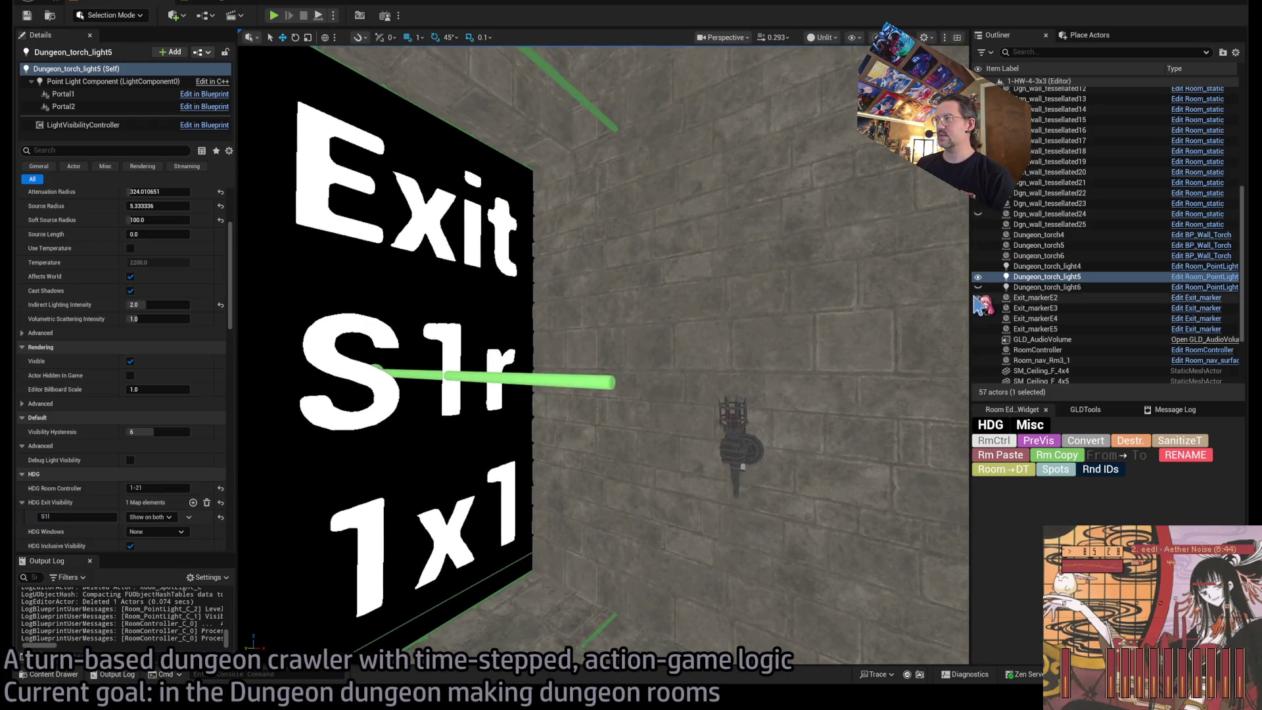
{"action": "left_click", "coordinate": [731, 388]}
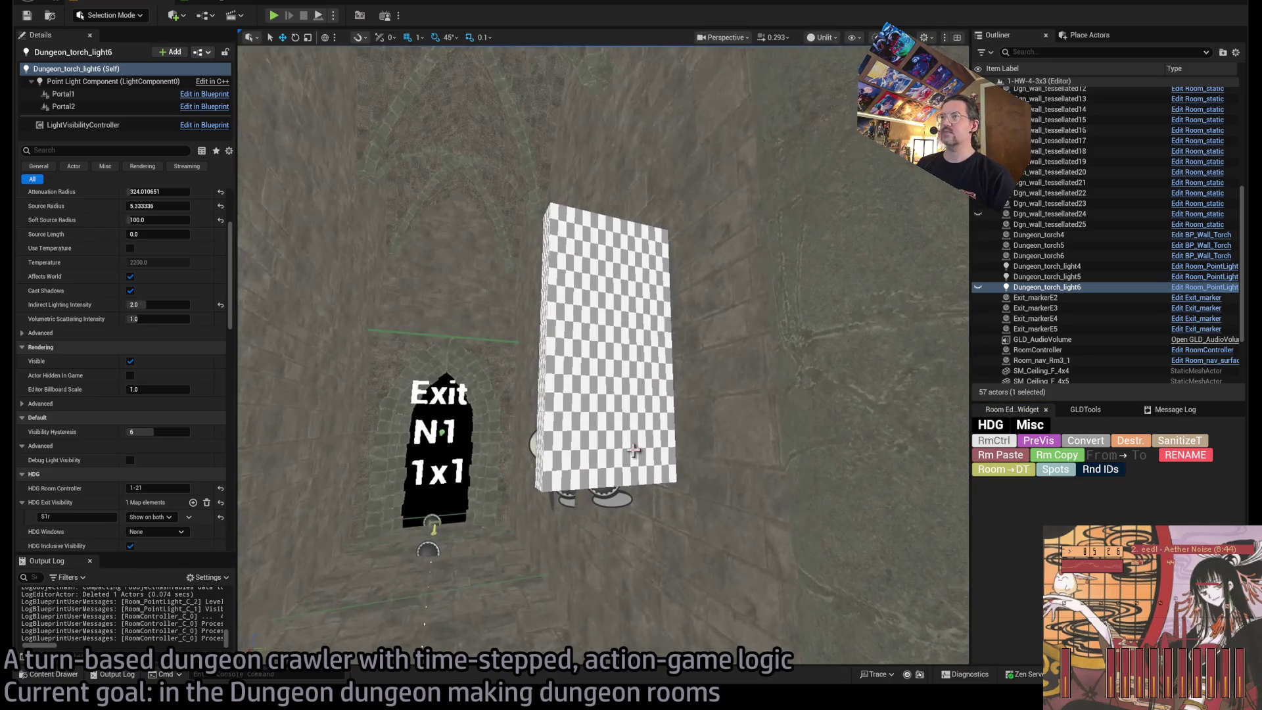
{"action": "key", "text": "alt+4"}
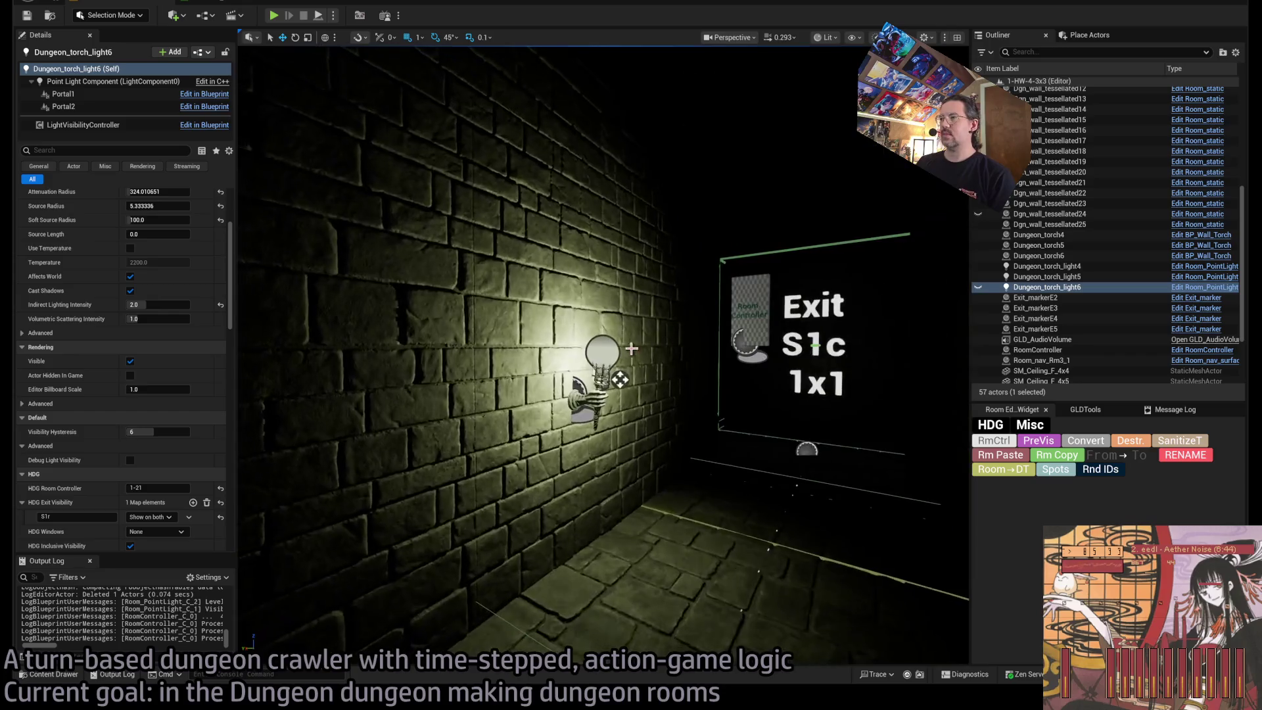
{"action": "left_click", "coordinate": [558, 296]}
{"action": "left_click", "coordinate": [599, 353]}
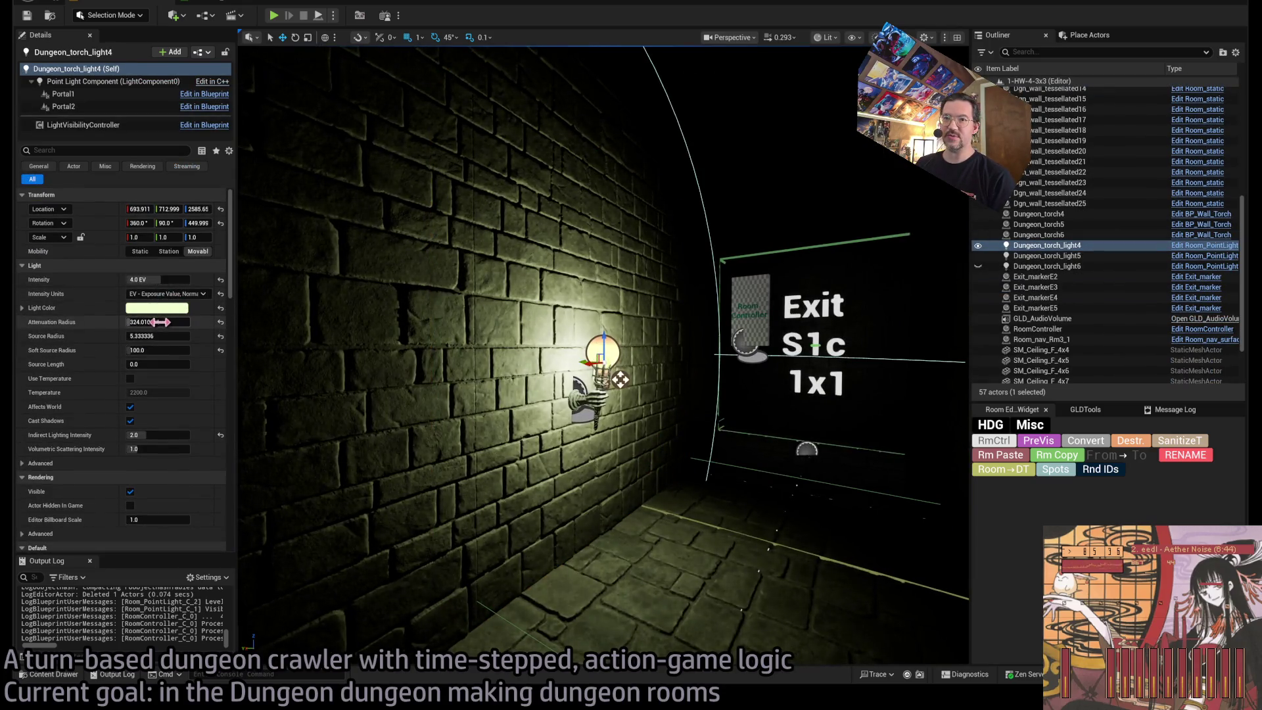
{"action": "left_click", "coordinate": [63, 94]}
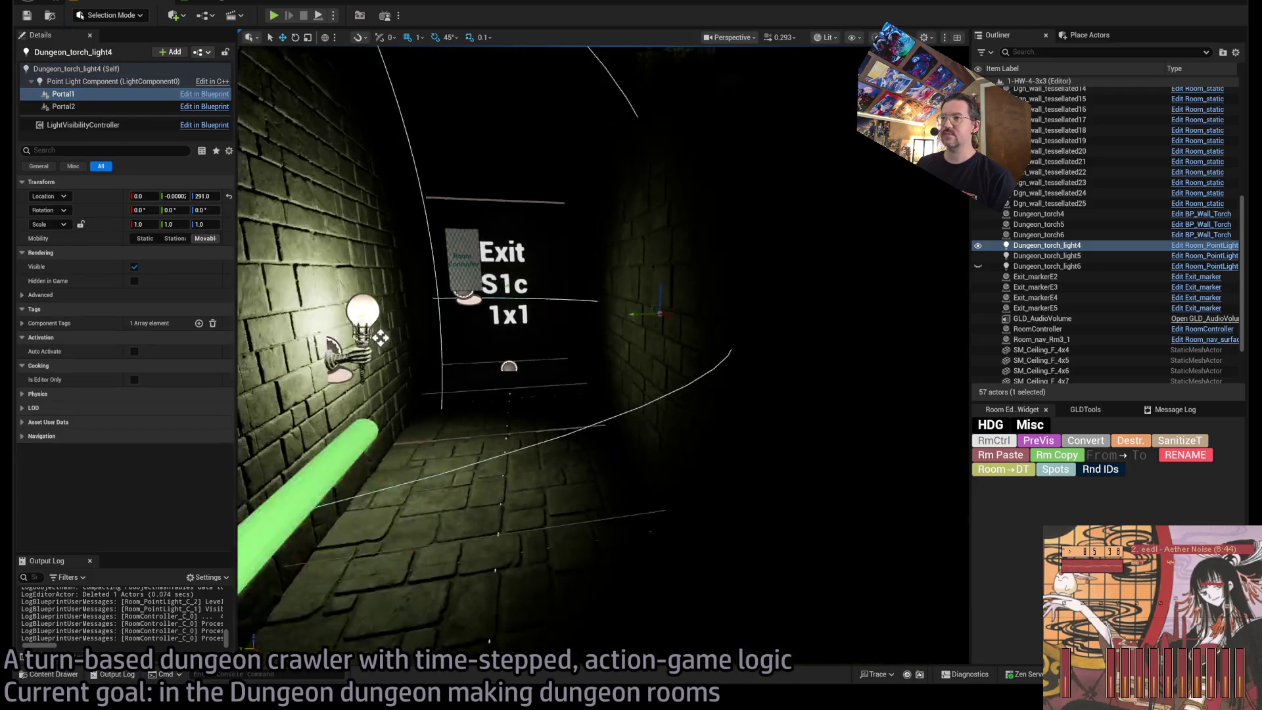
{"action": "key", "text": "a"}
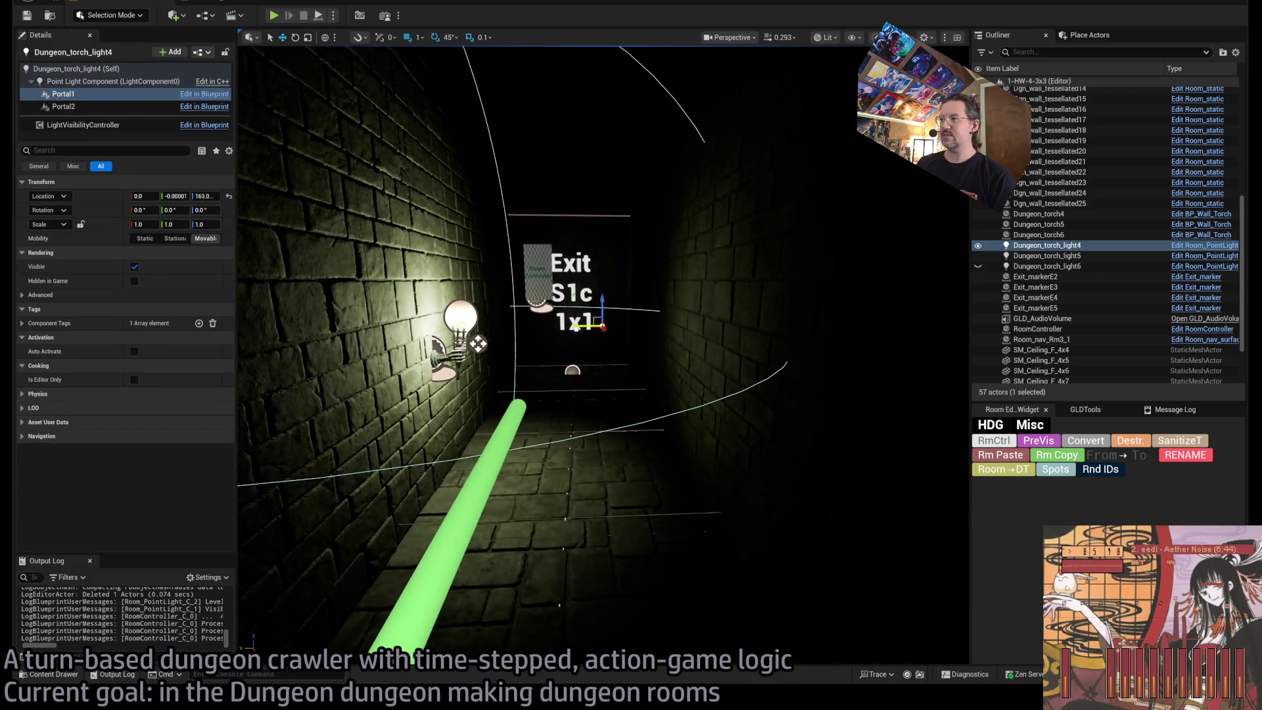
{"action": "key", "text": "w"}
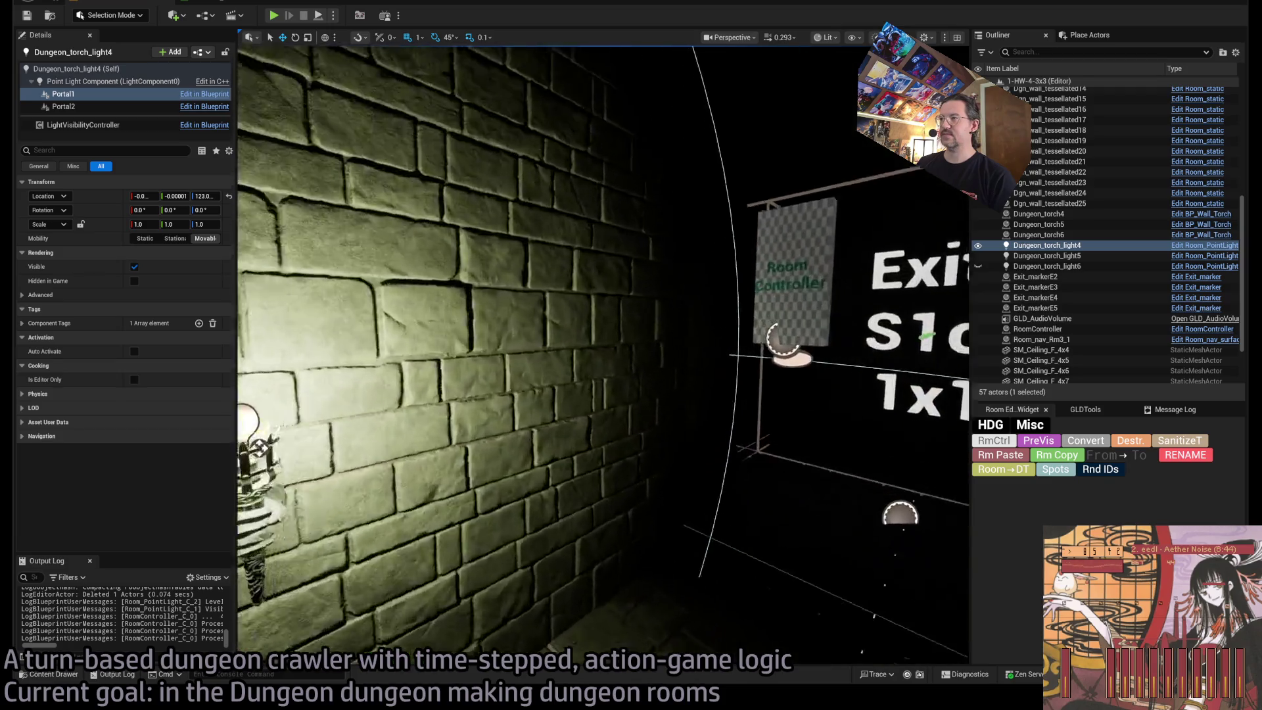
{"action": "left_click", "coordinate": [554, 320]}
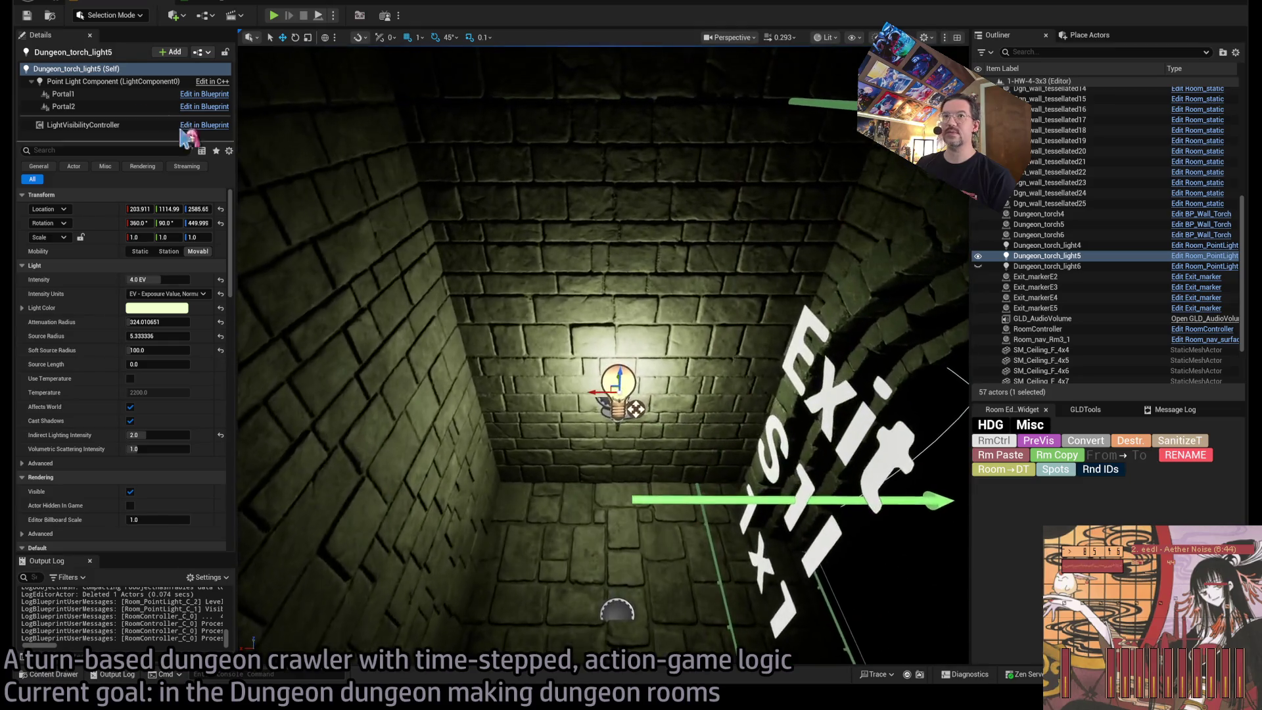
{"action": "left_click", "coordinate": [152, 94]}
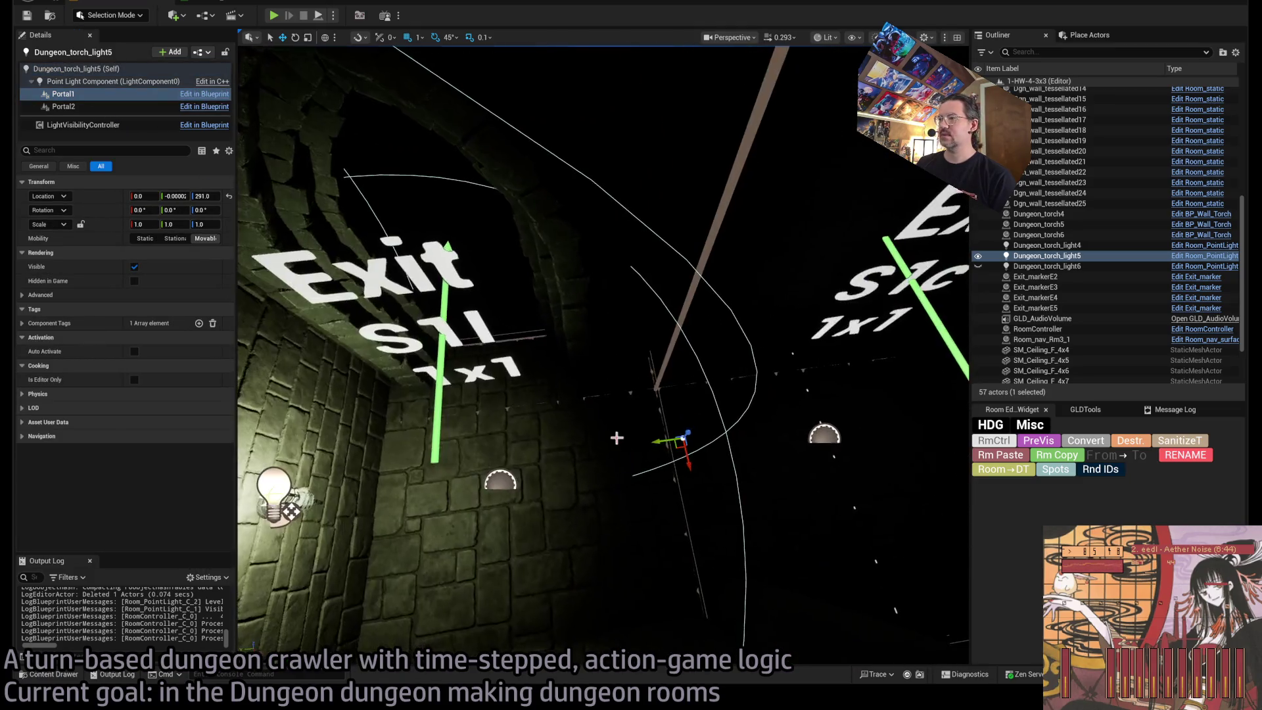
Inspect Dungeon_torch_light6's Portal1 component, ending on Dungeon_torch_light4 beside exit S1c.
{"action": "left_click_drag", "start_coordinate": [245, 633], "coordinate": [798, 290]}
{"action": "left_click", "coordinate": [978, 266]}
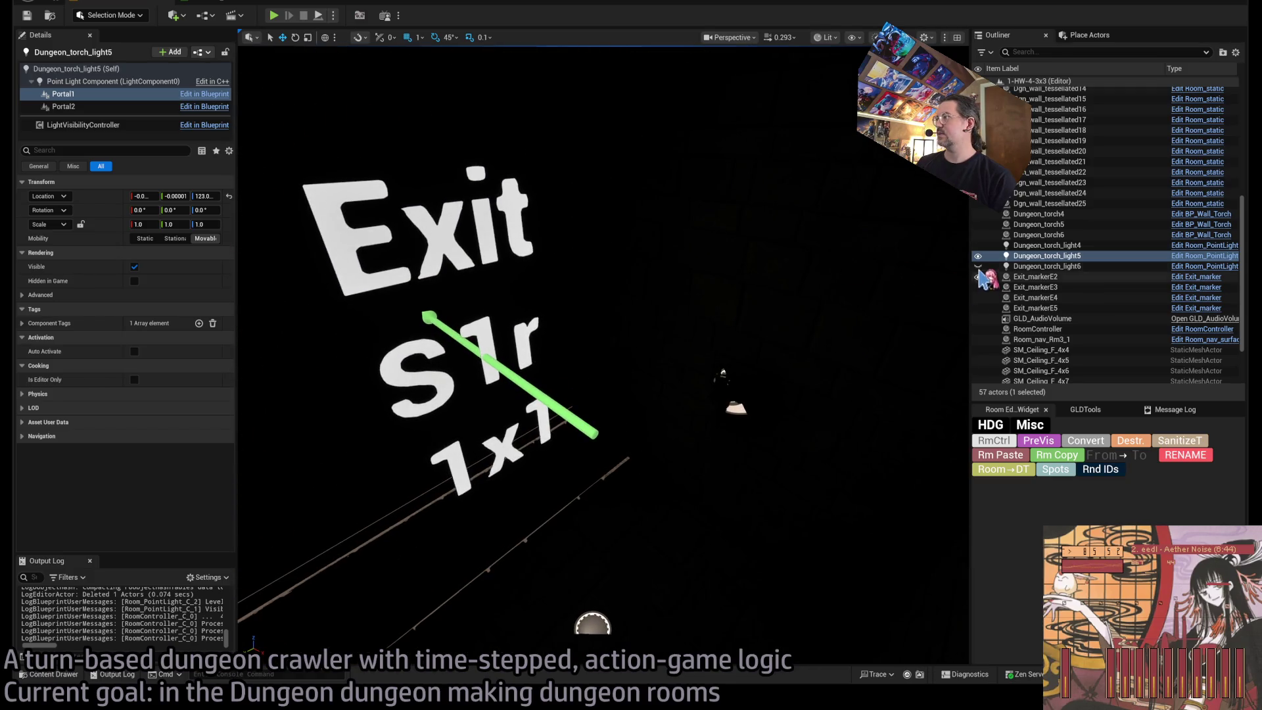
{"action": "left_click", "coordinate": [1045, 266]}
{"action": "key", "text": "f"}
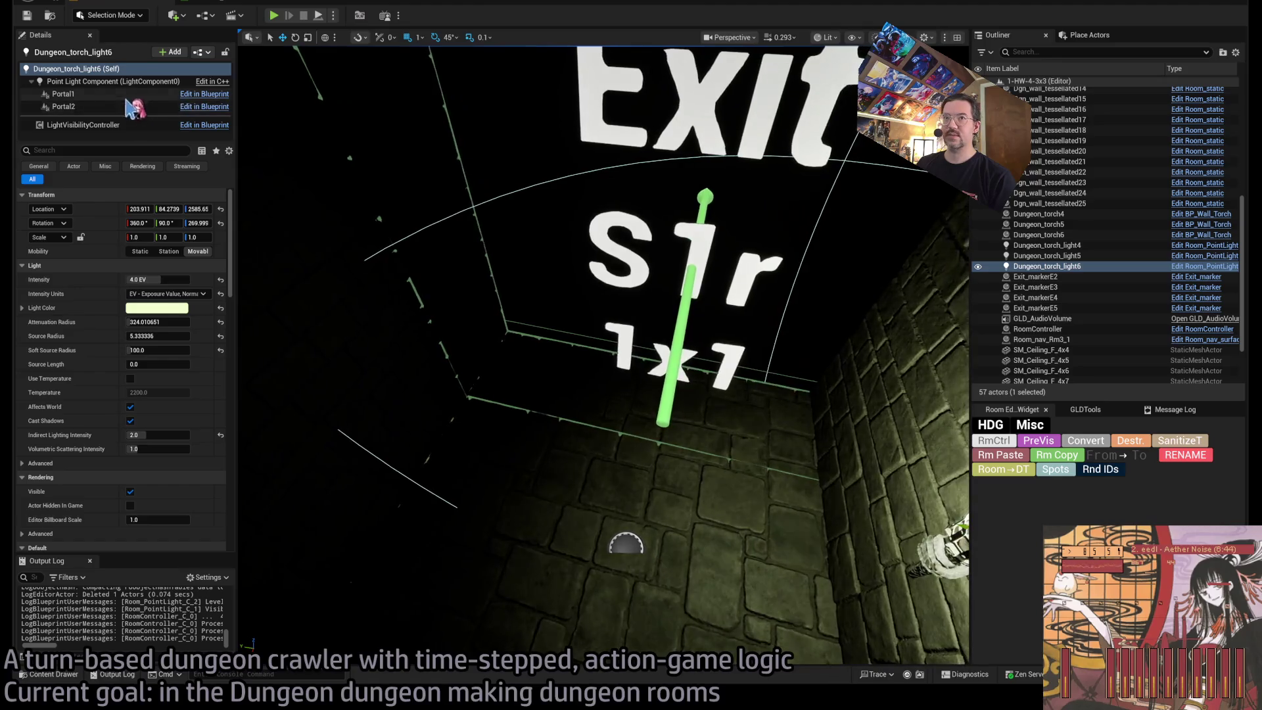
{"action": "left_click", "coordinate": [63, 94]}
{"action": "key", "text": "f"}
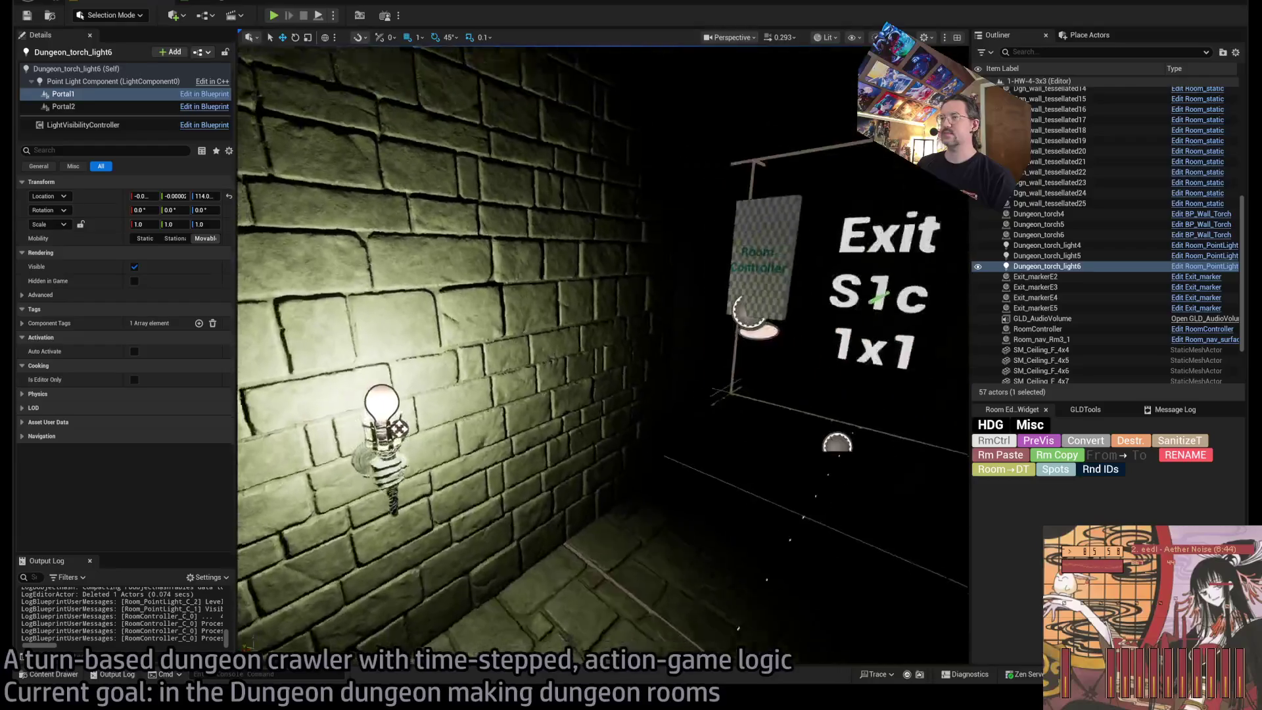
{"action": "left_click", "coordinate": [529, 391]}
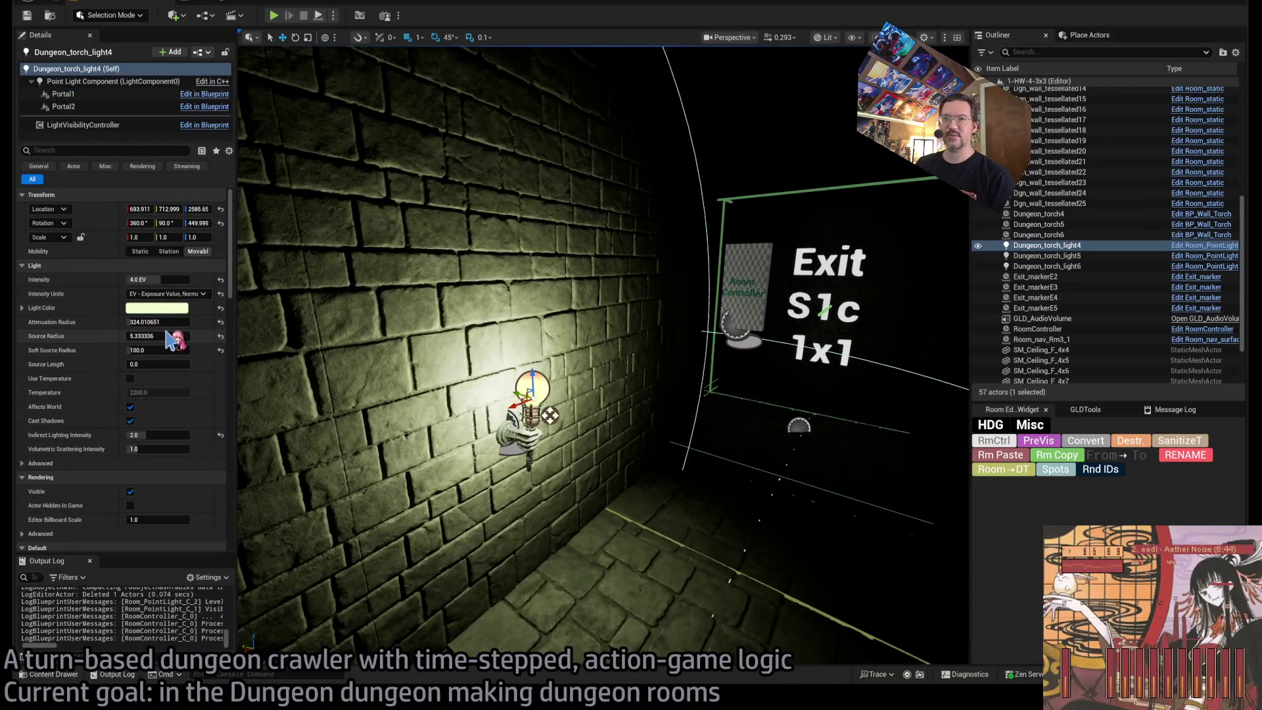
Set the torch light's attenuation radius to 600 and slide torch and light along the wall.
{"action": "left_click_drag", "start_coordinate": [165, 321], "coordinate": [217, 322]}
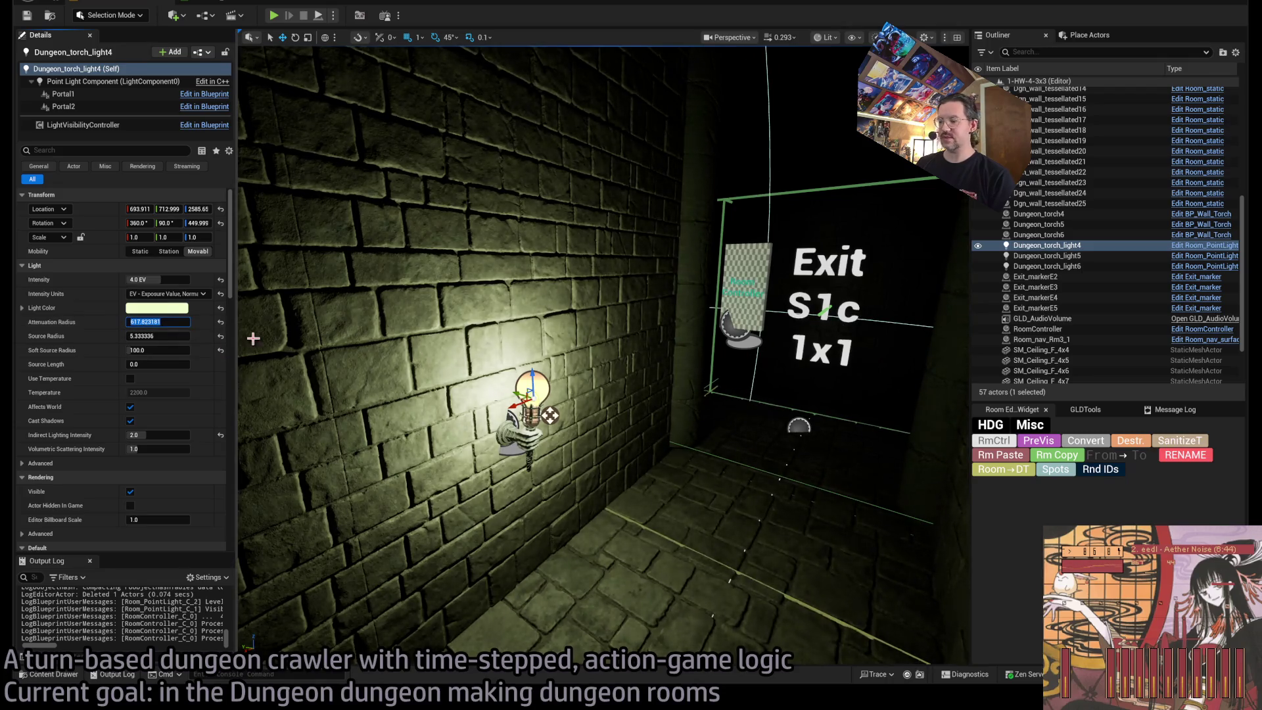
{"action": "type", "text": "600"}
{"action": "mouse_move", "coordinate": [325, 357]}
{"action": "left_mouse_down"}
{"action": "mouse_move", "coordinate": [368, 342]}
{"action": "mouse_move", "coordinate": [368, 395]}
{"action": "mouse_move", "coordinate": [309, 359]}
{"action": "mouse_move", "coordinate": [369, 342]}
{"action": "mouse_move", "coordinate": [319, 358]}
{"action": "mouse_move", "coordinate": [395, 372]}
{"action": "left_mouse_up"}
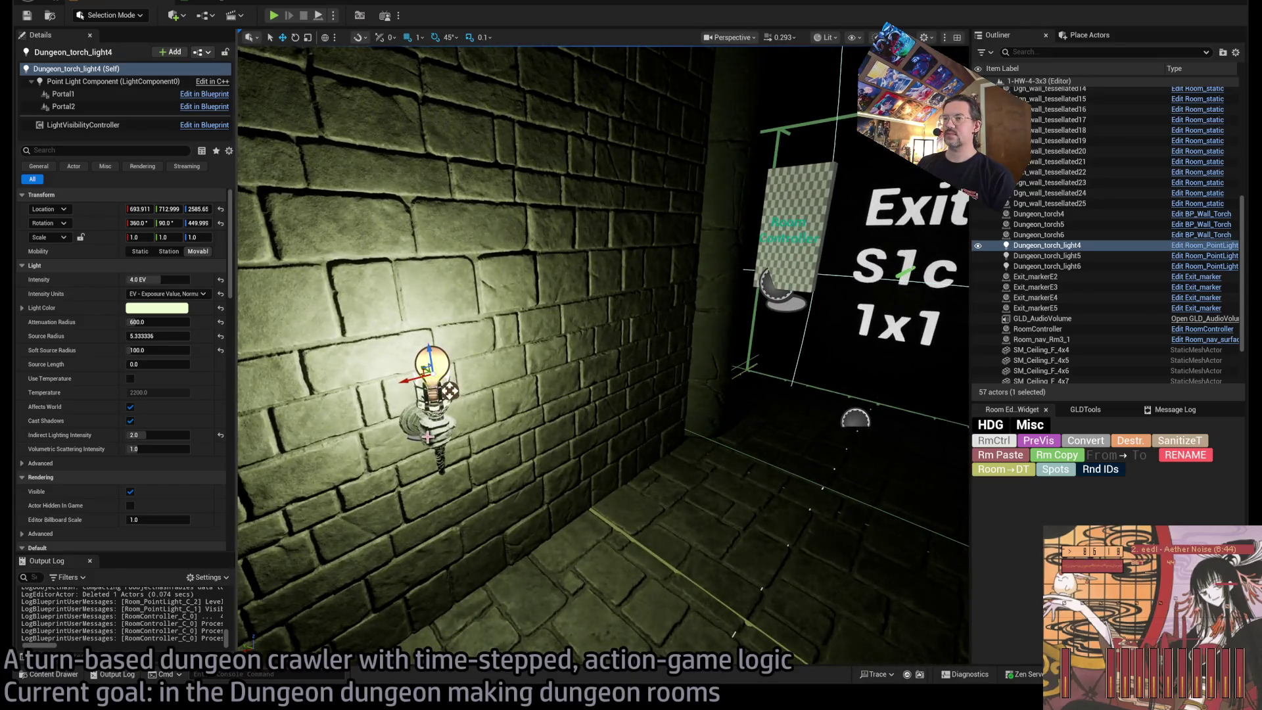
{"action": "left_click", "coordinate": [428, 435], "text": "ctrl"}
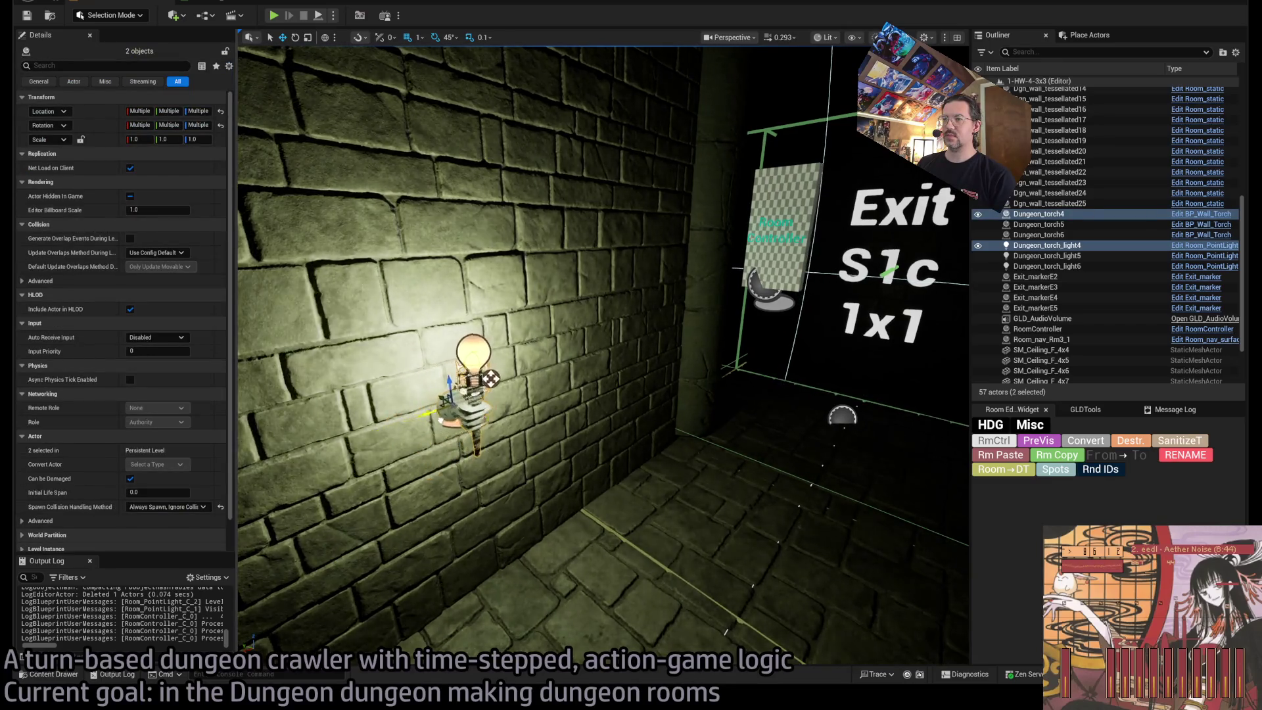
{"action": "mouse_move", "coordinate": [497, 389]}
{"action": "left_mouse_down"}
{"action": "mouse_move", "coordinate": [566, 398]}
{"action": "mouse_move", "coordinate": [411, 417]}
{"action": "left_mouse_up"}
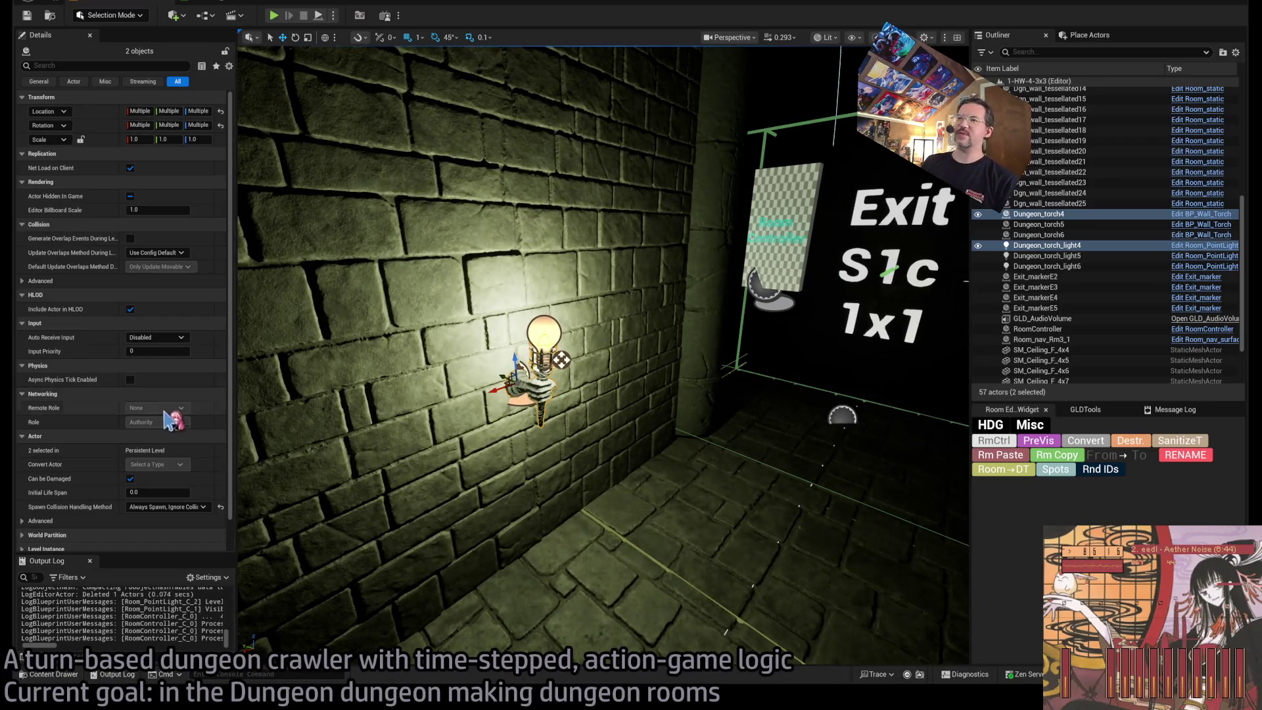
{"action": "mouse_move", "coordinate": [460, 394]}
{"action": "left_mouse_down"}
{"action": "mouse_move", "coordinate": [566, 394]}
{"action": "mouse_move", "coordinate": [473, 394]}
{"action": "left_mouse_up"}
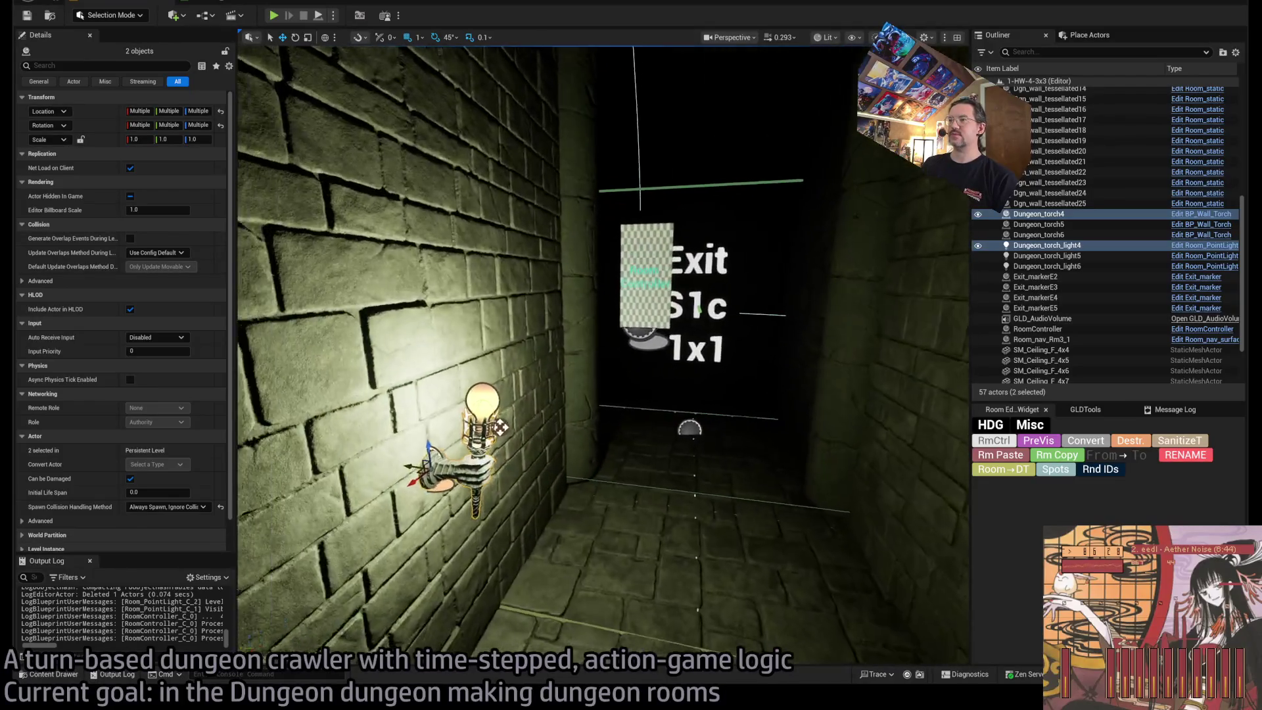
Raise the torch light's intensity to 5.0 EV and look toward the Exit N1 sign.
{"action": "left_click", "coordinate": [470, 394]}
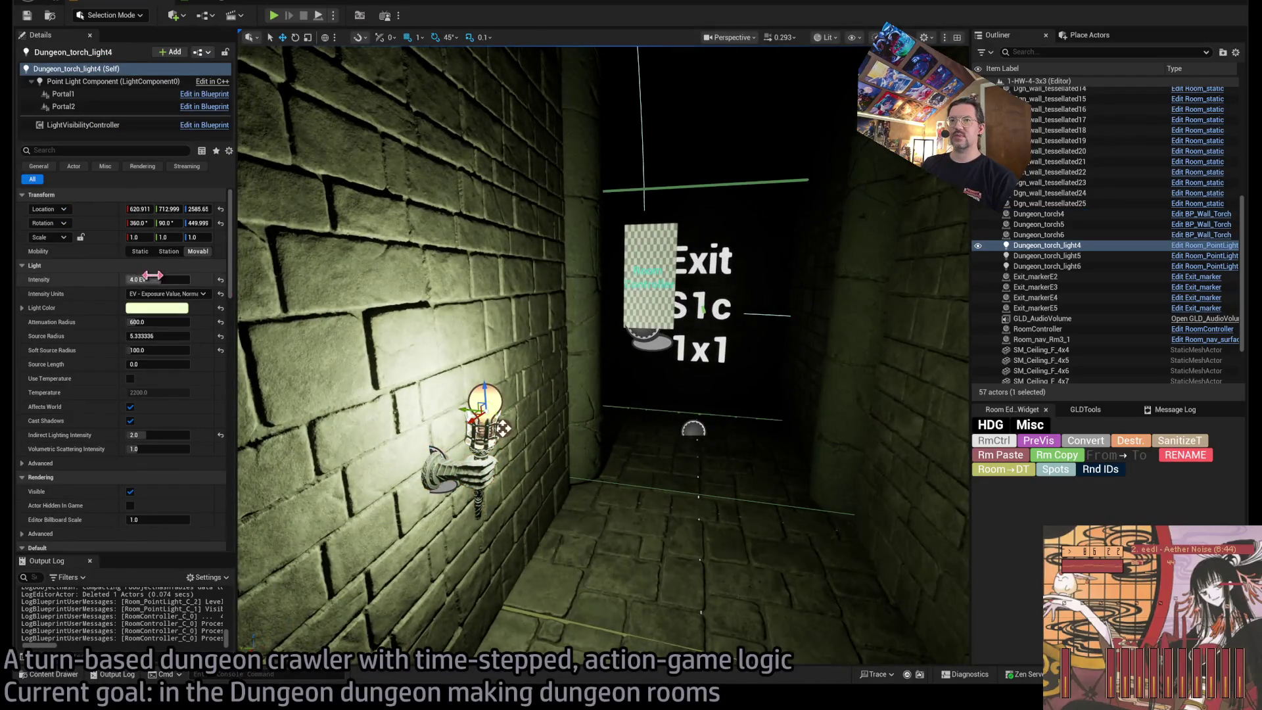
{"action": "scroll", "coordinate": [604, 355], "scroll_direction": "down", "scroll_amount": 3}
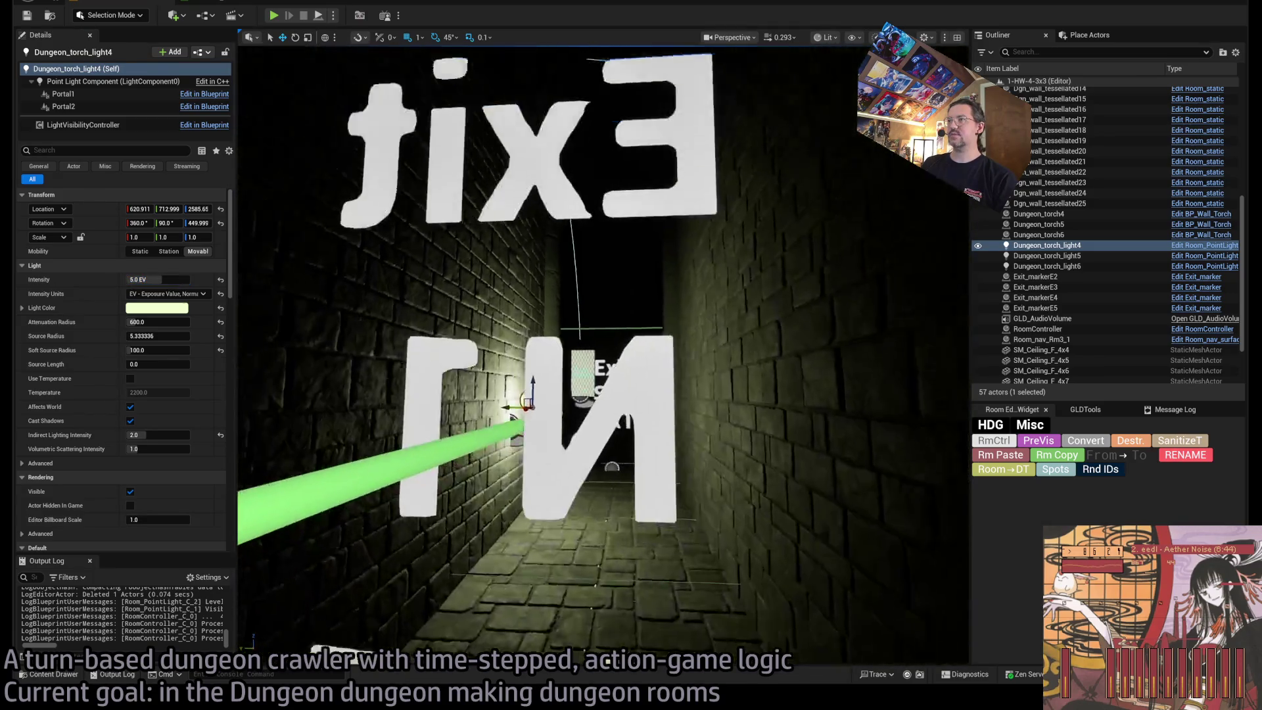
{"action": "key", "text": "f"}
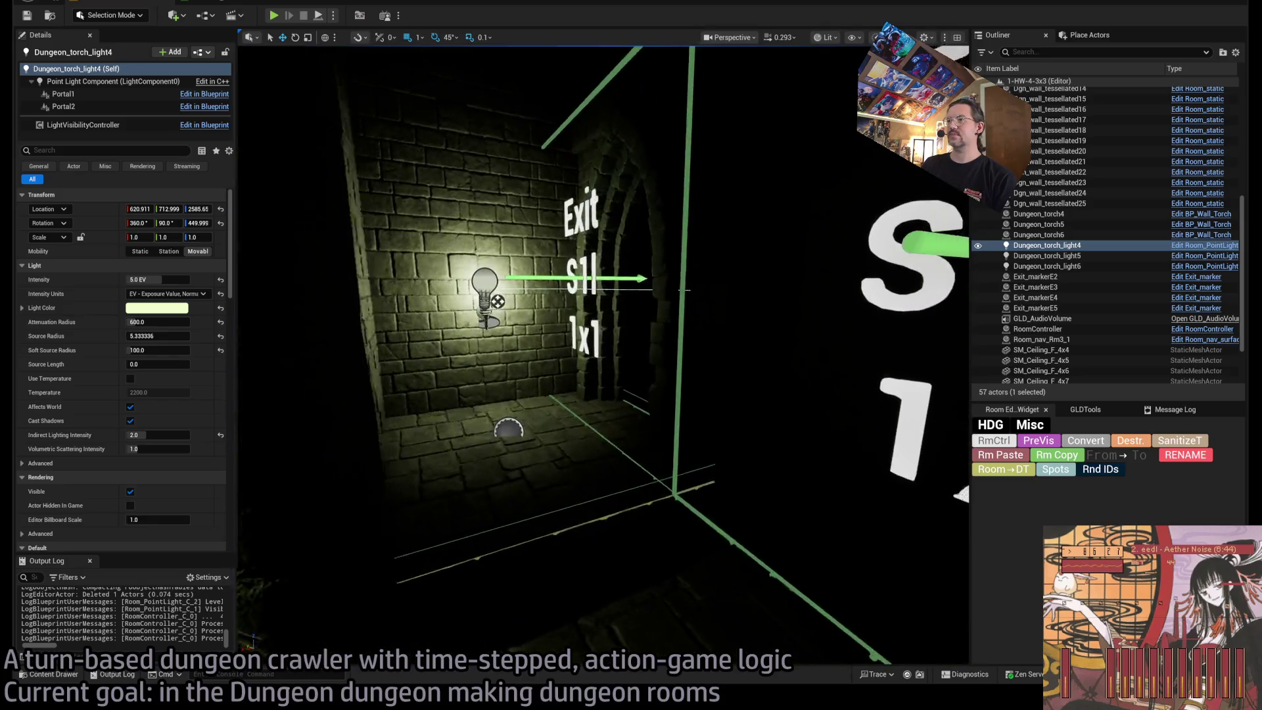
{"action": "left_click_drag", "start_coordinate": [603, 355], "coordinate": [539, 276]}
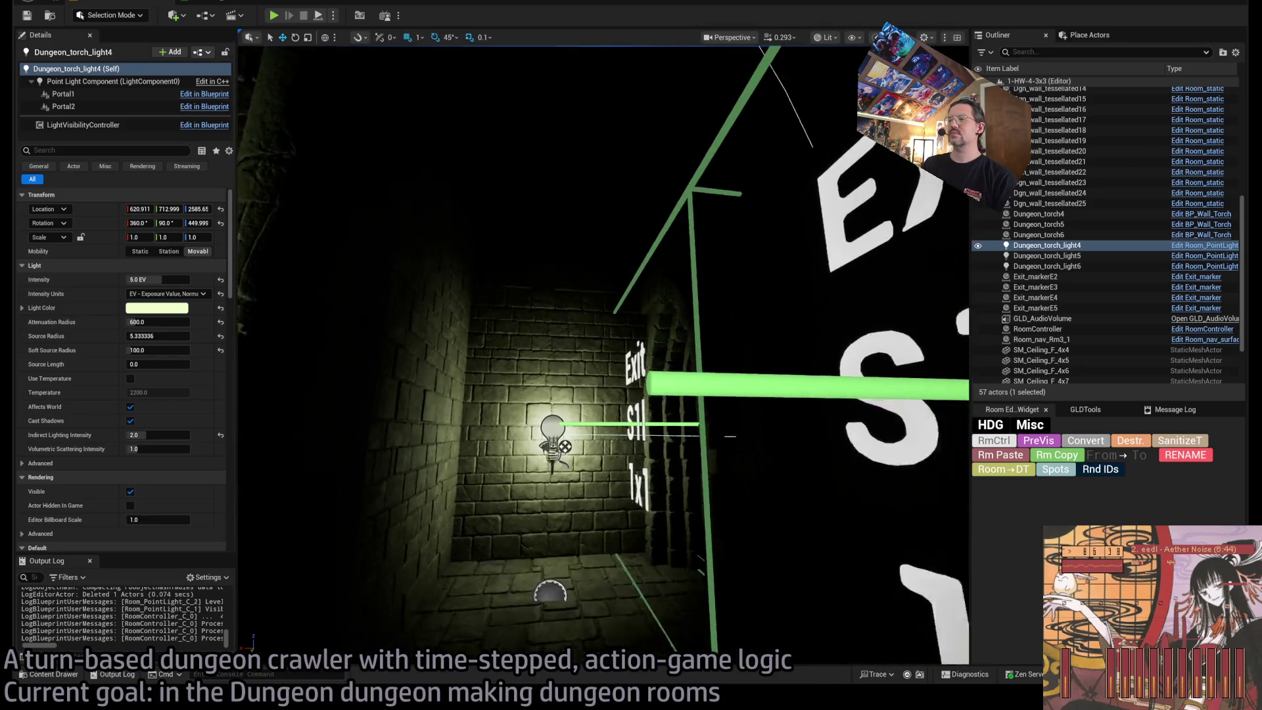
{"action": "mouse_move", "coordinate": [603, 355]}
{"action": "left_mouse_down"}
{"action": "mouse_move", "coordinate": [592, 342]}
{"action": "mouse_move", "coordinate": [579, 355]}
{"action": "mouse_move", "coordinate": [591, 368]}
{"action": "mouse_move", "coordinate": [603, 355]}
{"action": "left_mouse_up"}
{"action": "left_click_drag", "start_coordinate": [766, 381], "coordinate": [749, 380]}
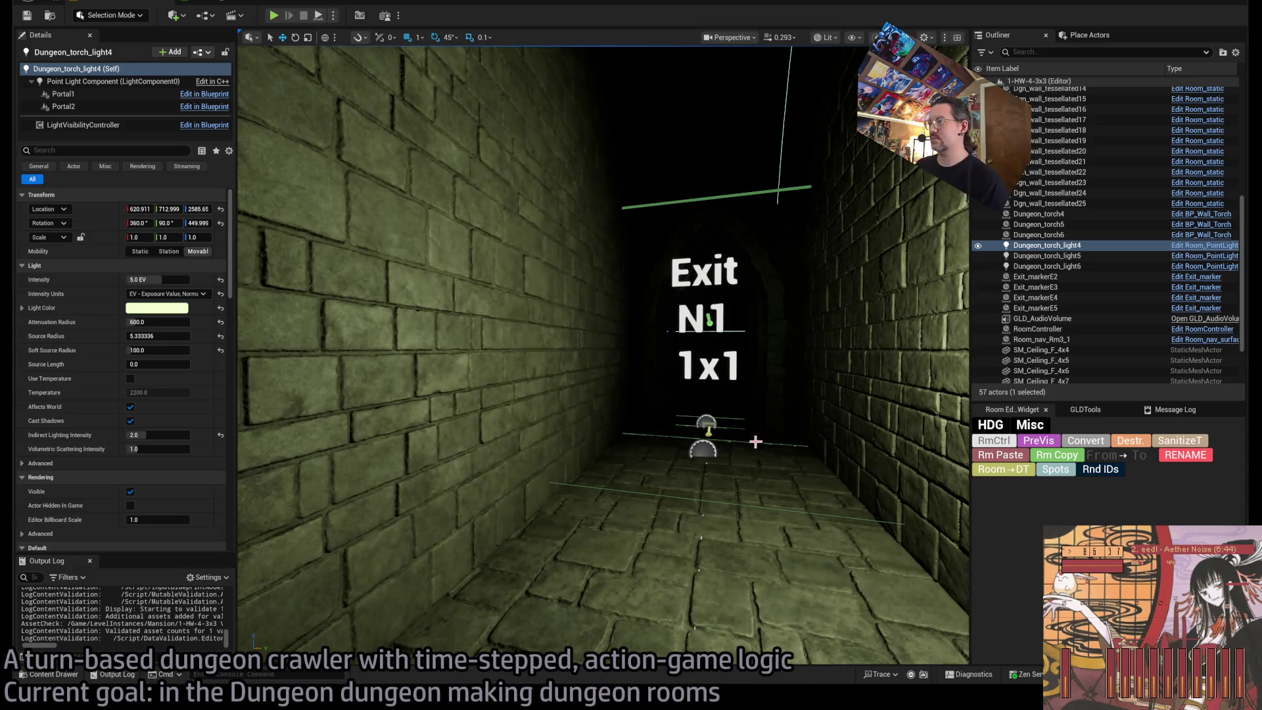
Select the Exit N1 marker, switch to unlit shading, and focus on Room_nav_Rm3_1.
{"action": "left_click", "coordinate": [752, 443]}
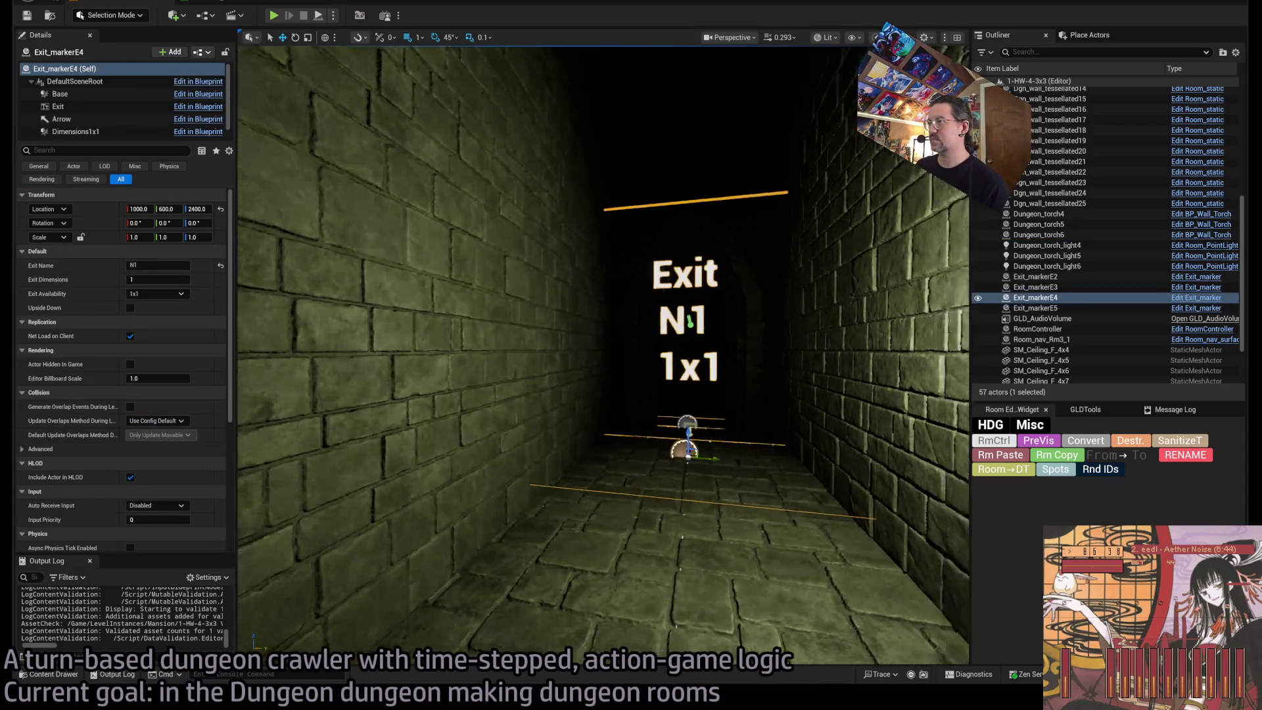
{"action": "mouse_move", "coordinate": [603, 355]}
{"action": "left_mouse_down"}
{"action": "mouse_move", "coordinate": [552, 362]}
{"action": "mouse_move", "coordinate": [546, 345]}
{"action": "left_mouse_up"}
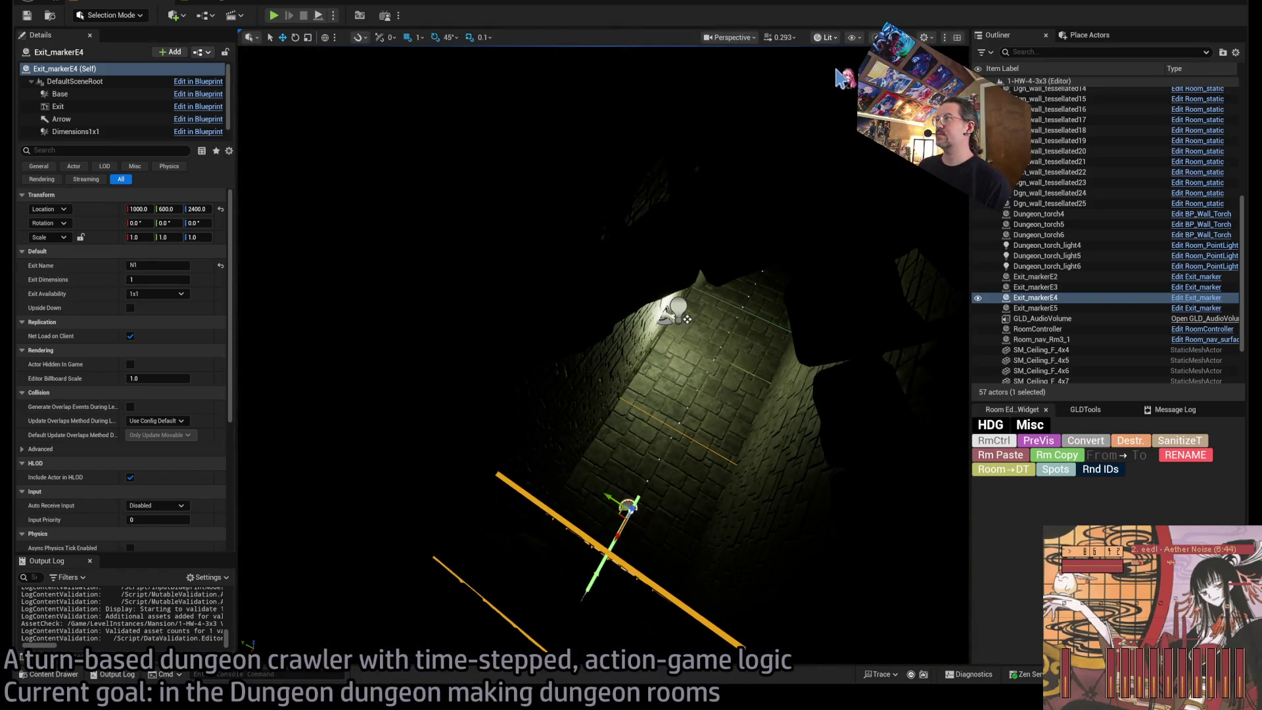
{"action": "key", "text": "alt+3"}
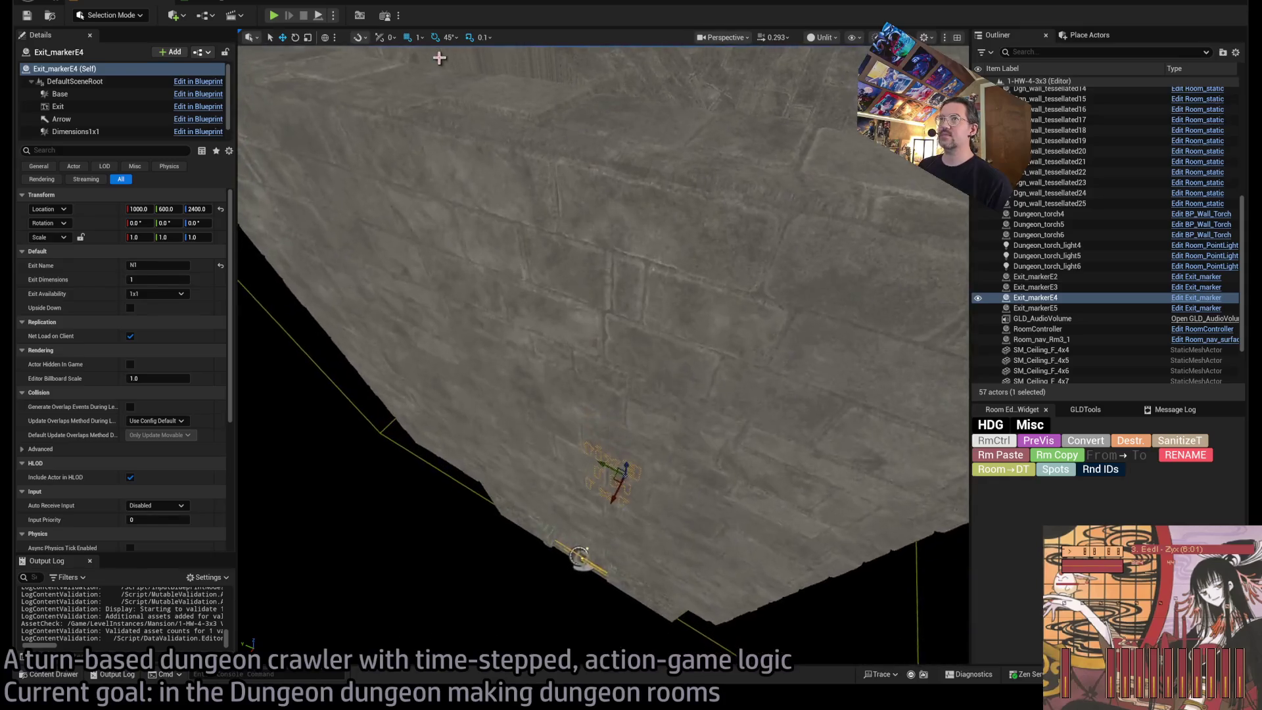
{"action": "left_click_drag", "start_coordinate": [453, 121], "coordinate": [454, 138]}
{"action": "mouse_move", "coordinate": [610, 289]}
{"action": "left_mouse_down"}
{"action": "mouse_move", "coordinate": [764, 385]}
{"action": "mouse_move", "coordinate": [763, 369]}
{"action": "left_mouse_up"}
{"action": "left_click", "coordinate": [756, 383]}
{"action": "key", "text": "f"}
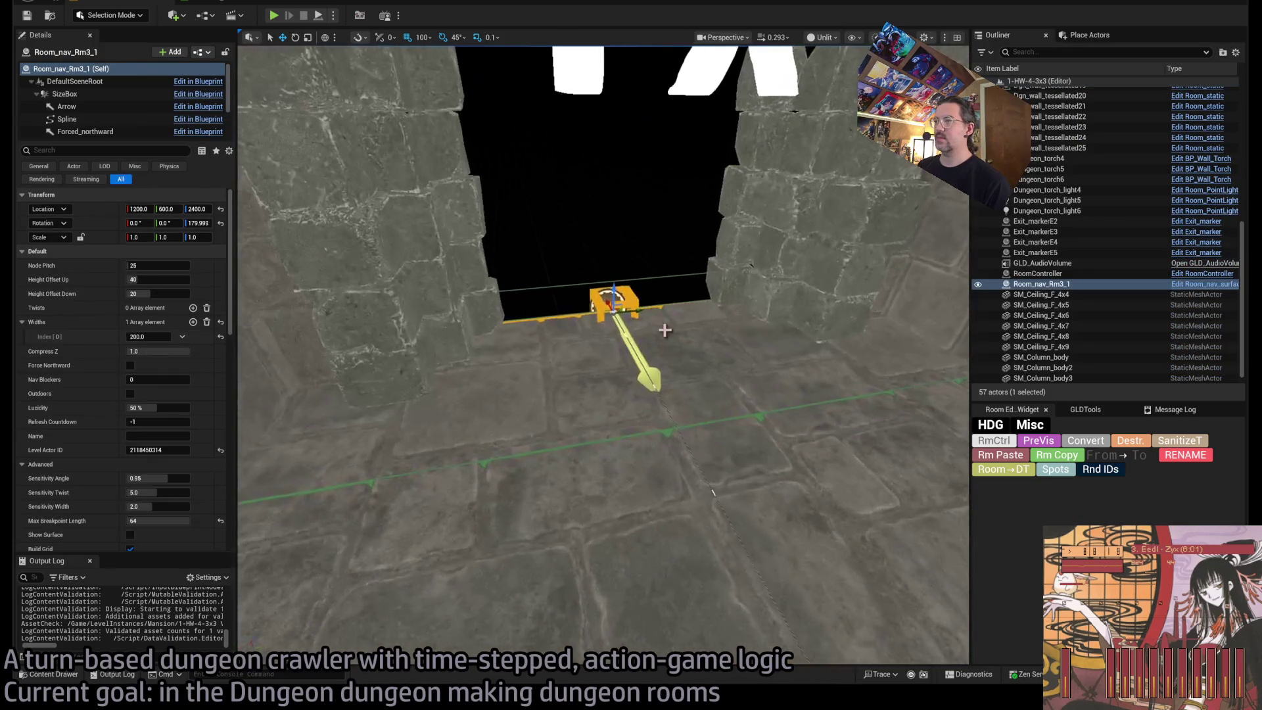
Raise the nav spline's first point to a height of 10.
{"action": "left_click", "coordinate": [613, 309]}
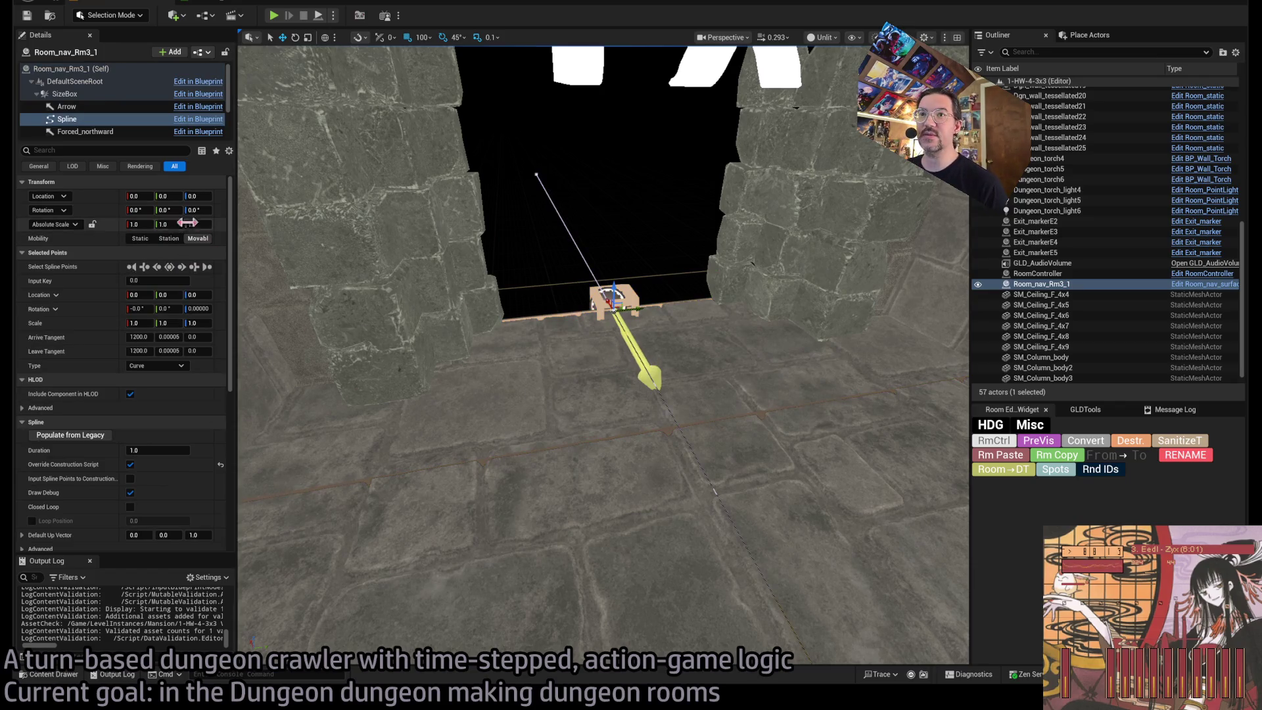
{"action": "left_click", "coordinate": [198, 294]}
{"action": "type", "text": "10"}
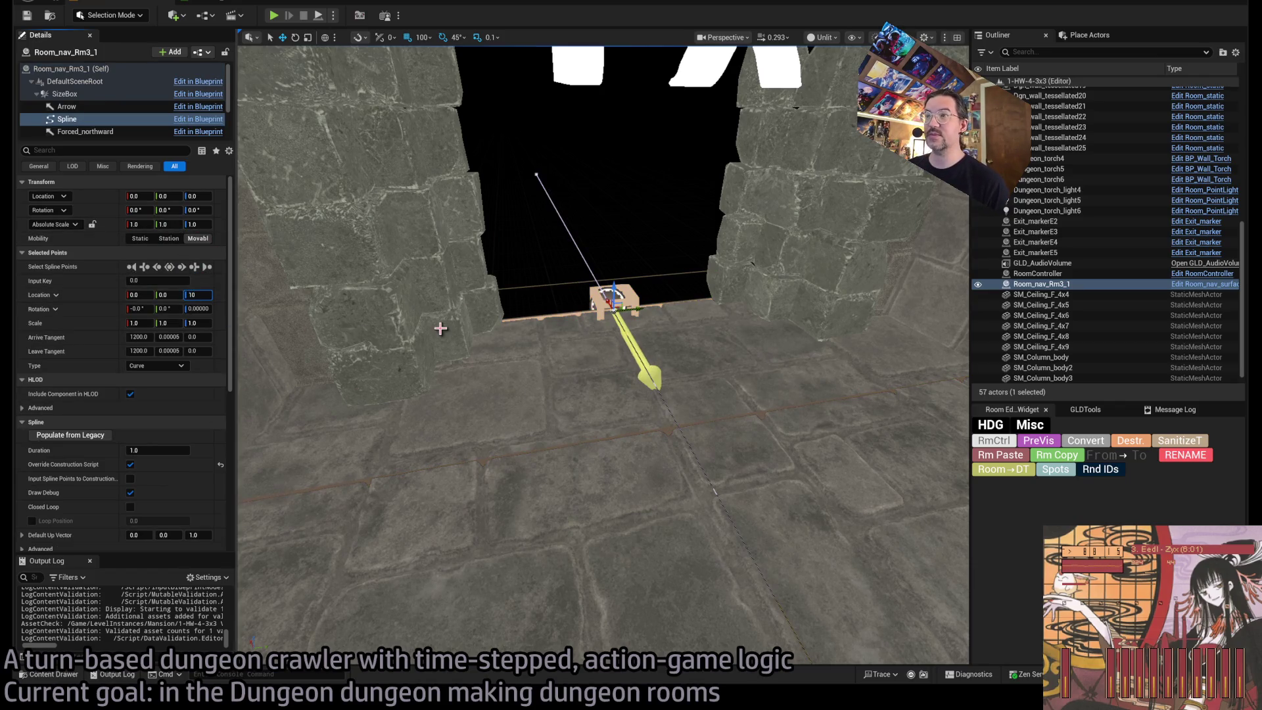
{"action": "key", "text": "Return"}
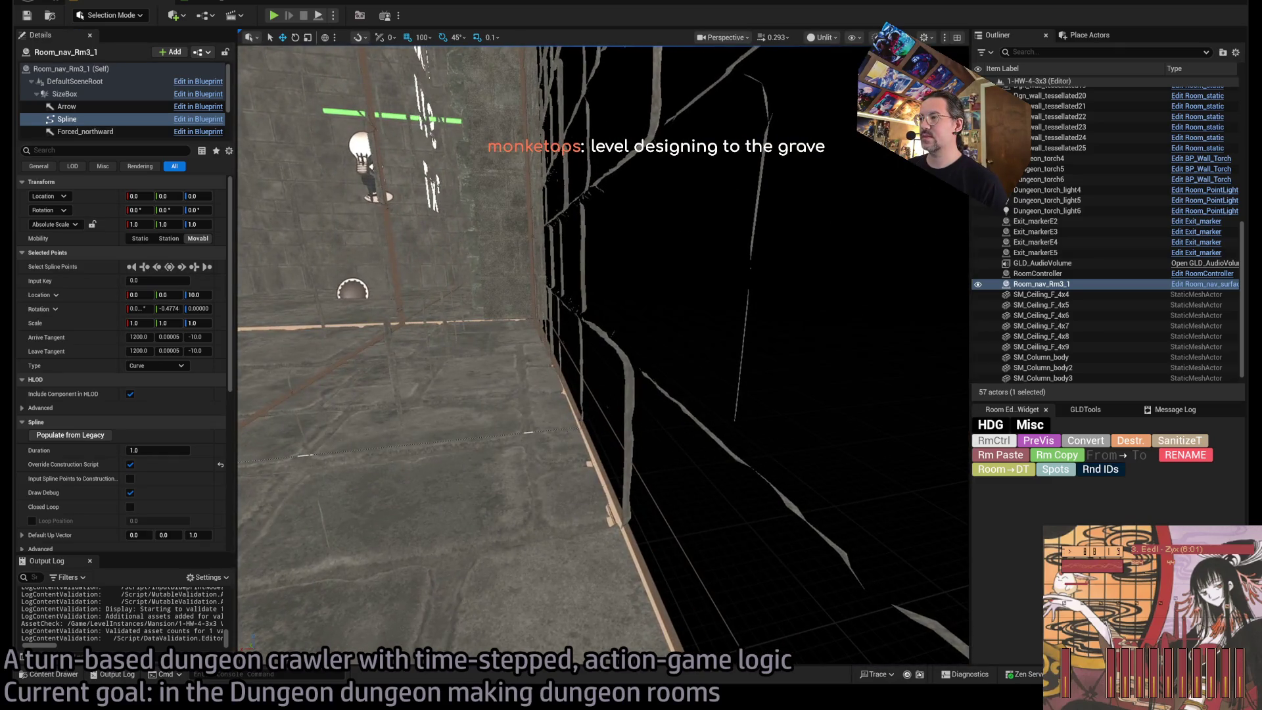
Set the second spline point to Z 10 and Y 0, undoing a trial 10° rotation.
{"action": "left_click", "coordinate": [198, 309]}
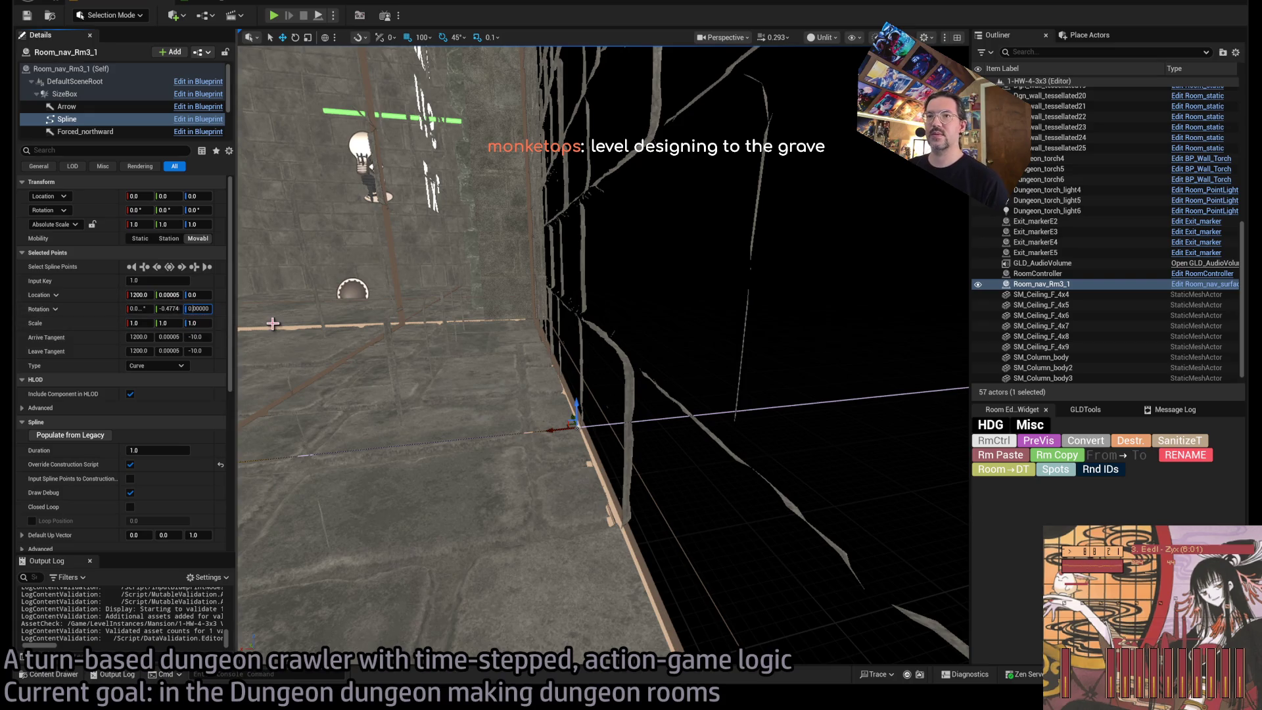
{"action": "type", "text": "10"}
{"action": "key", "text": "Return"}
{"action": "key", "text": "ctrl+z"}
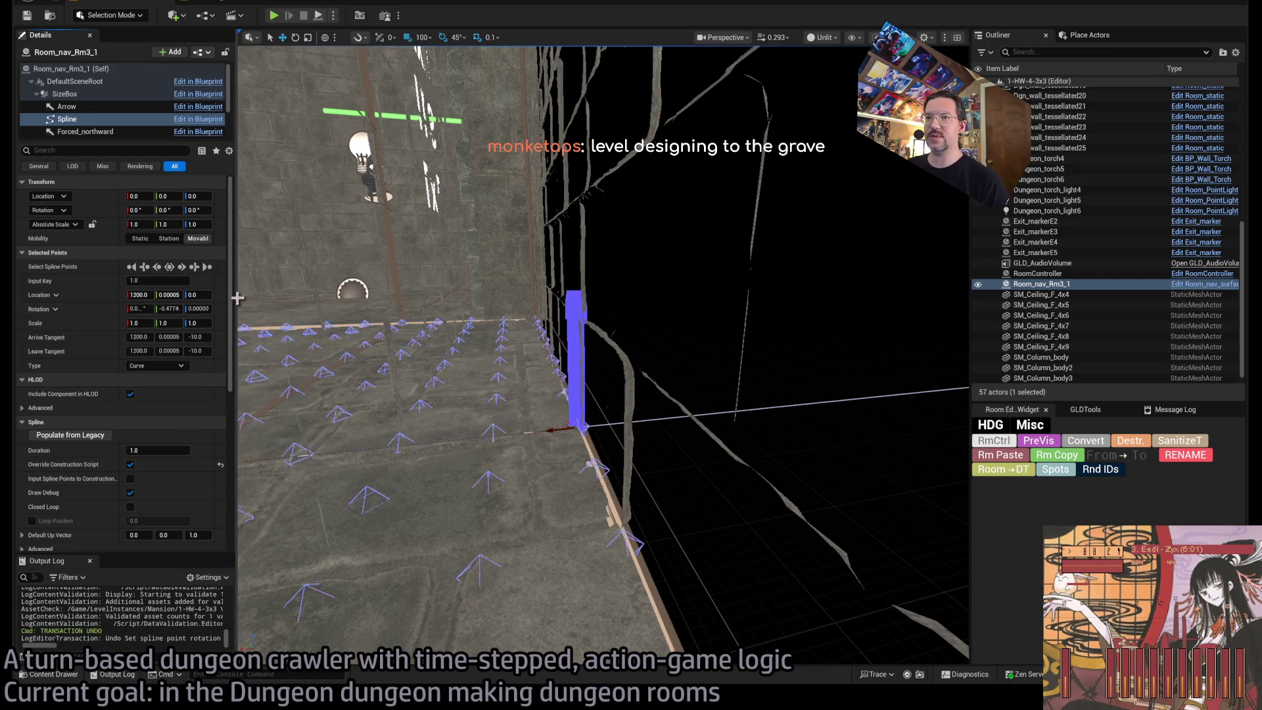
{"action": "left_click", "coordinate": [198, 294]}
{"action": "type", "text": "10"}
{"action": "key", "text": "shift+Tab"}
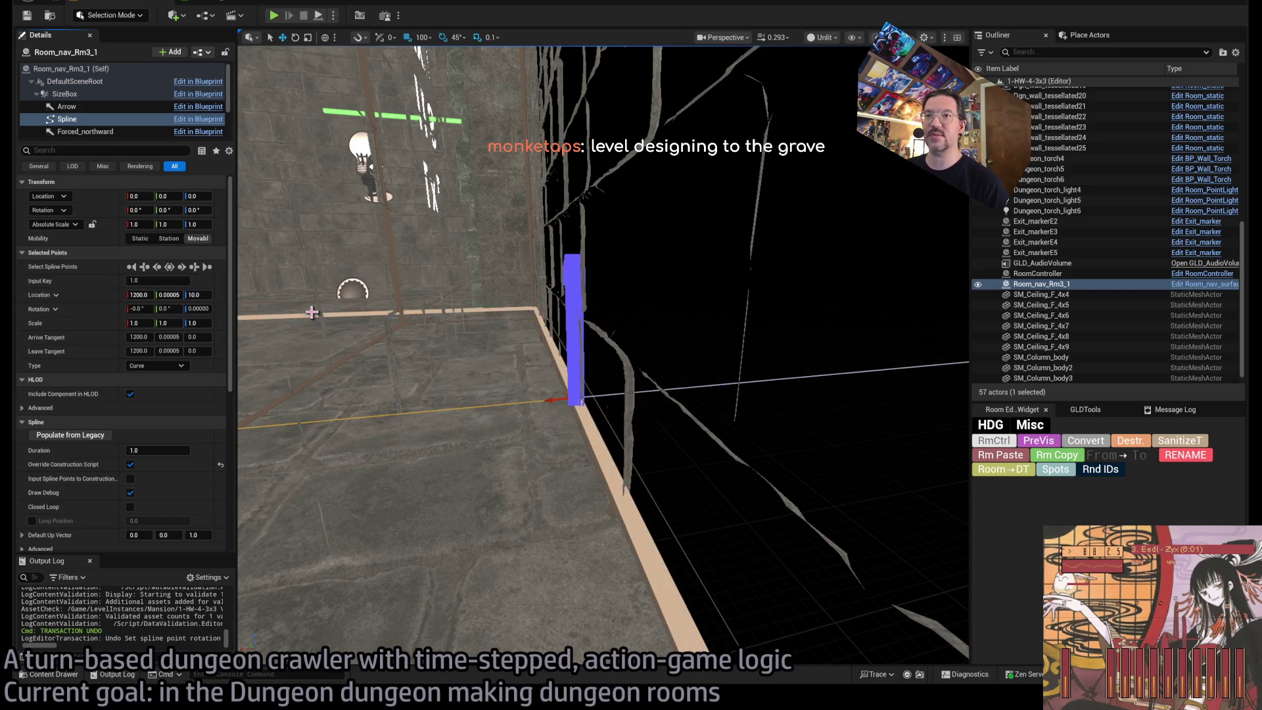
{"action": "type", "text": "0"}
{"action": "key", "text": "Return"}
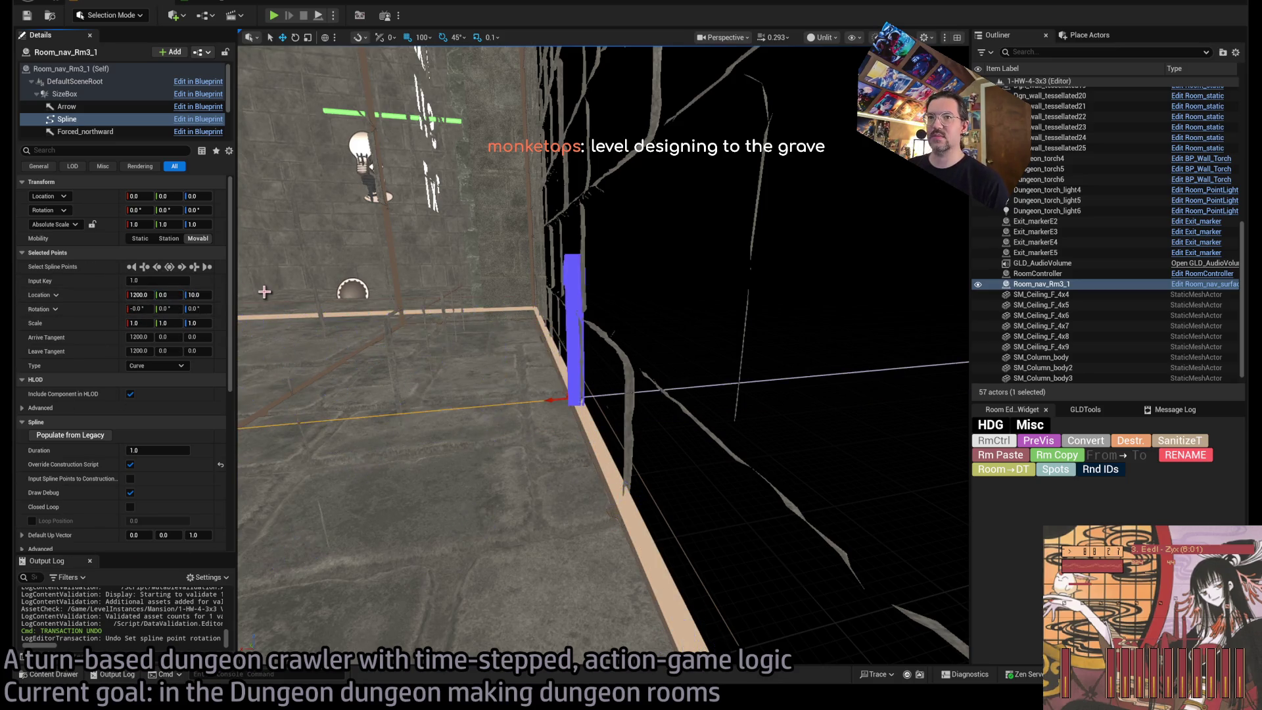
{"action": "key", "text": "f"}
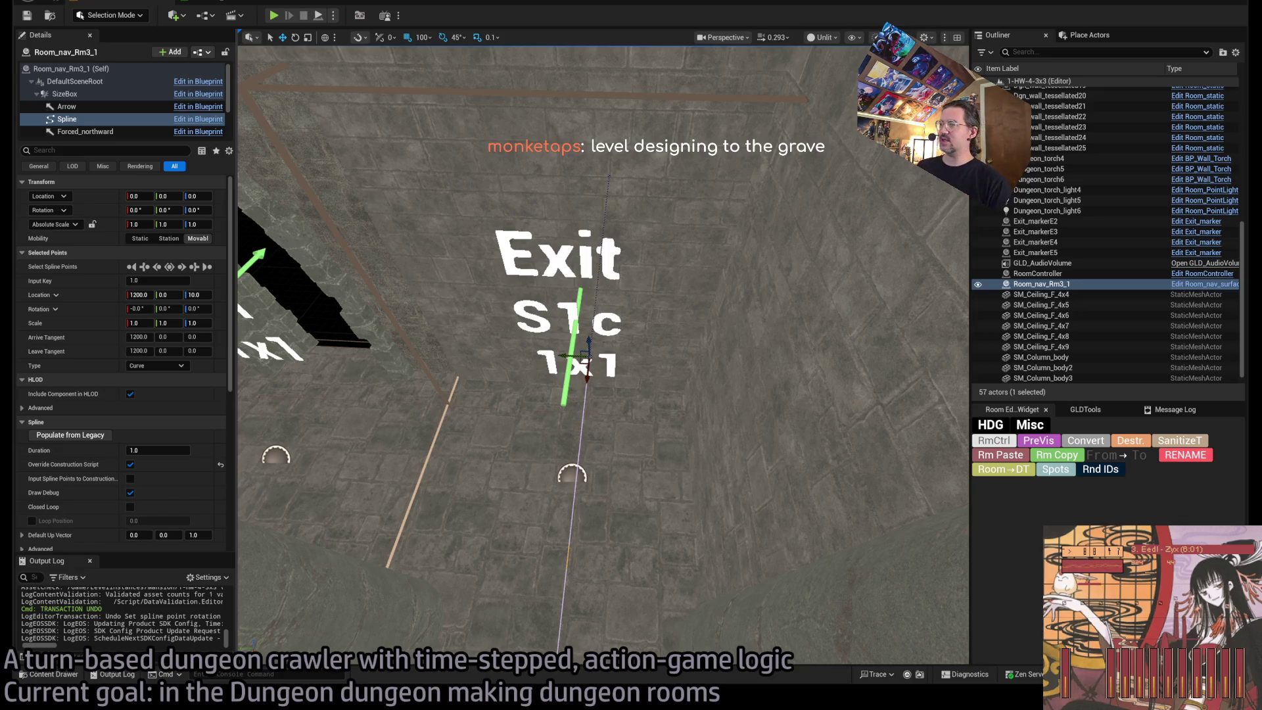
{"action": "left_click_drag", "start_coordinate": [604, 355], "coordinate": [534, 338]}
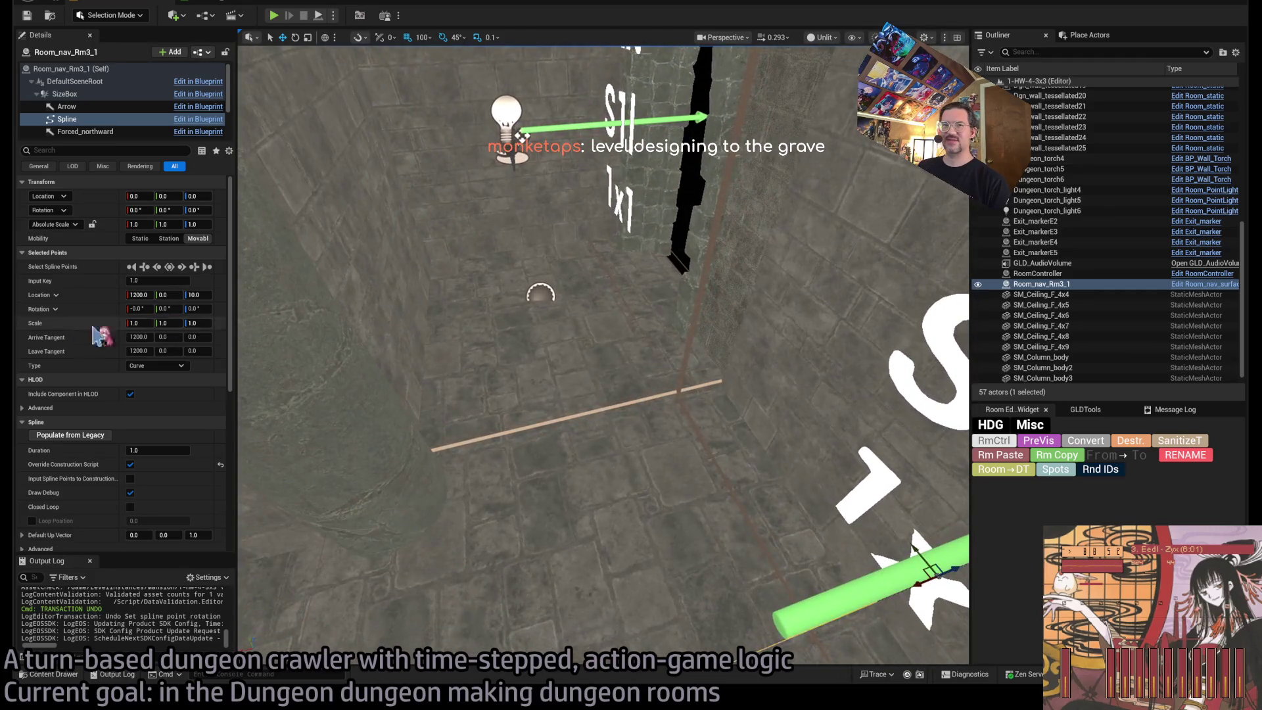
Show Room_nav_Rm3_1's own settings with its single 200.0 width entry, and reselect the actor.
{"action": "left_click", "coordinate": [600, 412]}
{"action": "left_click_drag", "start_coordinate": [678, 448], "coordinate": [674, 435]}
{"action": "left_click", "coordinate": [593, 482]}
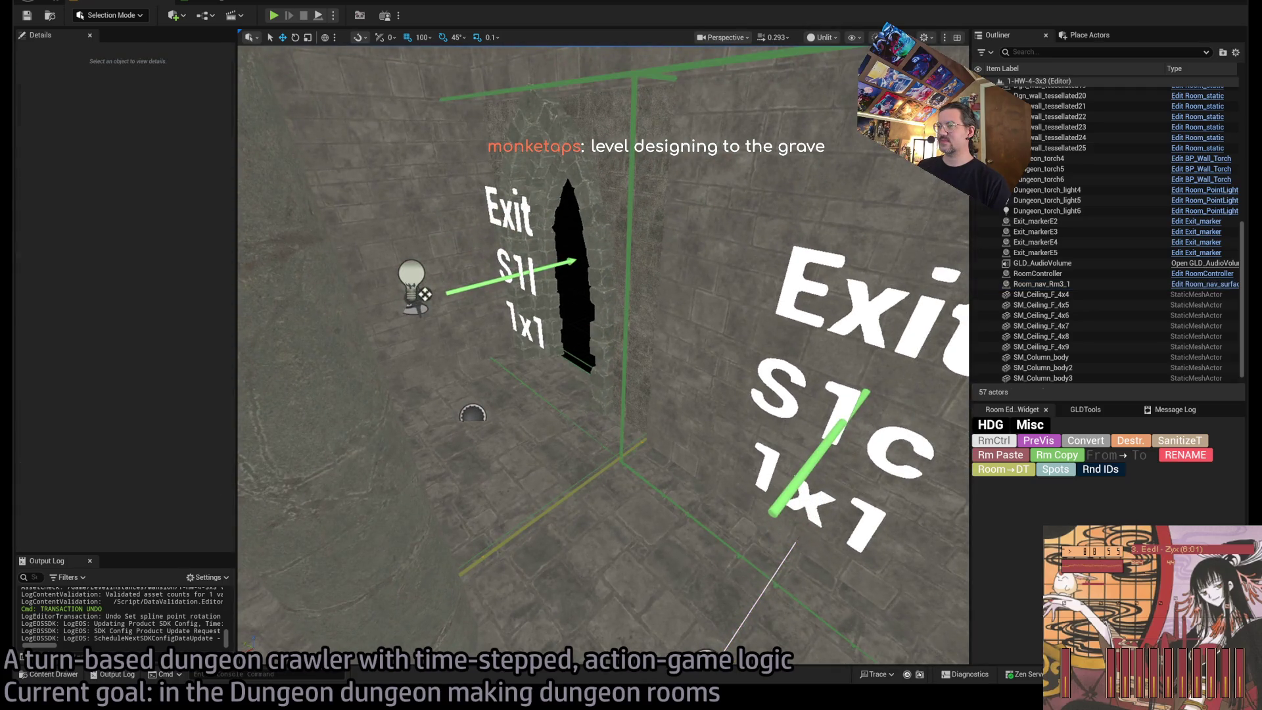
{"action": "left_click", "coordinate": [559, 368]}
{"action": "mouse_move", "coordinate": [557, 352]}
{"action": "left_mouse_down"}
{"action": "mouse_move", "coordinate": [558, 420]}
{"action": "mouse_move", "coordinate": [565, 368]}
{"action": "mouse_move", "coordinate": [605, 463]}
{"action": "left_mouse_up"}
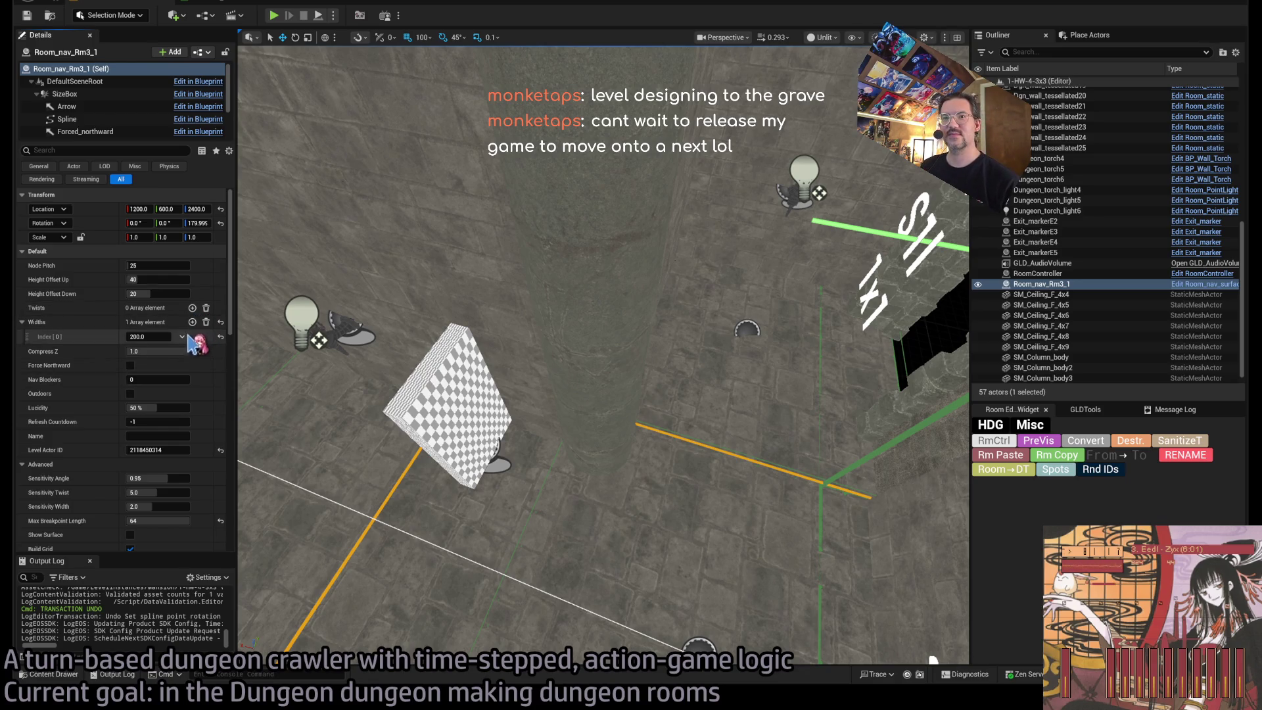
Add four entries to the Widths list and fill all five with 200.
{"action": "left_click", "coordinate": [138, 336]}
{"action": "left_click", "coordinate": [192, 322]}
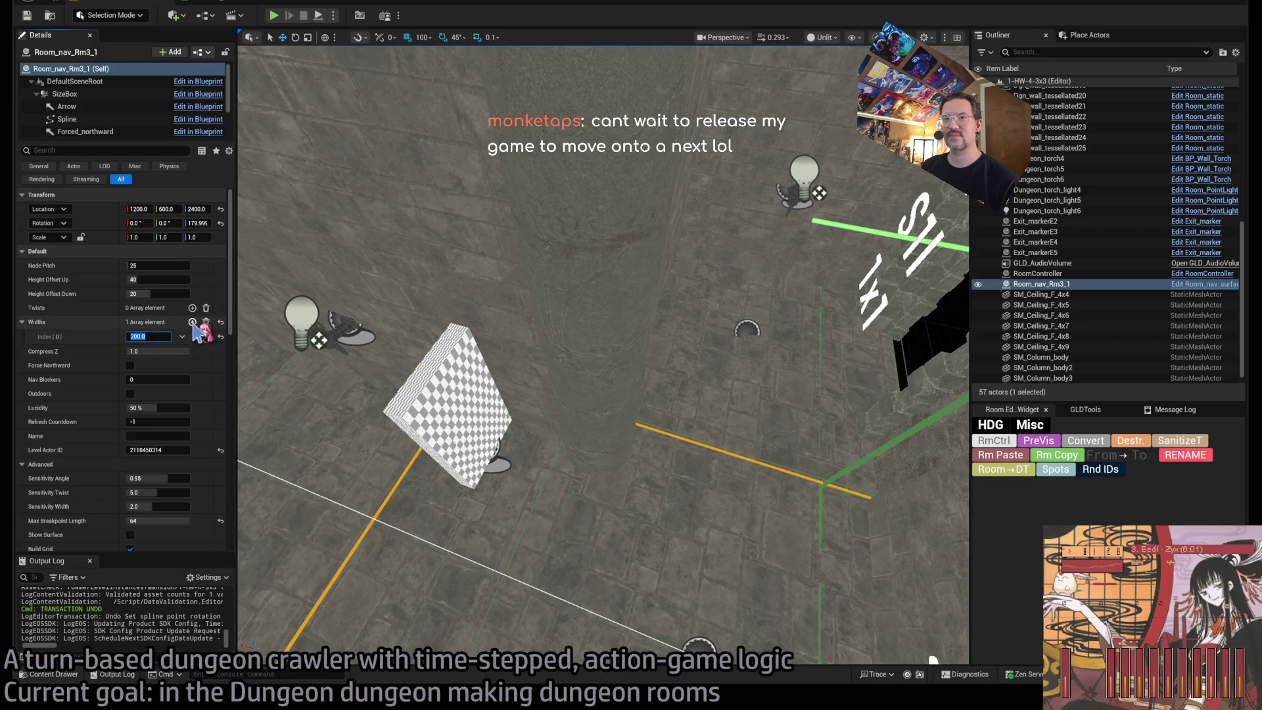
{"action": "left_click", "coordinate": [192, 322]}
{"action": "left_click", "coordinate": [192, 322]}
{"action": "left_click", "coordinate": [192, 322]}
{"action": "left_click", "coordinate": [192, 322]}
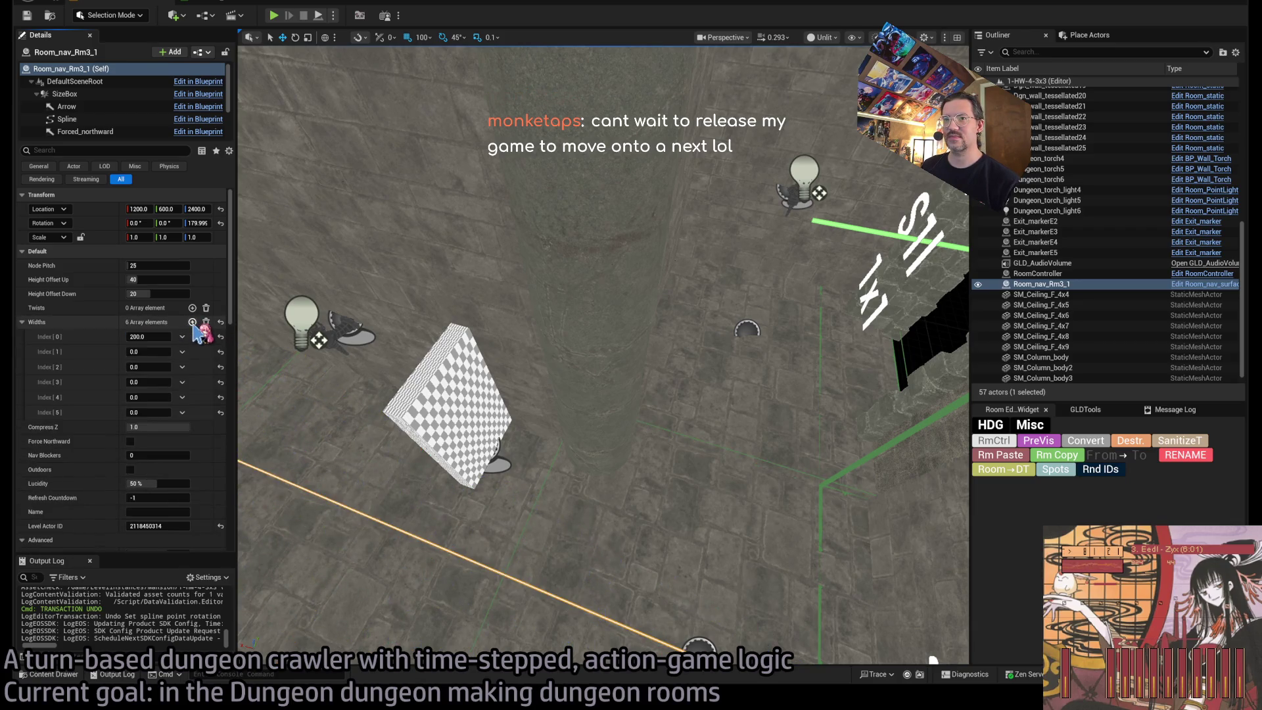
{"action": "left_click", "coordinate": [148, 352]}
{"action": "type", "text": "200.0"}
{"action": "left_click", "coordinate": [148, 367]}
{"action": "type", "text": "200.0"}
{"action": "left_click", "coordinate": [148, 382]}
{"action": "type", "text": "200.0"}
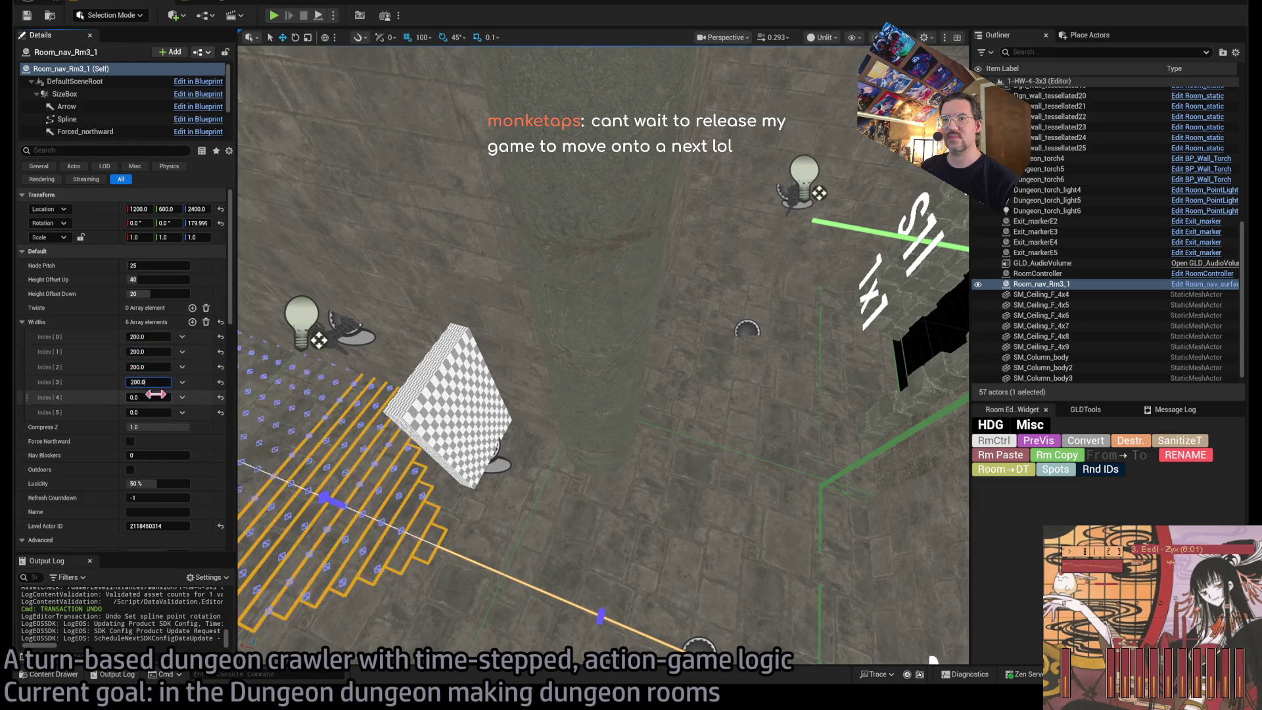
{"action": "left_click", "coordinate": [148, 397]}
{"action": "type", "text": "200.0"}
{"action": "left_click", "coordinate": [148, 412]}
{"action": "type", "text": "200.0"}
{"action": "key", "text": "Return"}
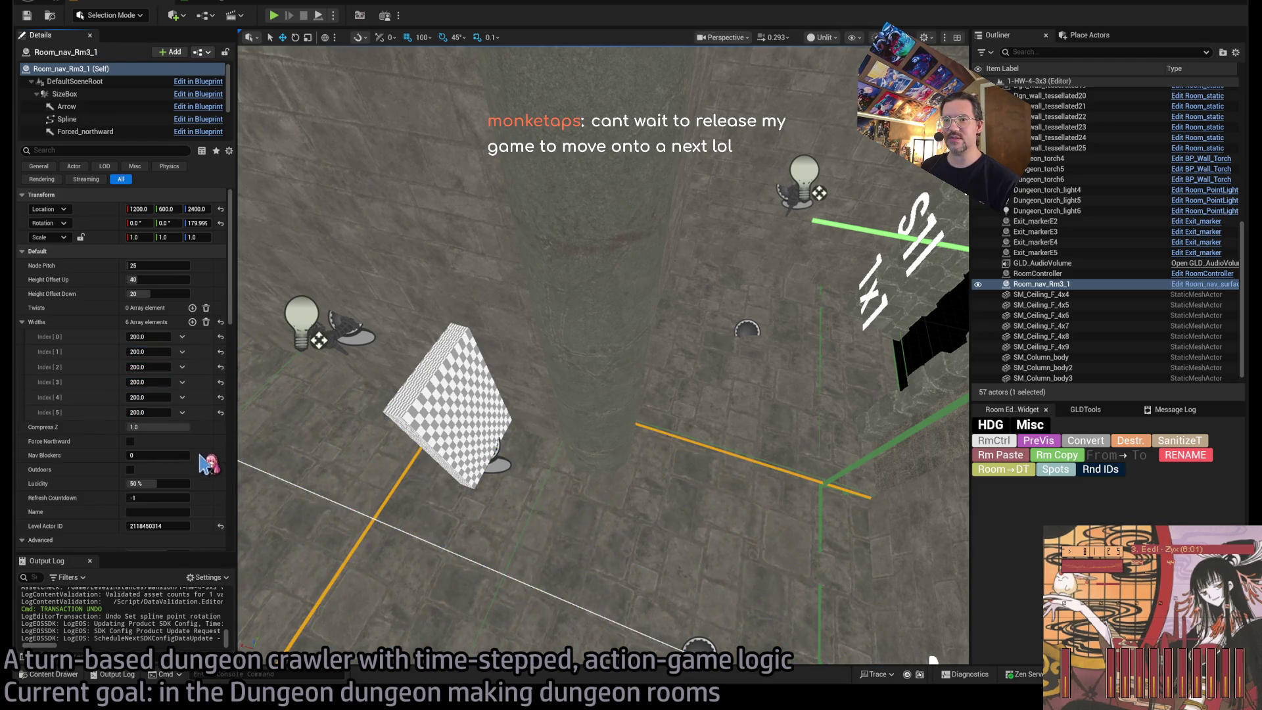
Duplicate the last width entry repeatedly until the list holds 14 entries.
{"action": "left_click", "coordinate": [183, 412]}
{"action": "left_click", "coordinate": [197, 457]}
{"action": "left_click", "coordinate": [182, 412]}
{"action": "left_click", "coordinate": [197, 456]}
{"action": "left_click", "coordinate": [182, 413]}
{"action": "left_click", "coordinate": [197, 457]}
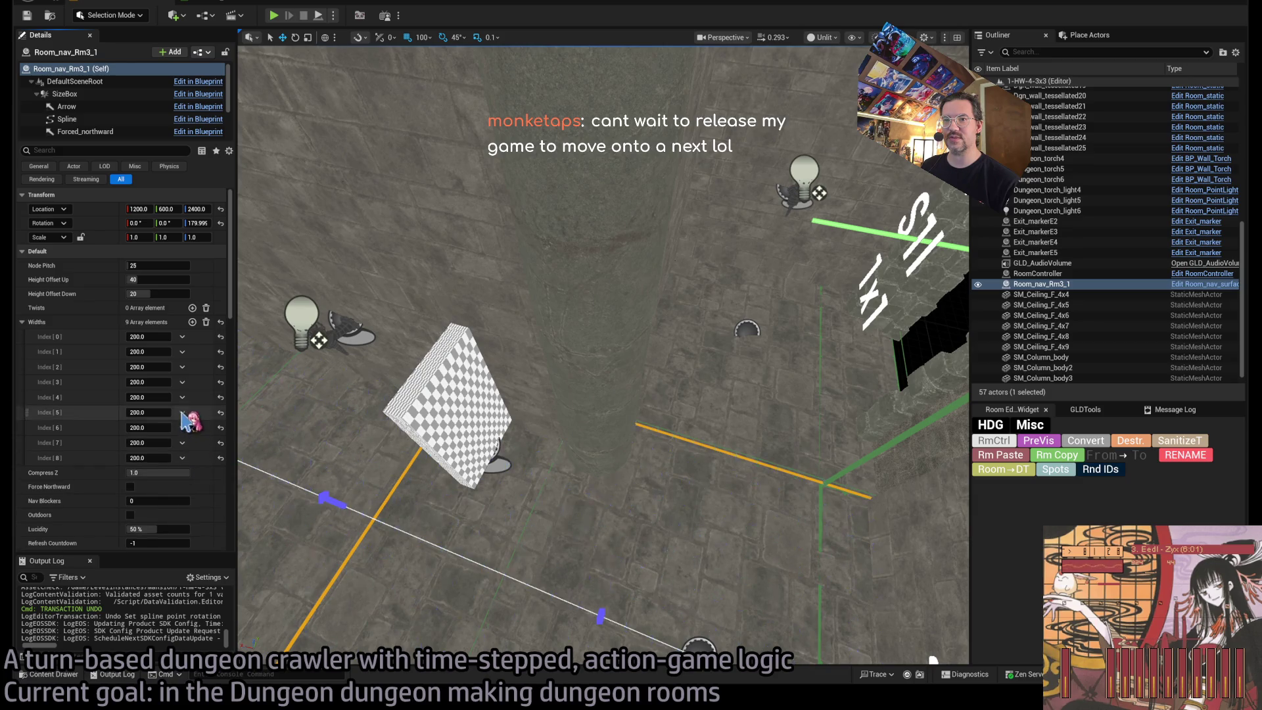
{"action": "left_click", "coordinate": [182, 412]}
{"action": "left_click", "coordinate": [199, 436]}
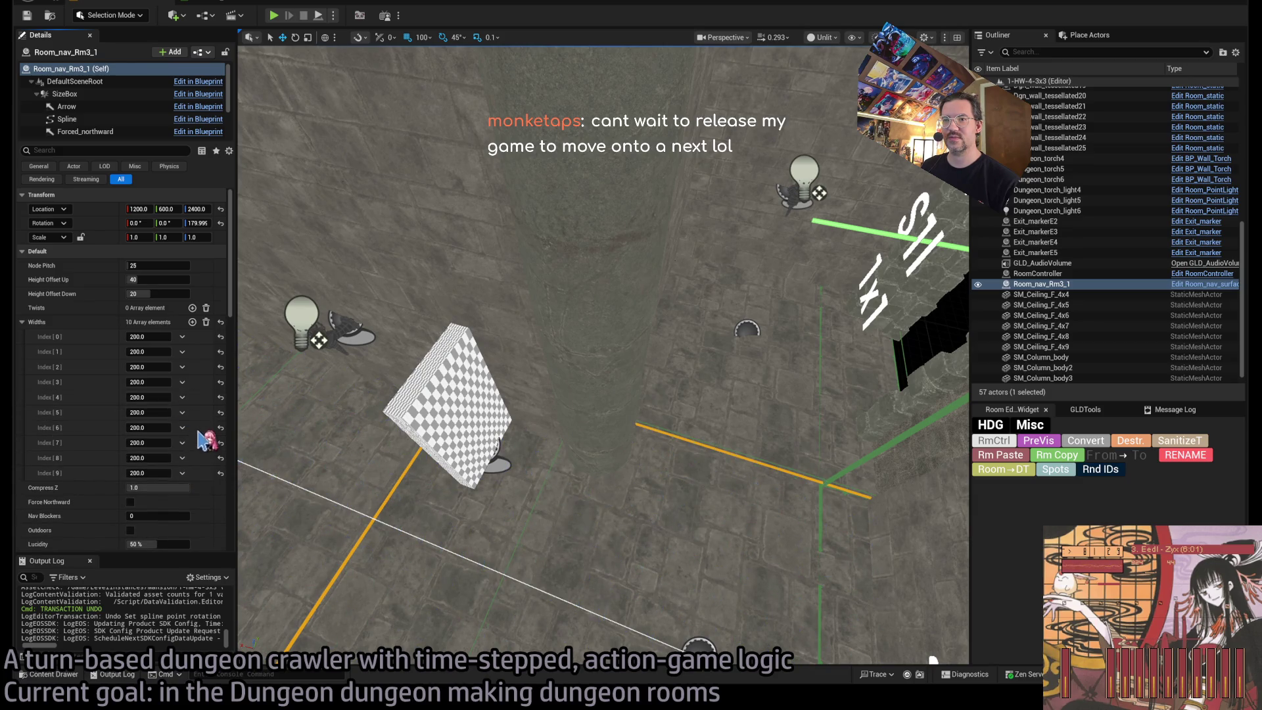
{"action": "left_click", "coordinate": [182, 412]}
{"action": "left_click", "coordinate": [199, 435]}
{"action": "left_click", "coordinate": [182, 412]}
{"action": "left_click", "coordinate": [199, 435]}
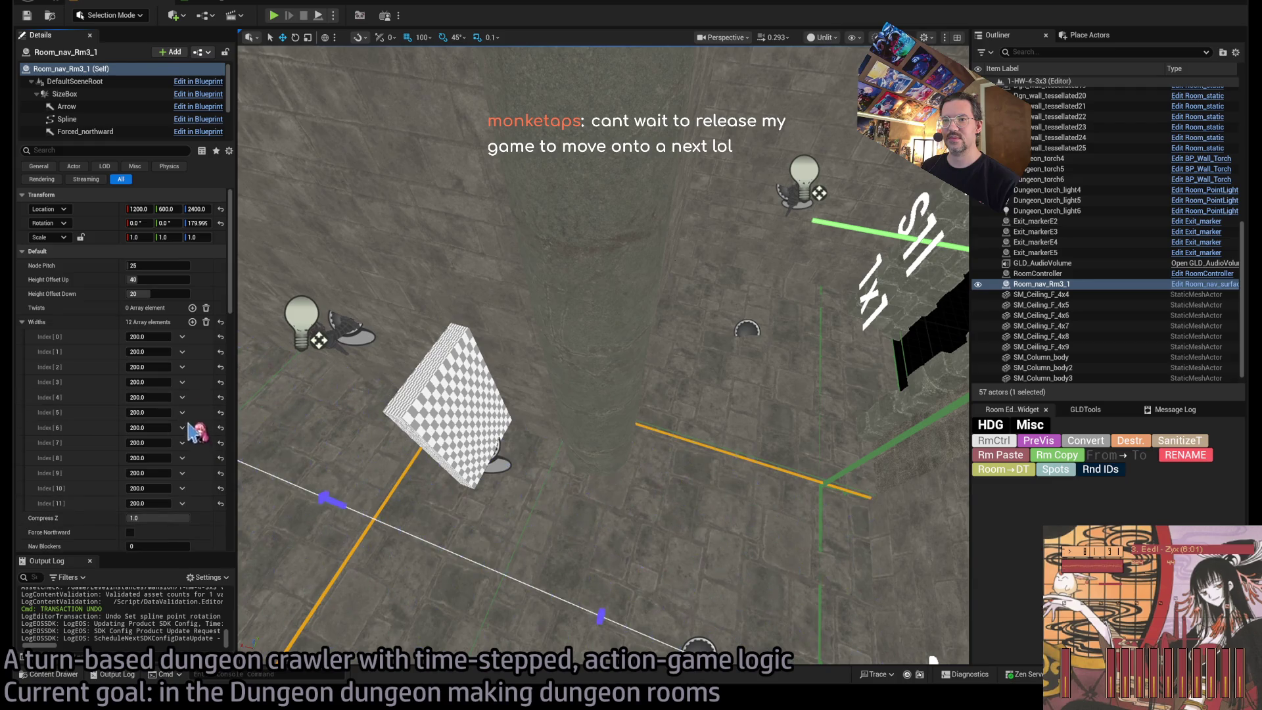
{"action": "left_click", "coordinate": [182, 413]}
{"action": "left_click", "coordinate": [198, 435]}
{"action": "left_click", "coordinate": [183, 412]}
{"action": "left_click", "coordinate": [199, 436]}
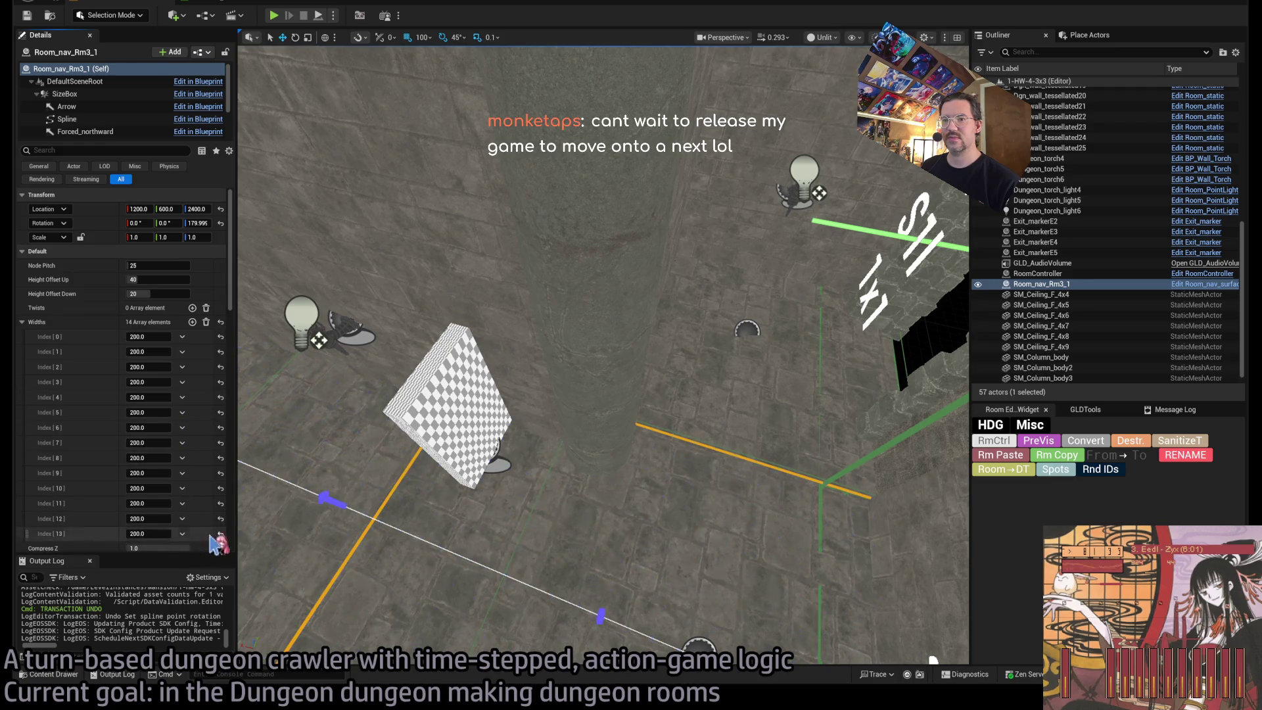
Change the final five width entries (Index 9–13) to 600.
{"action": "left_click_drag", "start_coordinate": [146, 536], "coordinate": [158, 534]}
{"action": "type", "text": "800"}
{"action": "key", "text": "Return"}
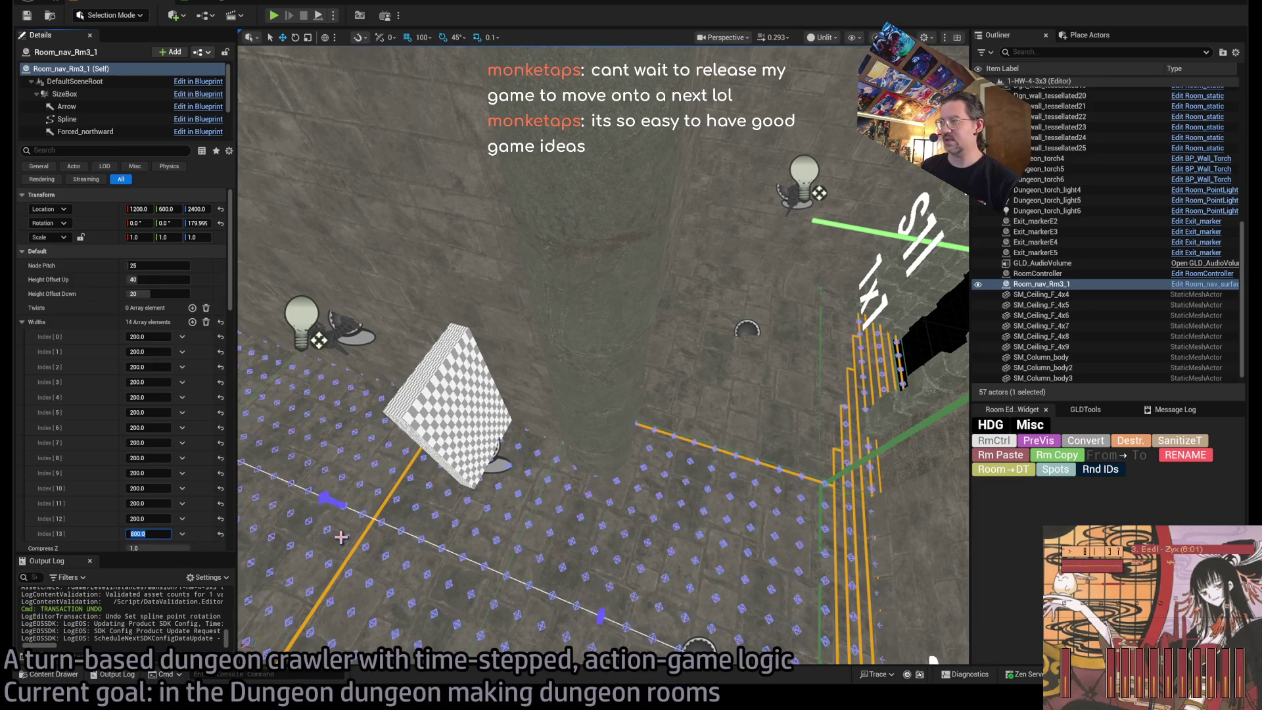
{"action": "left_click_drag", "start_coordinate": [744, 429], "coordinate": [701, 386]}
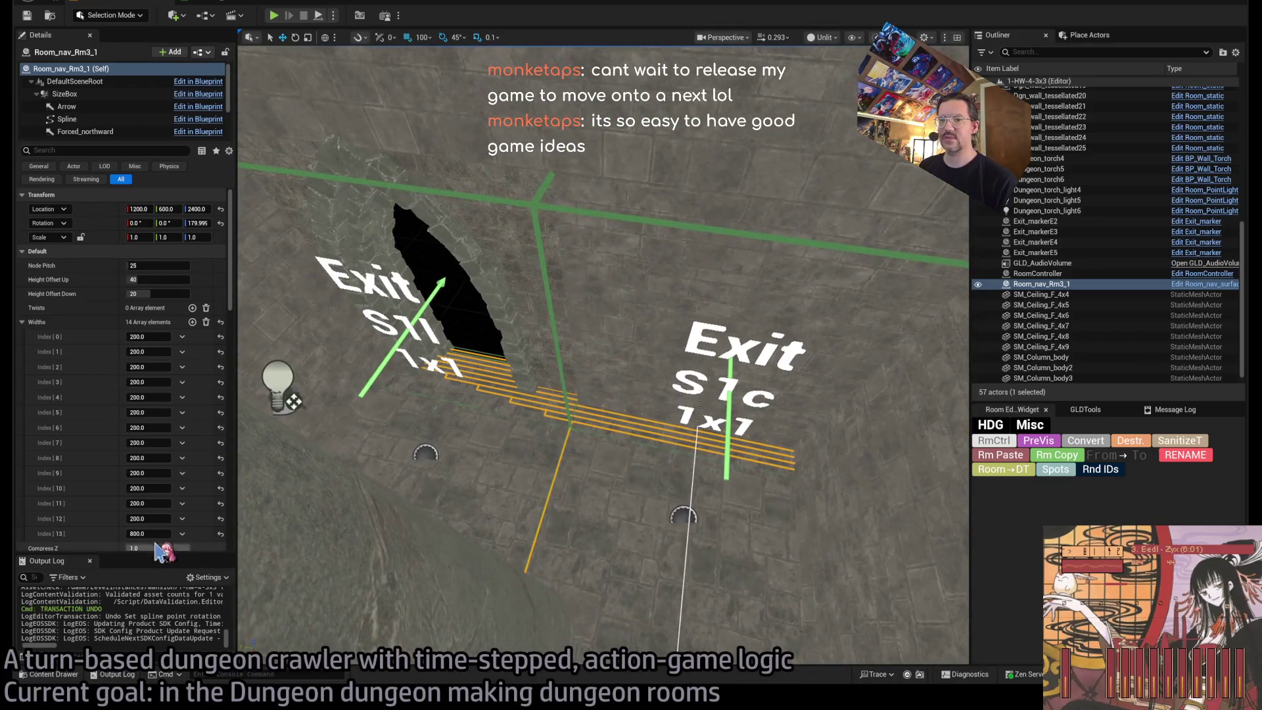
{"action": "left_click", "coordinate": [157, 534]}
{"action": "type", "text": "0"}
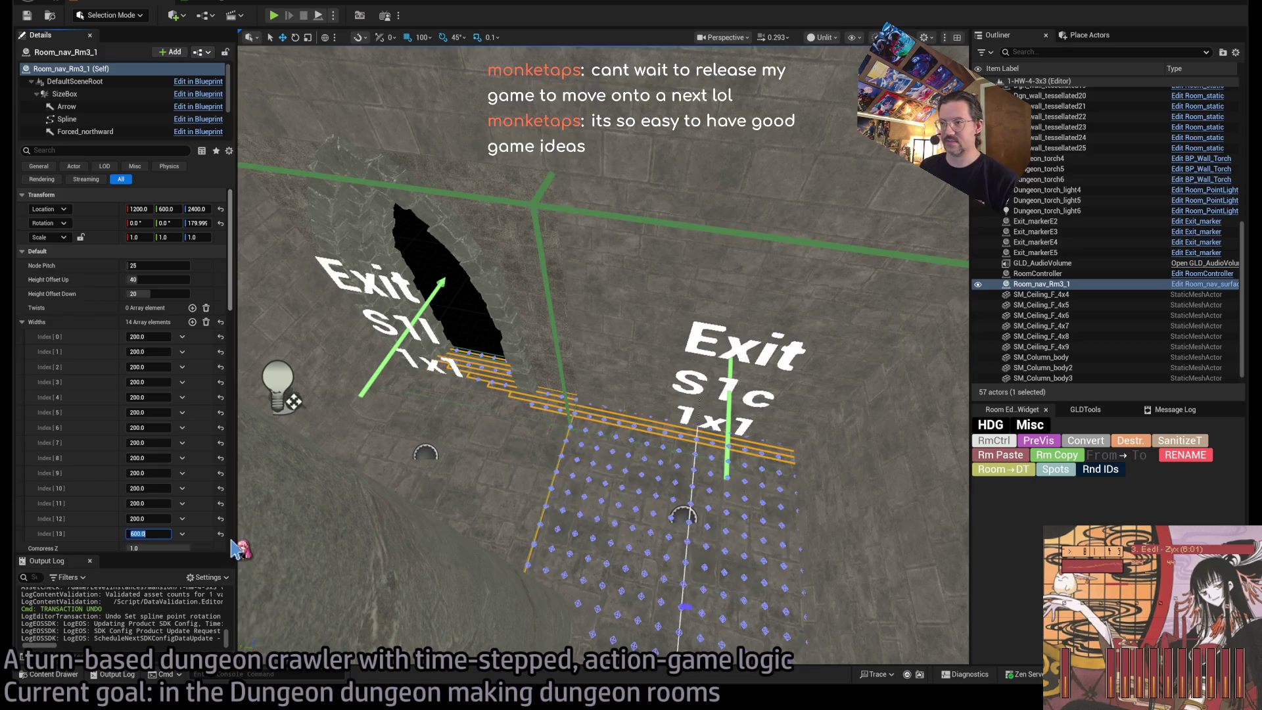
{"action": "left_click_drag", "start_coordinate": [250, 546], "coordinate": [224, 543]}
{"action": "left_click", "coordinate": [150, 518]}
{"action": "type", "text": "600"}
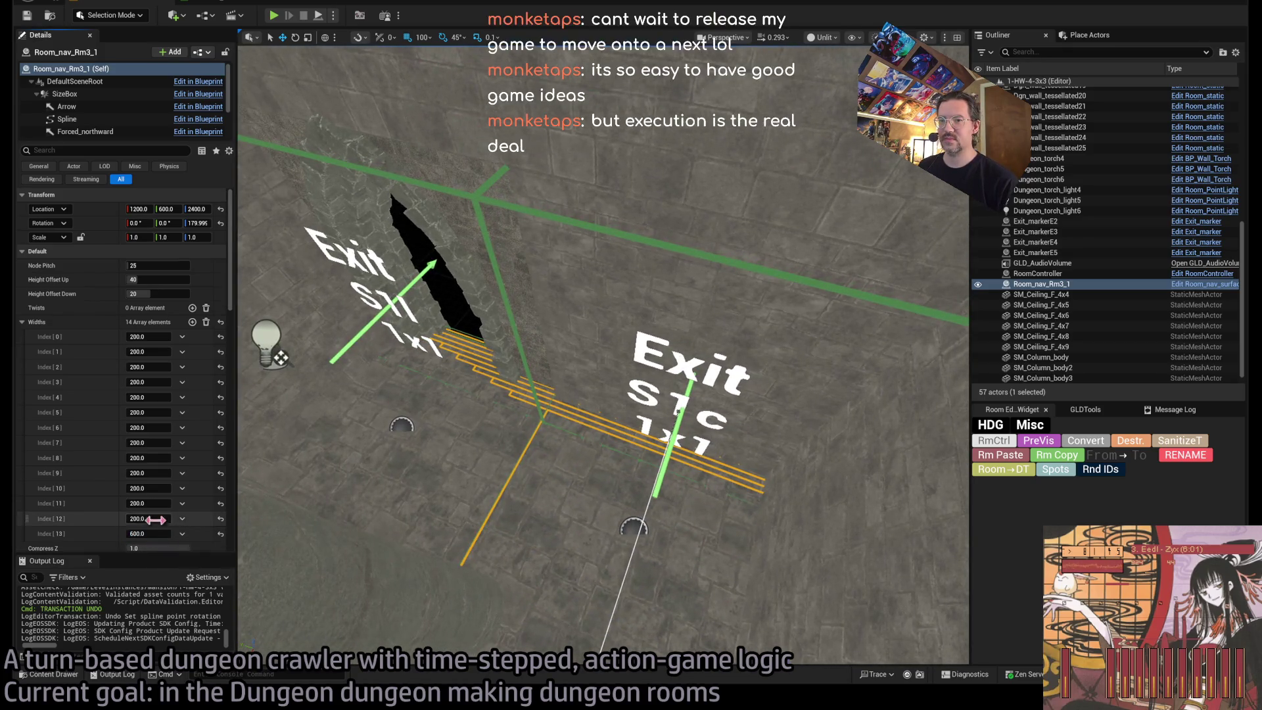
{"action": "key", "text": "Return"}
{"action": "left_click", "coordinate": [150, 503]}
{"action": "type", "text": "600"}
{"action": "key", "text": "Return"}
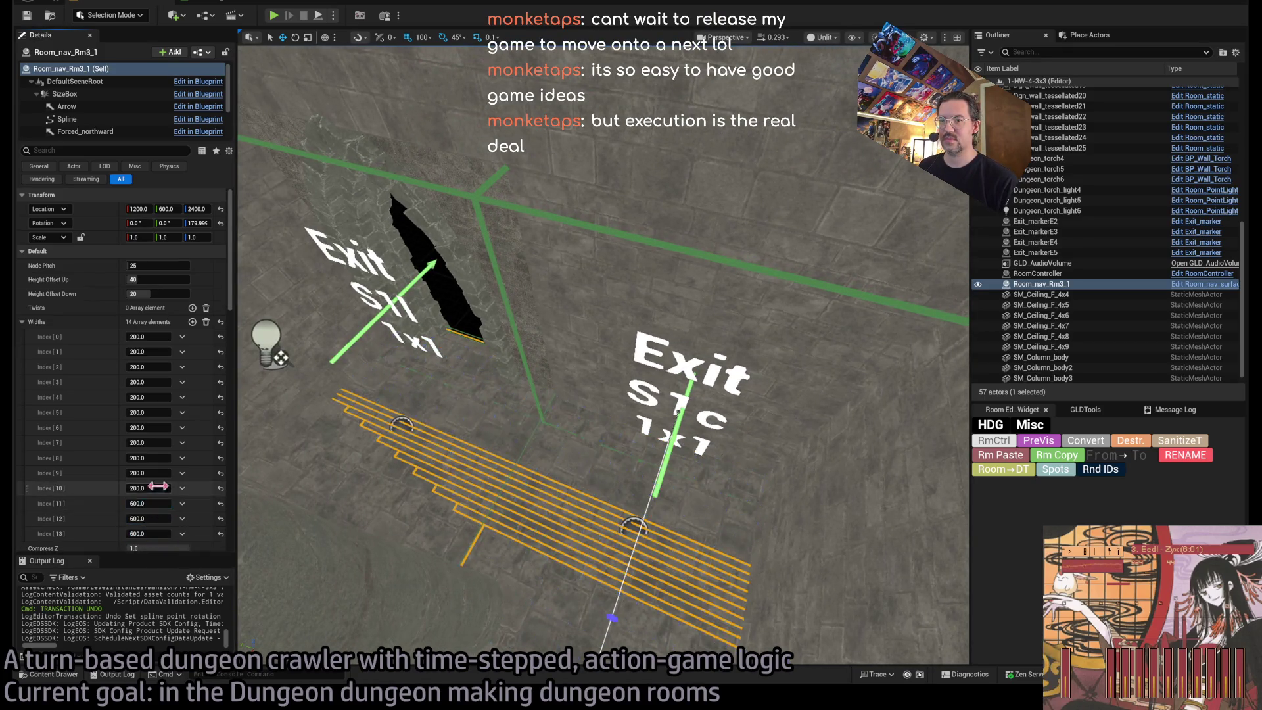
{"action": "left_click", "coordinate": [150, 474]}
{"action": "type", "text": "600"}
{"action": "key", "text": "Return"}
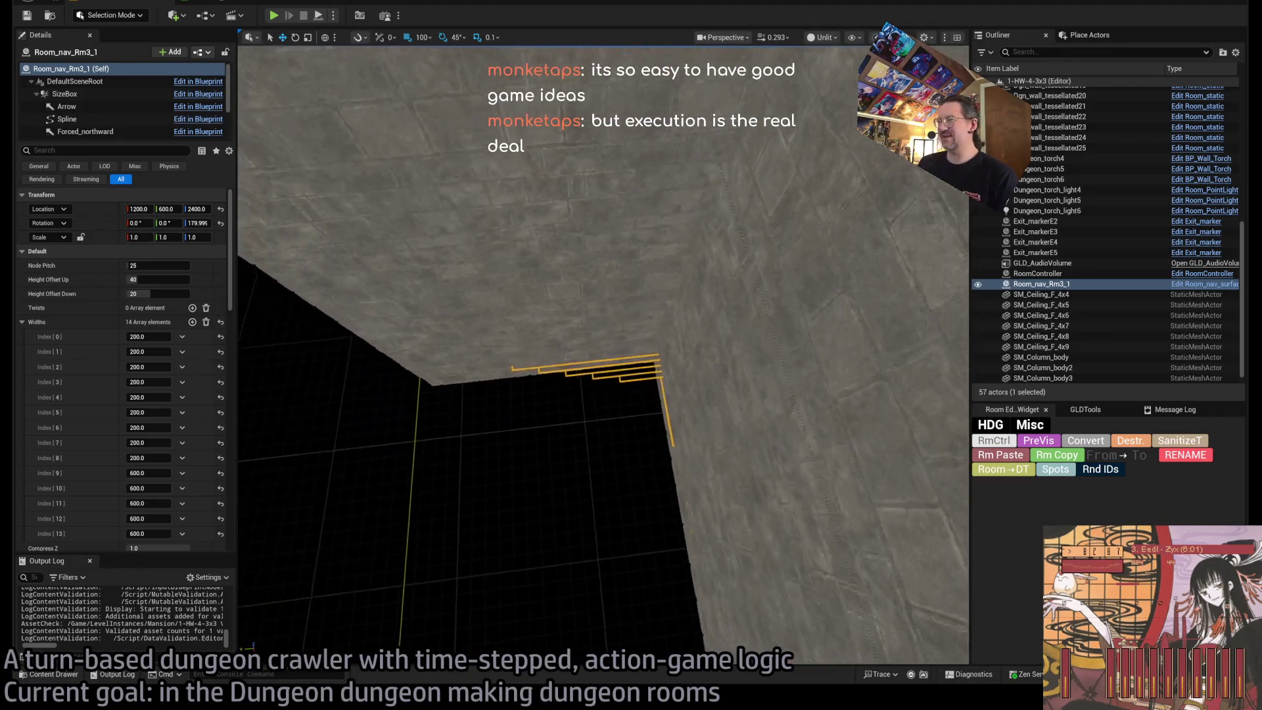
Open the Content Drawer and go up from COLUMN to the DRAGON_CATACOMB MESHES folder.
{"action": "key", "text": "ctrl+space"}
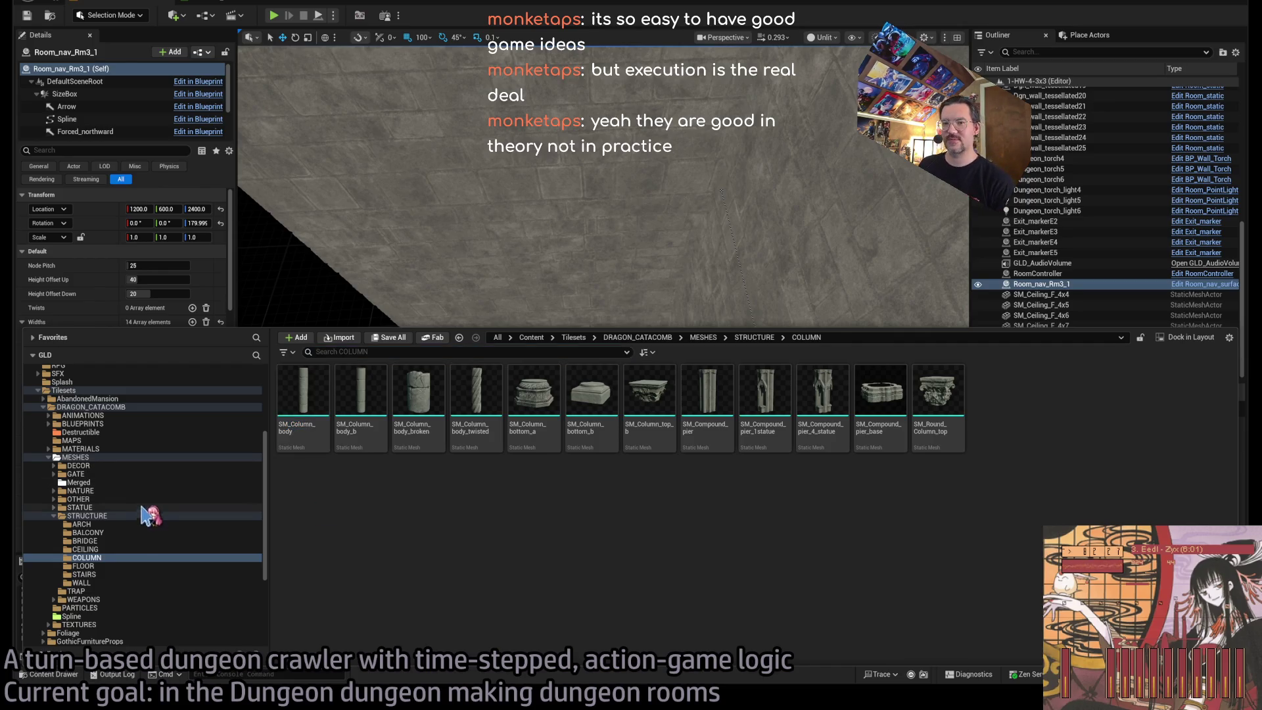
{"action": "left_click", "coordinate": [98, 456]}
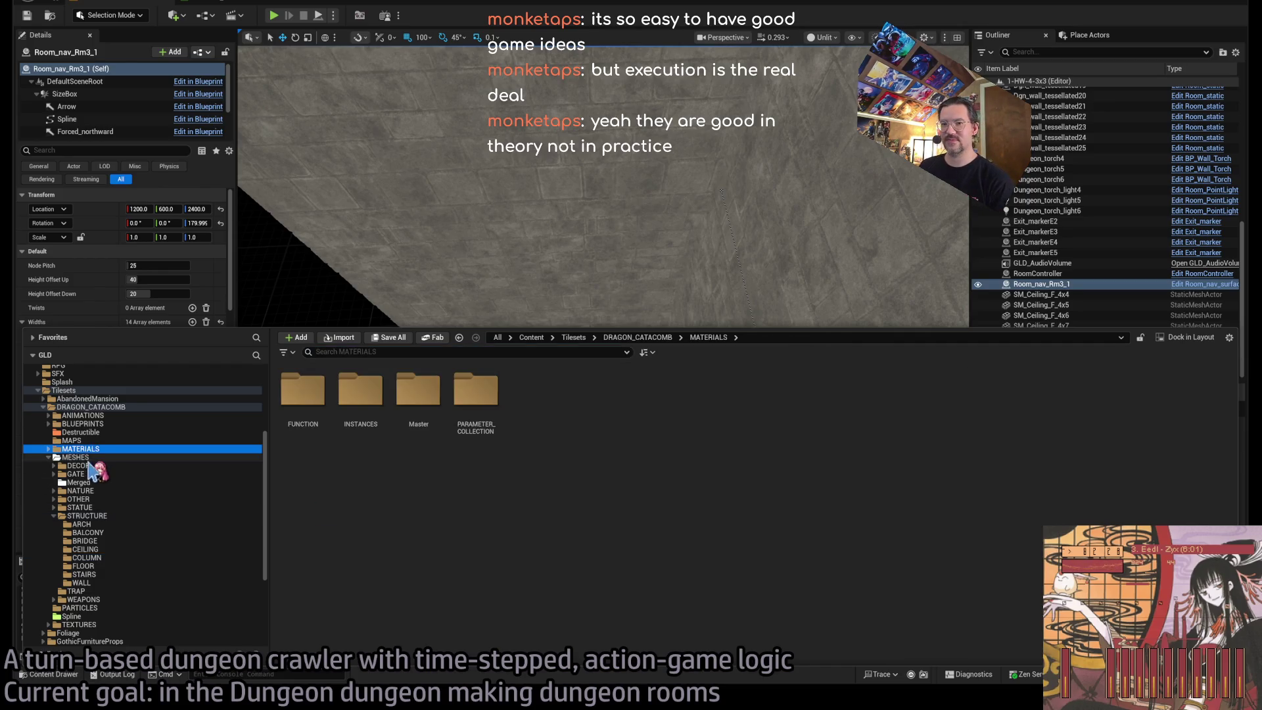
Browse the Content Drawer to Base_classes > Room_actors.
{"action": "scroll", "coordinate": [165, 460], "scroll_direction": "up", "scroll_amount": 5}
{"action": "left_click", "coordinate": [124, 396]}
{"action": "key", "text": "Up"}
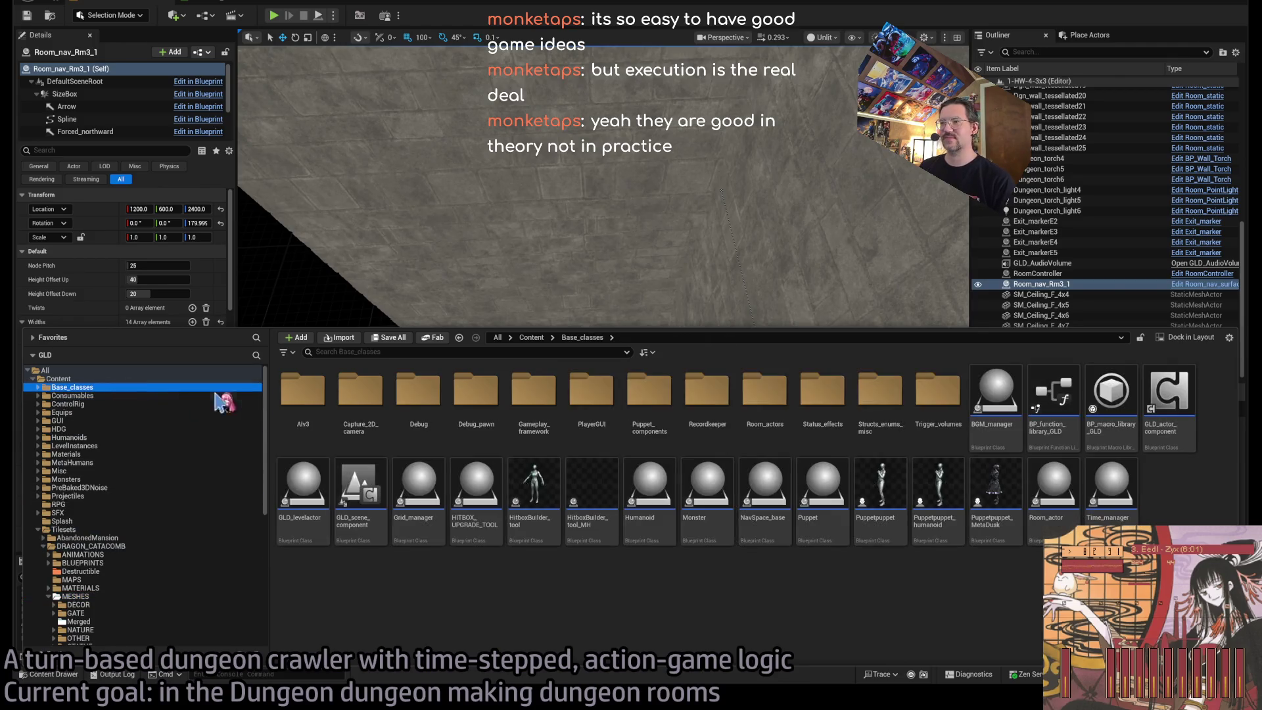
{"action": "left_click", "coordinate": [99, 403]}
{"action": "key", "text": "Up"}
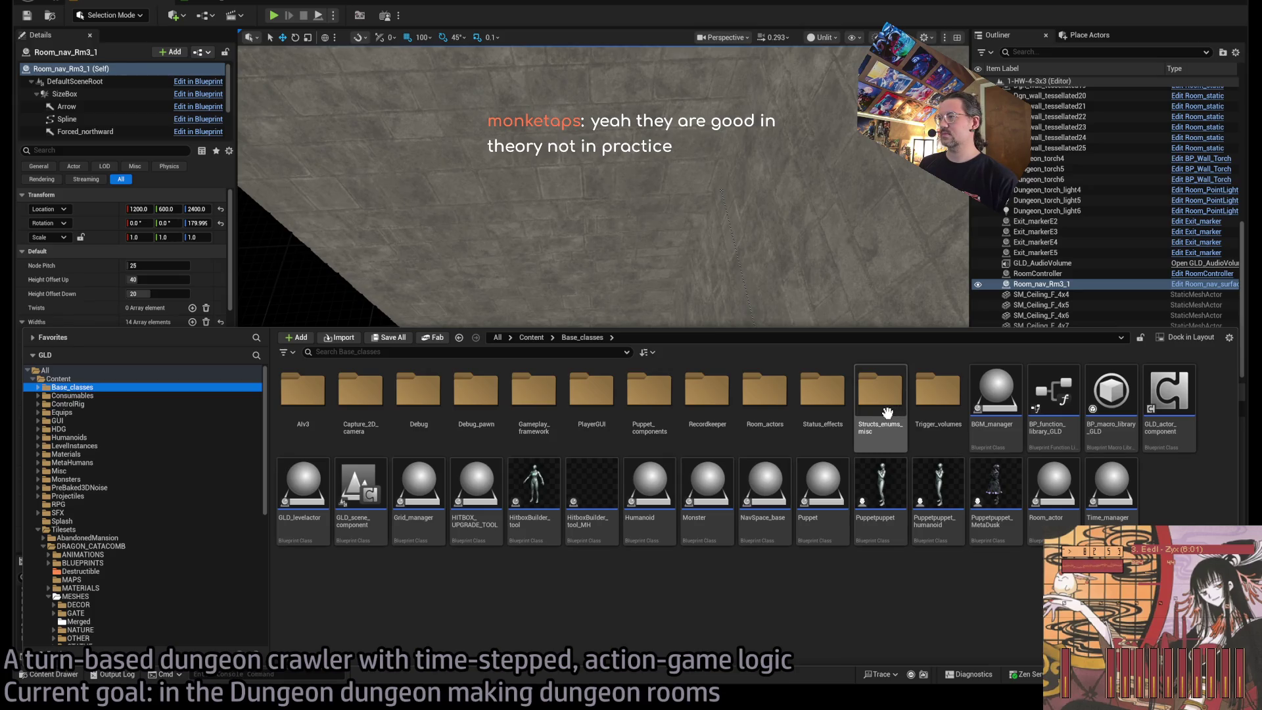
{"action": "double_click", "coordinate": [764, 393]}
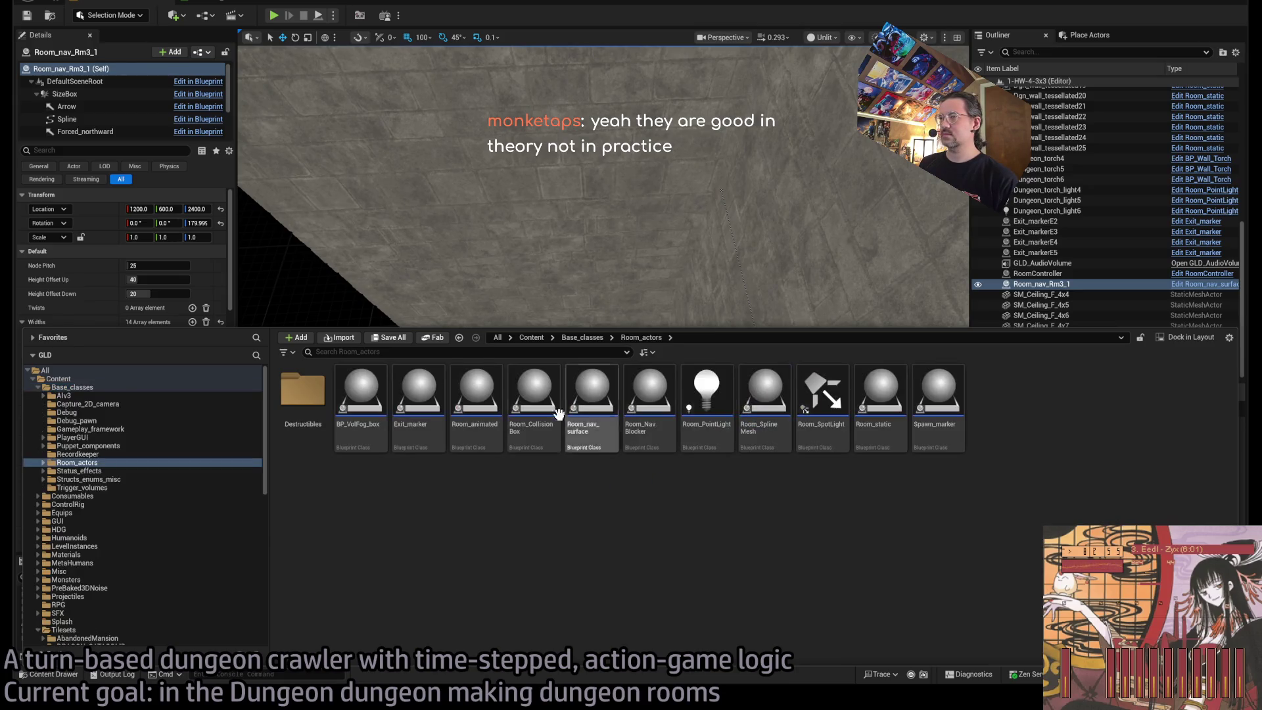
Place a Room_NavBlocker in the room at 400, 1000, 2400 and frame it.
{"action": "mouse_move", "coordinate": [608, 394]}
{"action": "left_mouse_down"}
{"action": "mouse_move", "coordinate": [564, 302]}
{"action": "mouse_move", "coordinate": [570, 353]}
{"action": "left_mouse_up"}
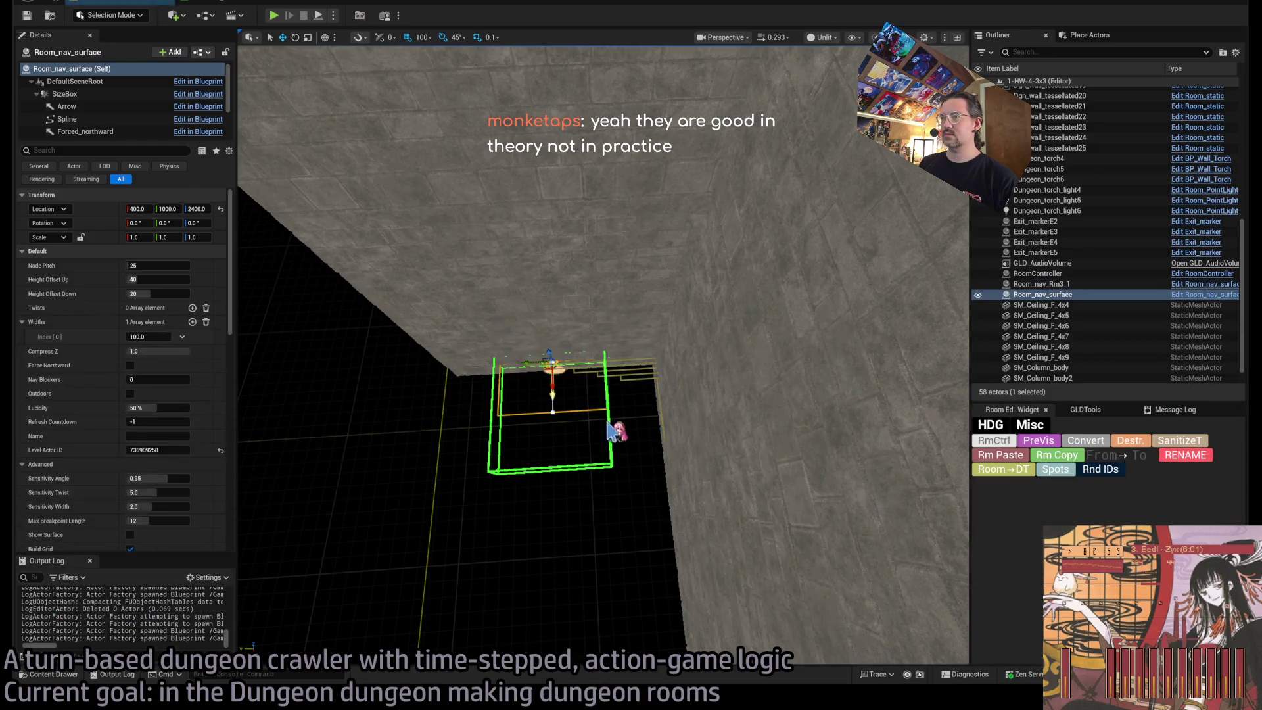
{"action": "left_click", "coordinate": [322, 483]}
{"action": "key", "text": "ctrl+space"}
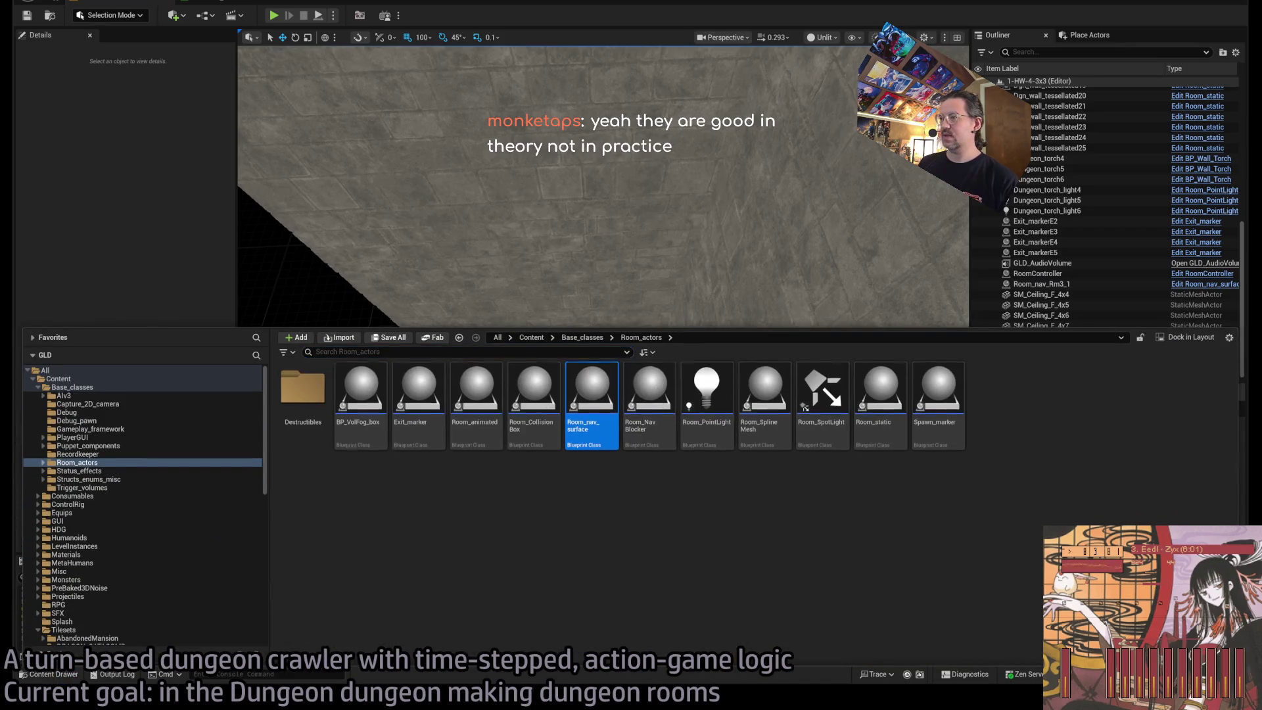
{"action": "mouse_move", "coordinate": [635, 412]}
{"action": "left_mouse_down"}
{"action": "mouse_move", "coordinate": [600, 262]}
{"action": "mouse_move", "coordinate": [566, 349]}
{"action": "left_mouse_up"}
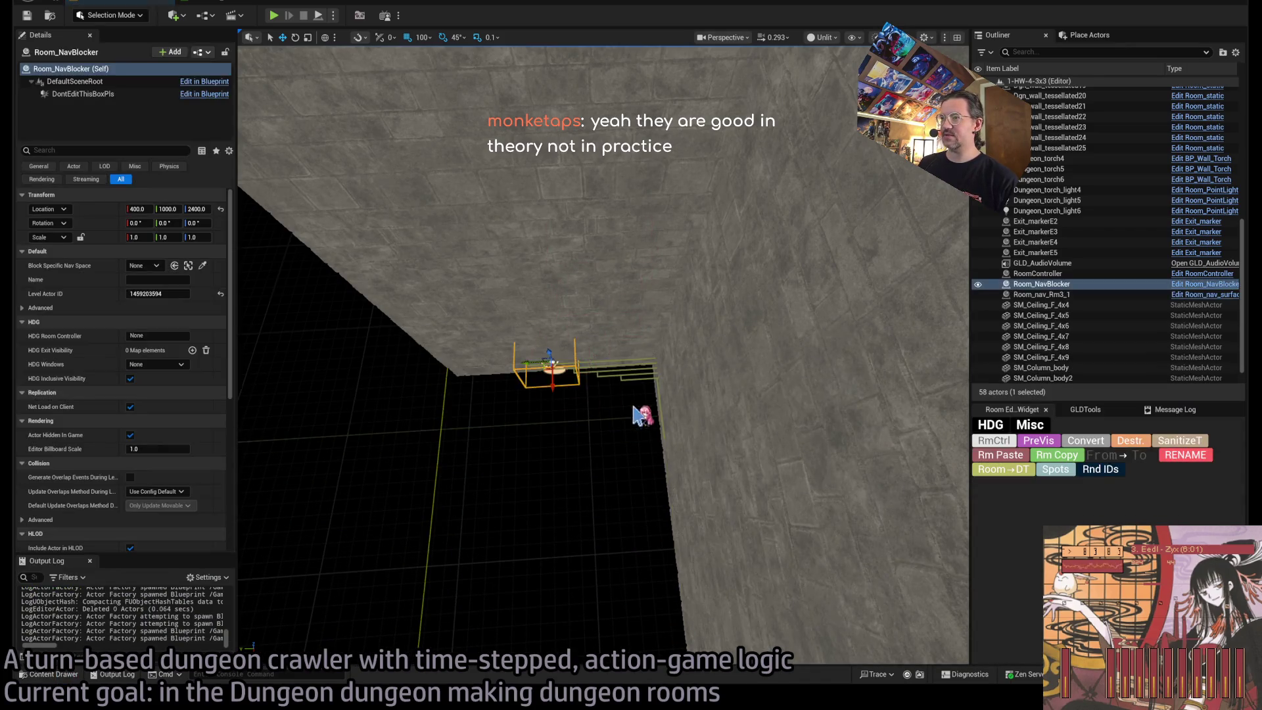
{"action": "key", "text": "f"}
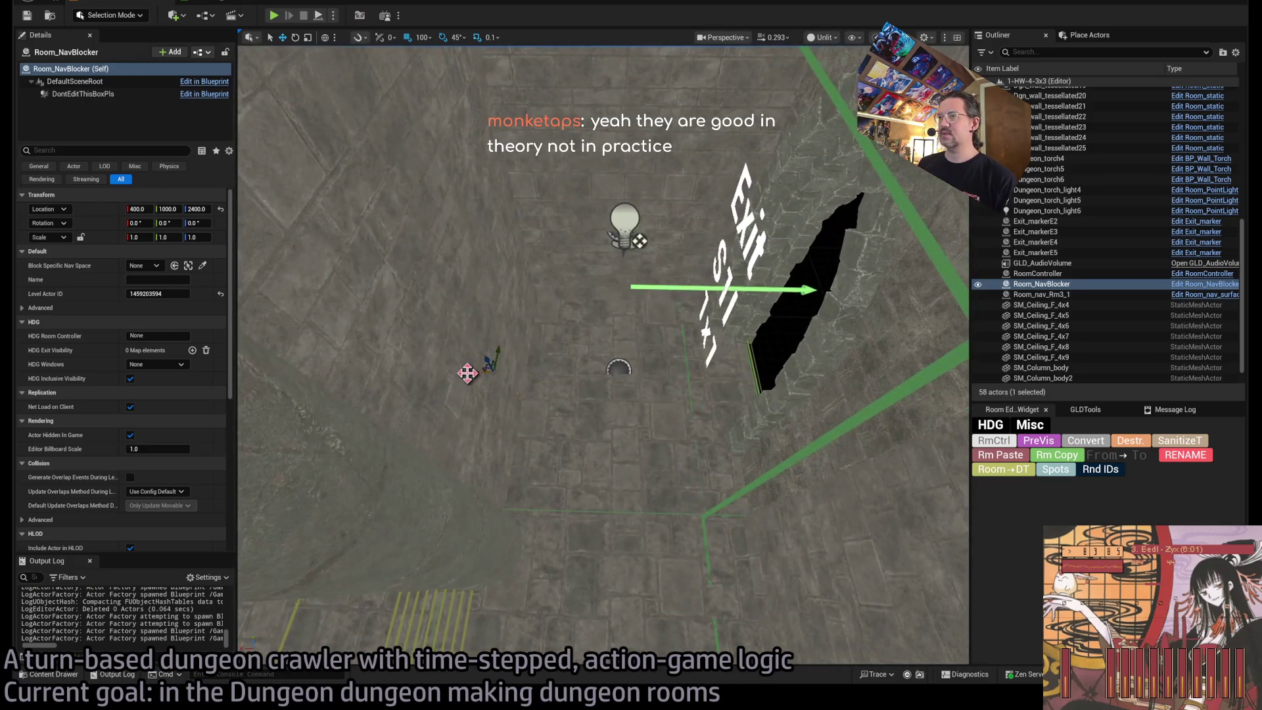
Scale the nav blocker to 4 on X and Y, with Z at 4.
{"action": "mouse_move", "coordinate": [595, 366]}
{"action": "left_mouse_down"}
{"action": "mouse_move", "coordinate": [595, 355]}
{"action": "mouse_move", "coordinate": [579, 395]}
{"action": "mouse_move", "coordinate": [579, 368]}
{"action": "mouse_move", "coordinate": [568, 401]}
{"action": "mouse_move", "coordinate": [500, 368]}
{"action": "mouse_move", "coordinate": [549, 365]}
{"action": "mouse_move", "coordinate": [556, 393]}
{"action": "left_mouse_up"}
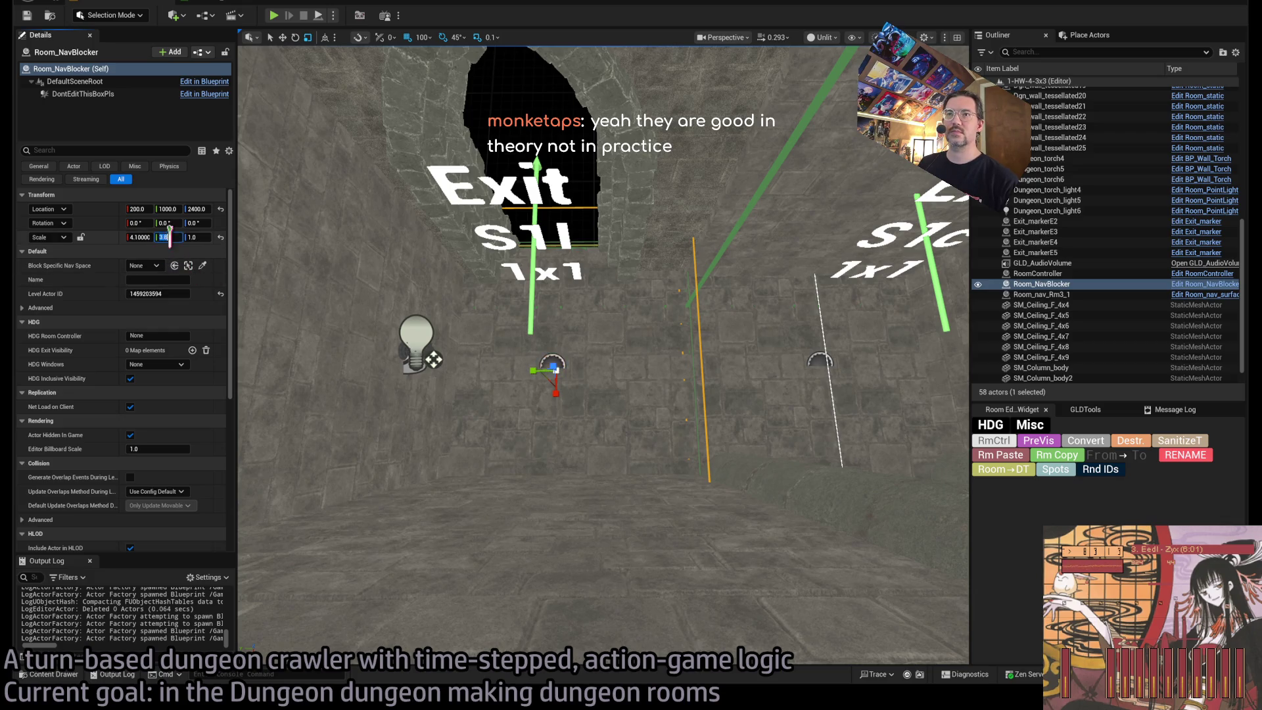
{"action": "left_click_drag", "start_coordinate": [170, 236], "coordinate": [172, 237]}
{"action": "mouse_move", "coordinate": [592, 368]}
{"action": "left_mouse_down"}
{"action": "mouse_move", "coordinate": [540, 342]}
{"action": "mouse_move", "coordinate": [539, 309]}
{"action": "left_mouse_up"}
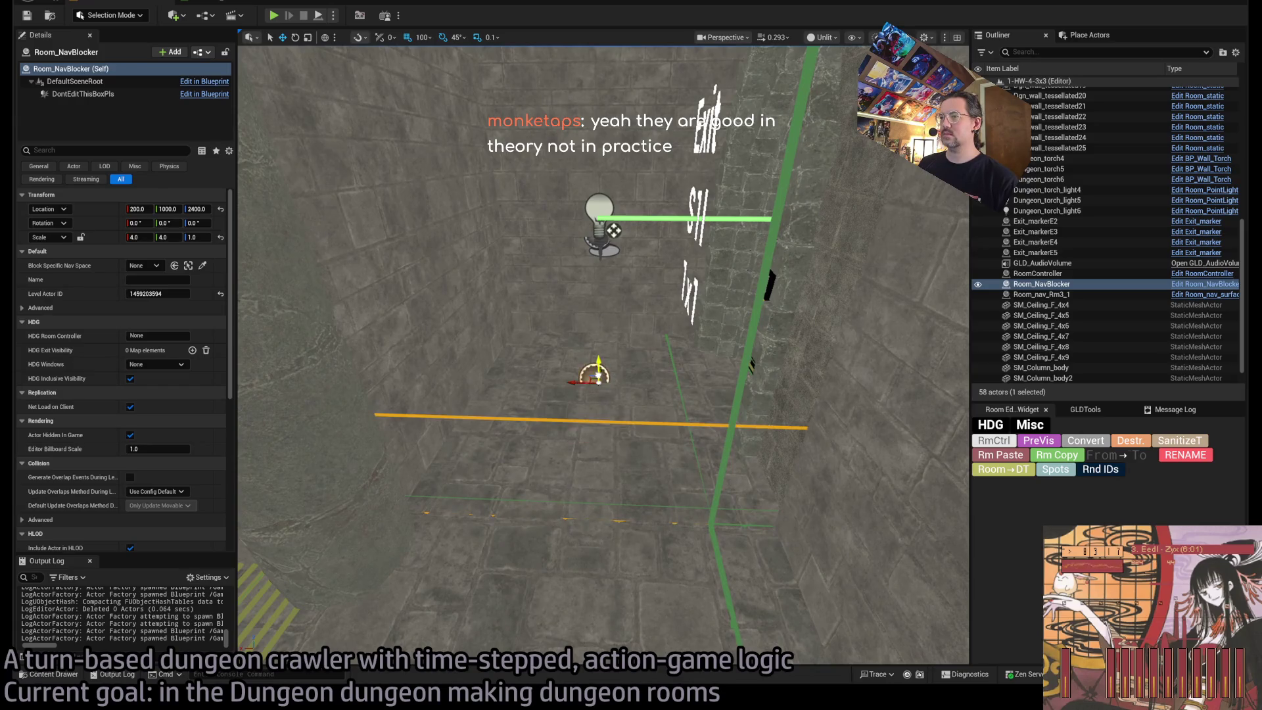
{"action": "key", "text": "Tab"}
{"action": "type", "text": "4"}
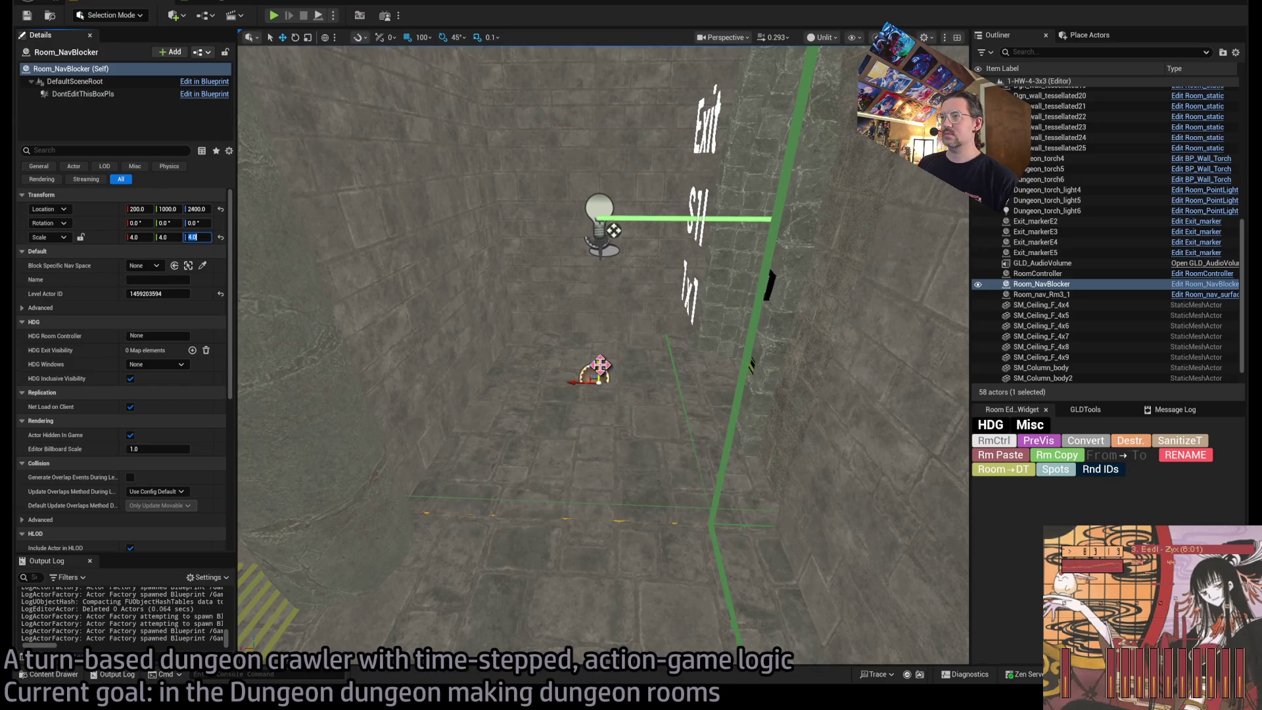
{"action": "key", "text": "Return"}
Lower the blocker's Z scale through 3 to a final 2.
{"action": "left_click_drag", "start_coordinate": [589, 428], "coordinate": [491, 374]}
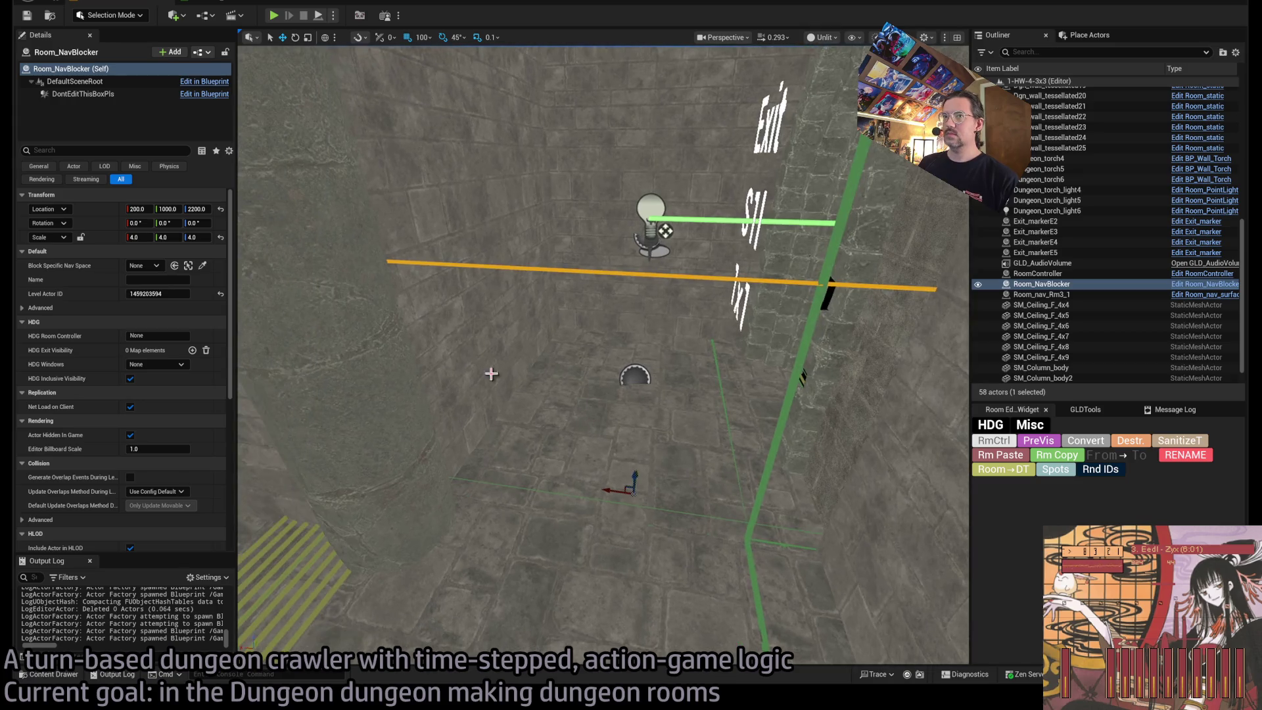
{"action": "left_click", "coordinate": [198, 237]}
{"action": "type", "text": "3"}
{"action": "key", "text": "Return"}
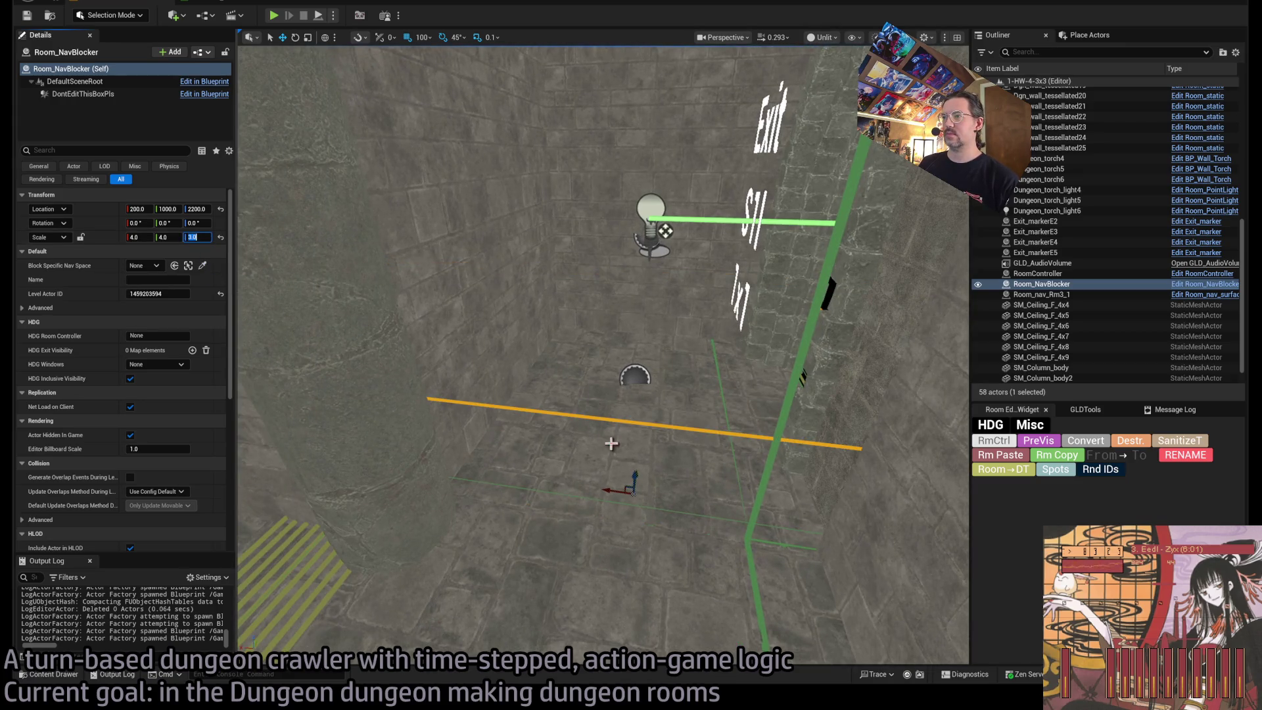
{"action": "mouse_move", "coordinate": [669, 497]}
{"action": "left_mouse_down"}
{"action": "mouse_move", "coordinate": [644, 341]}
{"action": "mouse_move", "coordinate": [572, 355]}
{"action": "left_mouse_up"}
{"action": "scroll", "coordinate": [617, 365], "scroll_direction": "up", "scroll_amount": 3}
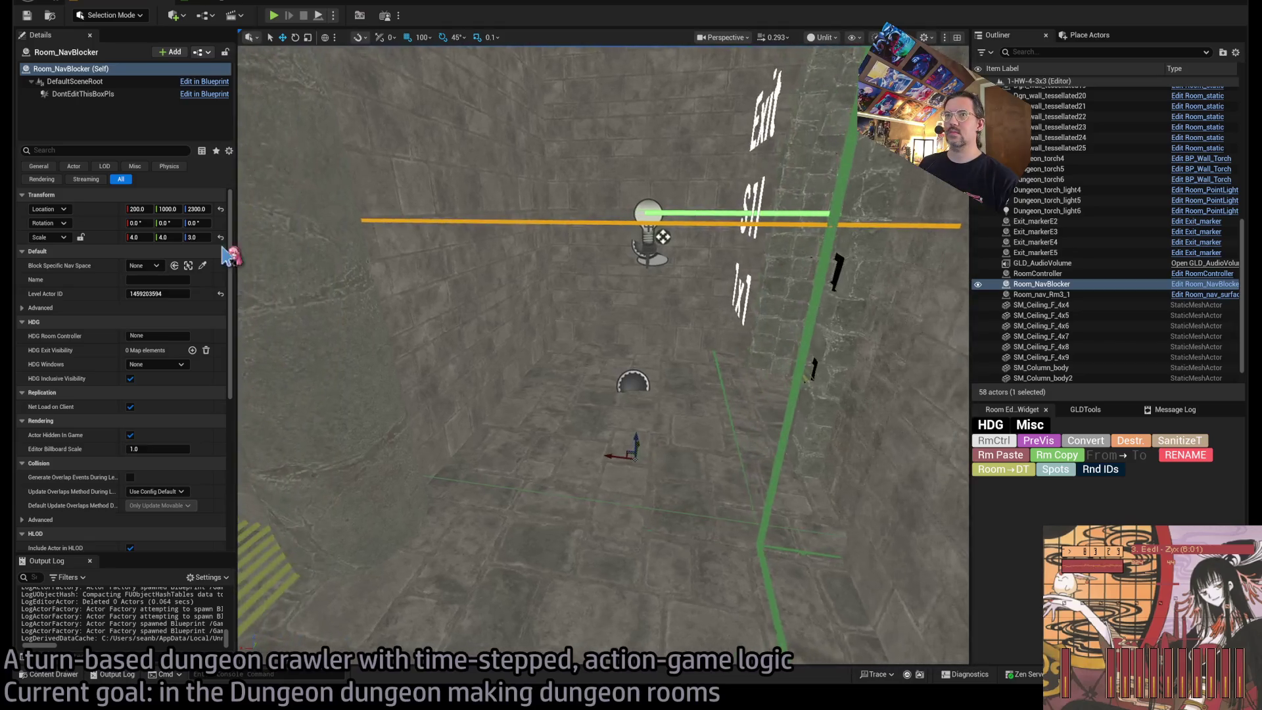
{"action": "left_click", "coordinate": [197, 237]}
{"action": "type", "text": "2"}
{"action": "key", "text": "Return"}
Add an Exit Visibility entry S1l to the blocker and Alt-drag a copy toward exit S1r.
{"action": "left_click_drag", "start_coordinate": [782, 182], "coordinate": [717, 216]}
{"action": "left_click_drag", "start_coordinate": [483, 381], "coordinate": [483, 381]}
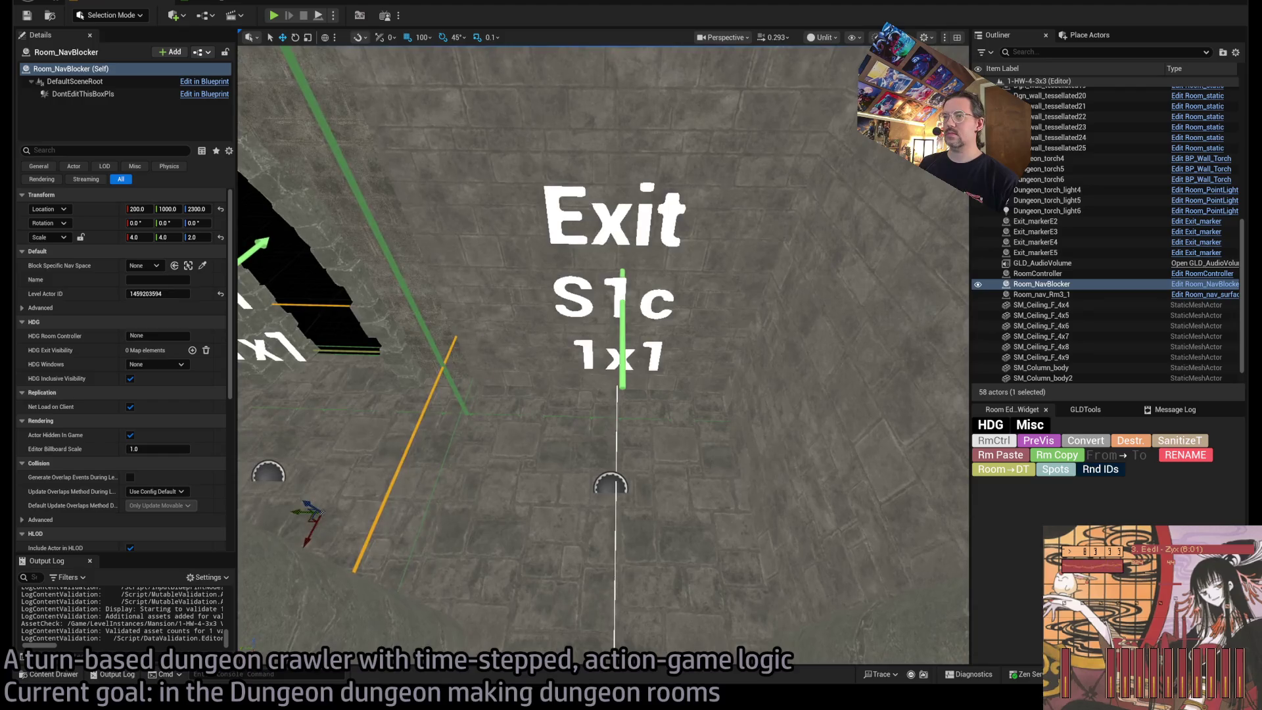
{"action": "left_click", "coordinate": [483, 381]}
{"action": "key", "text": "ctrl+z"}
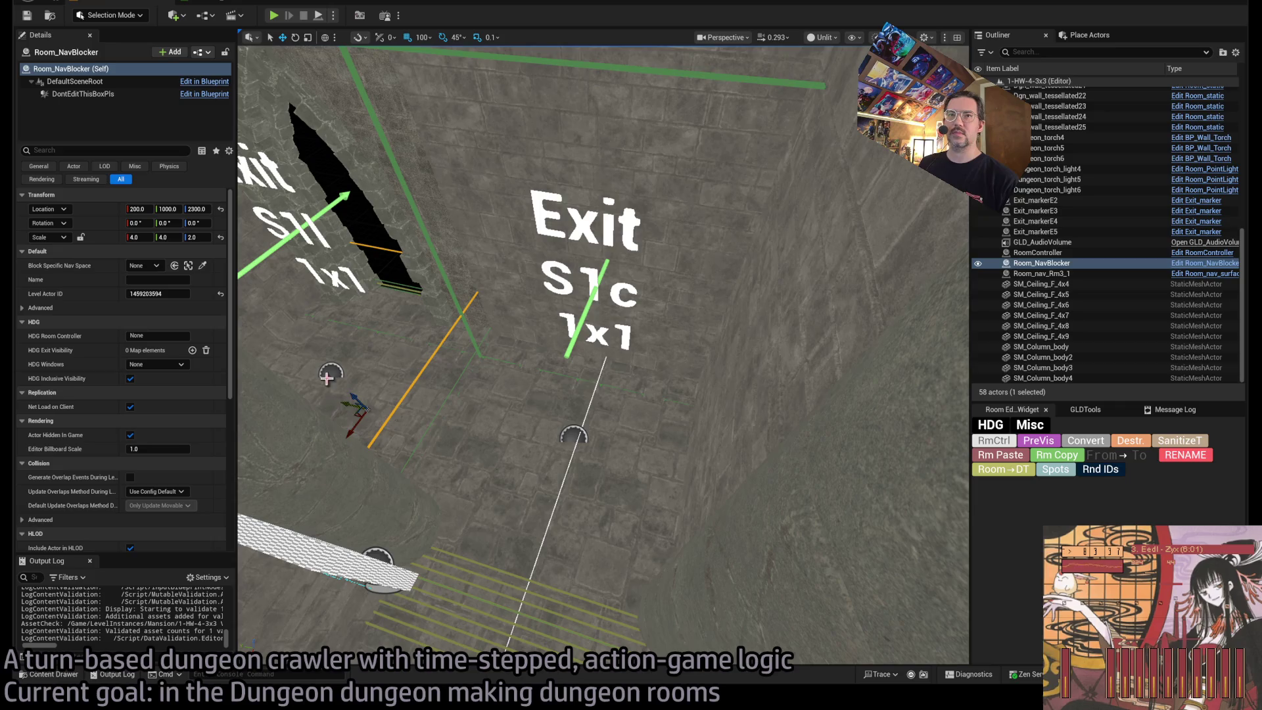
{"action": "left_click", "coordinate": [192, 350]}
{"action": "type", "text": "S1l"}
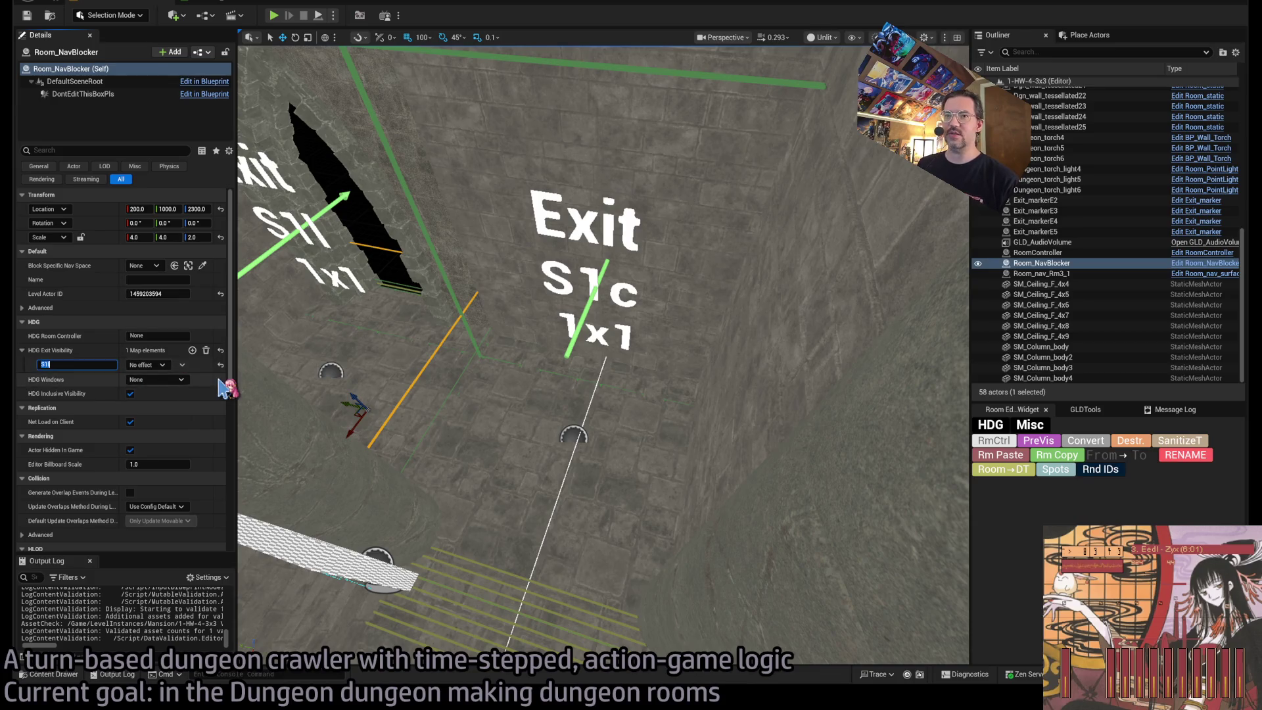
{"action": "key", "text": "Return"}
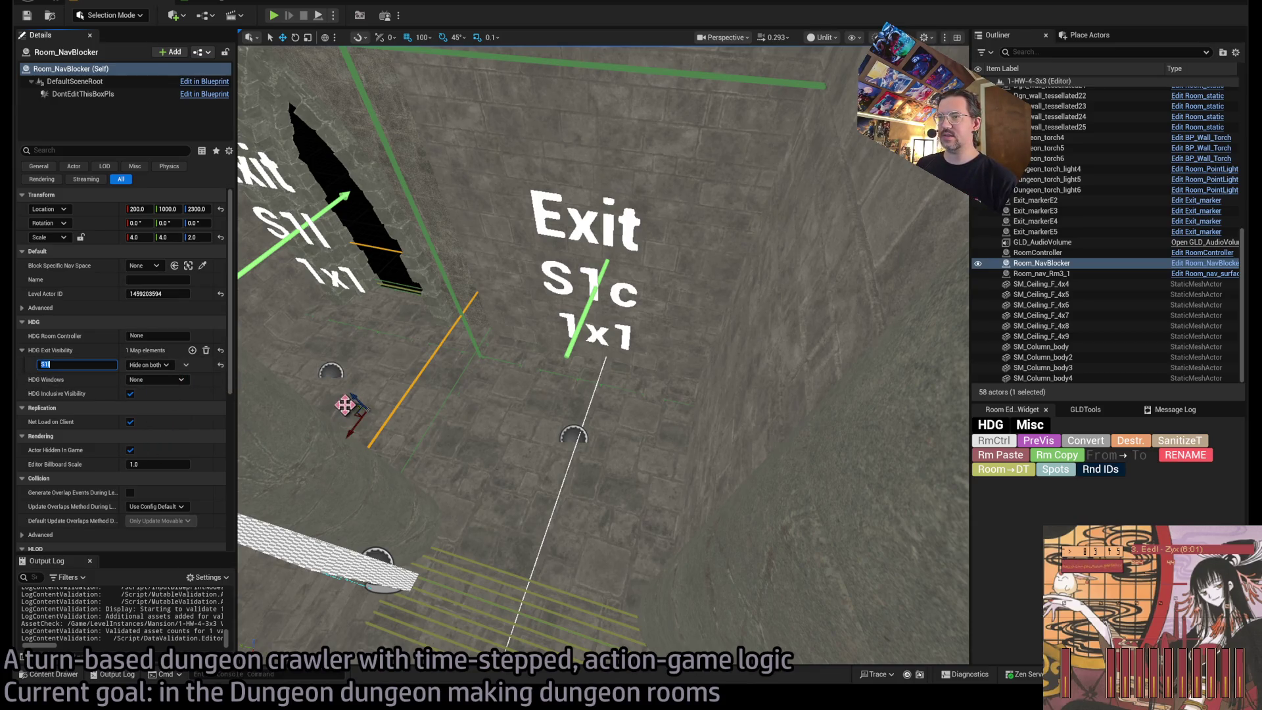
{"action": "left_click_drag", "start_coordinate": [345, 405], "coordinate": [855, 455], "text": "alt"}
{"action": "mouse_move", "coordinate": [655, 445]}
{"action": "left_mouse_down"}
{"action": "mouse_move", "coordinate": [655, 424]}
{"action": "mouse_move", "coordinate": [654, 445]}
{"action": "mouse_move", "coordinate": [594, 435]}
{"action": "left_mouse_up"}
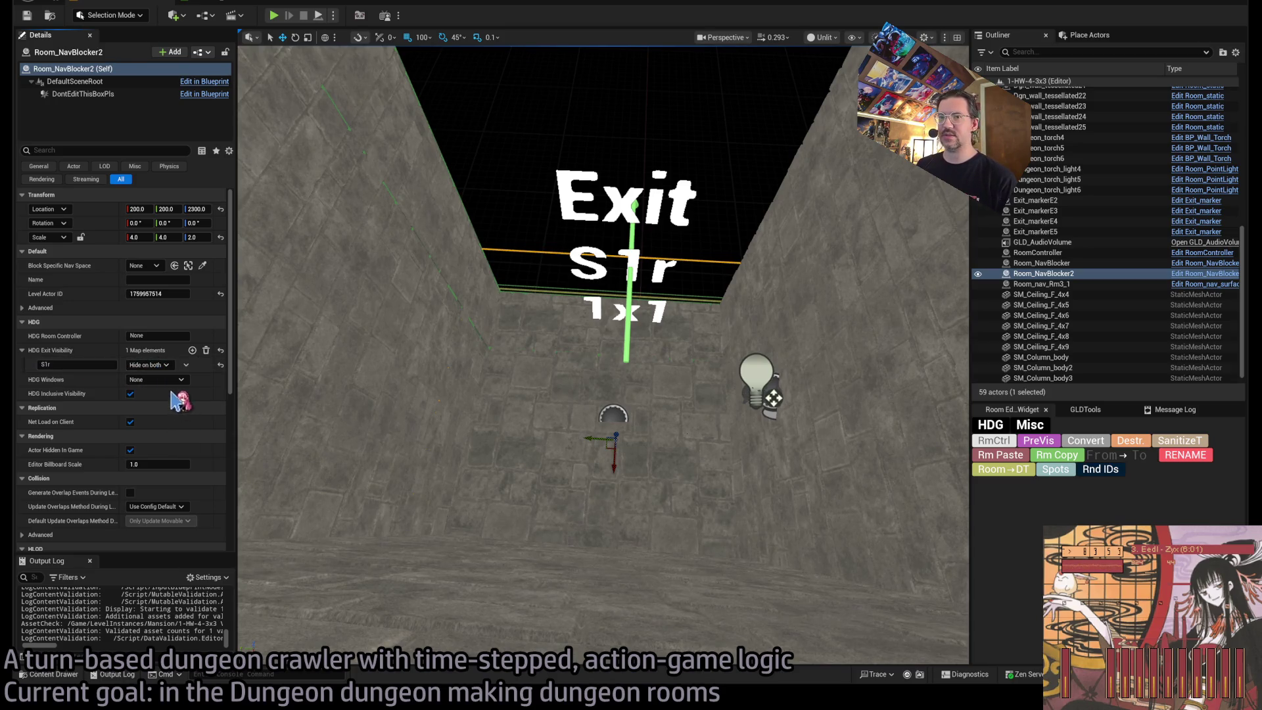
Switch the viewport to Lit shading and select RoomController to show its Exit Visibility map.
{"action": "mouse_move", "coordinate": [500, 368]}
{"action": "left_mouse_down"}
{"action": "mouse_move", "coordinate": [500, 408]}
{"action": "mouse_move", "coordinate": [513, 408]}
{"action": "mouse_move", "coordinate": [533, 369]}
{"action": "left_mouse_up"}
{"action": "key", "text": "alt+4"}
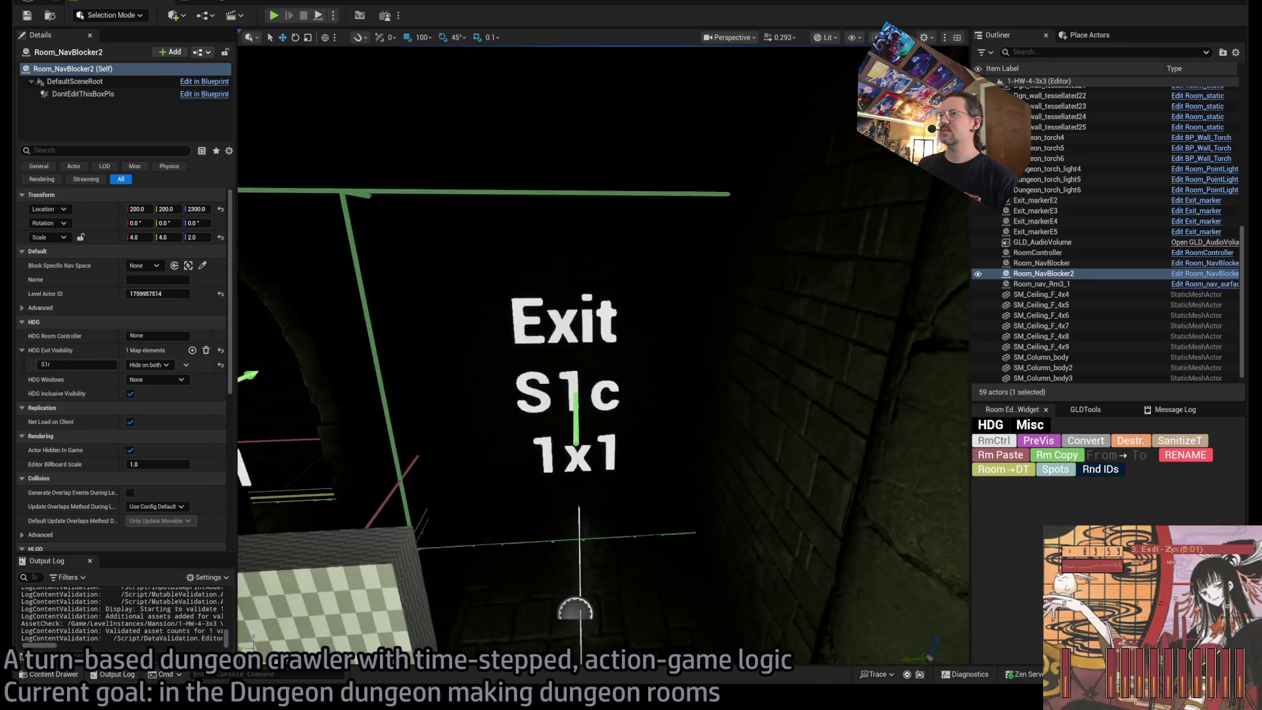
{"action": "left_click_drag", "start_coordinate": [657, 296], "coordinate": [612, 269]}
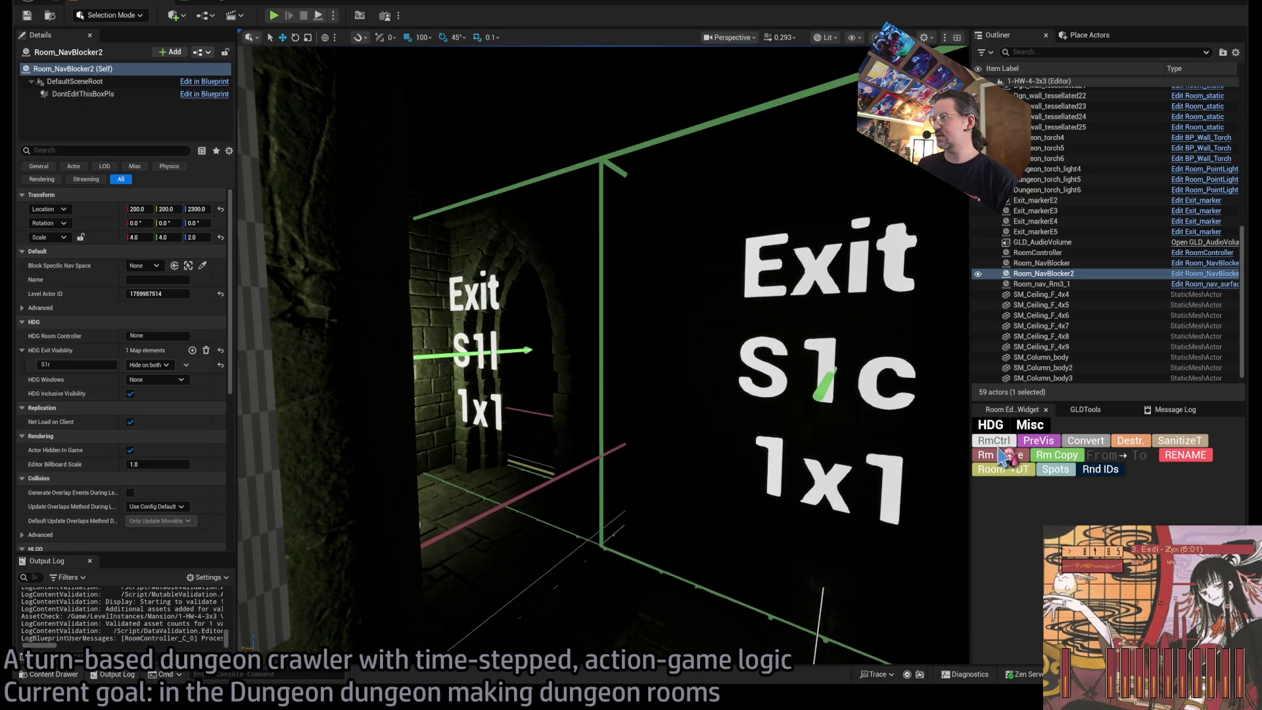
{"action": "left_click", "coordinate": [296, 474]}
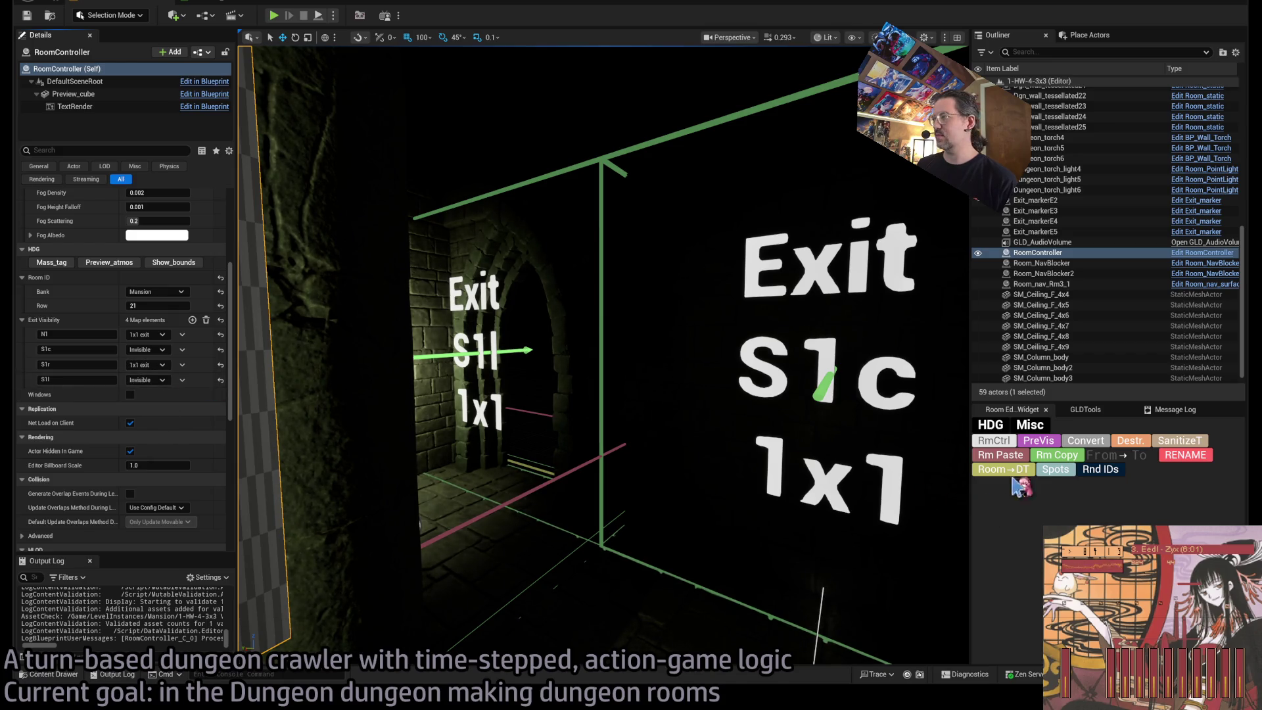
{"action": "mouse_move", "coordinate": [592, 355]}
{"action": "left_mouse_down"}
{"action": "mouse_move", "coordinate": [494, 352]}
{"action": "mouse_move", "coordinate": [539, 352]}
{"action": "mouse_move", "coordinate": [539, 339]}
{"action": "left_mouse_up"}
Select Dungeon_torch_light6 beside exit S1r, frame it with F, and inspect its Details.
{"action": "left_click", "coordinate": [654, 368]}
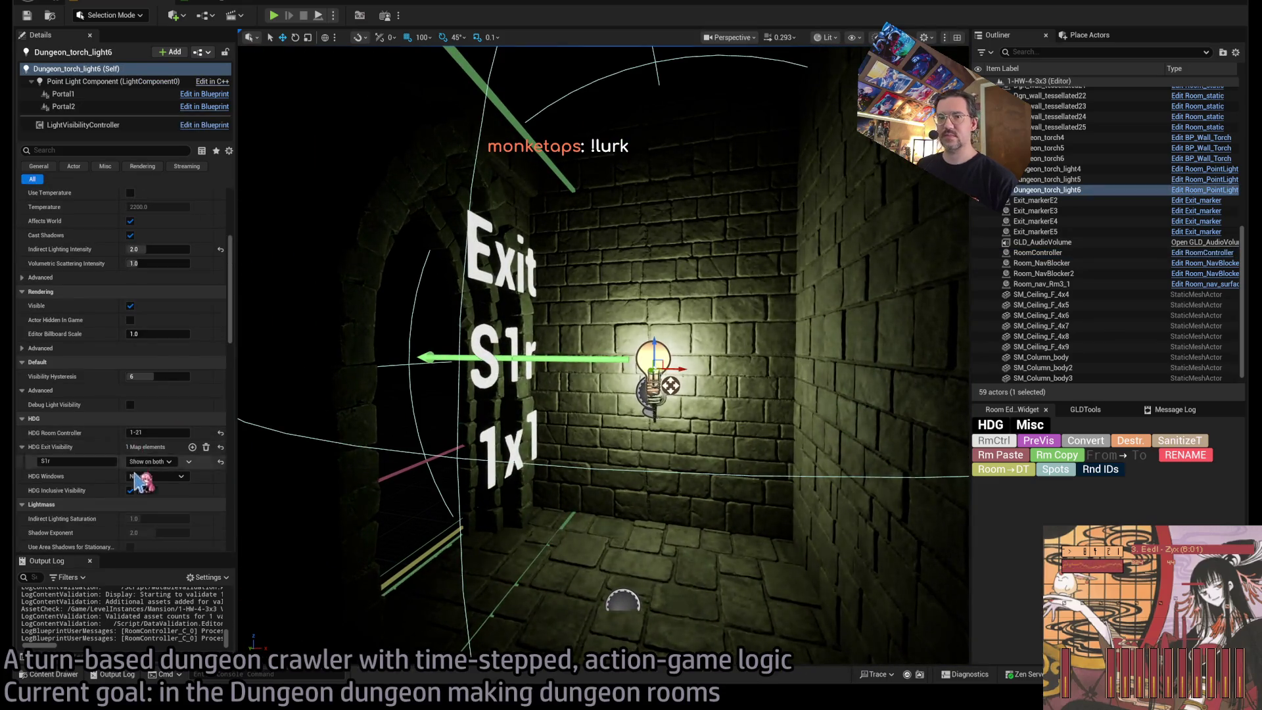
{"action": "scroll", "coordinate": [136, 483], "scroll_direction": "down", "scroll_amount": 5}
{"action": "scroll", "coordinate": [161, 474], "scroll_direction": "up", "scroll_amount": 5}
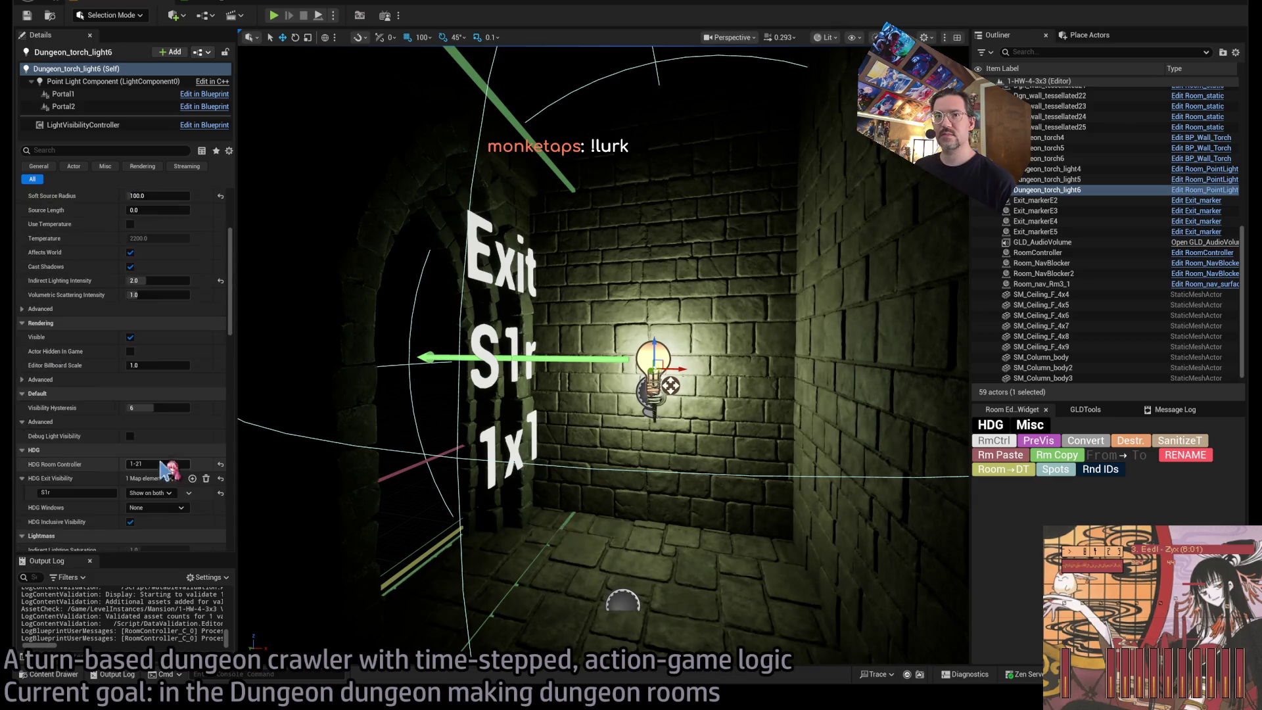
{"action": "scroll", "coordinate": [164, 482], "scroll_direction": "up", "scroll_amount": 2}
{"action": "mouse_move", "coordinate": [543, 441]}
{"action": "left_mouse_down"}
{"action": "mouse_move", "coordinate": [506, 414]}
{"action": "mouse_move", "coordinate": [536, 440]}
{"action": "left_mouse_up"}
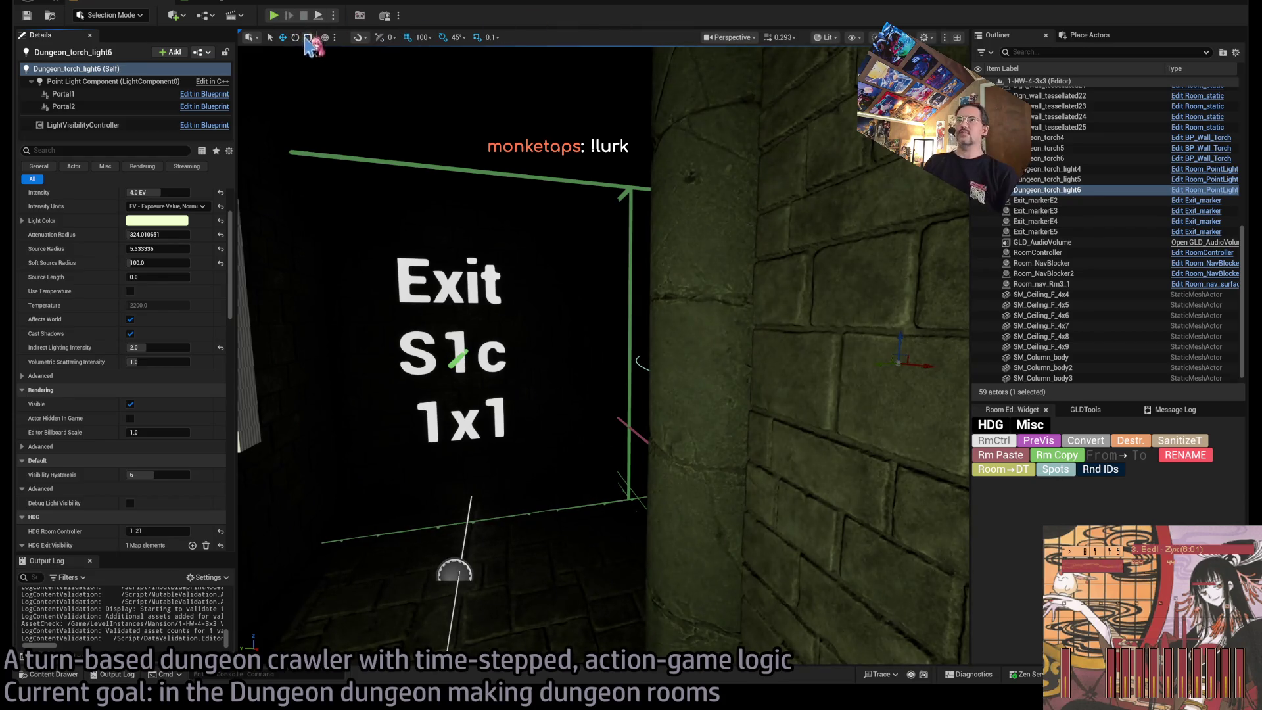
{"action": "key", "text": "f"}
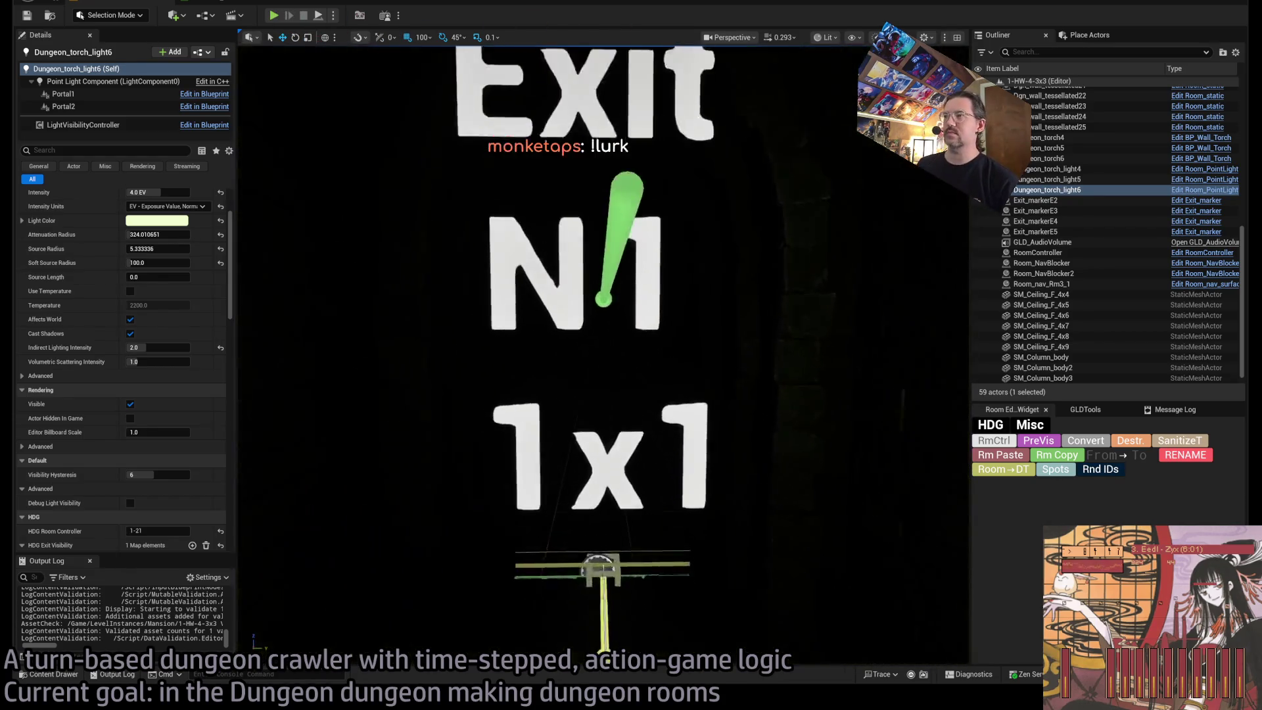
{"action": "scroll", "coordinate": [558, 368], "scroll_direction": "up", "scroll_amount": 5}
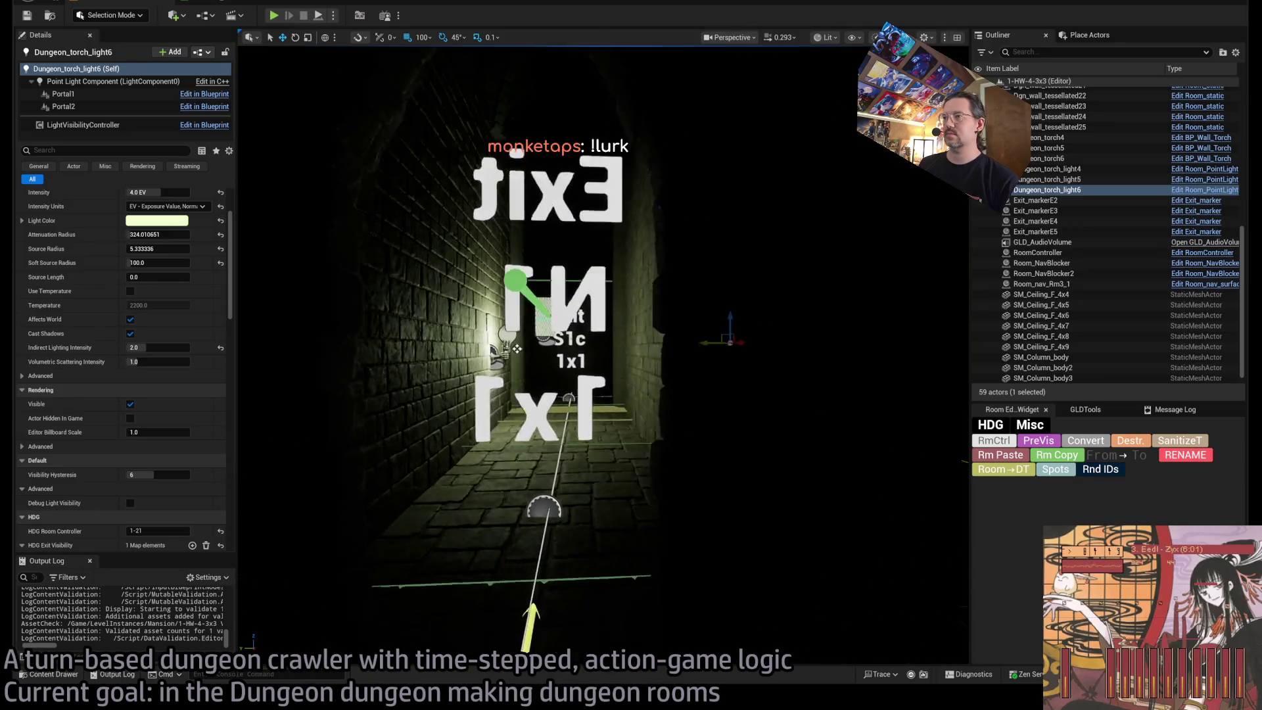
{"action": "scroll", "coordinate": [435, 309], "scroll_direction": "down", "scroll_amount": 5}
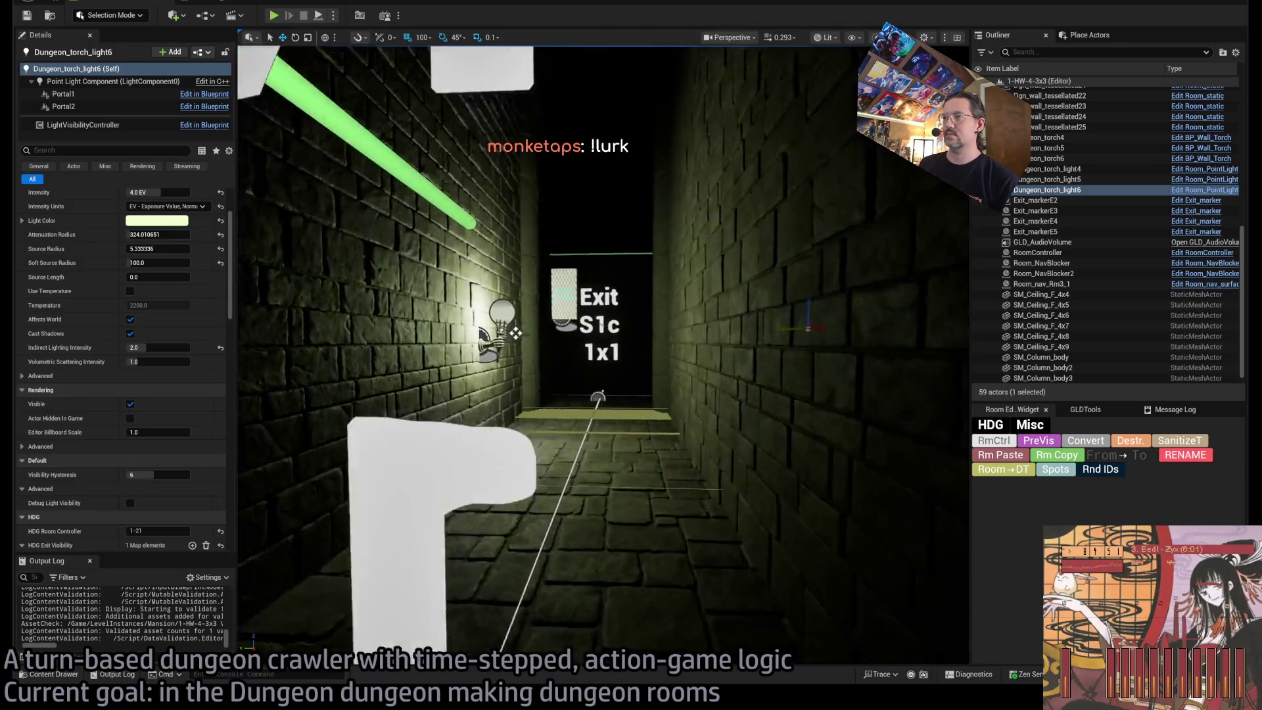
{"action": "key", "text": "f"}
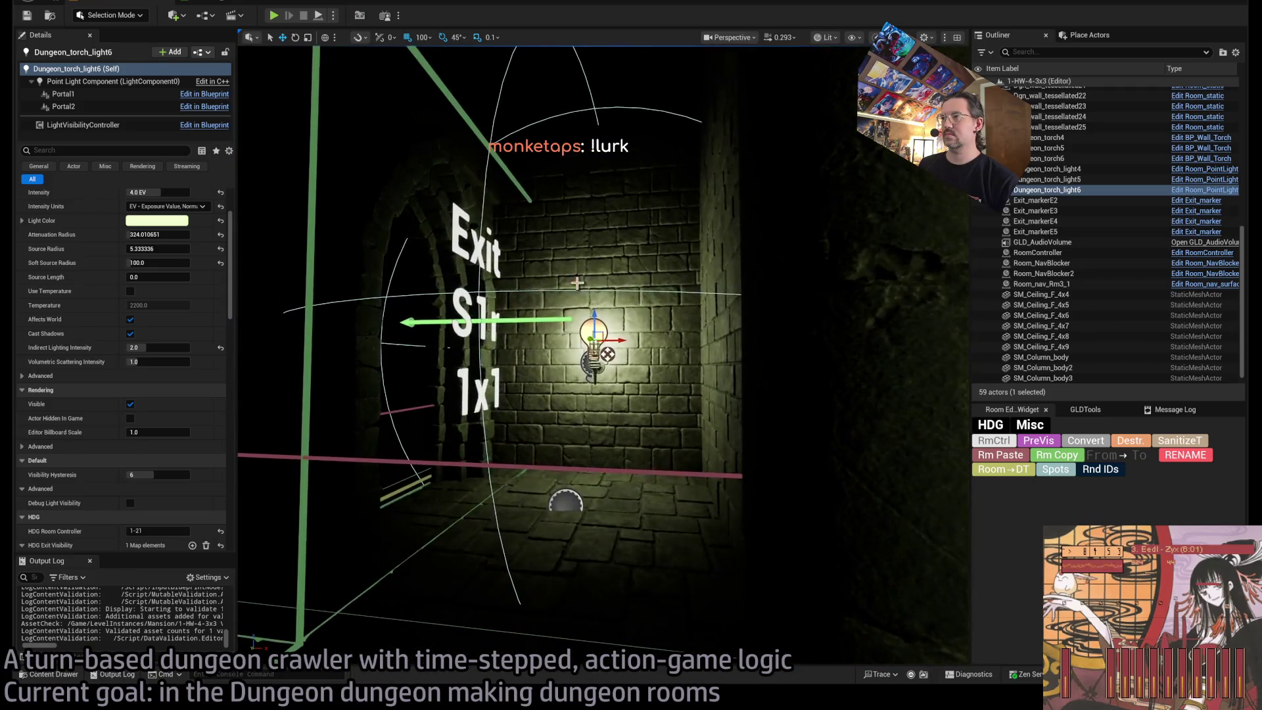
{"action": "left_click_drag", "start_coordinate": [822, 327], "coordinate": [842, 327]}
{"action": "scroll", "coordinate": [842, 327], "scroll_direction": "up", "scroll_amount": 3}
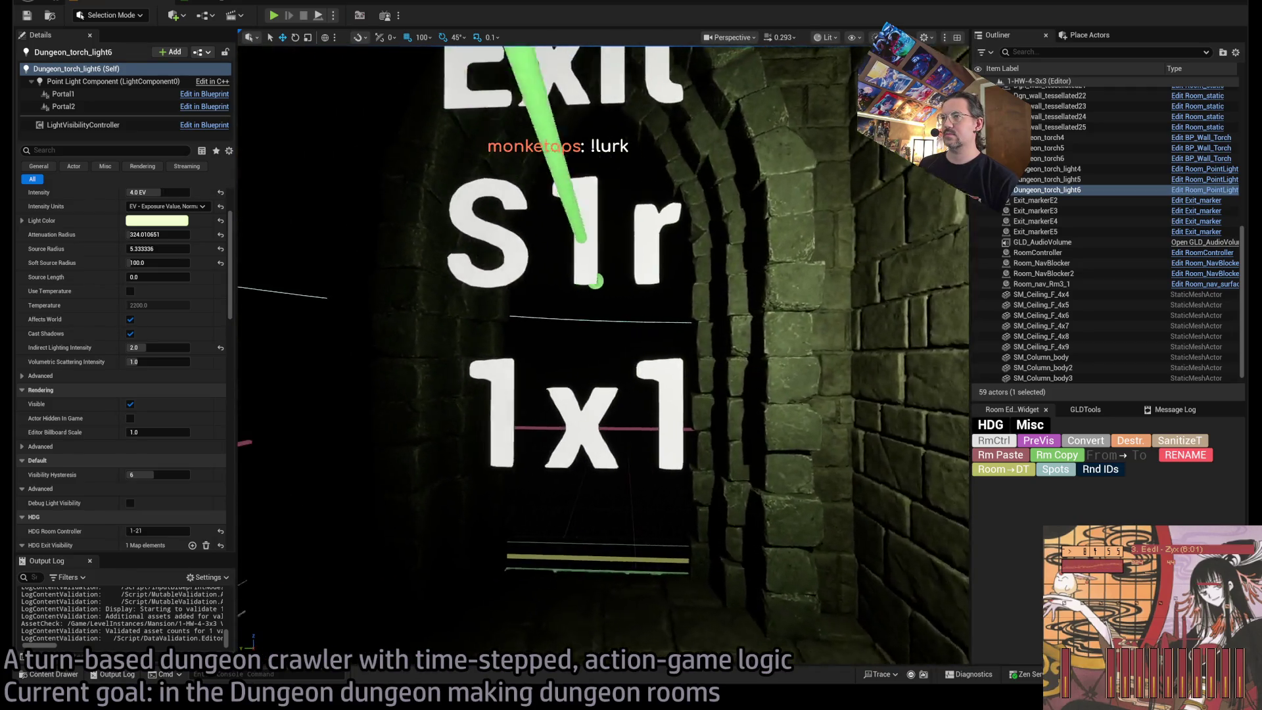
{"action": "key", "text": "f"}
{"action": "left_click_drag", "start_coordinate": [842, 326], "coordinate": [697, 276]}
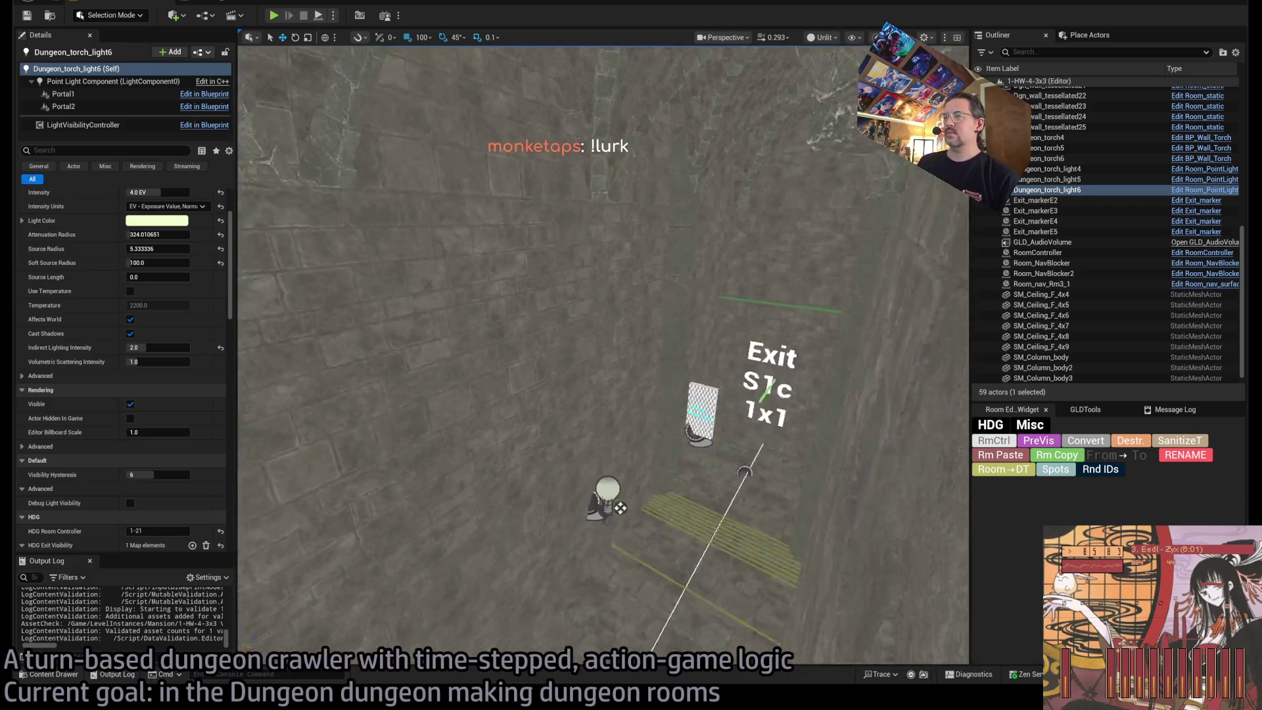
{"action": "scroll", "coordinate": [646, 221], "scroll_direction": "down", "scroll_amount": 3}
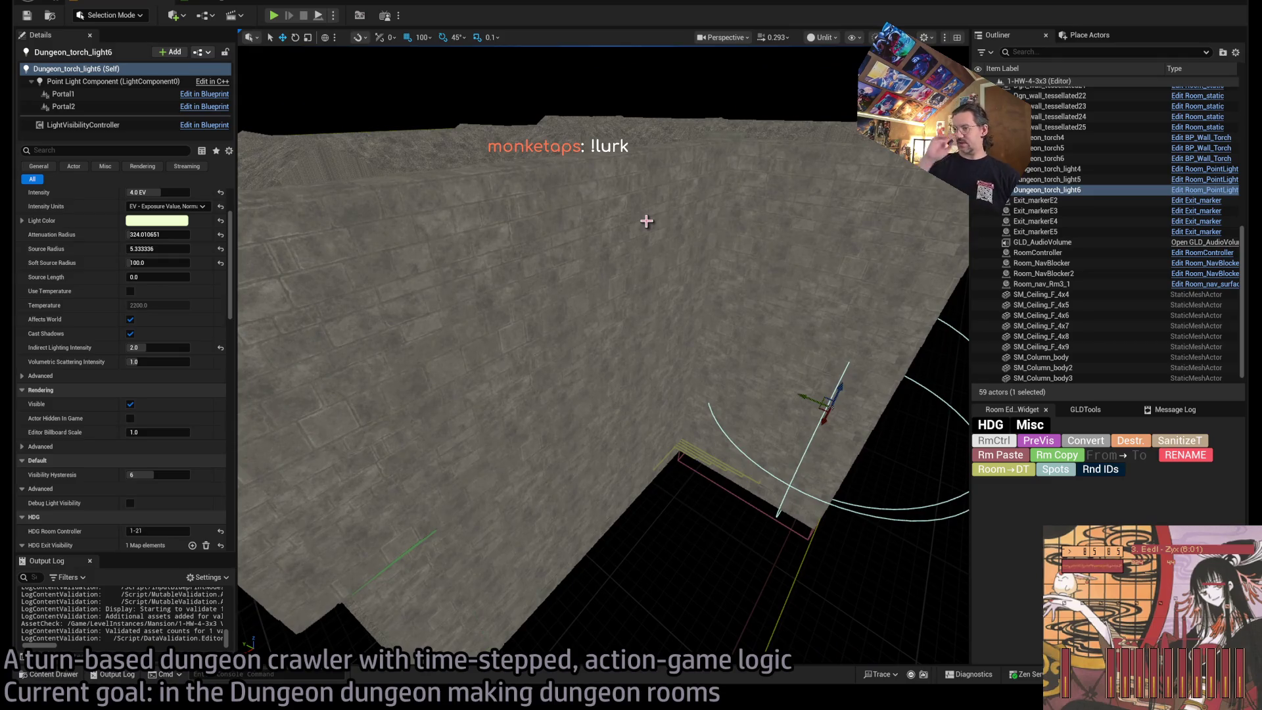
Select and inspect wall pieces Dgn_wall_tessellated2, 3, 20 and room_structure89.
{"action": "left_click", "coordinate": [555, 560]}
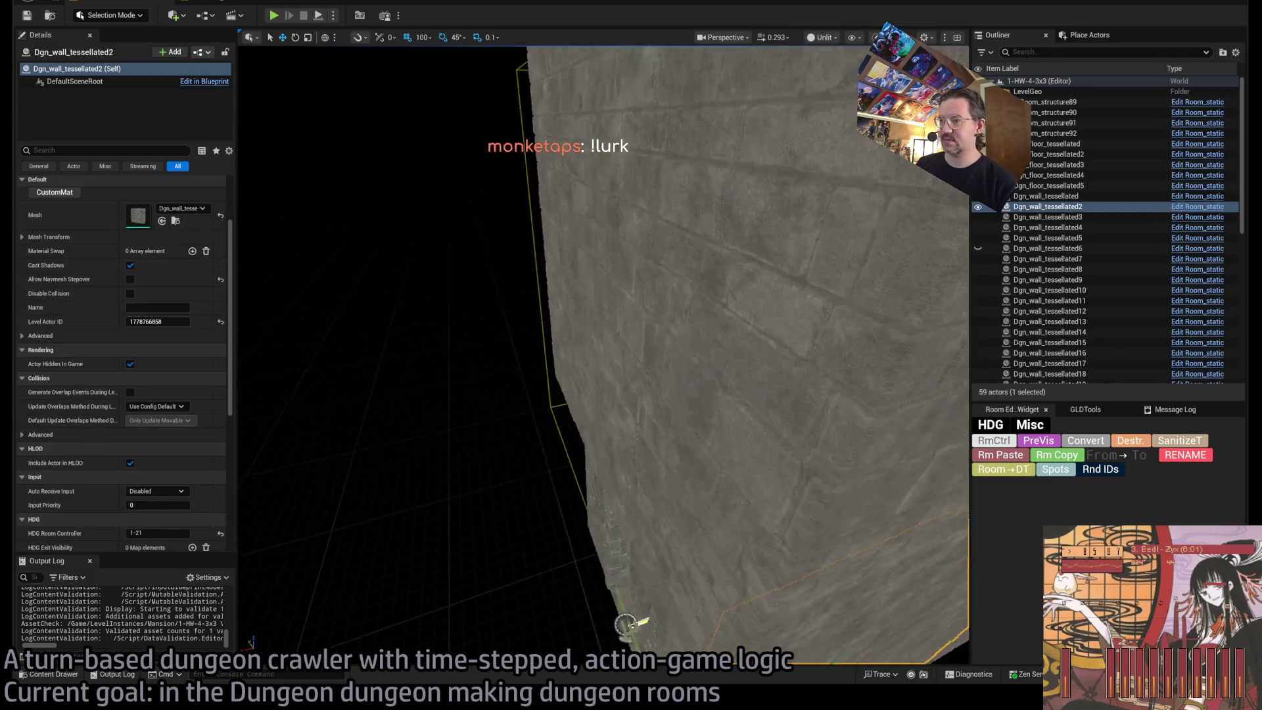
{"action": "left_click", "coordinate": [528, 458], "text": "ctrl"}
{"action": "scroll", "coordinate": [546, 447], "scroll_direction": "up", "scroll_amount": 5}
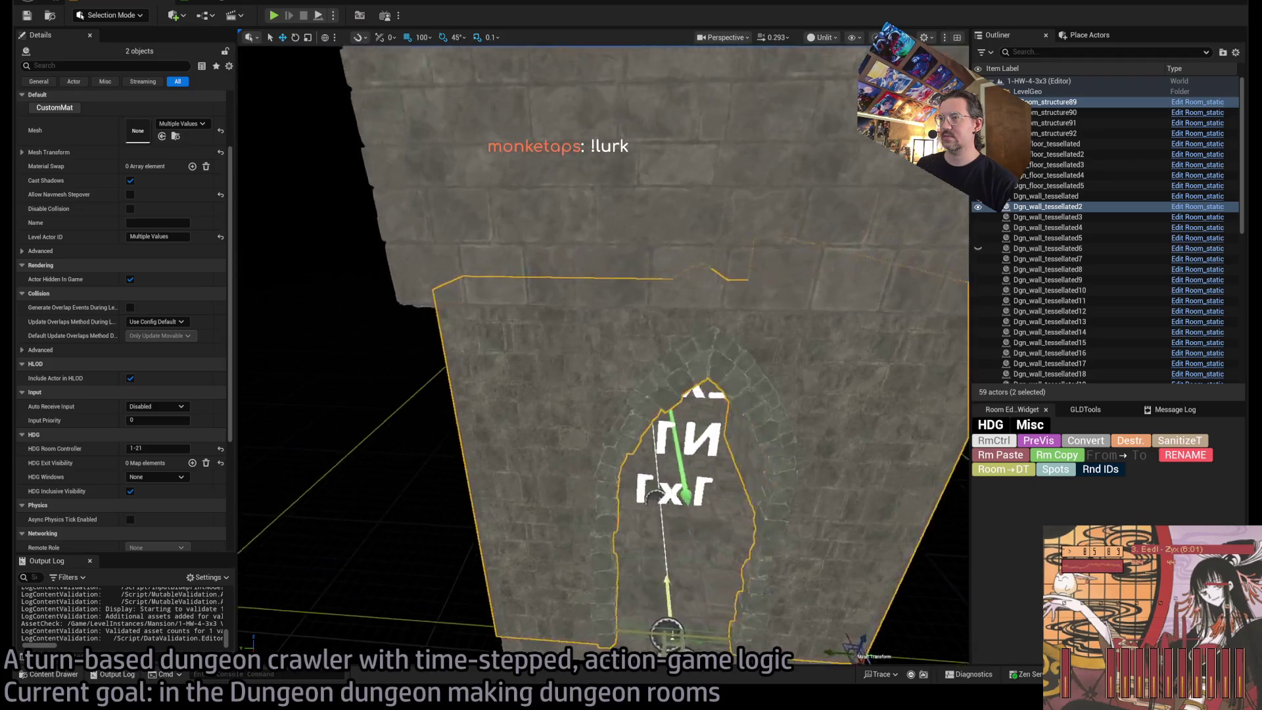
{"action": "scroll", "coordinate": [563, 439], "scroll_direction": "down", "scroll_amount": 5}
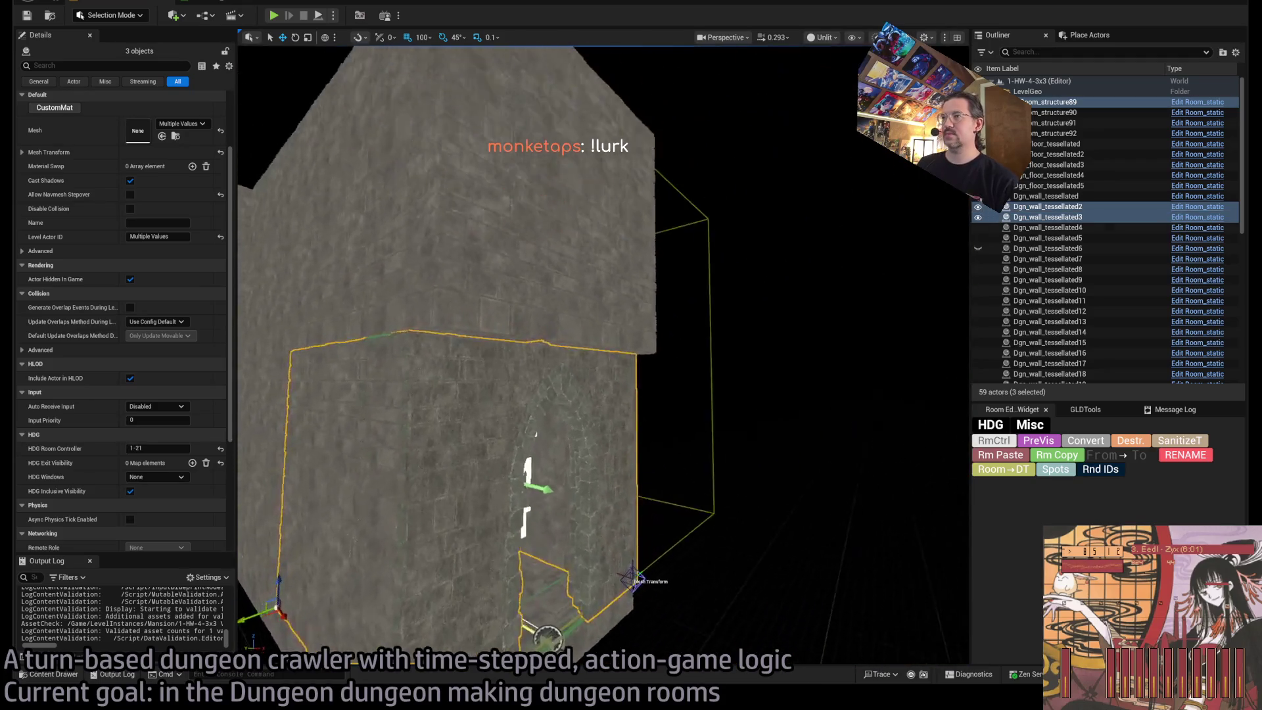
{"action": "left_click", "coordinate": [532, 299], "text": "ctrl"}
{"action": "left_click", "coordinate": [695, 316]}
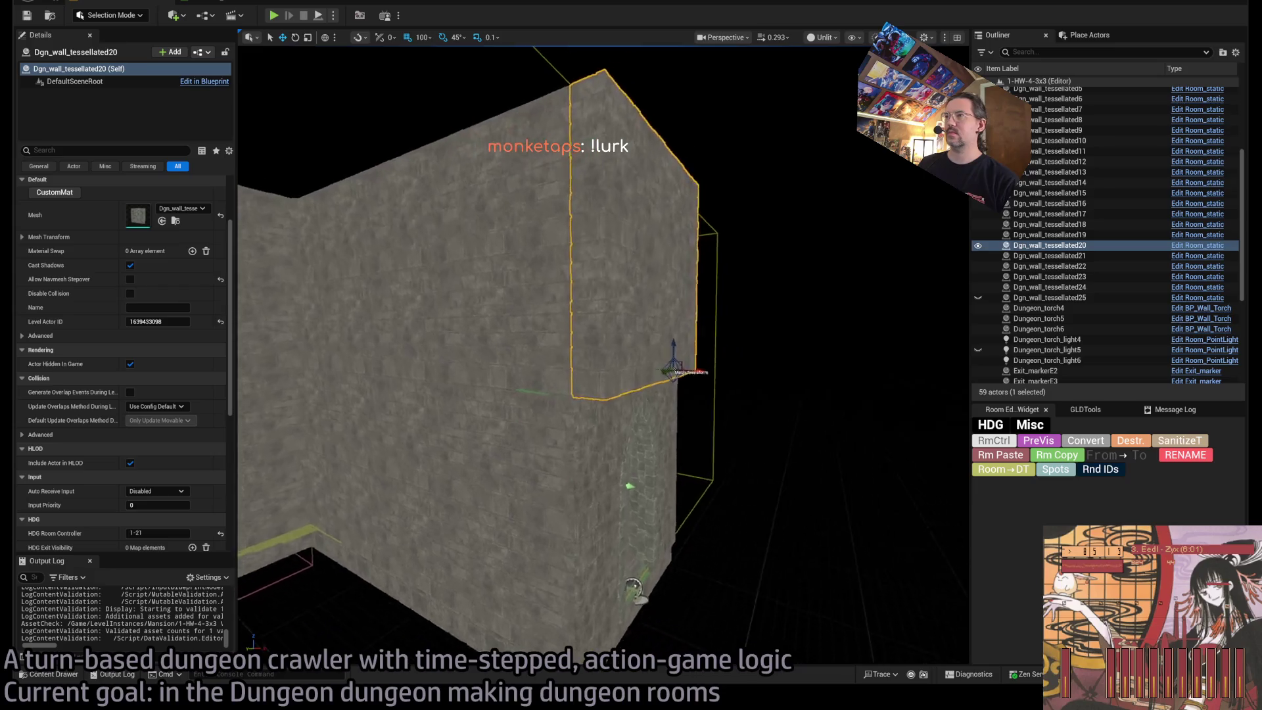
{"action": "left_click_drag", "start_coordinate": [685, 336], "coordinate": [686, 335]}
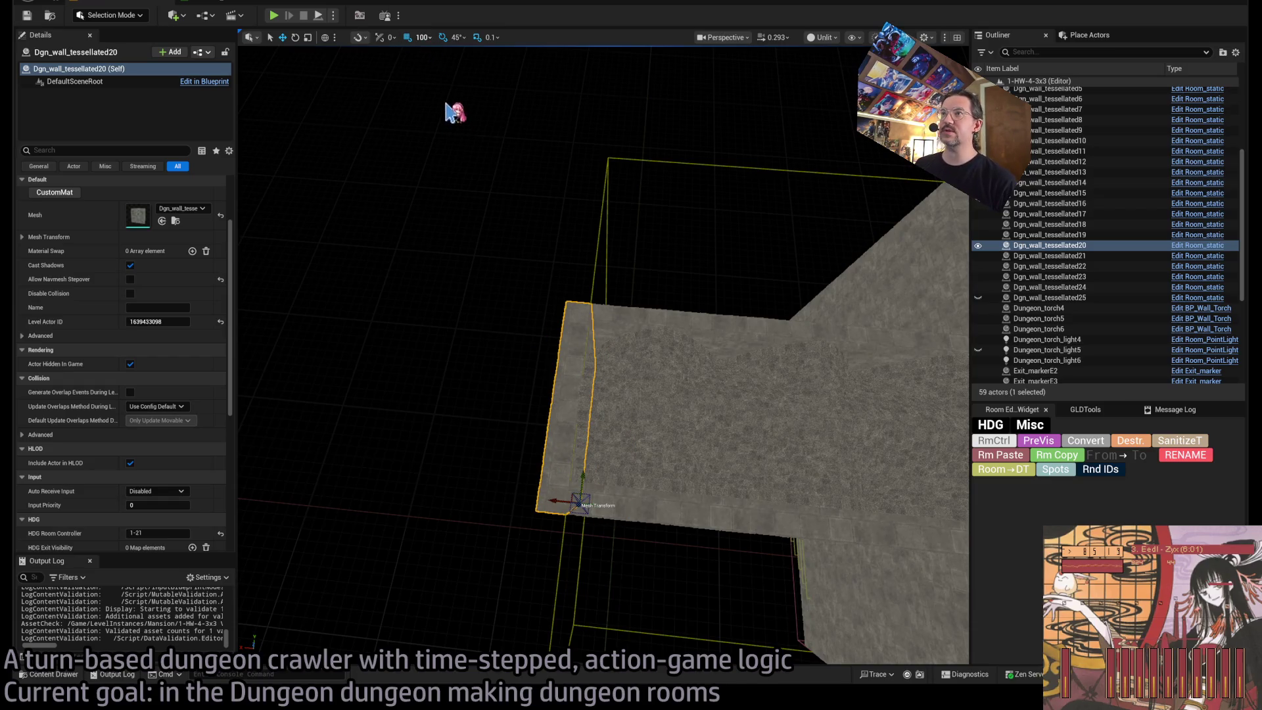
{"action": "left_click_drag", "start_coordinate": [544, 497], "coordinate": [545, 498]}
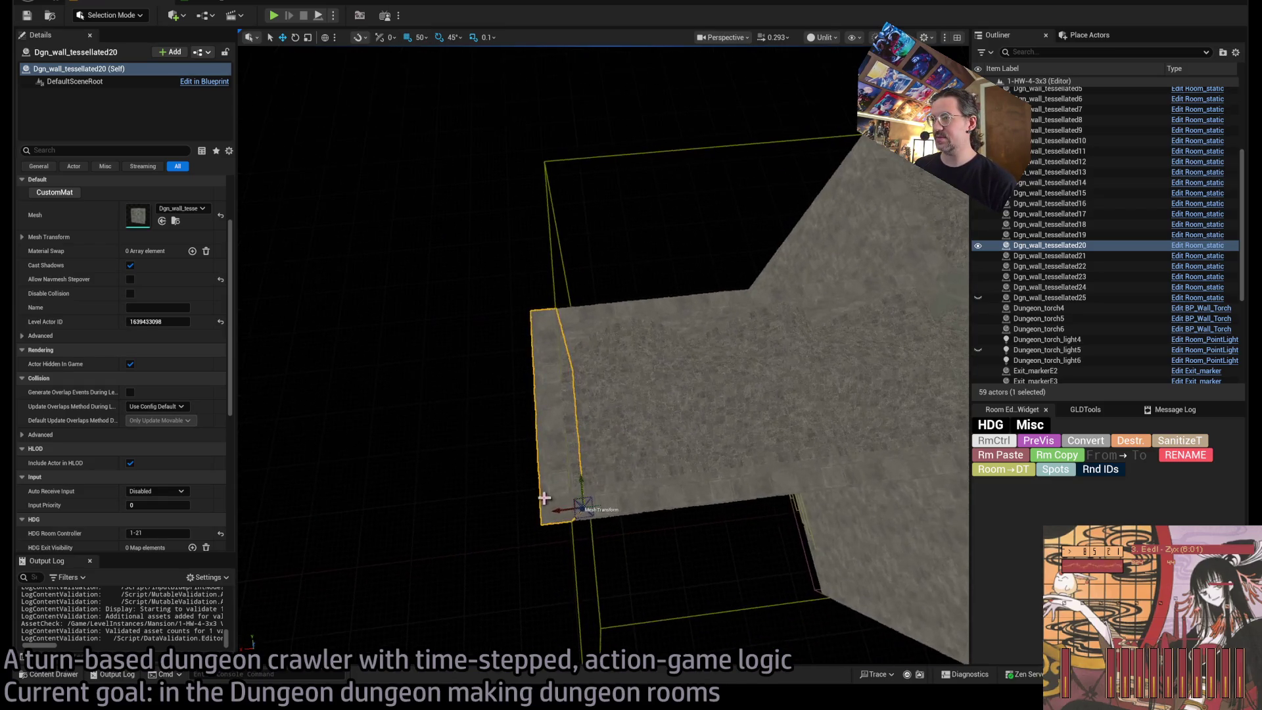
Set the SM_Ceiling_F_4x7 ceiling piece's X scale to 0.625.
{"action": "left_click", "coordinate": [660, 442]}
{"action": "scroll", "coordinate": [662, 442], "scroll_direction": "up", "scroll_amount": 2}
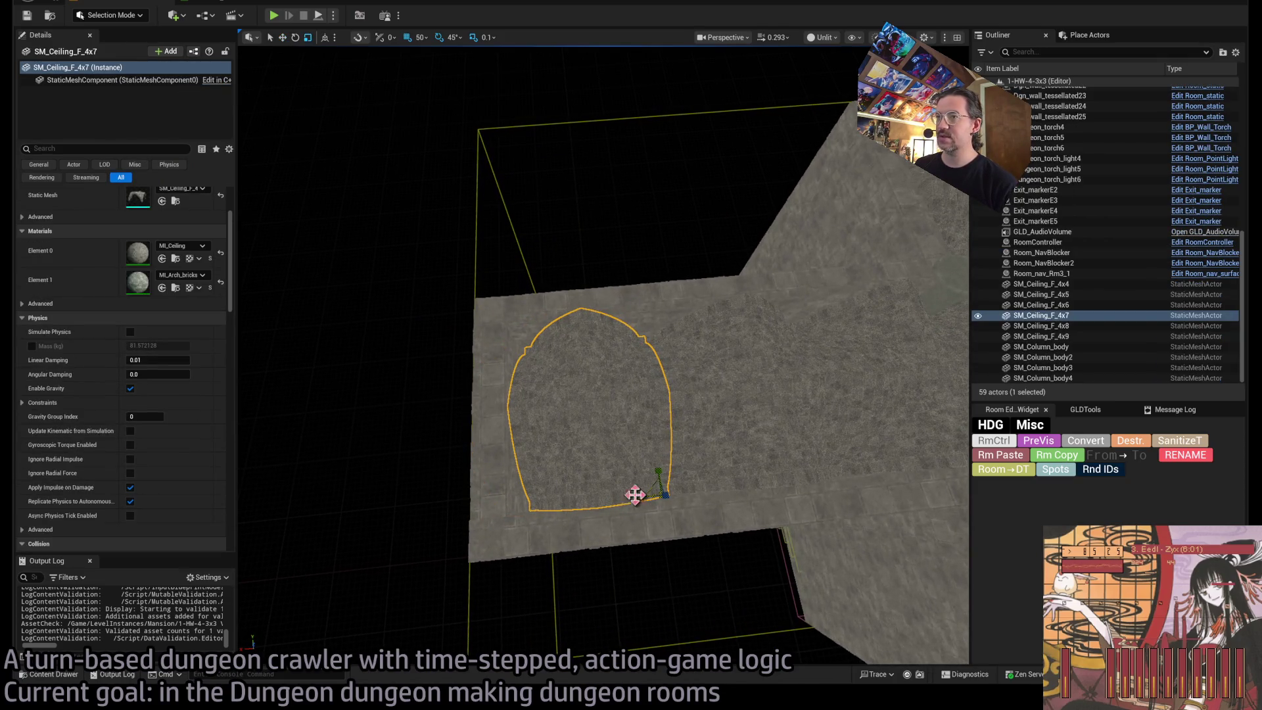
{"action": "scroll", "coordinate": [153, 250], "scroll_direction": "up", "scroll_amount": 3}
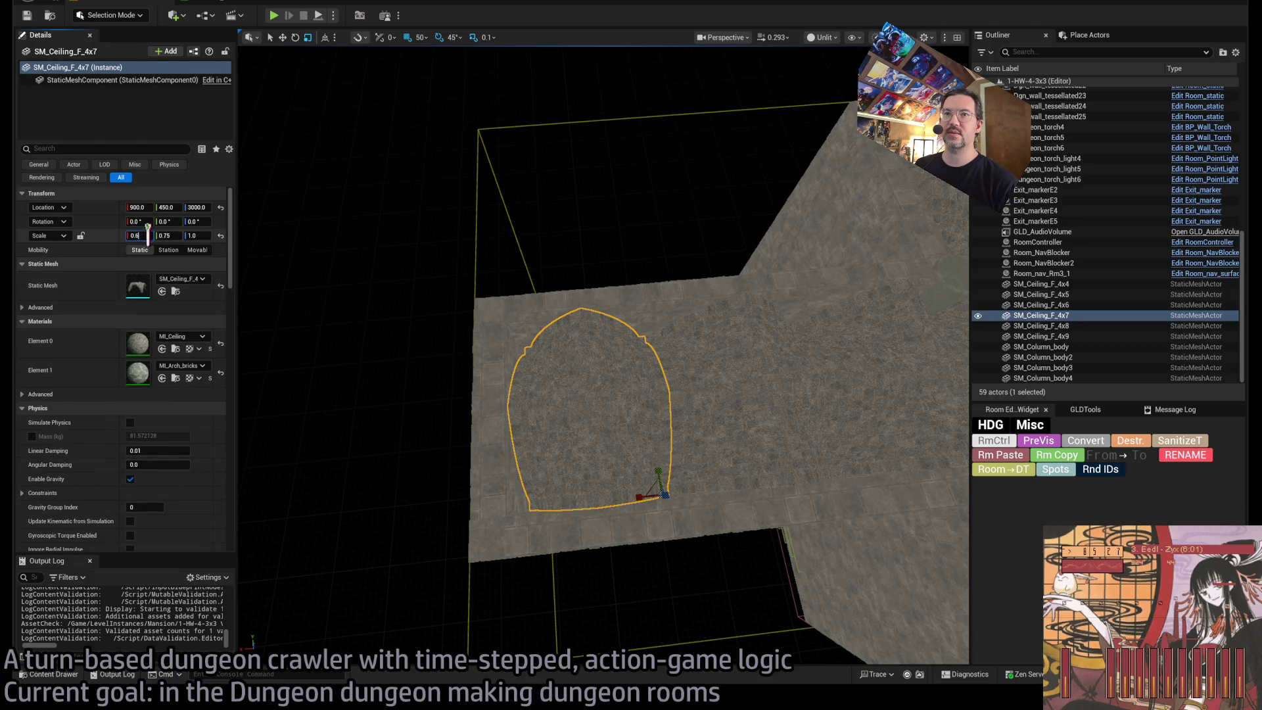
{"action": "left_click_drag", "start_coordinate": [452, 333], "coordinate": [451, 334]}
Multi-select the eight wall, floor and structure pieces and copy them with Ctrl+C.
{"action": "left_click_drag", "start_coordinate": [676, 502], "coordinate": [719, 506]}
{"action": "left_click", "coordinate": [719, 507], "text": "ctrl"}
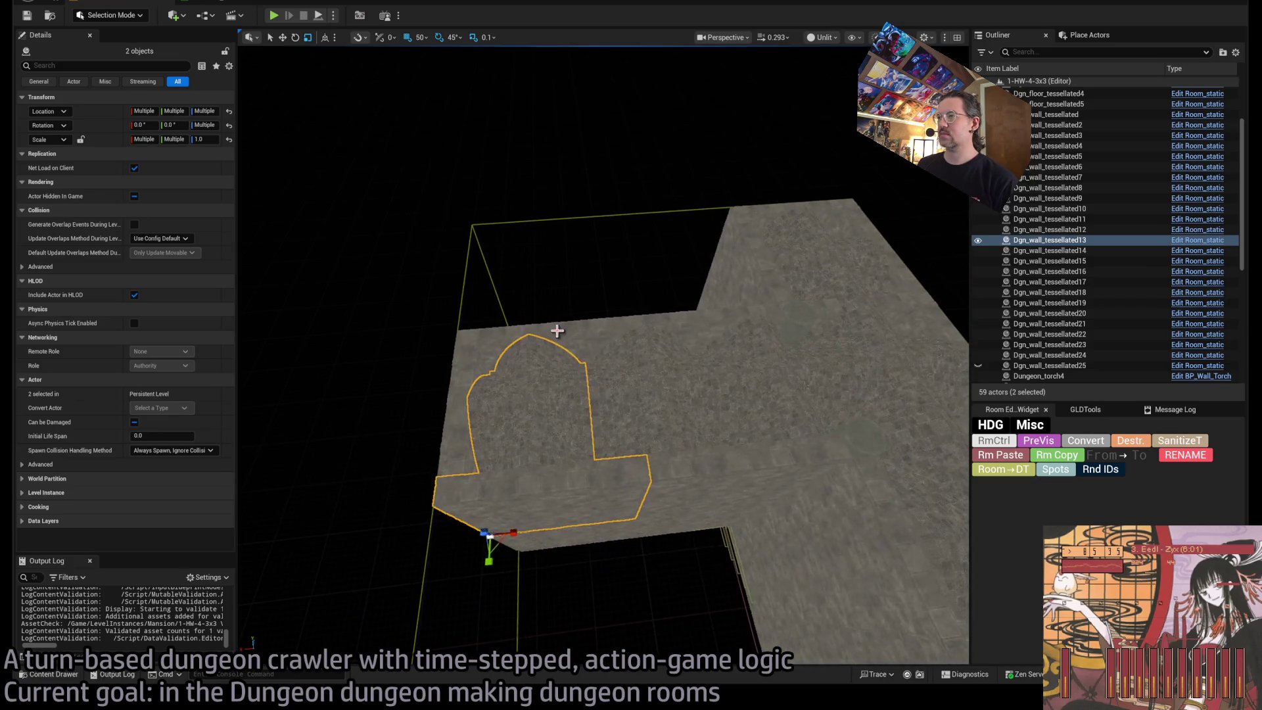
{"action": "left_click", "coordinate": [470, 376], "text": "ctrl"}
{"action": "left_click", "coordinate": [519, 509], "text": "ctrl"}
{"action": "mouse_move", "coordinate": [518, 509]}
{"action": "left_mouse_down"}
{"action": "mouse_move", "coordinate": [523, 539]}
{"action": "mouse_move", "coordinate": [609, 380]}
{"action": "mouse_move", "coordinate": [563, 384]}
{"action": "mouse_move", "coordinate": [572, 496]}
{"action": "mouse_move", "coordinate": [585, 496]}
{"action": "mouse_move", "coordinate": [578, 447]}
{"action": "mouse_move", "coordinate": [538, 399]}
{"action": "mouse_move", "coordinate": [717, 546]}
{"action": "left_mouse_up"}
{"action": "left_click", "coordinate": [563, 384], "text": "ctrl"}
{"action": "left_click", "coordinate": [572, 496], "text": "ctrl"}
{"action": "left_click", "coordinate": [537, 399], "text": "ctrl"}
{"action": "left_click_drag", "start_coordinate": [506, 425], "coordinate": [507, 424]}
{"action": "key", "text": "ctrl+c"}
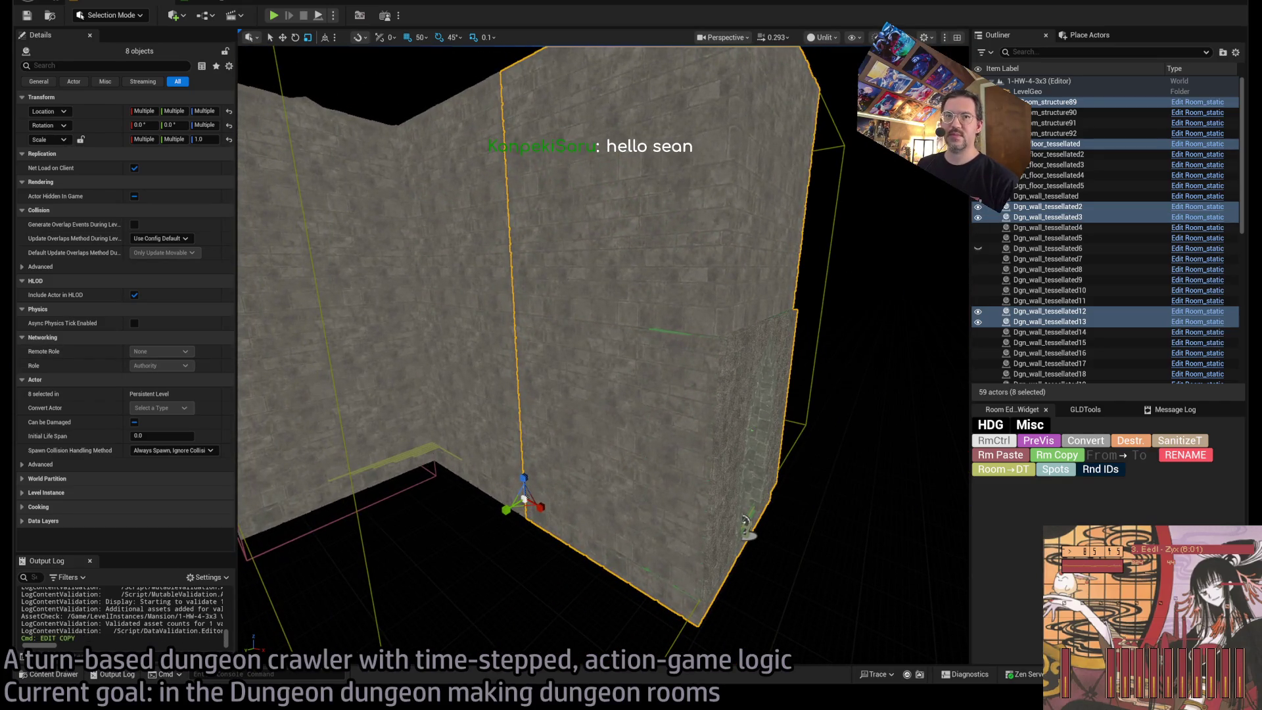
{"action": "left_click_drag", "start_coordinate": [521, 312], "coordinate": [521, 312]}
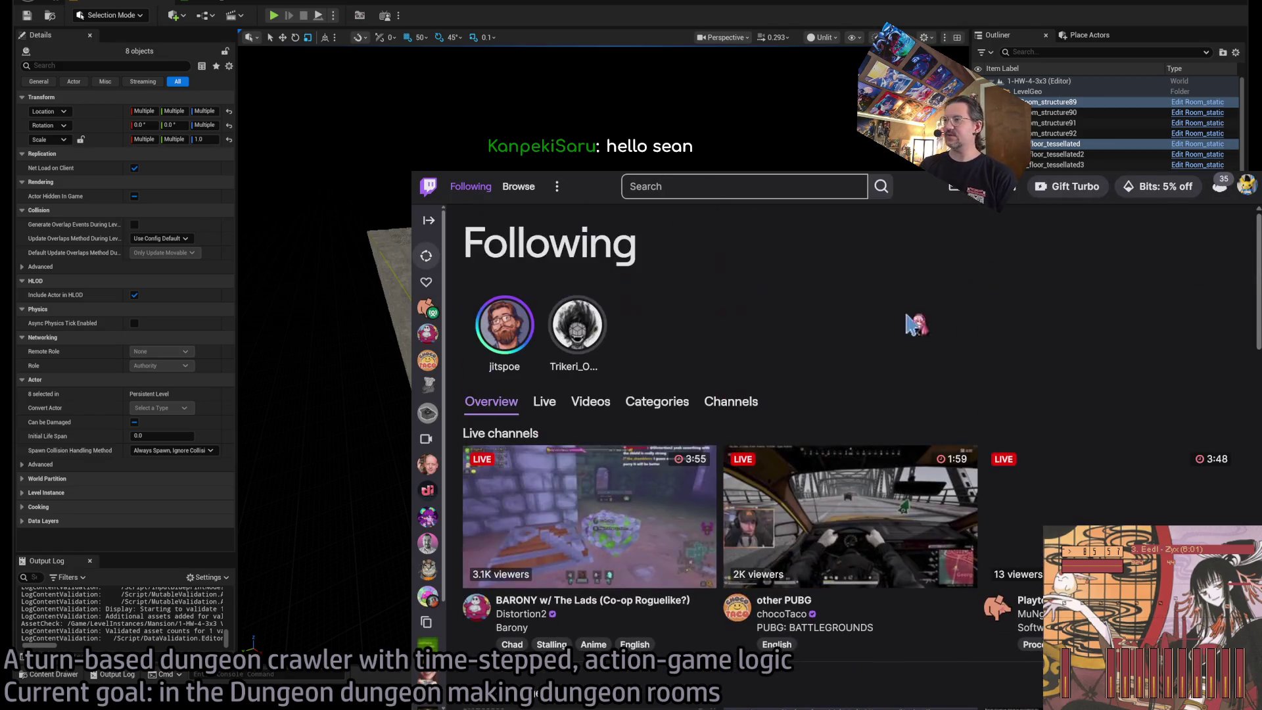
Search for a chatter's channel, open it, and play its recent stream recording muted.
{"action": "left_click", "coordinate": [765, 186]}
{"action": "type", "text": "kanpekisaru"}
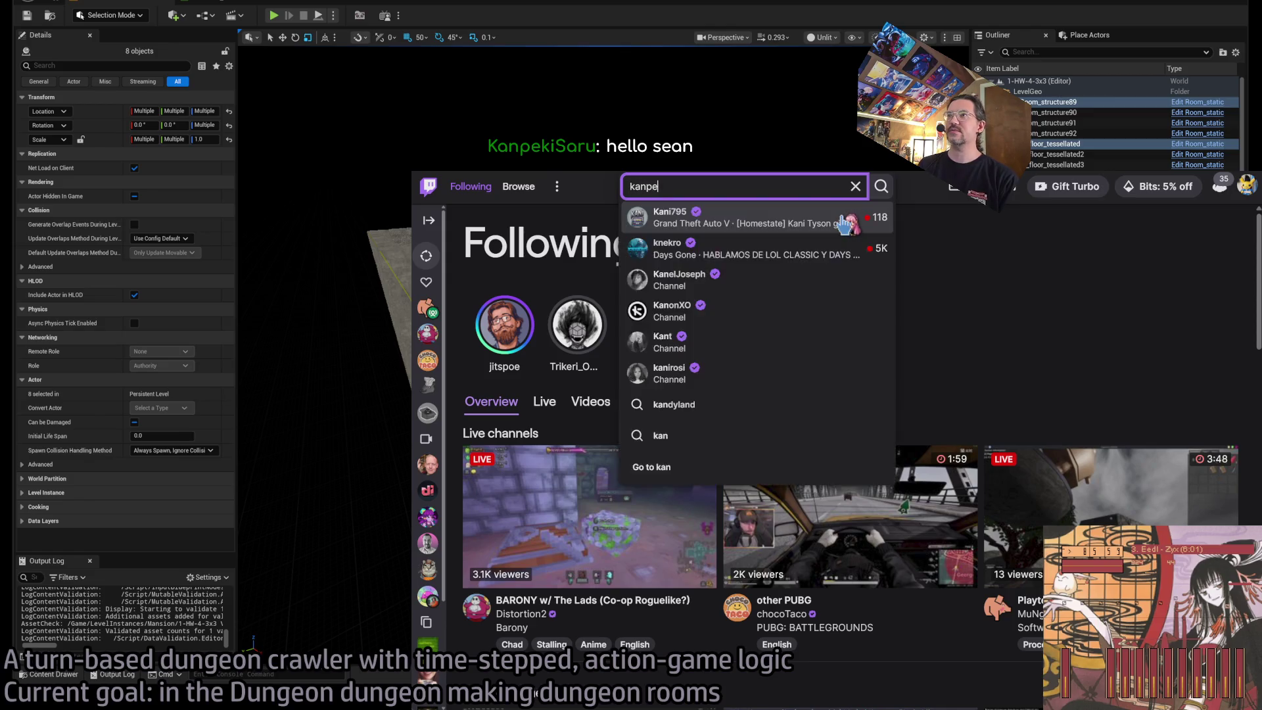
{"action": "left_click", "coordinate": [843, 224]}
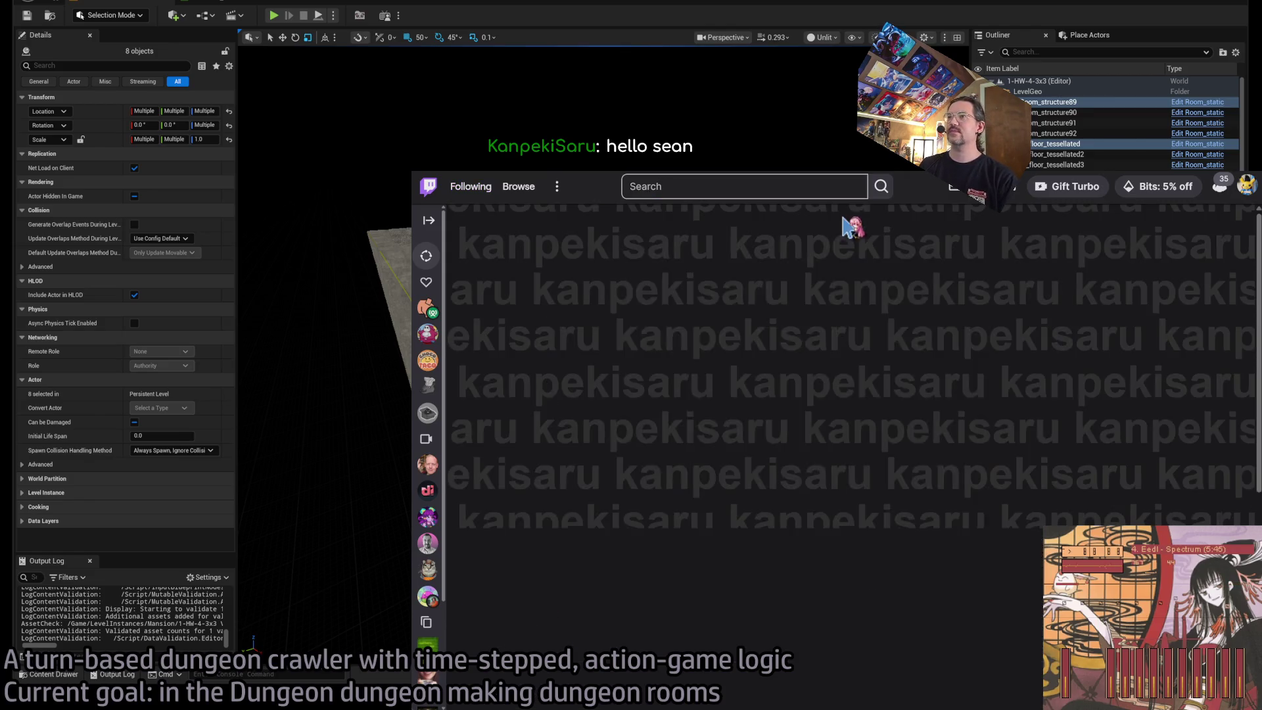
{"action": "left_click", "coordinate": [554, 374]}
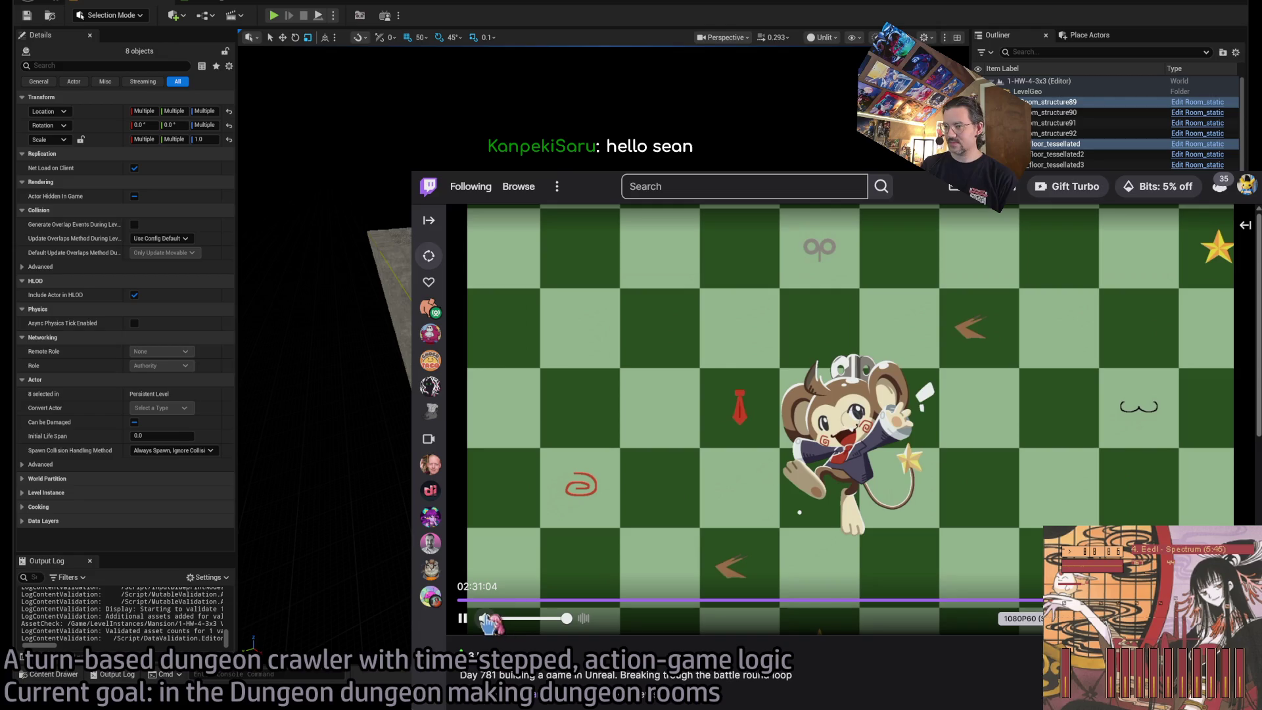
{"action": "left_click", "coordinate": [488, 621]}
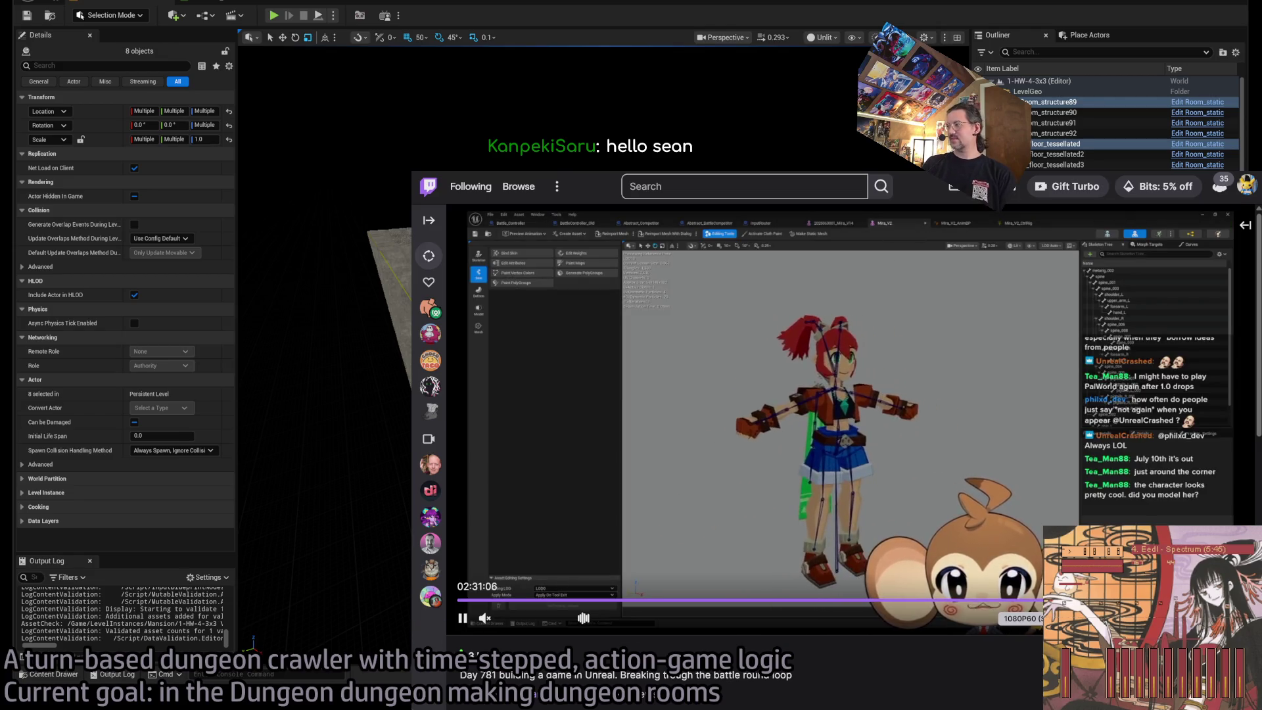
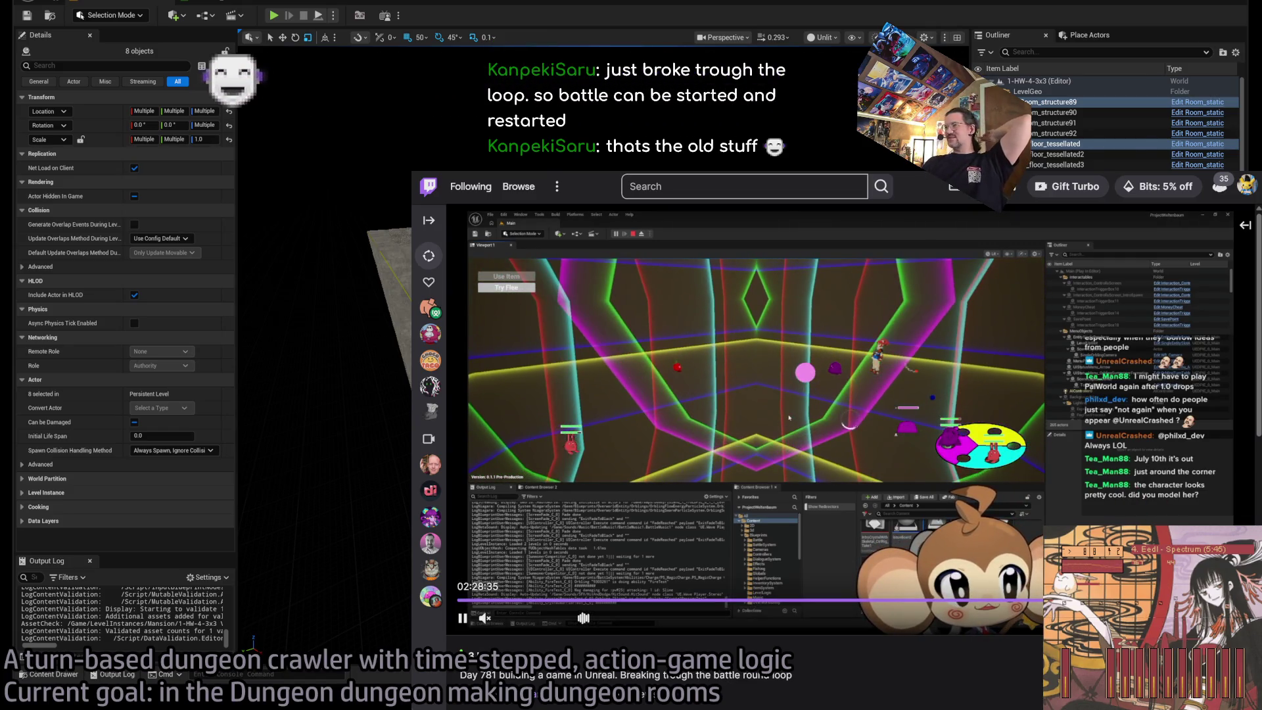
Rewind the Twitch recording by over a minute, pause it, and open a new Google tab.
{"action": "key", "text": "Left"}
{"action": "key", "text": "Left"}
{"action": "key", "text": "Left"}
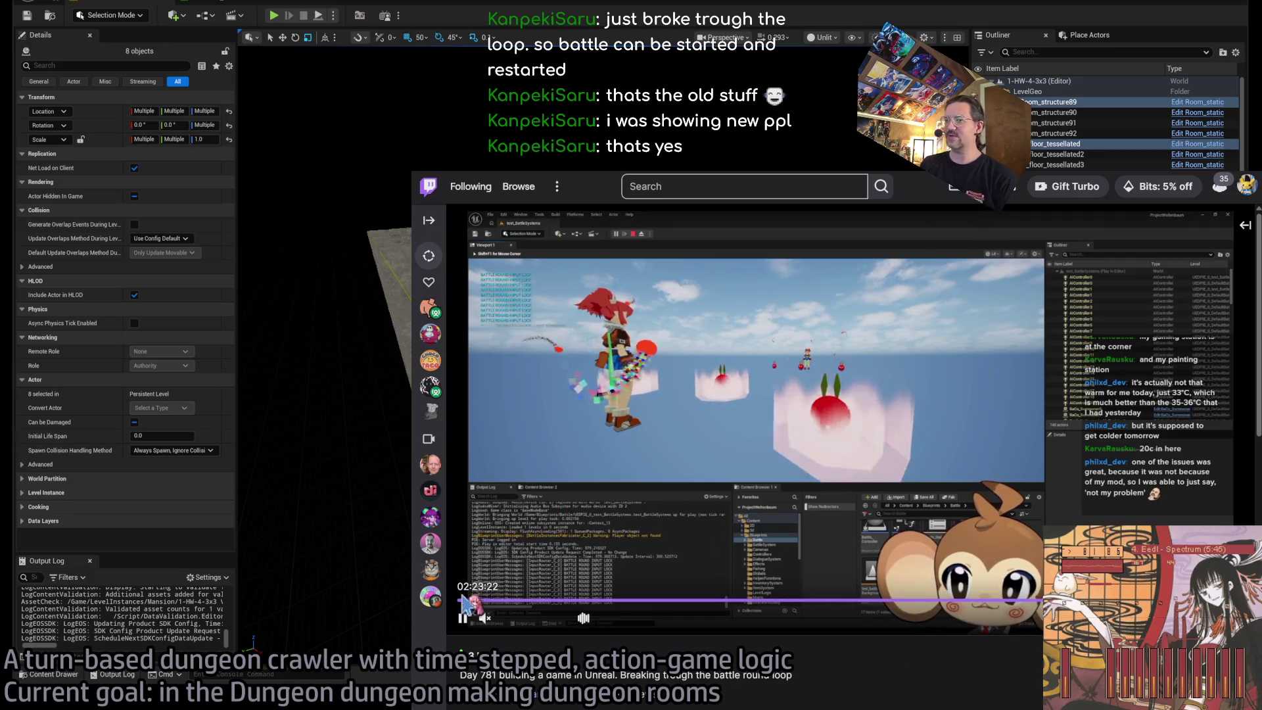
{"action": "left_click", "coordinate": [468, 625]}
{"action": "key", "text": "ctrl+t"}
Search Google for 'jumping flash', view the Robbit wiki image, then resume the Twitch recording.
{"action": "type", "text": "jumping flash"}
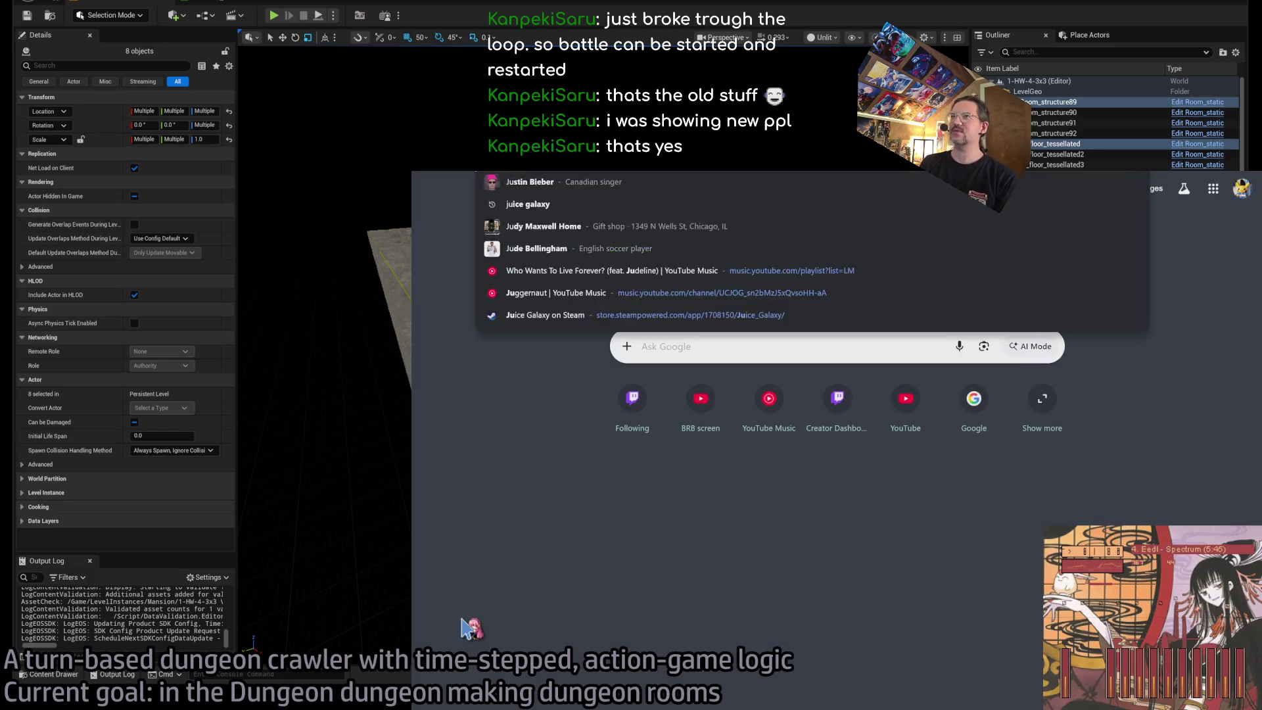
{"action": "key", "text": "Return"}
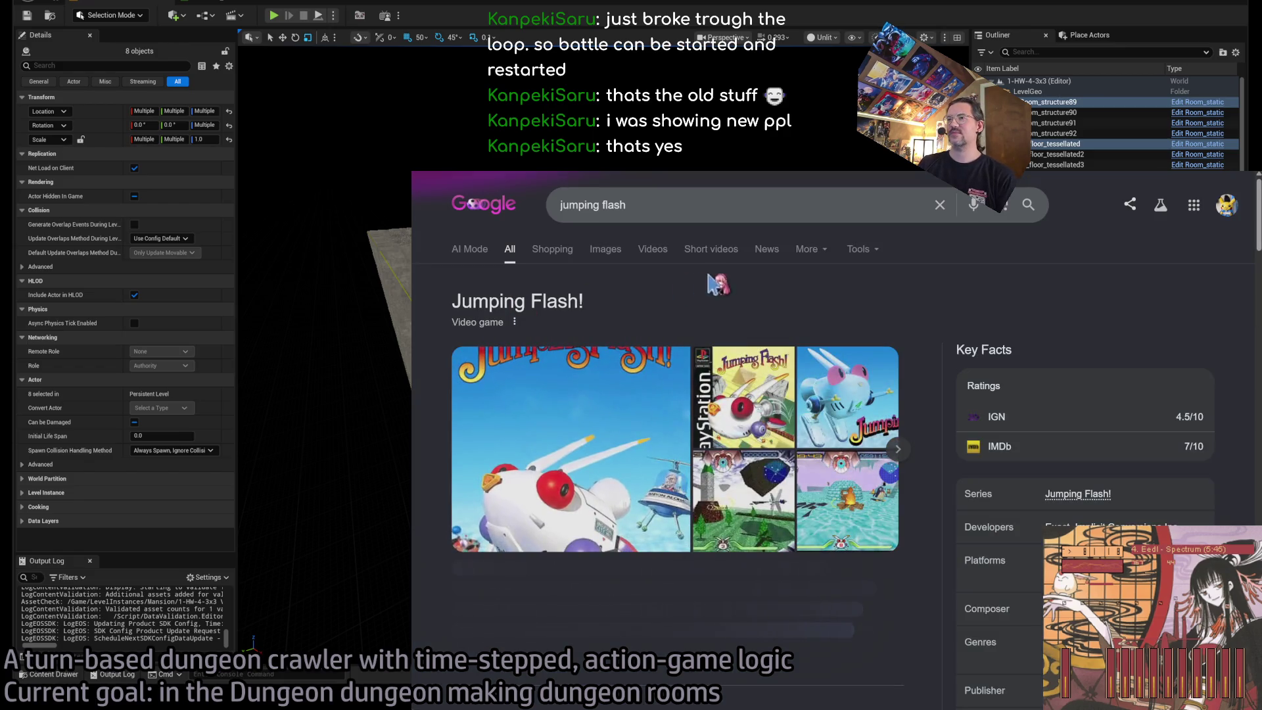
{"action": "left_click", "coordinate": [605, 248]}
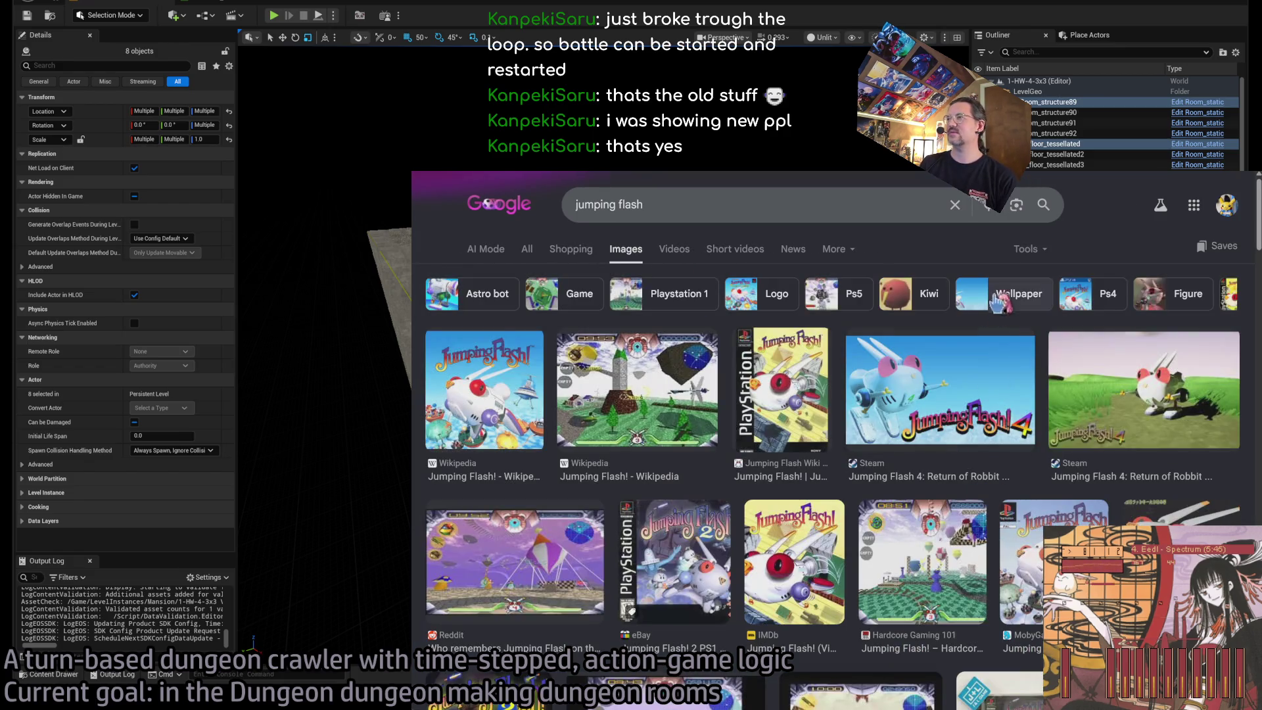
{"action": "left_click", "coordinate": [651, 496]}
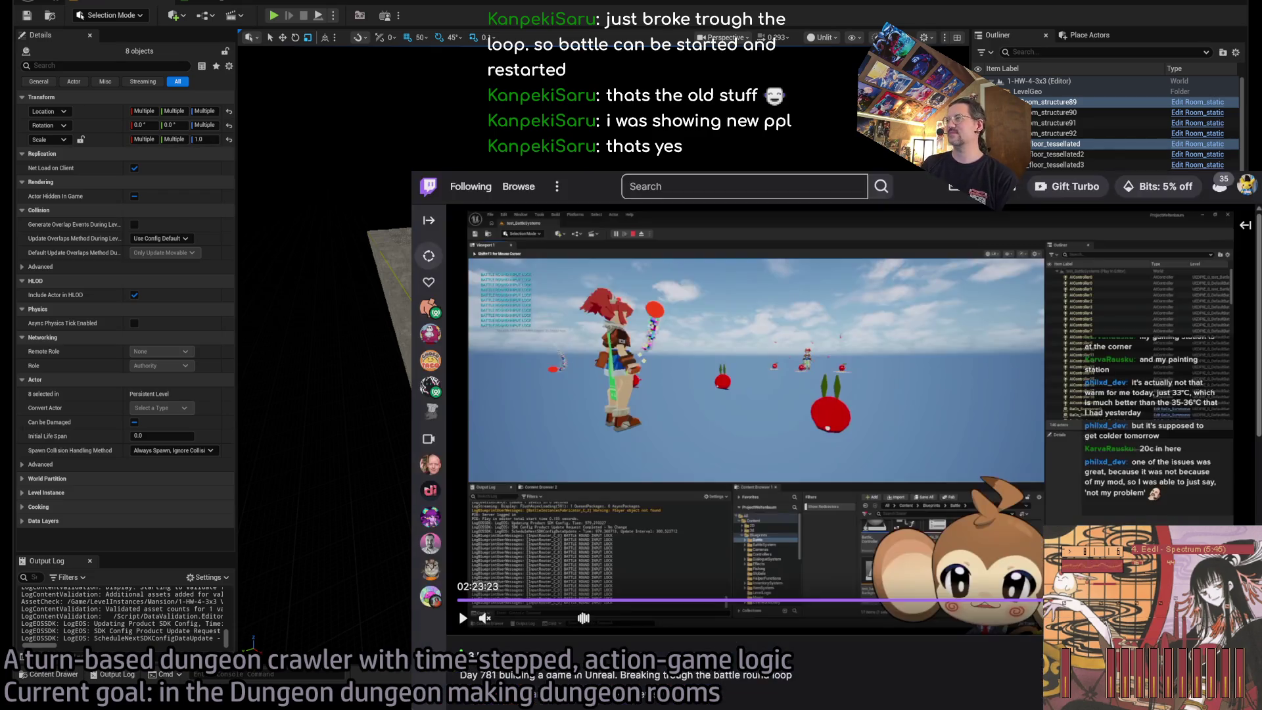
{"action": "left_click", "coordinate": [715, 487]}
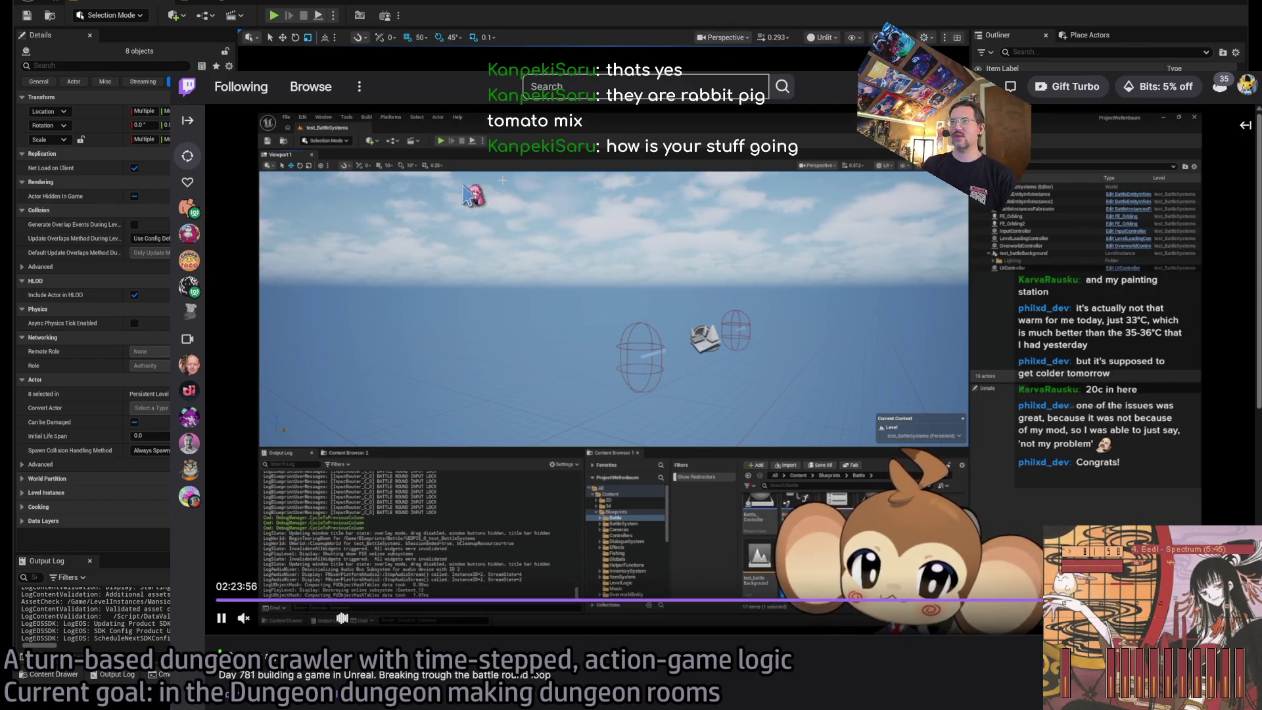
Type 'do people eatpokemon in the serie?' into the search box.
{"action": "left_click", "coordinate": [545, 86]}
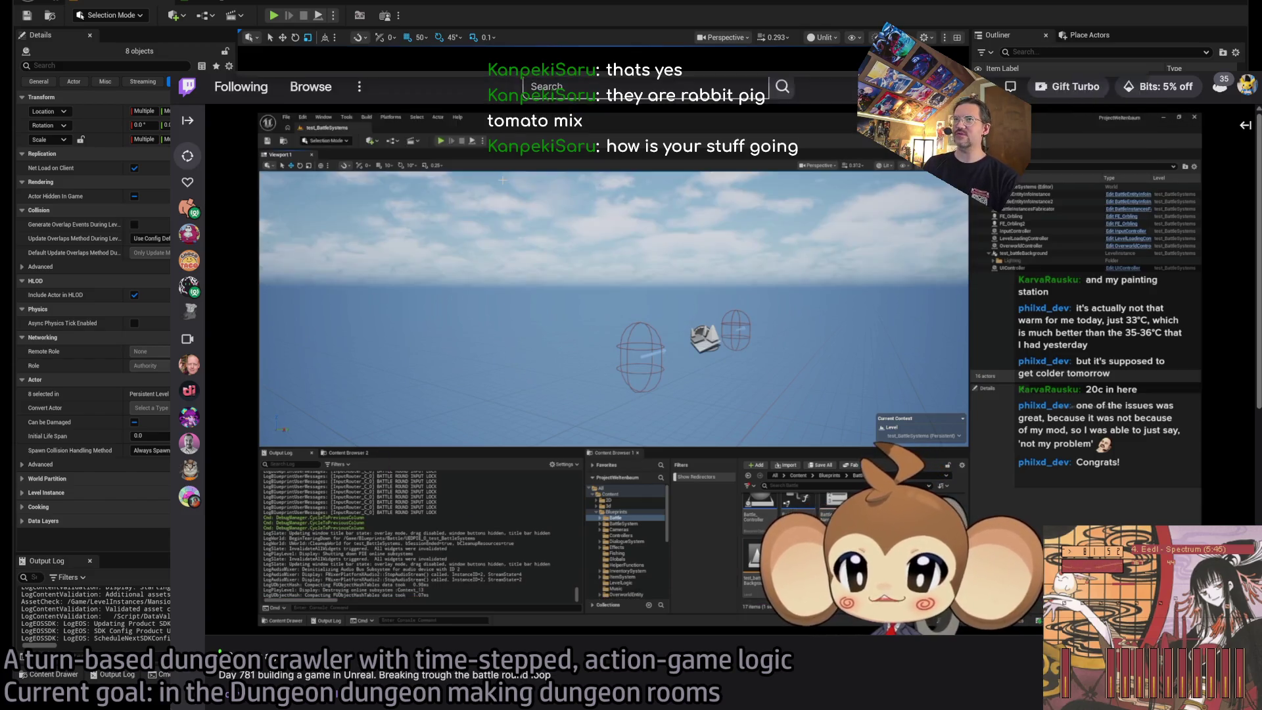
{"action": "type", "text": "do people eat"}
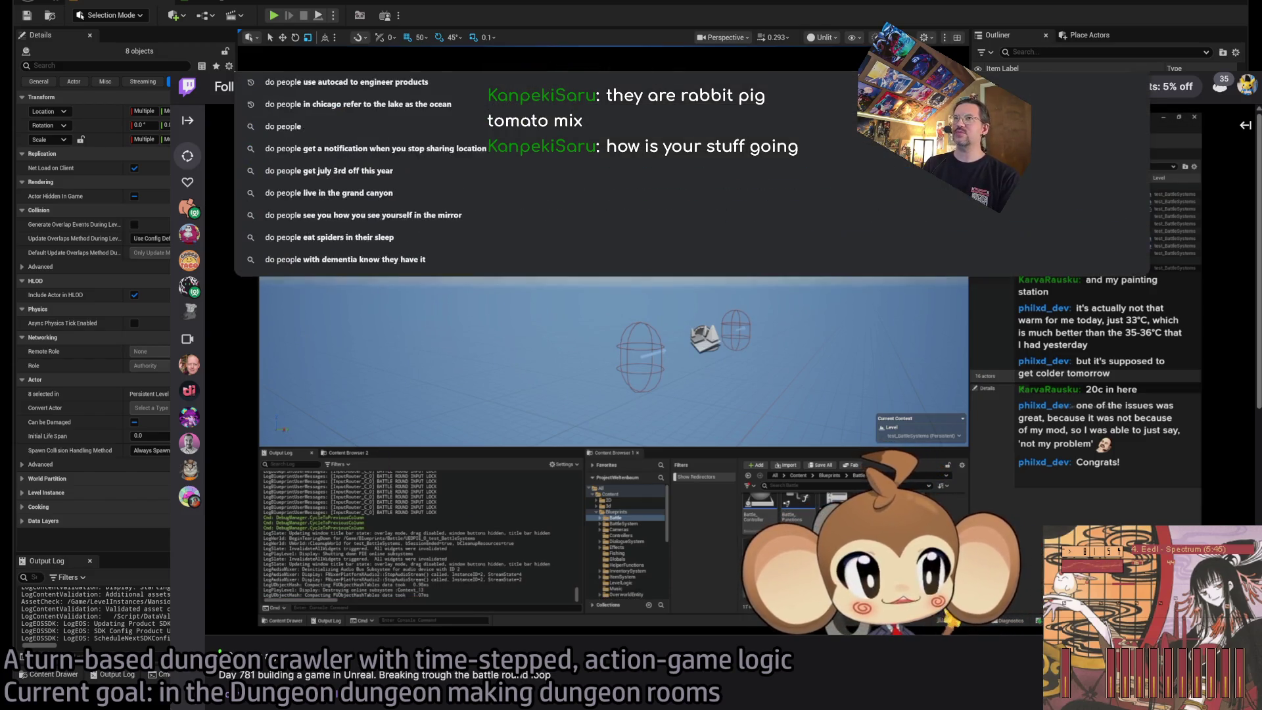
{"action": "type", "text": "pokemon in the"}
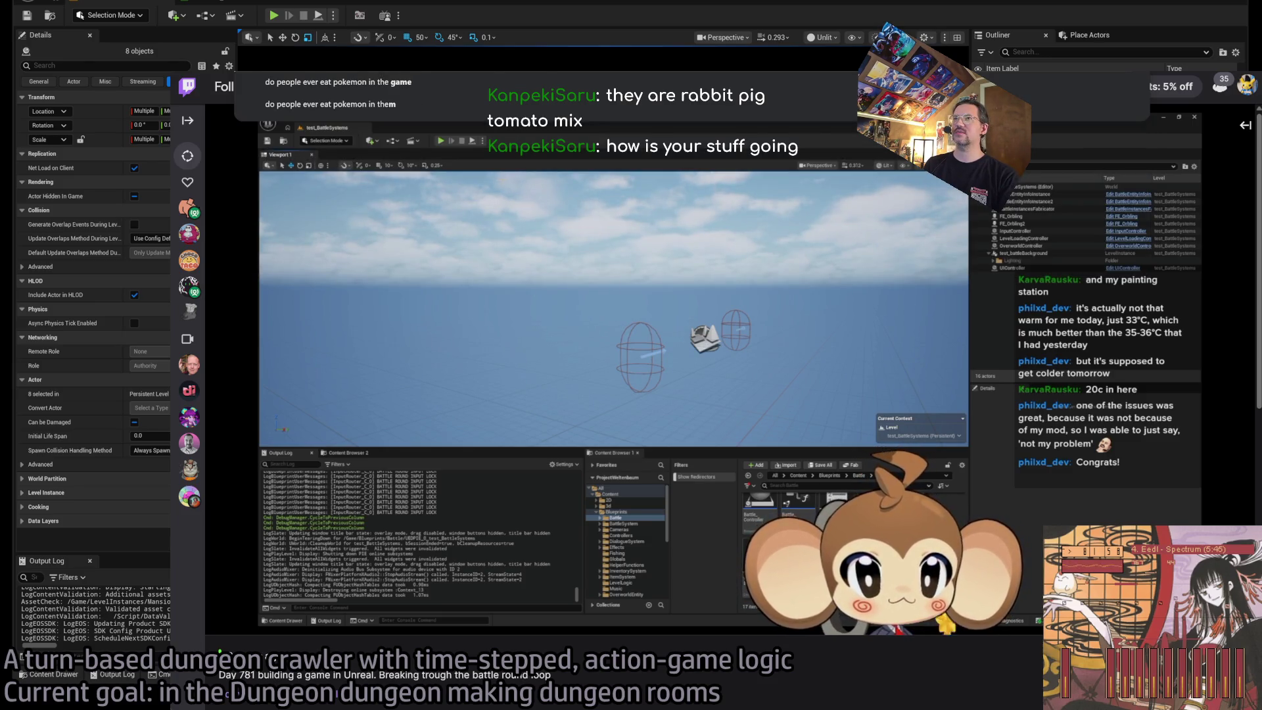
{"action": "type", "text": " serie?"}
Run the Pokémon question as a Google search, correcting 'serie' to 'series'.
{"action": "key", "text": "Return"}
{"action": "left_click", "coordinate": [534, 92]}
{"action": "type", "text": "s"}
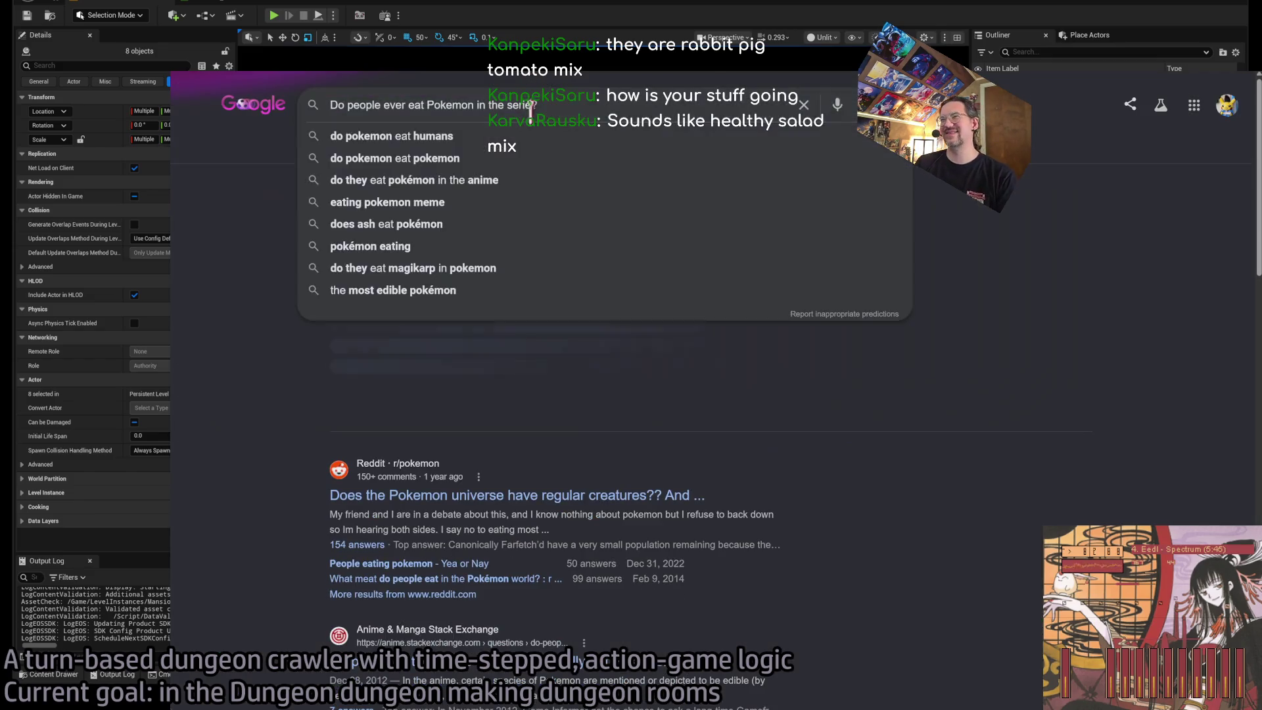
{"action": "key", "text": "Return"}
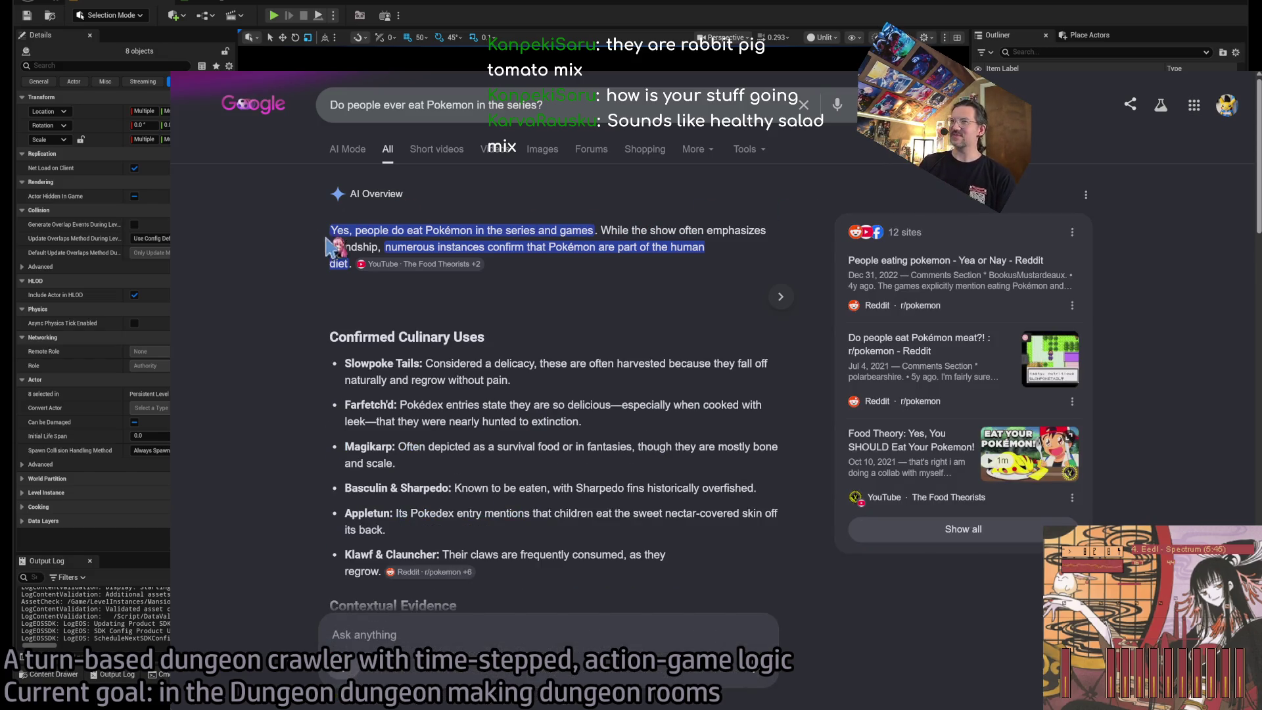
Highlight the AI Overview's first paragraph, then close the browser tab to return to Unreal.
{"action": "triple_click", "coordinate": [612, 231]}
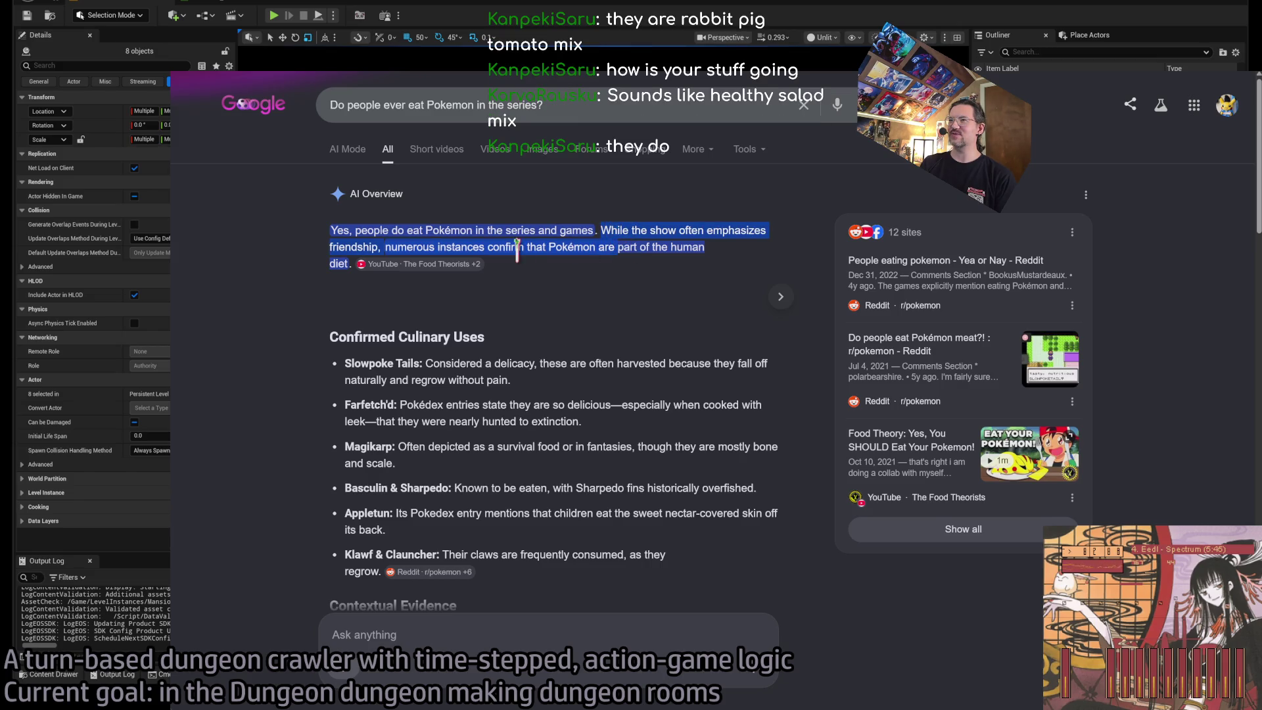
{"action": "left_click", "coordinate": [617, 232]}
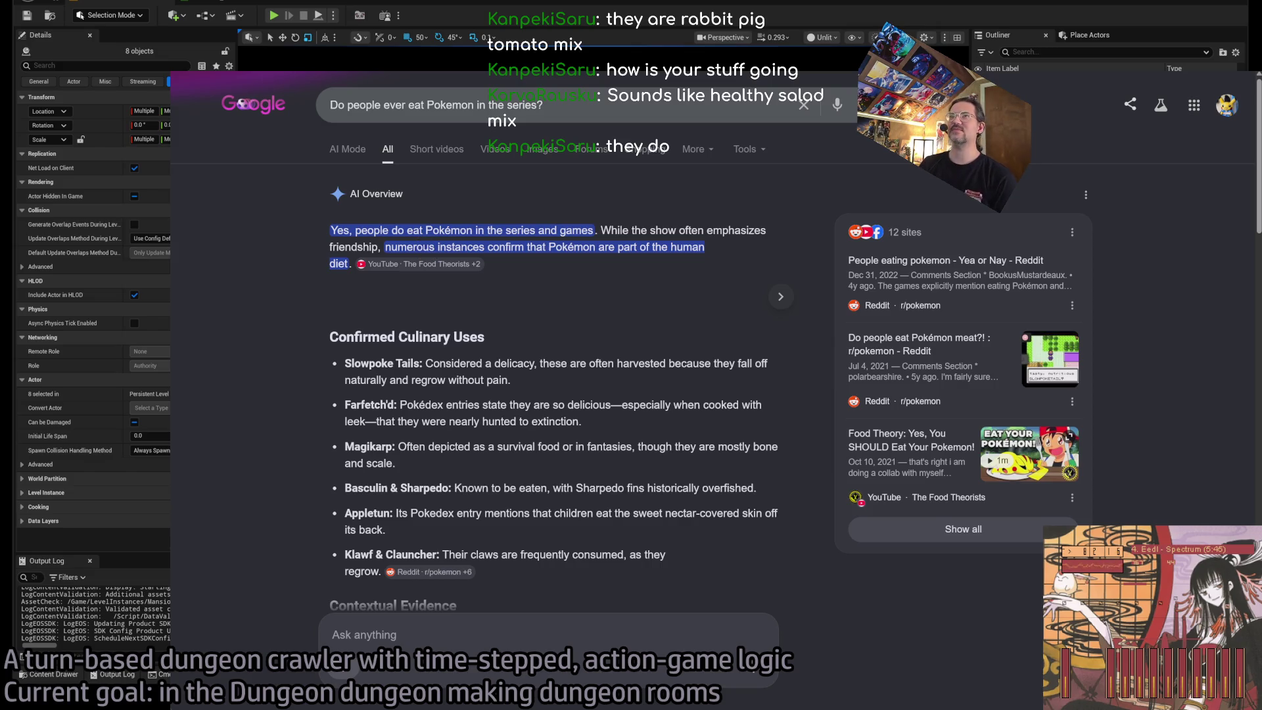
{"action": "key", "text": "ctrl+w"}
{"action": "key", "text": "ctrl+w"}
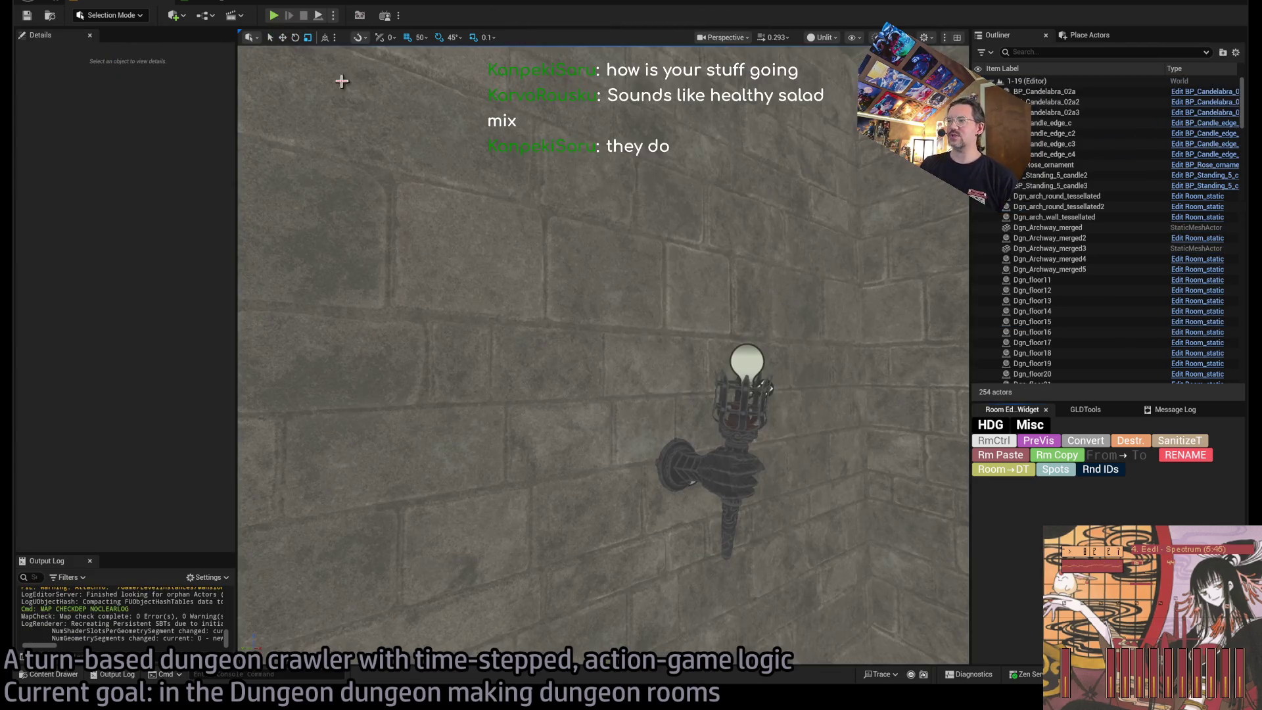
Orbit the room, then playtest it, rotating the camera and stepping the character left.
{"action": "left_click_drag", "start_coordinate": [342, 81], "coordinate": [342, 81]}
{"action": "left_click", "coordinate": [274, 15]}
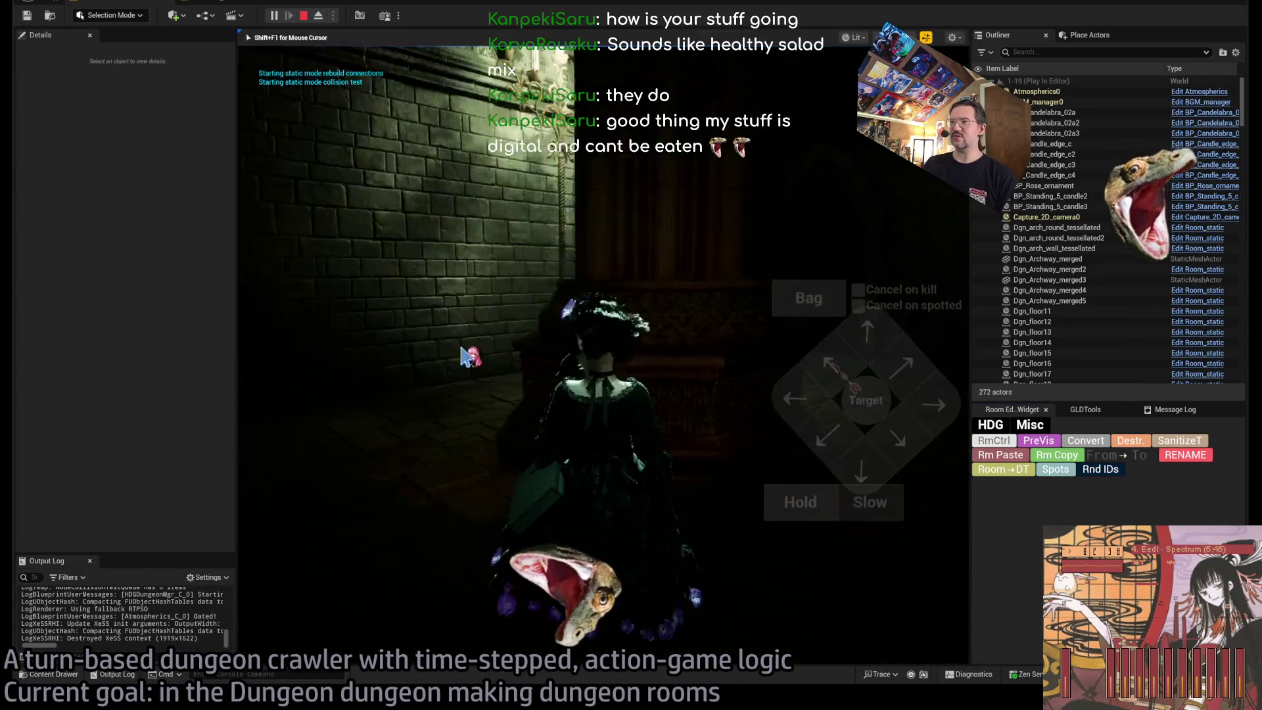
{"action": "left_click", "coordinate": [721, 324]}
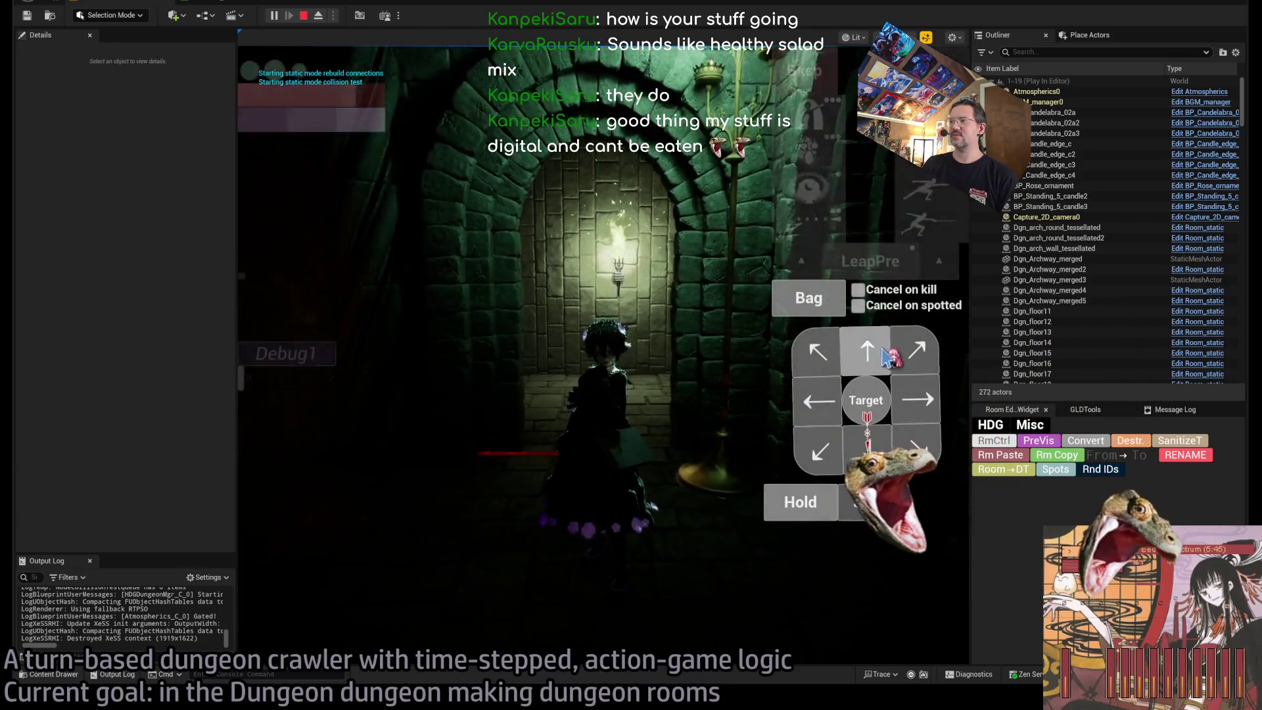
{"action": "left_click", "coordinate": [815, 412]}
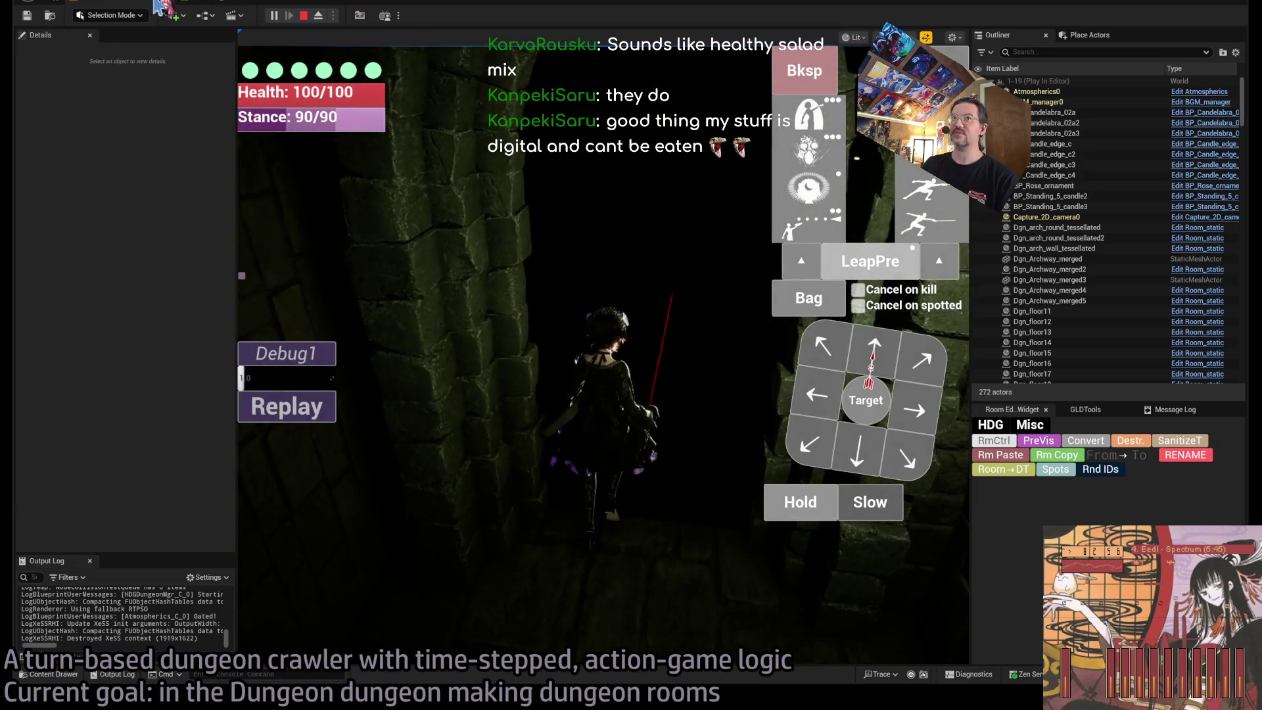
Stop, restart and stop the playtest again, then select the RoomController actor.
{"action": "key", "text": "Escape"}
{"action": "key", "text": "alt+p"}
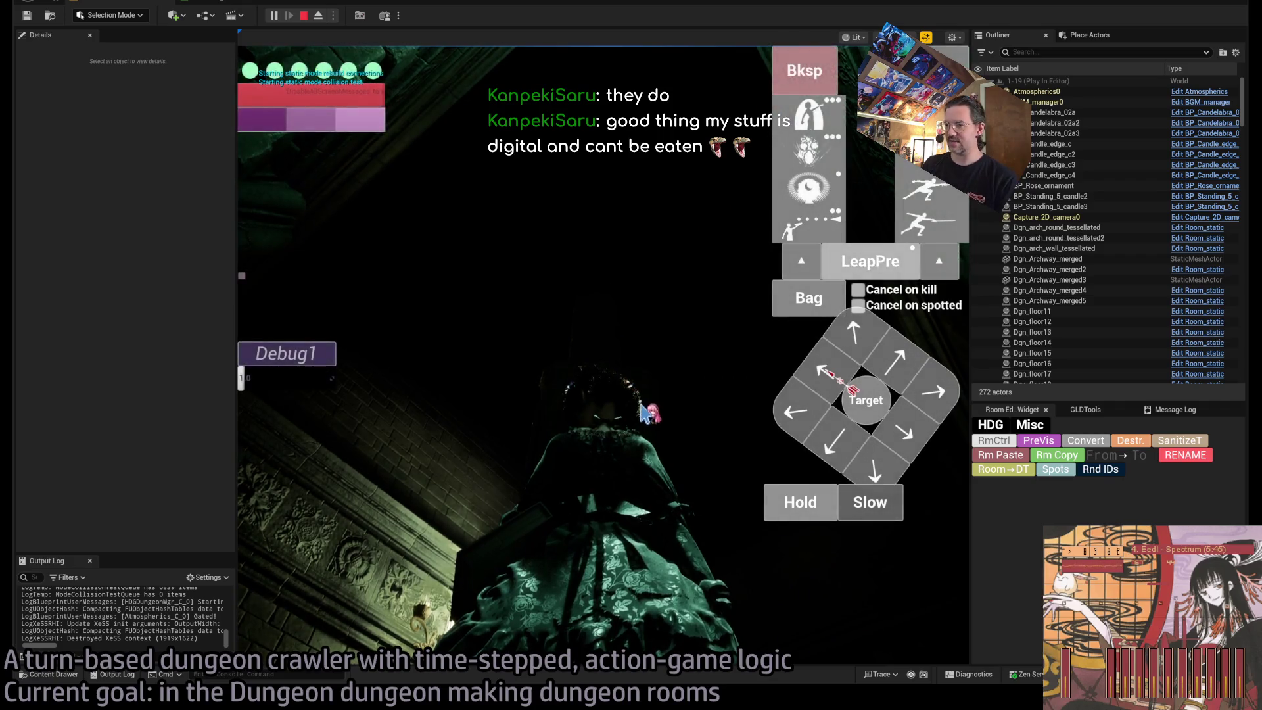
{"action": "key", "text": "Escape"}
{"action": "left_click", "coordinate": [995, 440]}
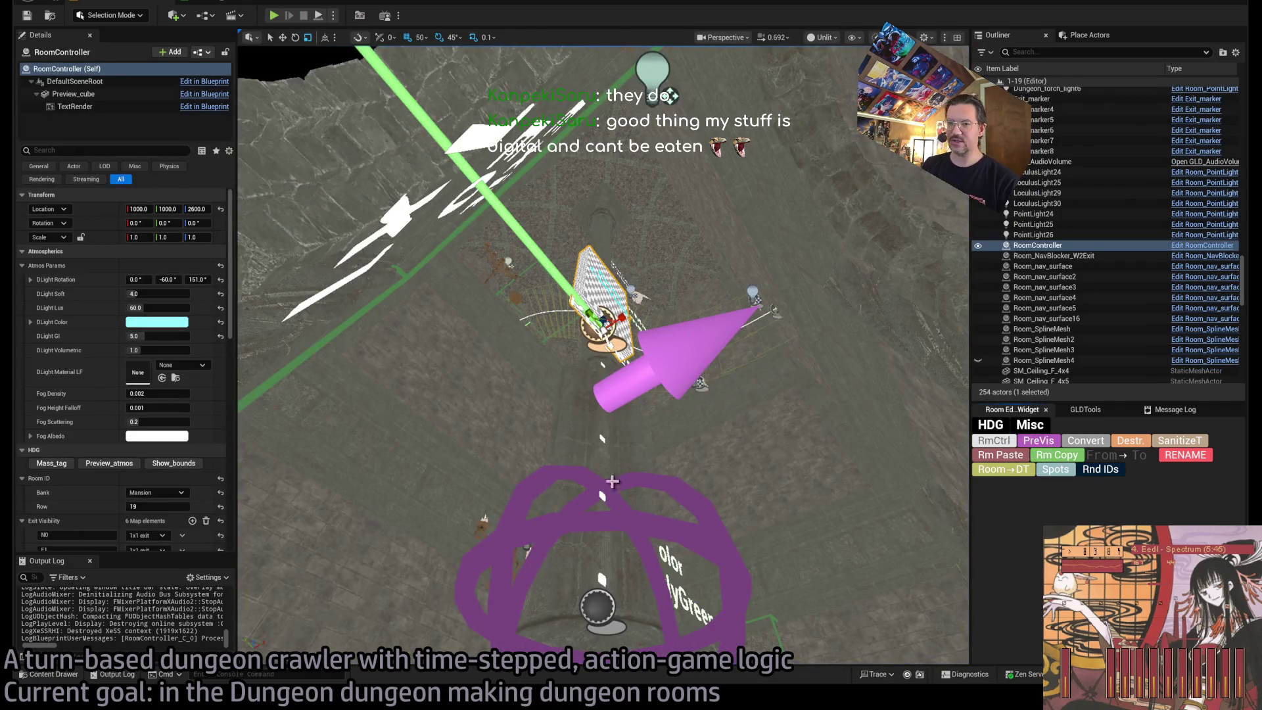
{"action": "scroll", "coordinate": [164, 368], "scroll_direction": "down", "scroll_amount": 5}
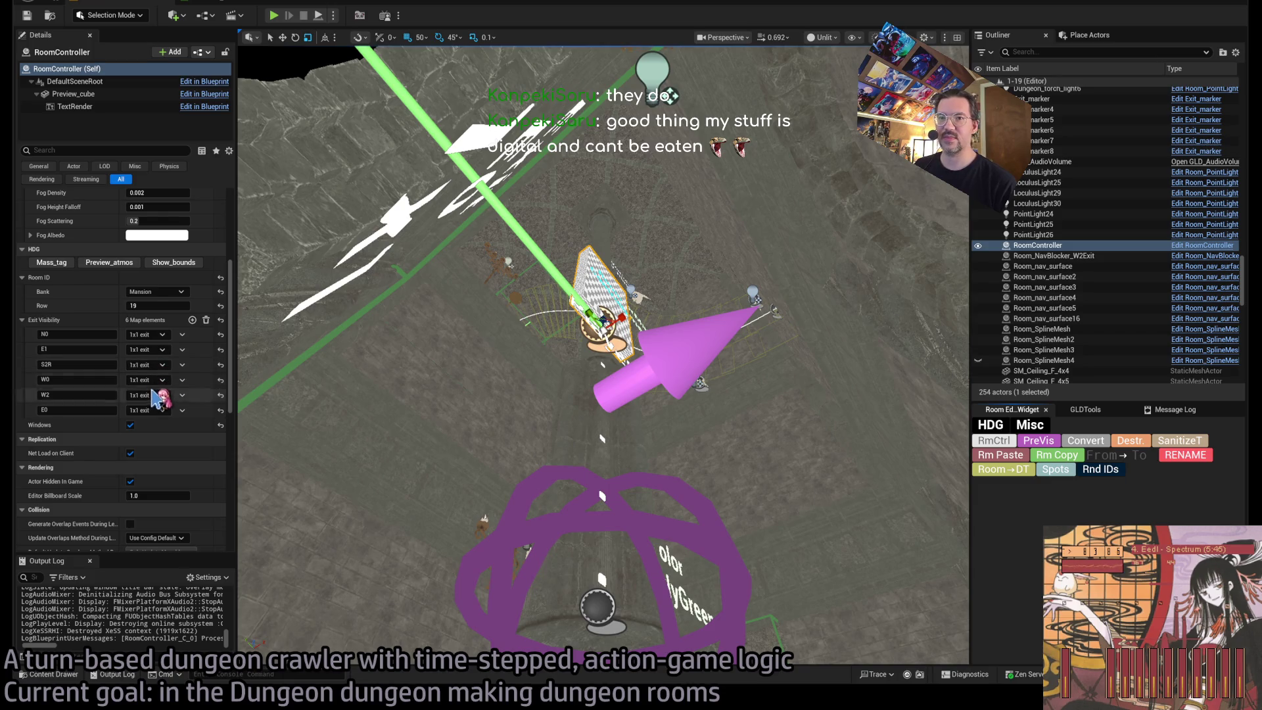
{"action": "key", "text": "alt+p"}
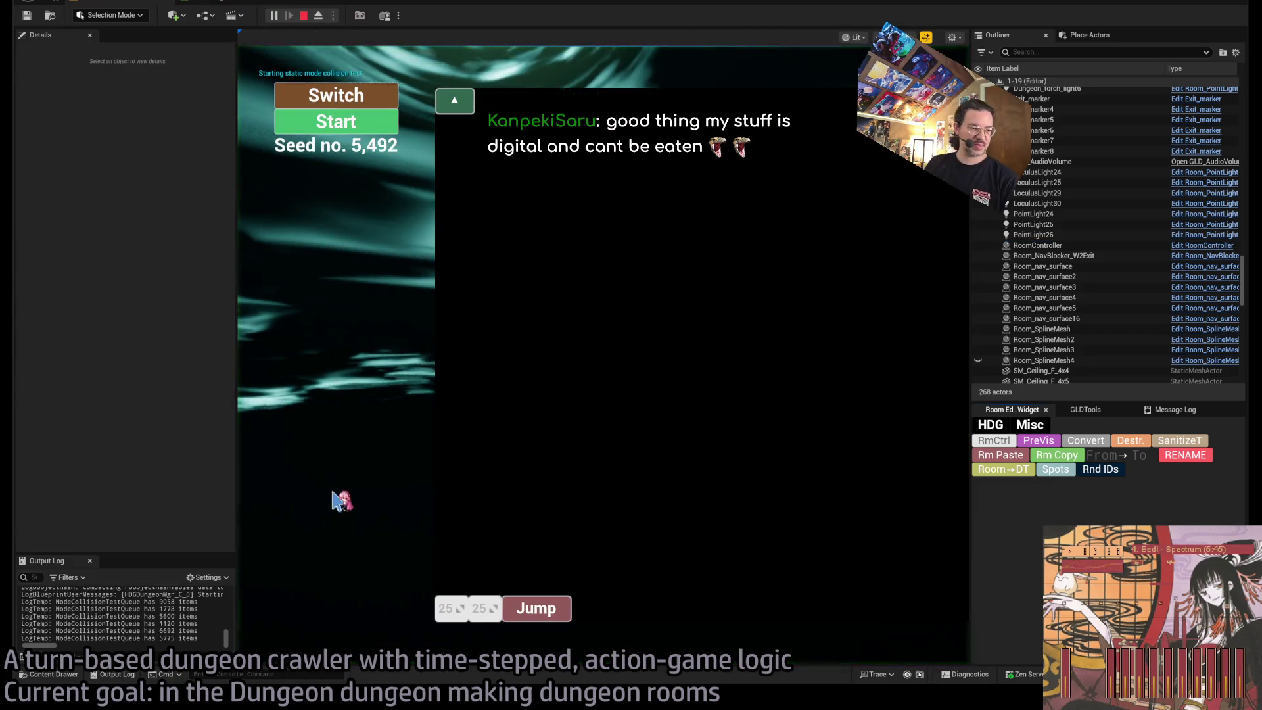
{"action": "left_click_drag", "start_coordinate": [494, 431], "coordinate": [721, 299]}
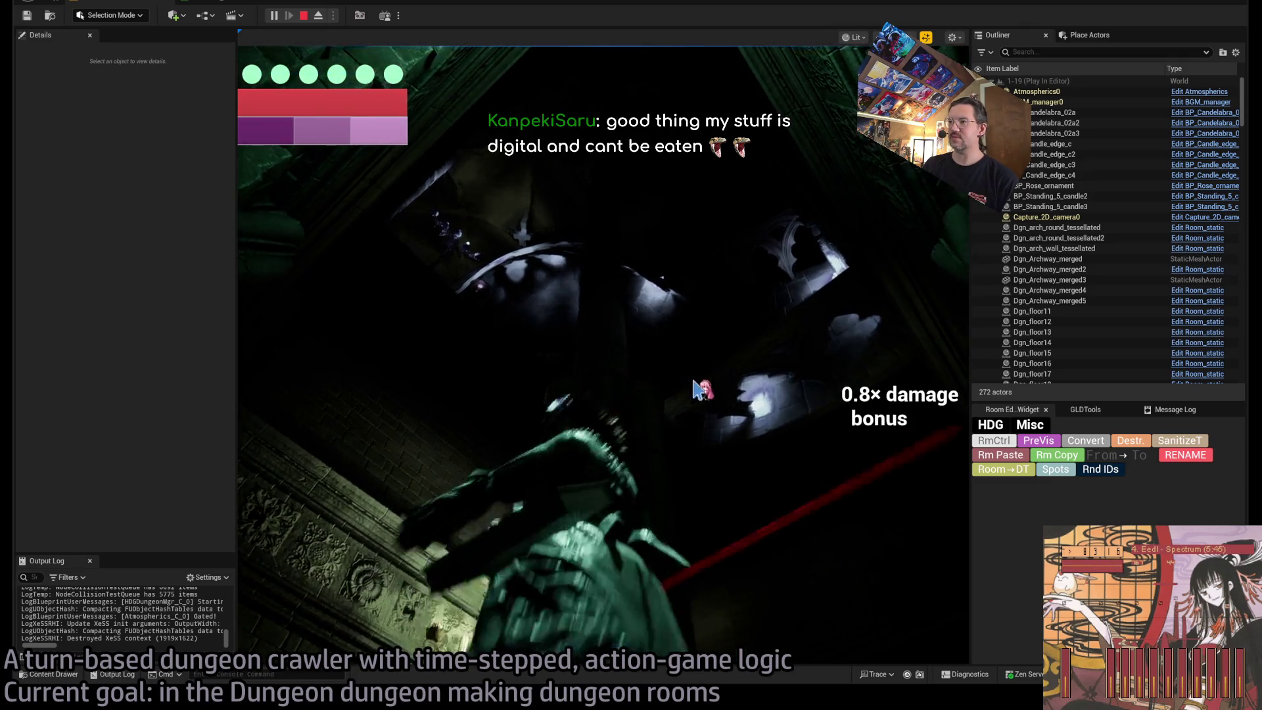
{"action": "left_click", "coordinate": [729, 384]}
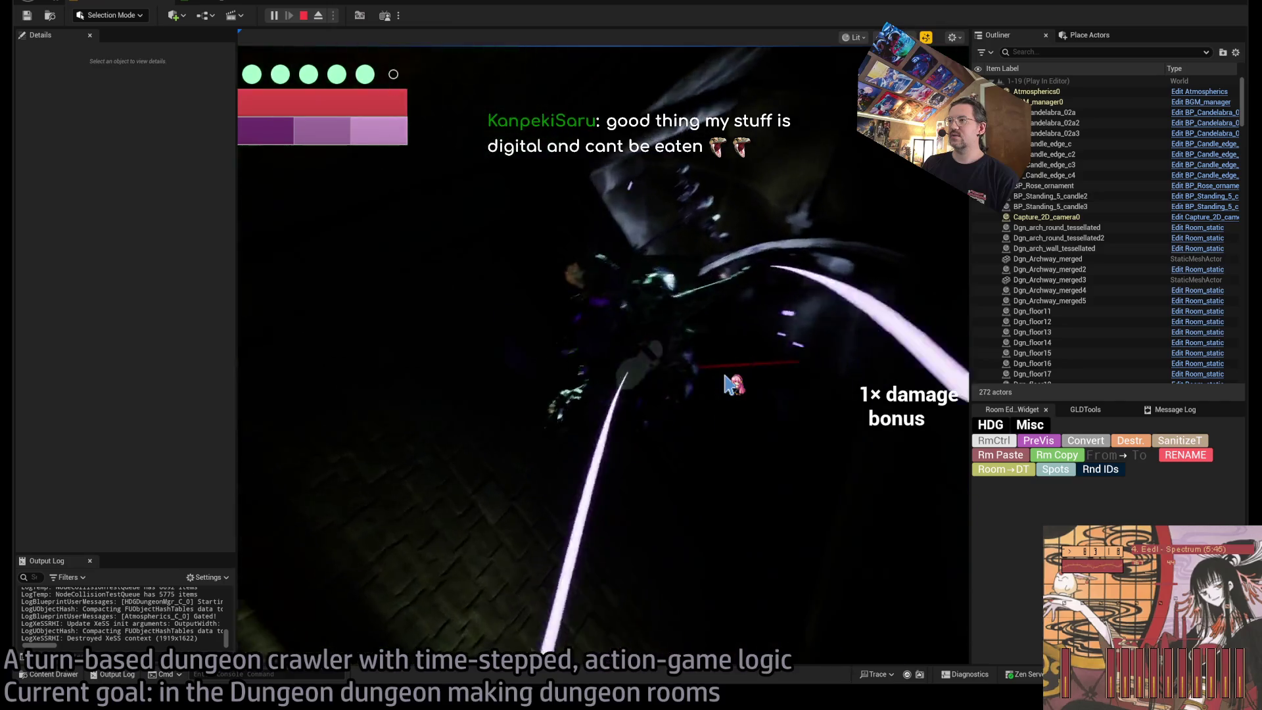
{"action": "left_click", "coordinate": [729, 385]}
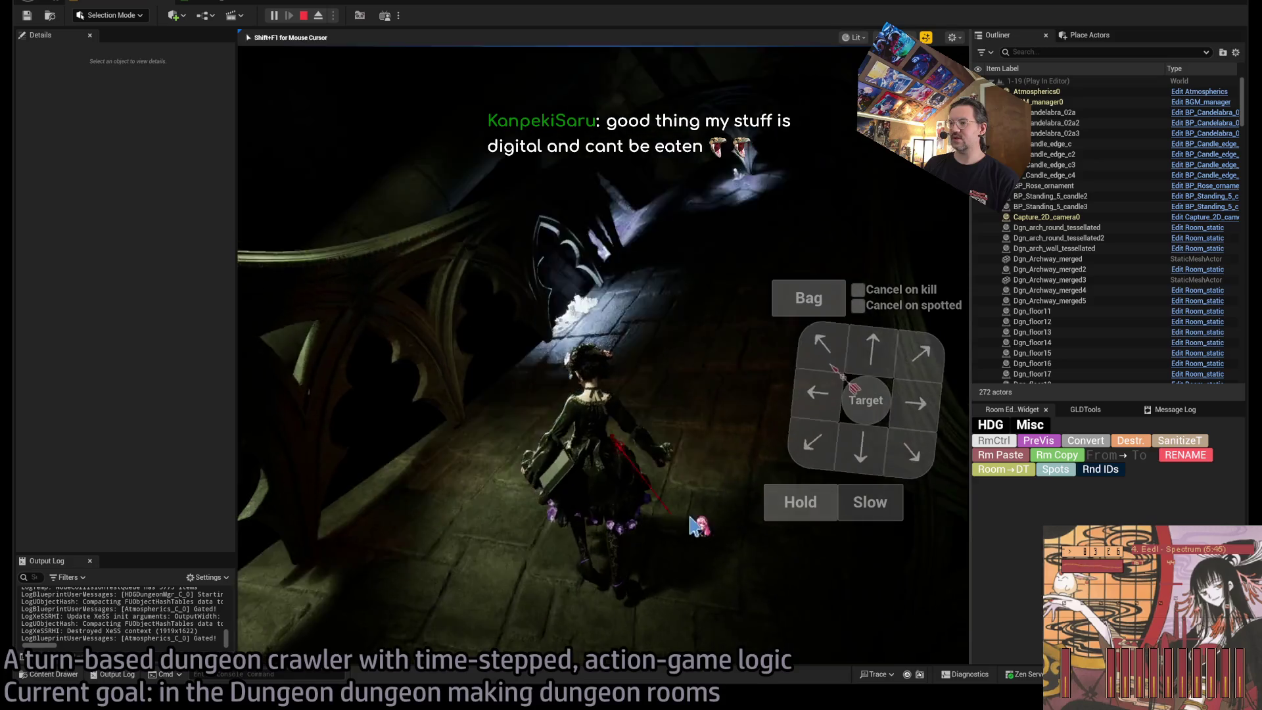
{"action": "left_click", "coordinate": [800, 502]}
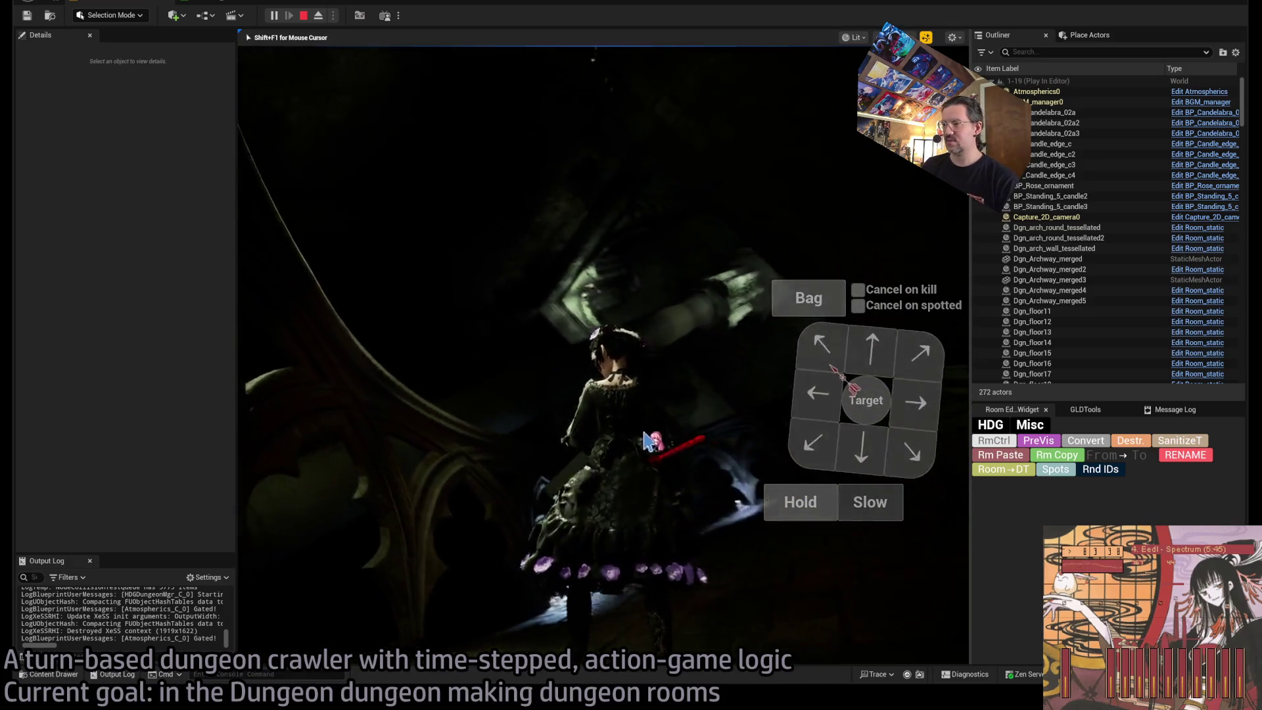
{"action": "key", "text": "Escape"}
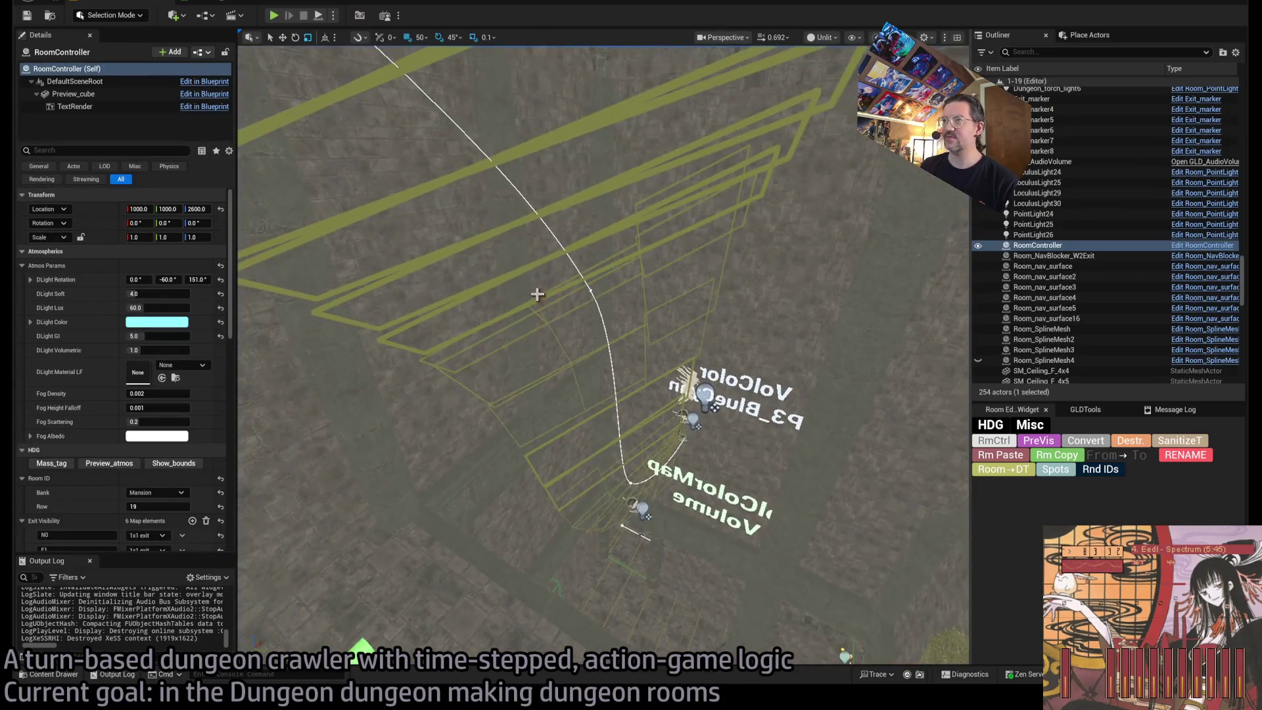
Select Room_nav_surface16 and view it from the top down.
{"action": "left_click", "coordinate": [421, 349]}
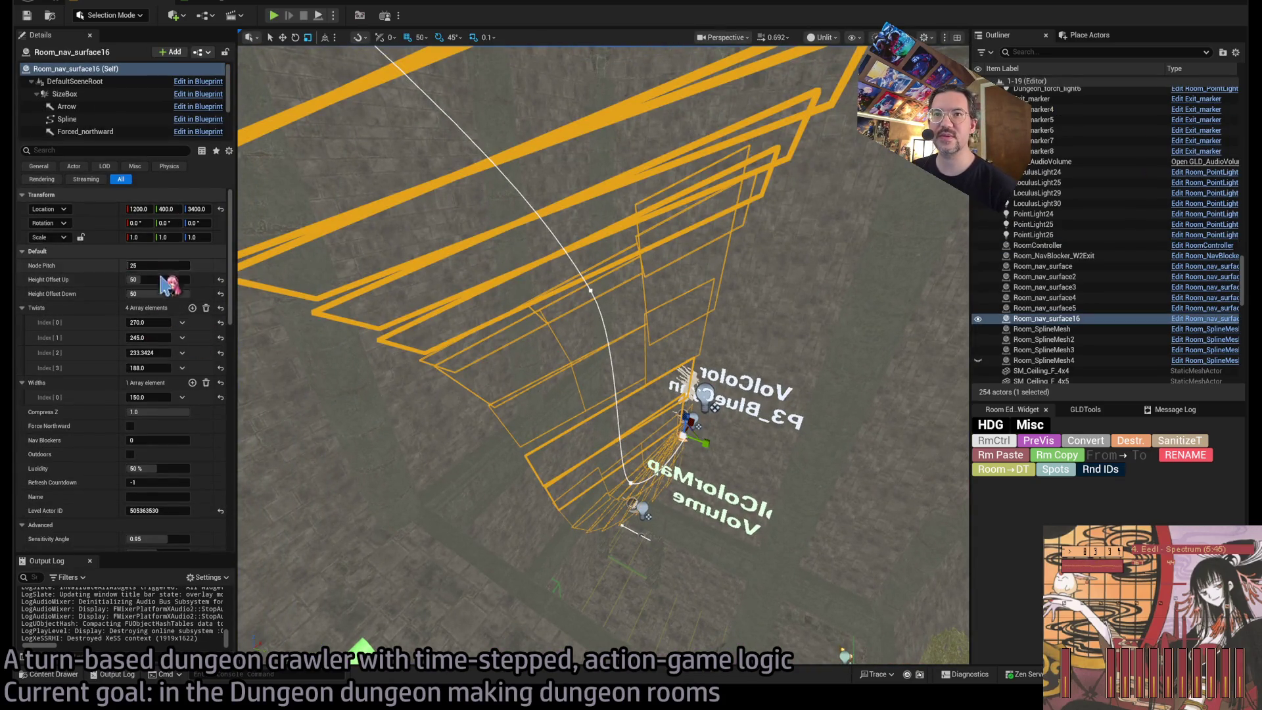
{"action": "mouse_move", "coordinate": [505, 271]}
{"action": "left_mouse_down"}
{"action": "mouse_move", "coordinate": [505, 296]}
{"action": "mouse_move", "coordinate": [505, 270]}
{"action": "left_mouse_up"}
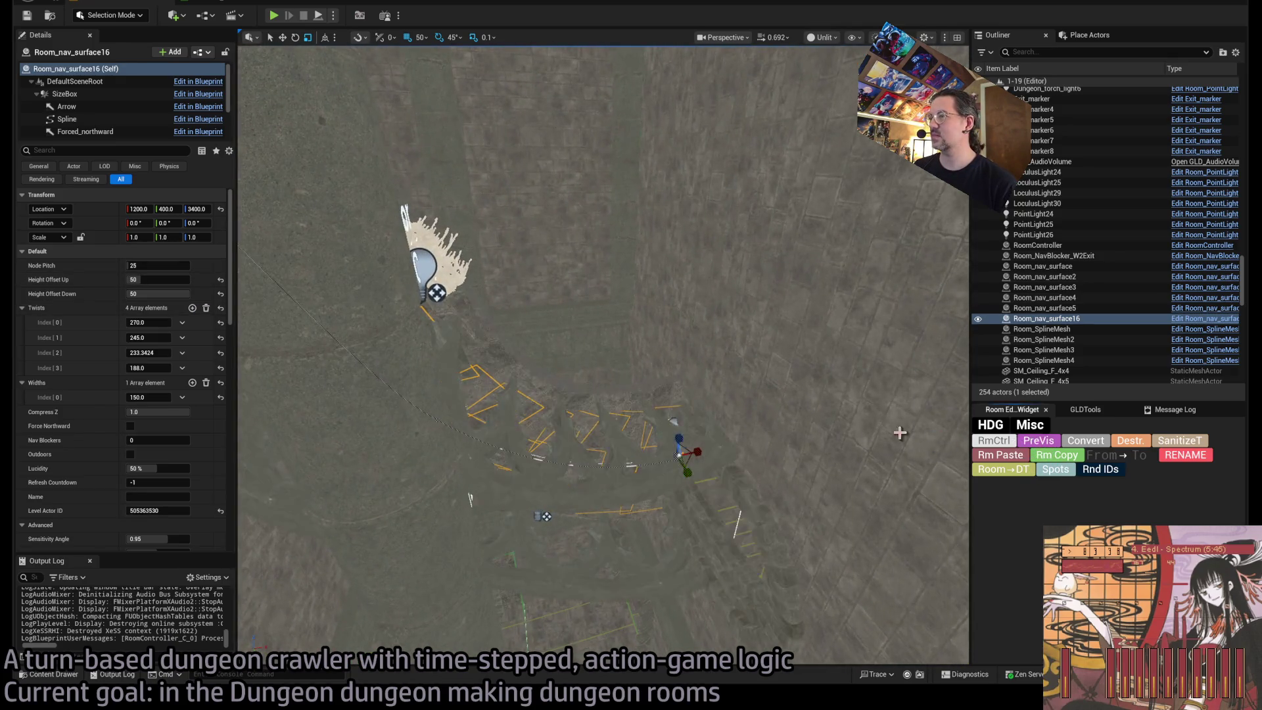
{"action": "scroll", "coordinate": [670, 428], "scroll_direction": "up", "scroll_amount": 3}
Select Room_SplineMesh4 to review its Details, then switch to room level 1-18.
{"action": "left_click", "coordinate": [595, 410]}
{"action": "scroll", "coordinate": [177, 424], "scroll_direction": "down", "scroll_amount": 10}
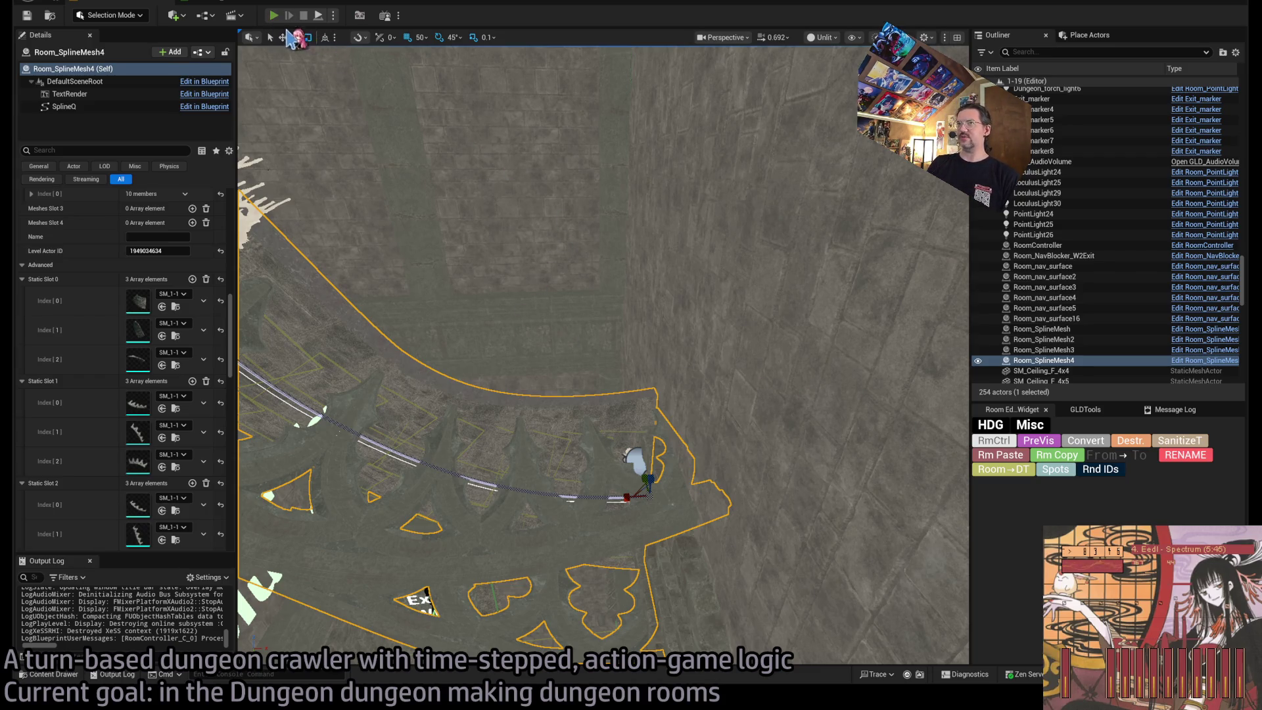
{"action": "key", "text": "alt+p"}
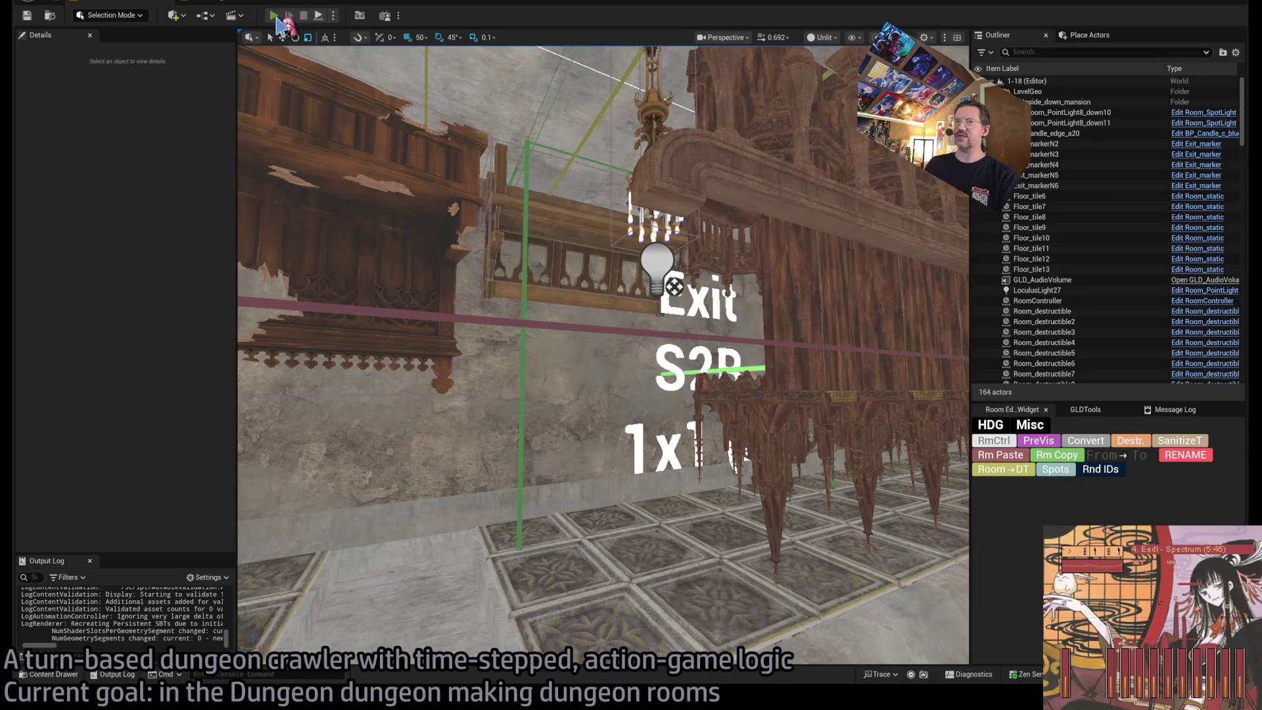
{"action": "left_click", "coordinate": [275, 17]}
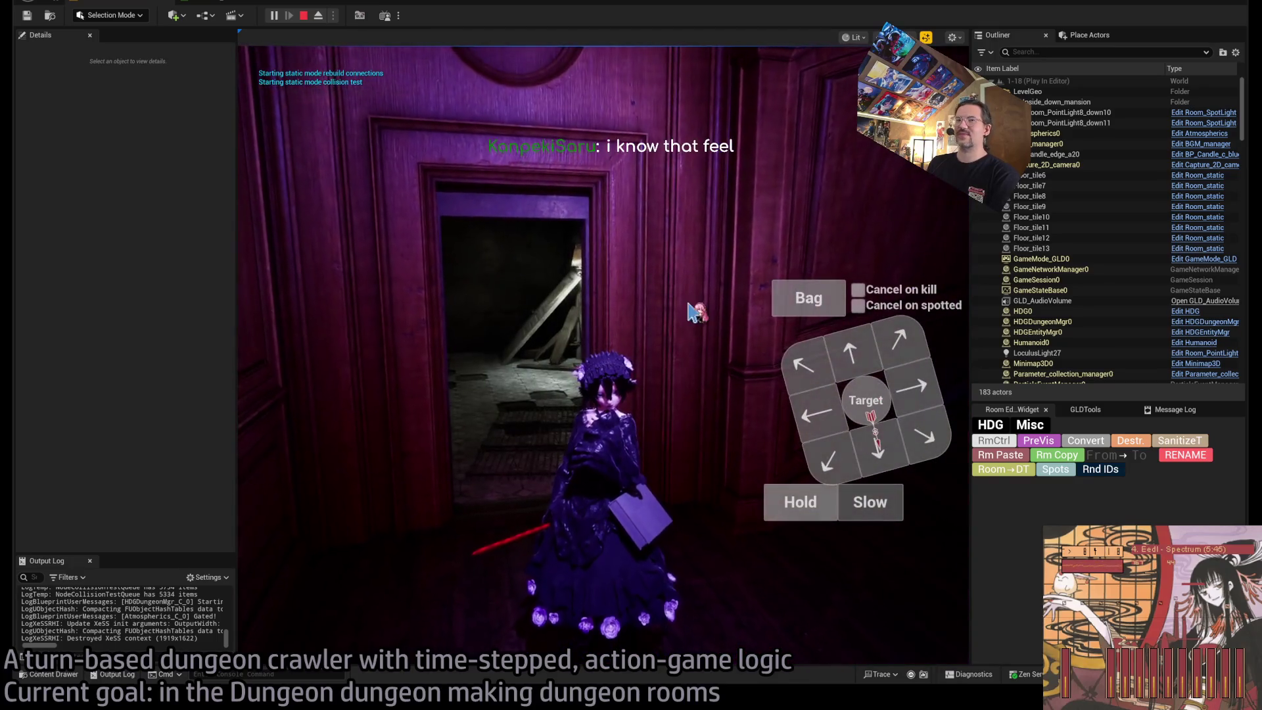
{"action": "left_click", "coordinate": [690, 312]}
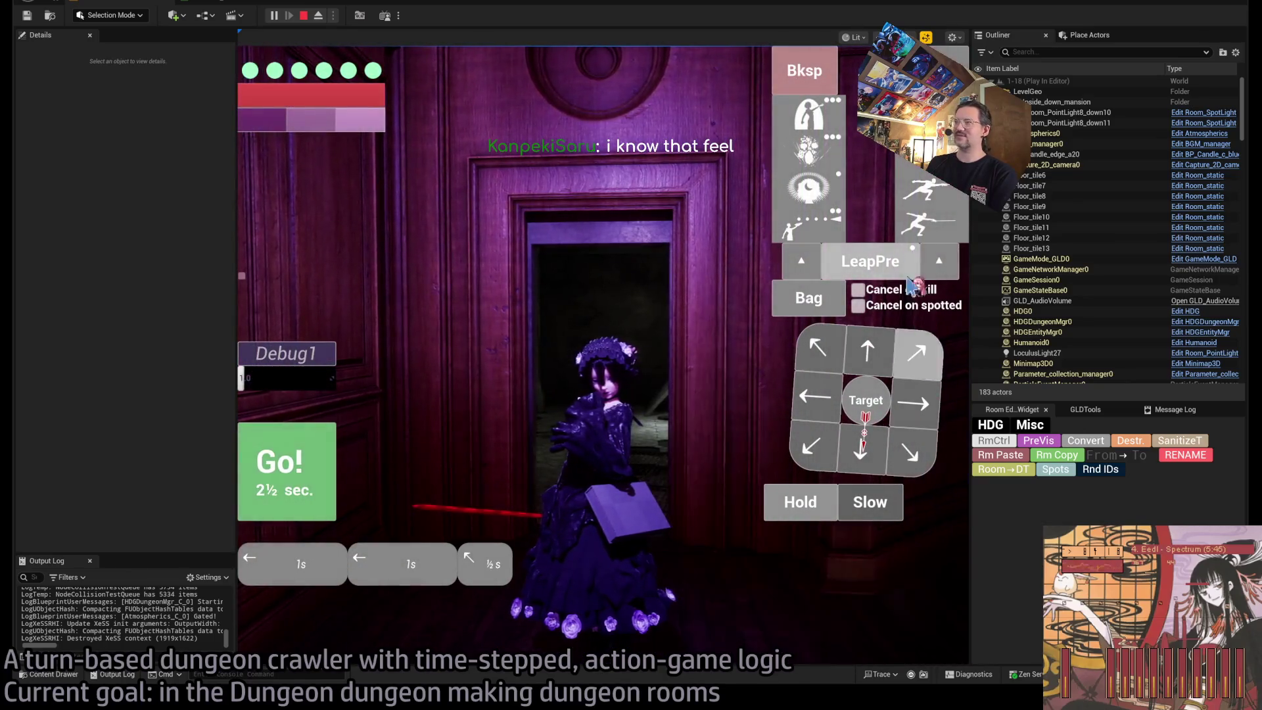
{"action": "key", "text": "space"}
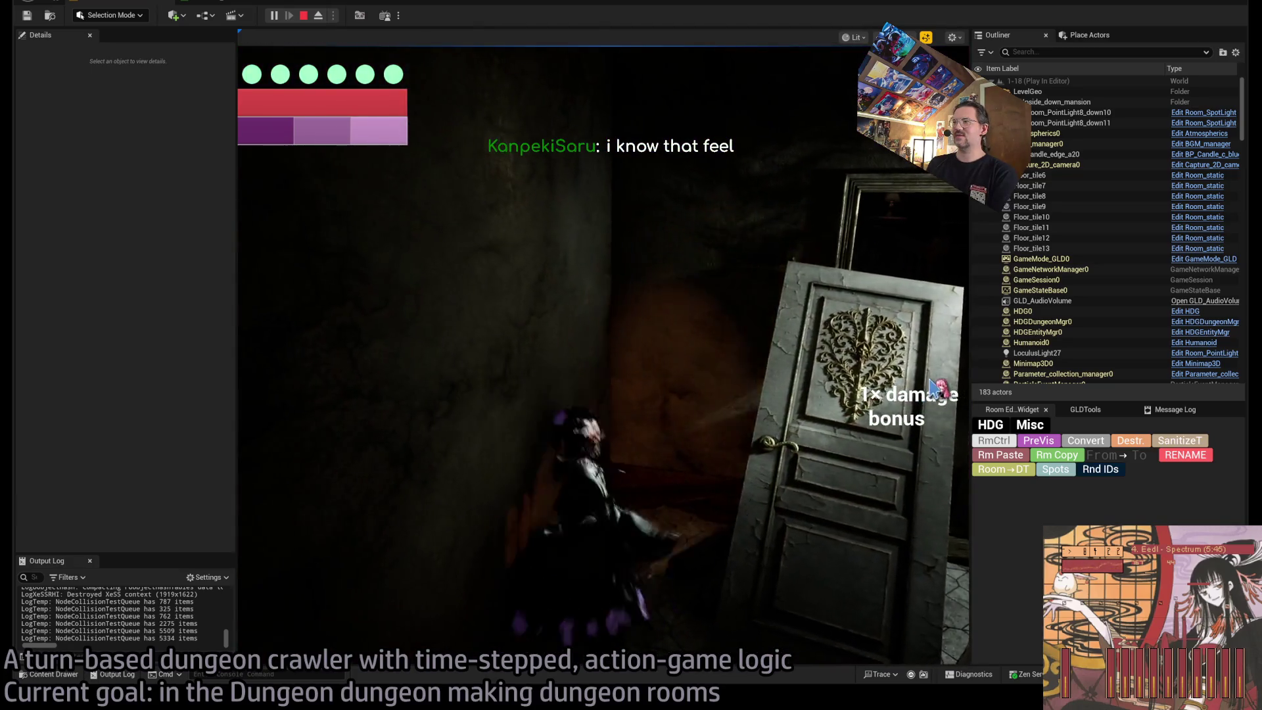
{"action": "left_click", "coordinate": [910, 399]}
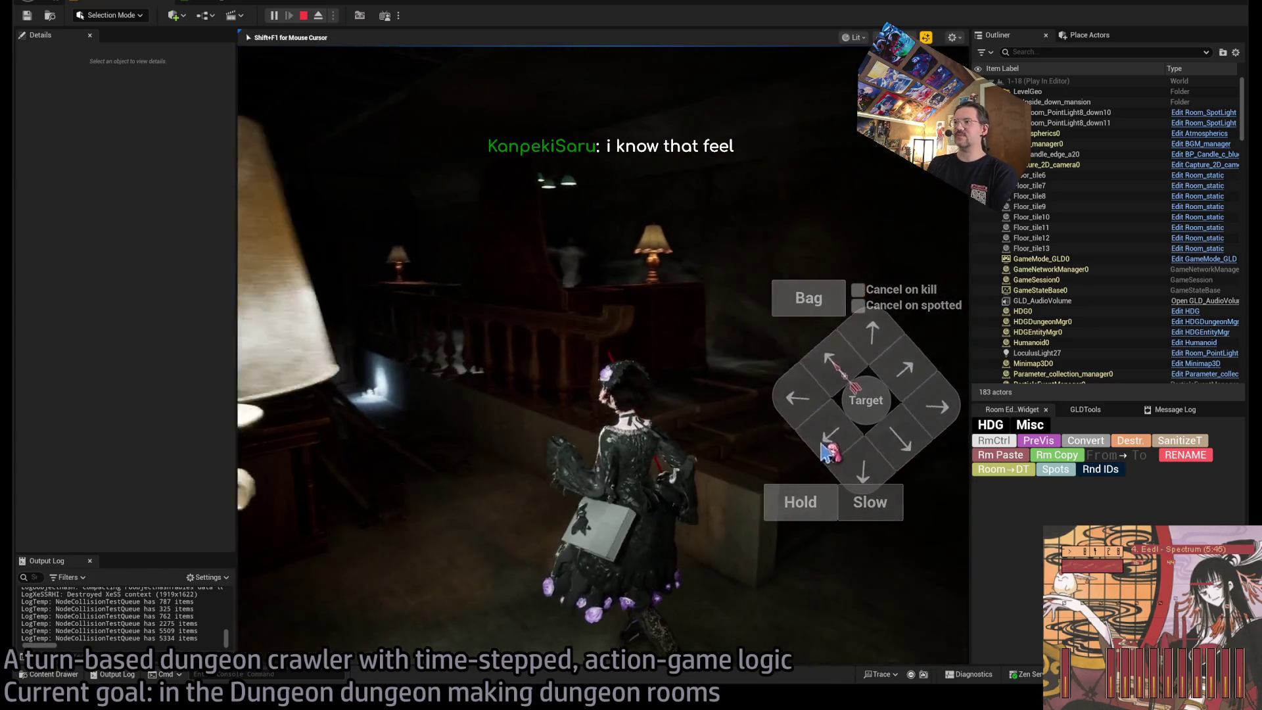
{"action": "left_click", "coordinate": [906, 375]}
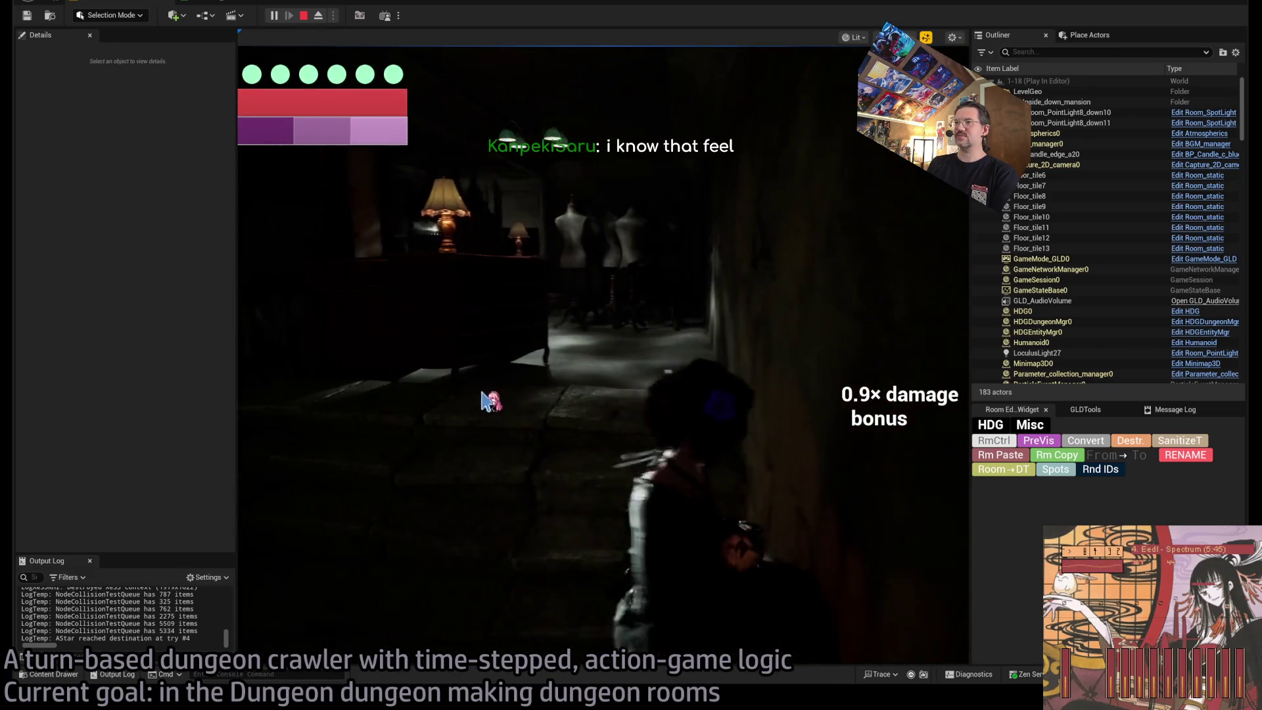
{"action": "left_click", "coordinate": [830, 355]}
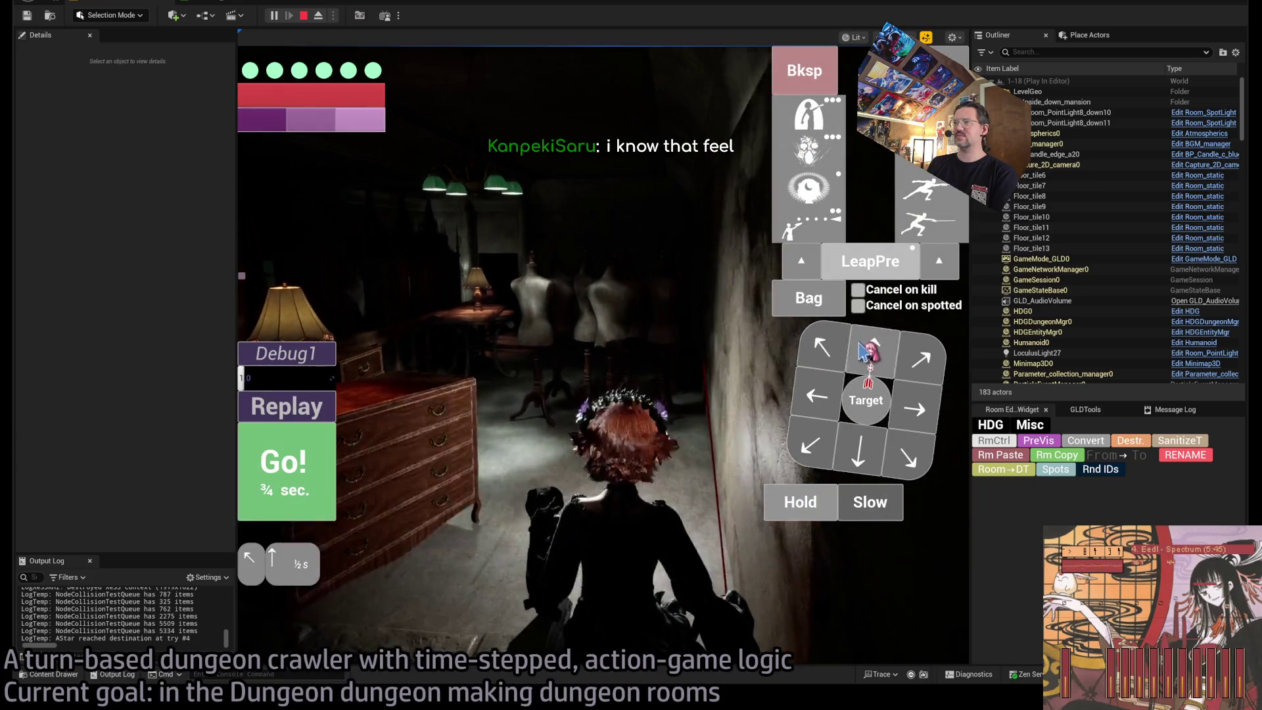
{"action": "left_click", "coordinate": [818, 399]}
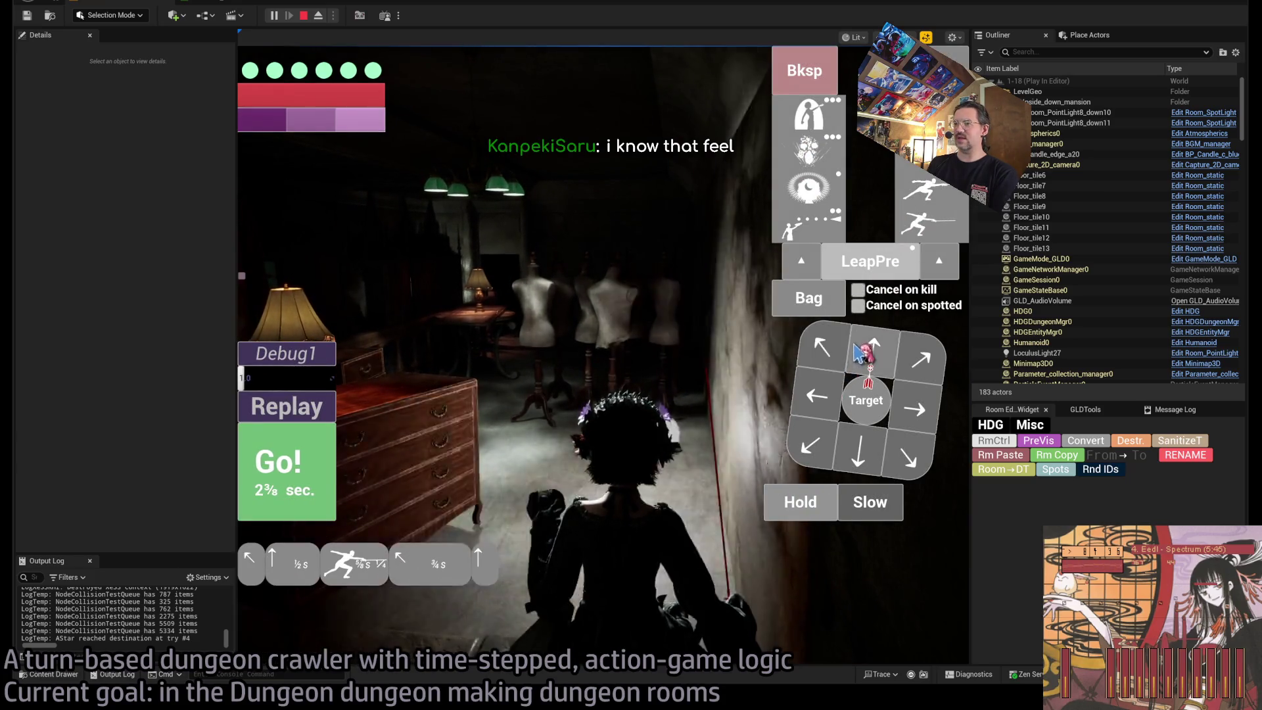
{"action": "key", "text": "space"}
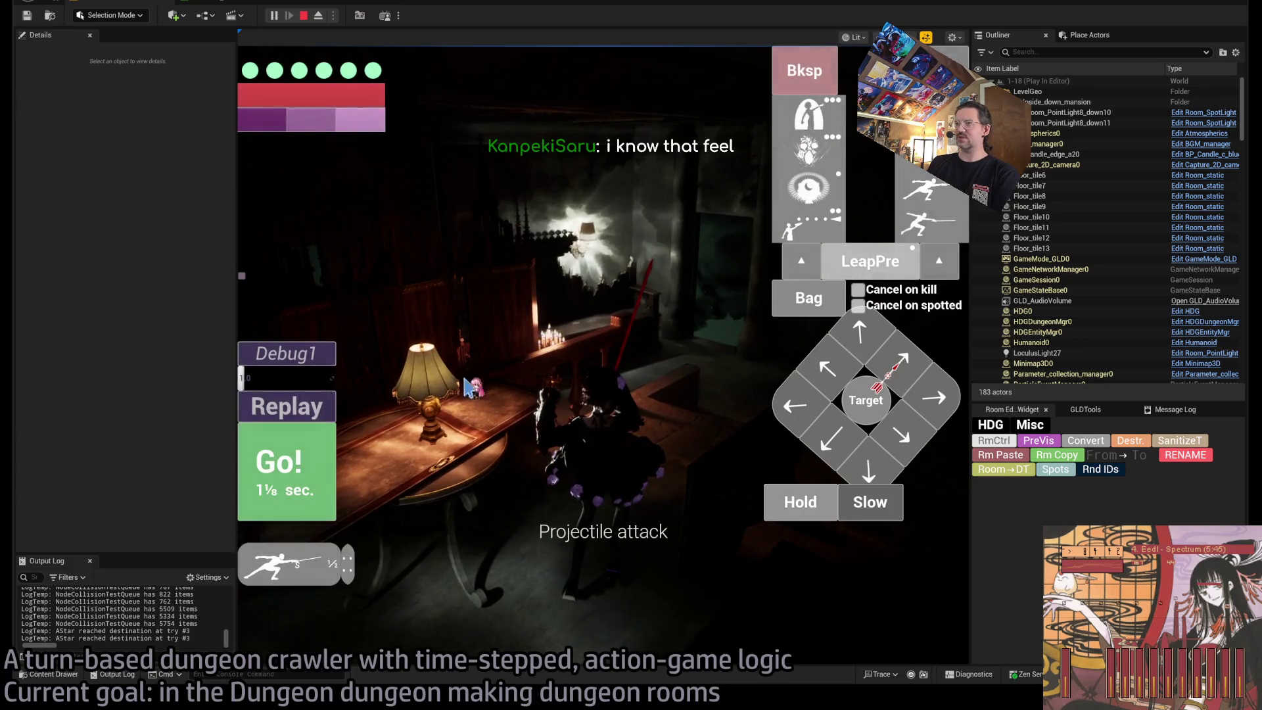
{"action": "key", "text": "space"}
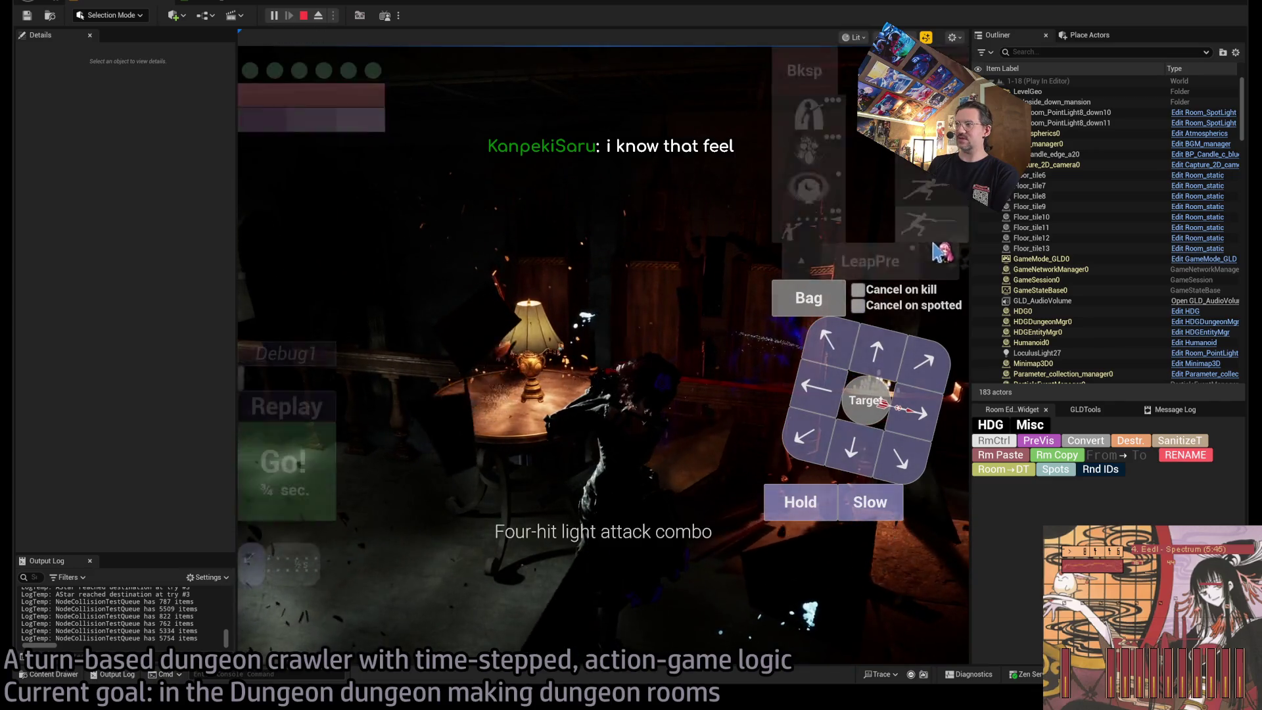
{"action": "left_click", "coordinate": [940, 249]}
{"action": "left_click", "coordinate": [289, 467]}
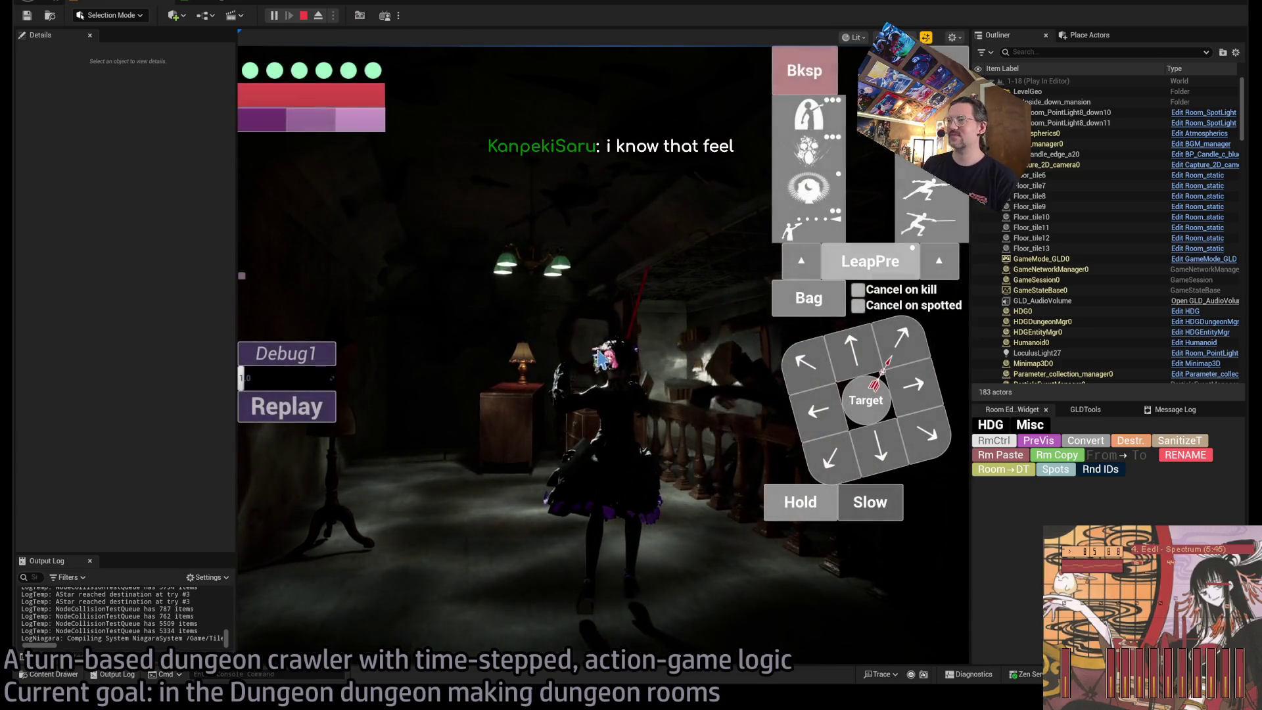
{"action": "left_click", "coordinate": [600, 359]}
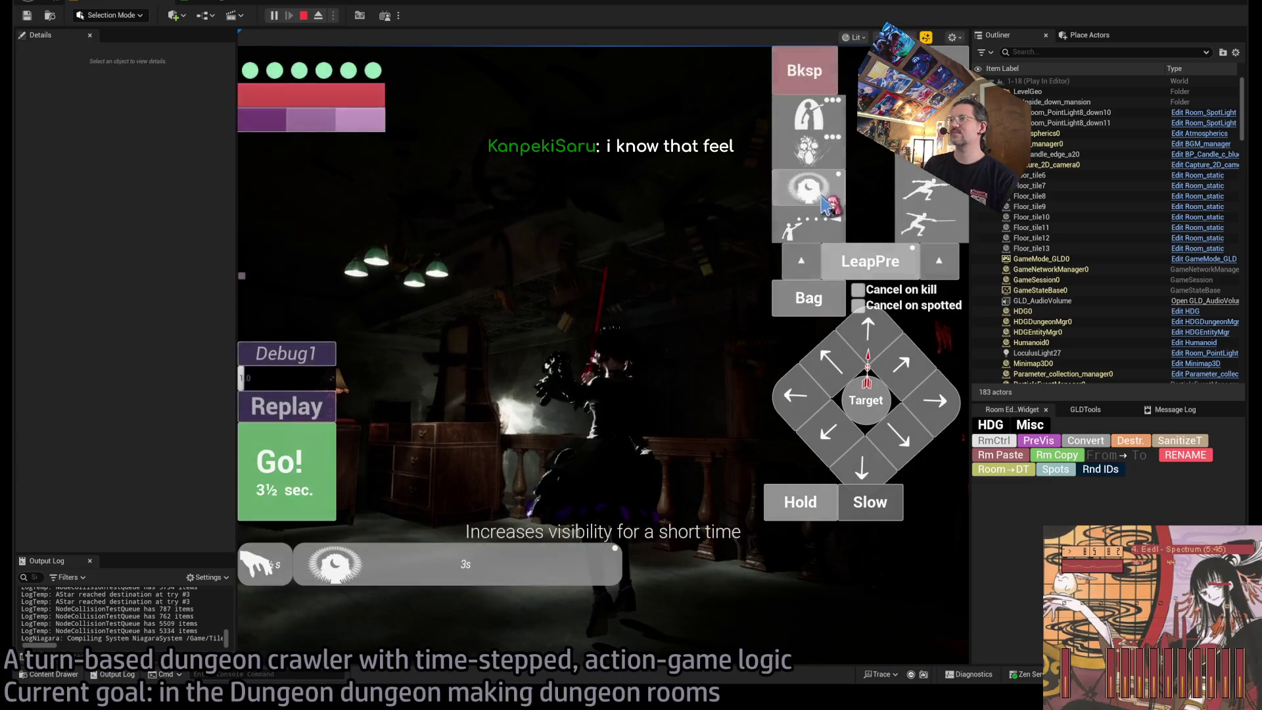
{"action": "left_click", "coordinate": [503, 405]}
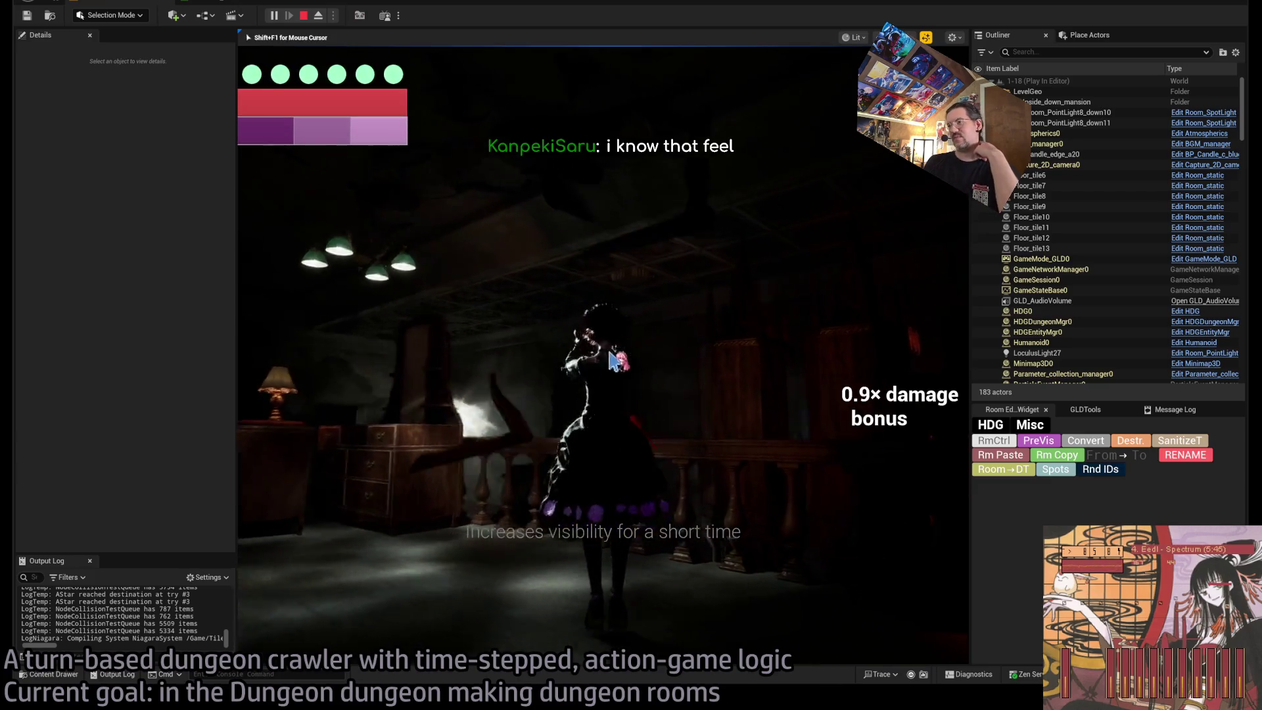
{"action": "left_click", "coordinate": [671, 378]}
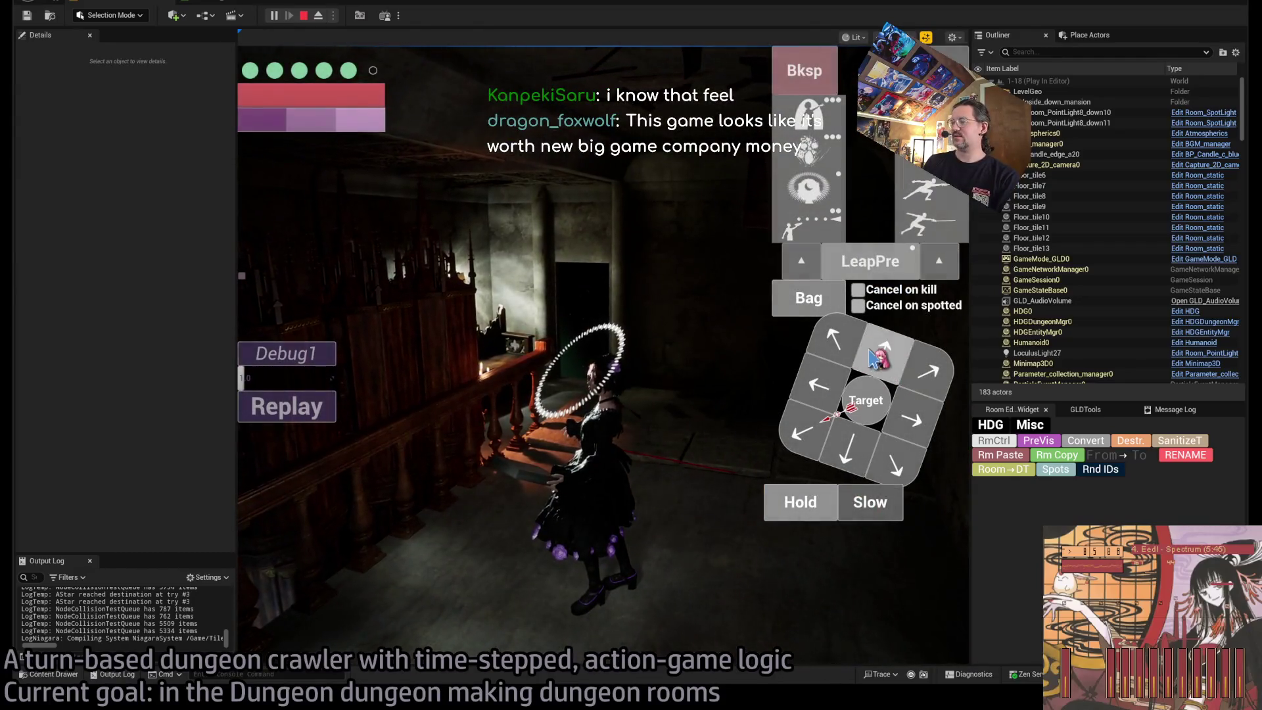
{"action": "left_click", "coordinate": [874, 359]}
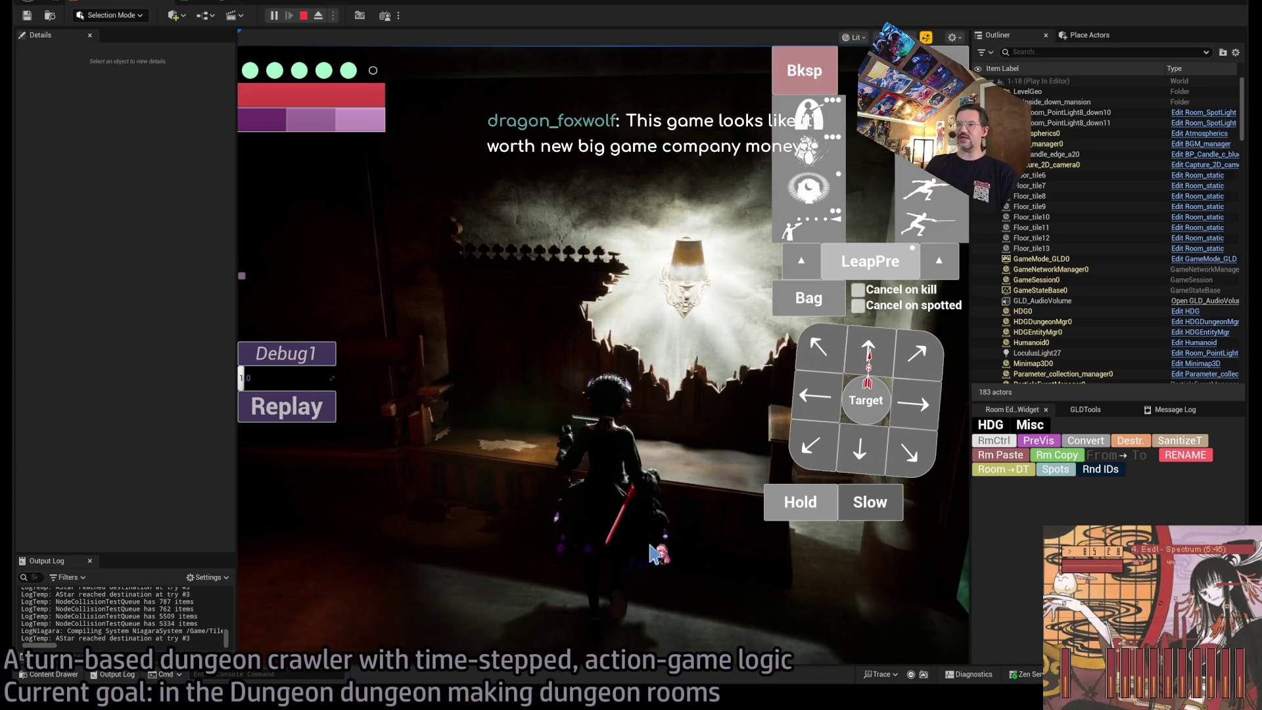
{"action": "left_click", "coordinate": [915, 198]}
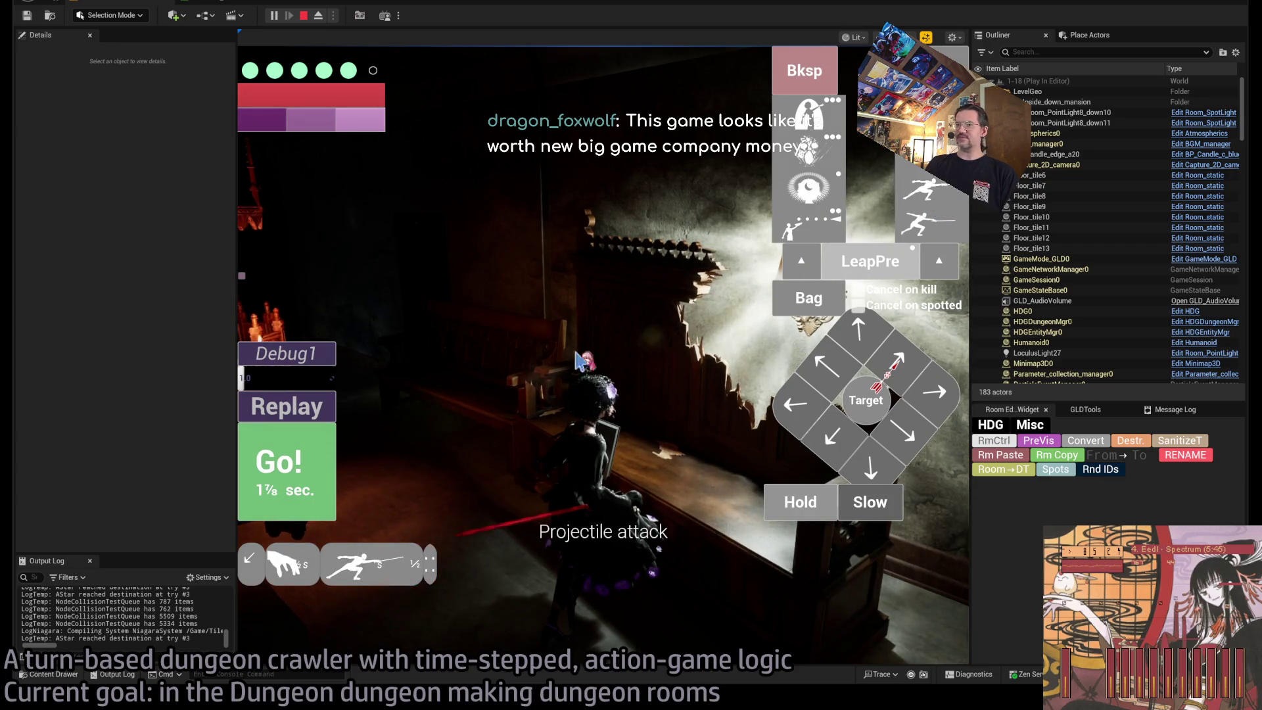
{"action": "left_click", "coordinate": [296, 482]}
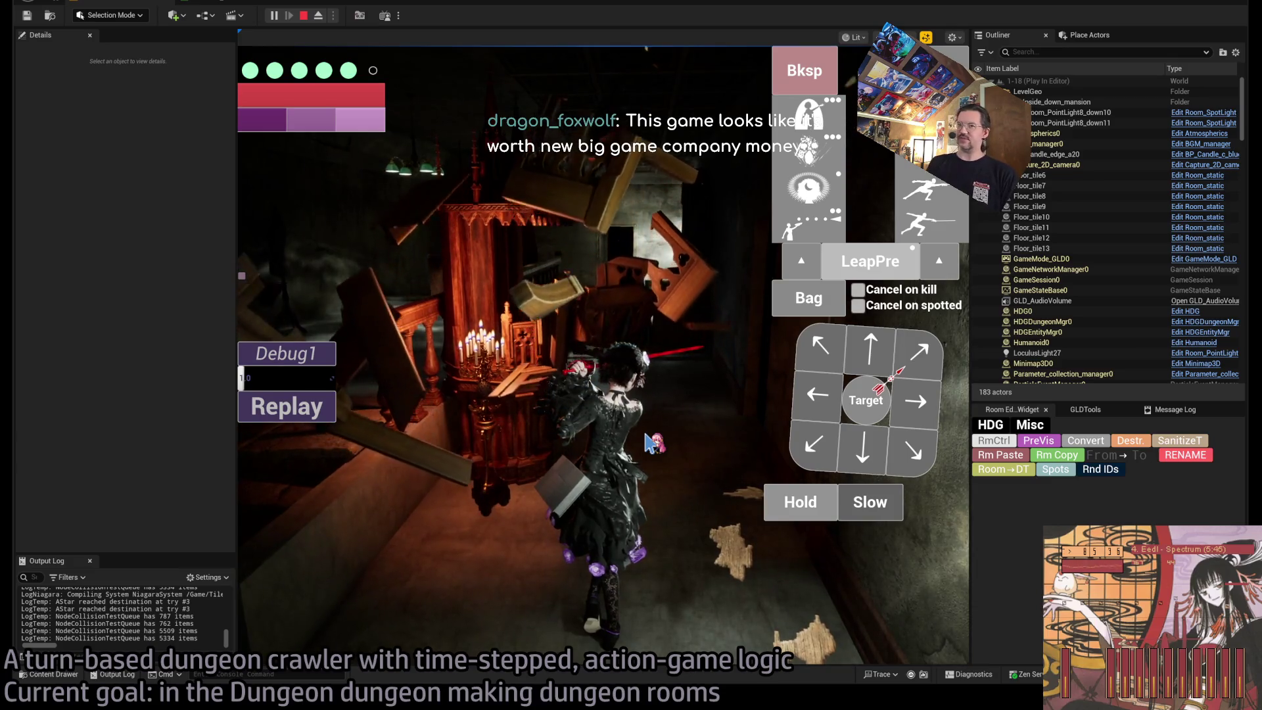
{"action": "left_click", "coordinate": [495, 413]}
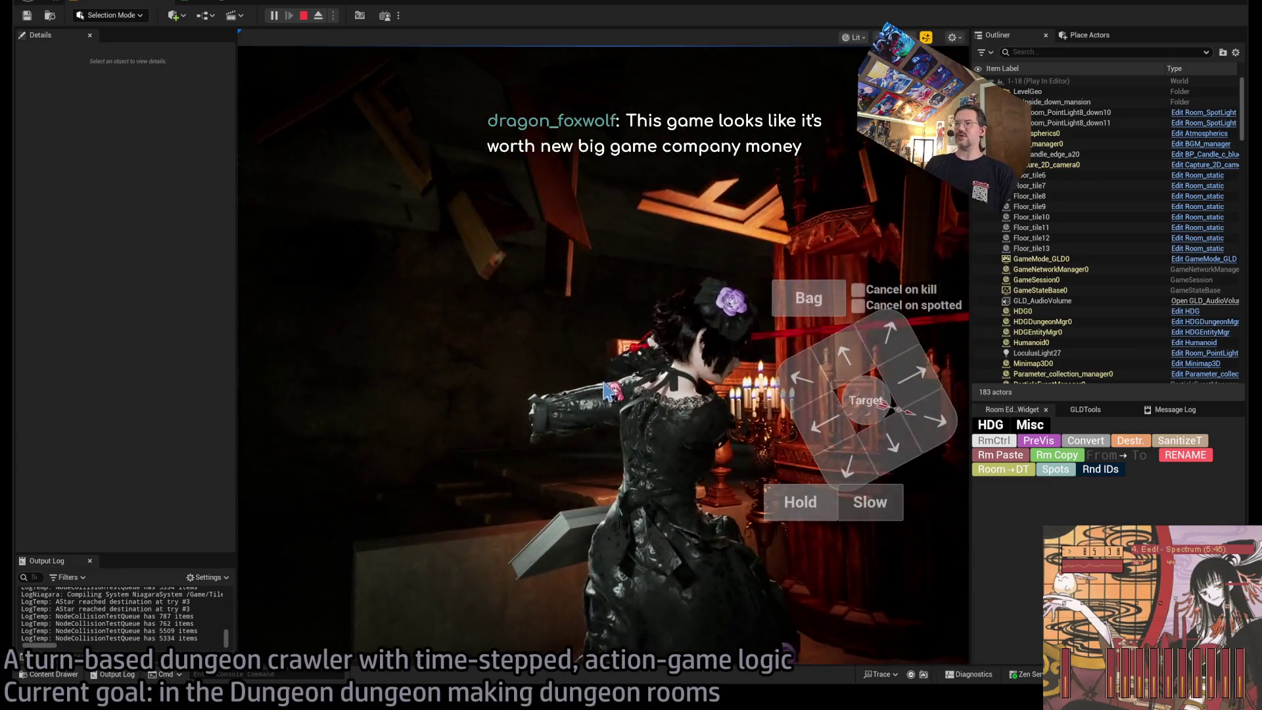
{"action": "key", "text": "Escape"}
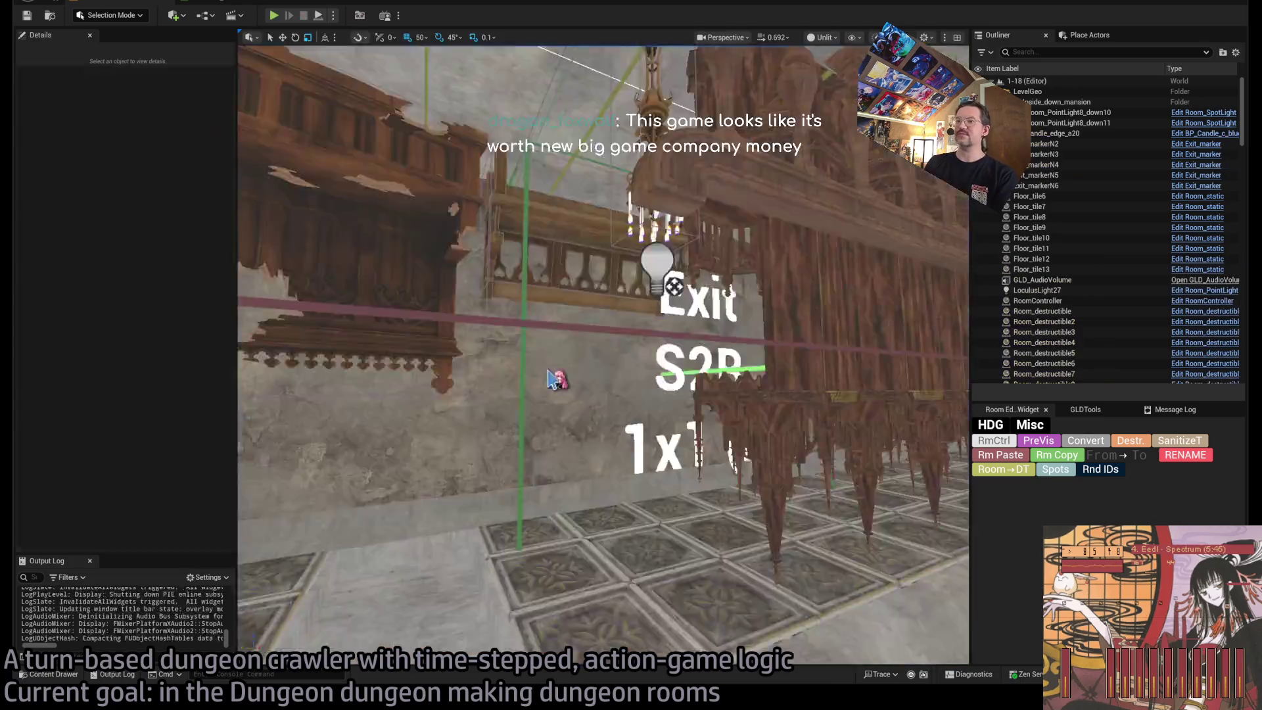
{"action": "left_click", "coordinate": [54, 675]}
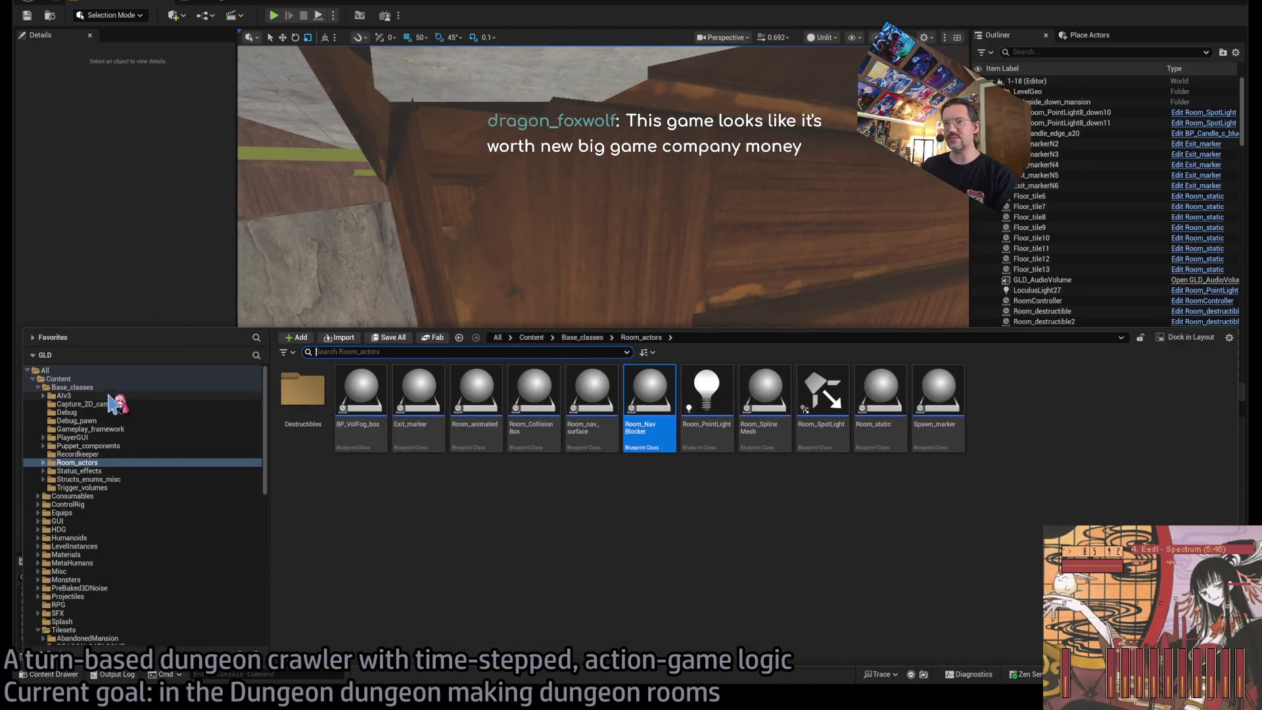
{"action": "left_click", "coordinate": [98, 379]}
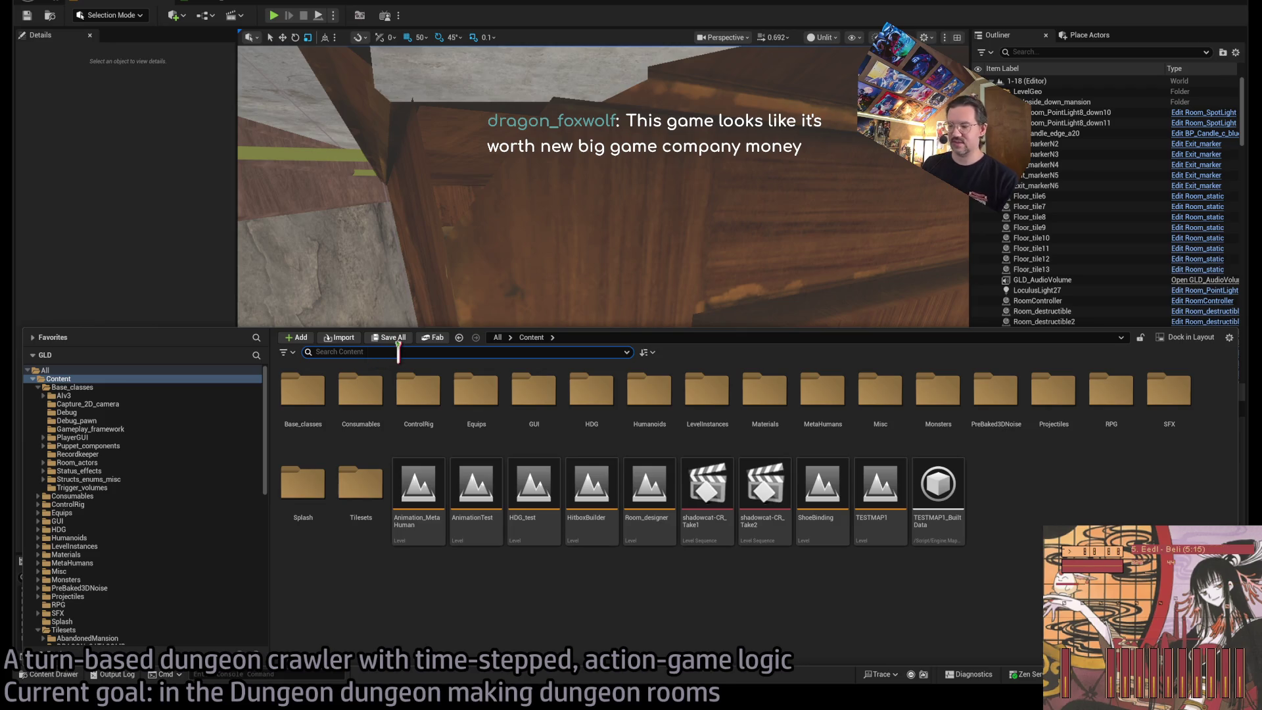
{"action": "type", "text": "geometryco"}
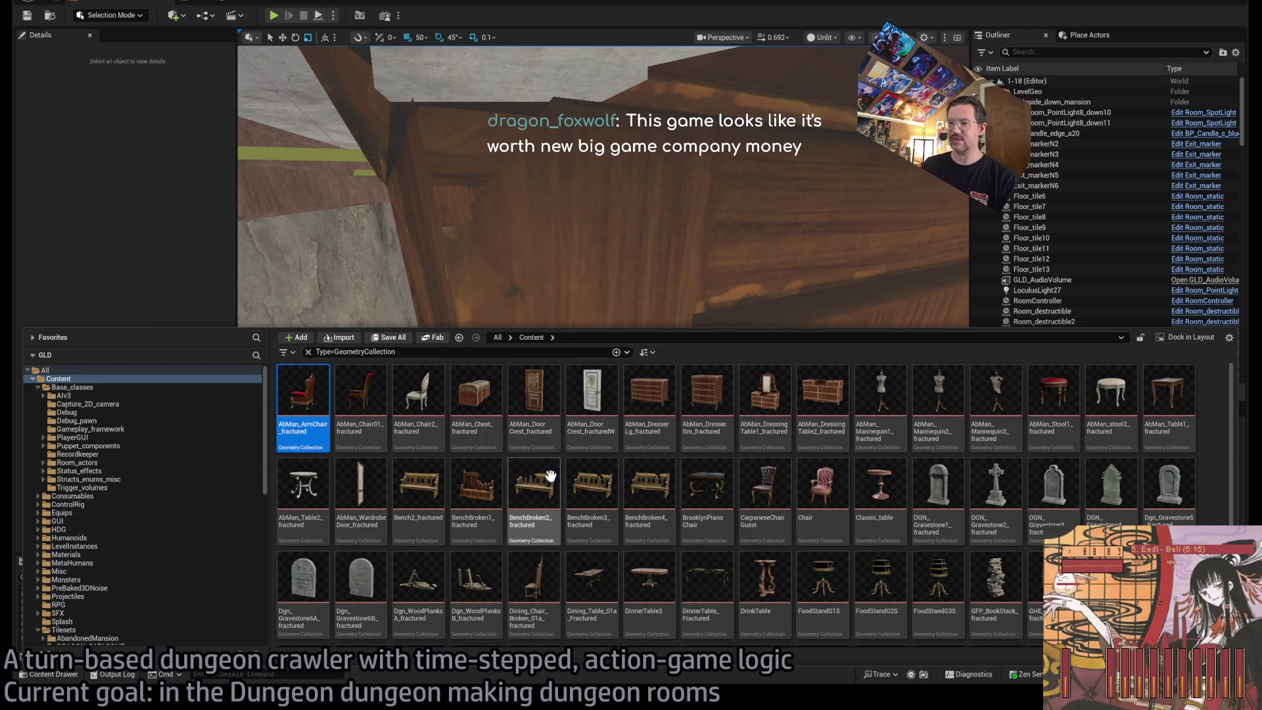
{"action": "scroll", "coordinate": [551, 476], "scroll_direction": "down", "scroll_amount": 3}
{"action": "left_click", "coordinate": [362, 589], "text": "shift"}
{"action": "scroll", "coordinate": [605, 606], "scroll_direction": "up", "scroll_amount": 3}
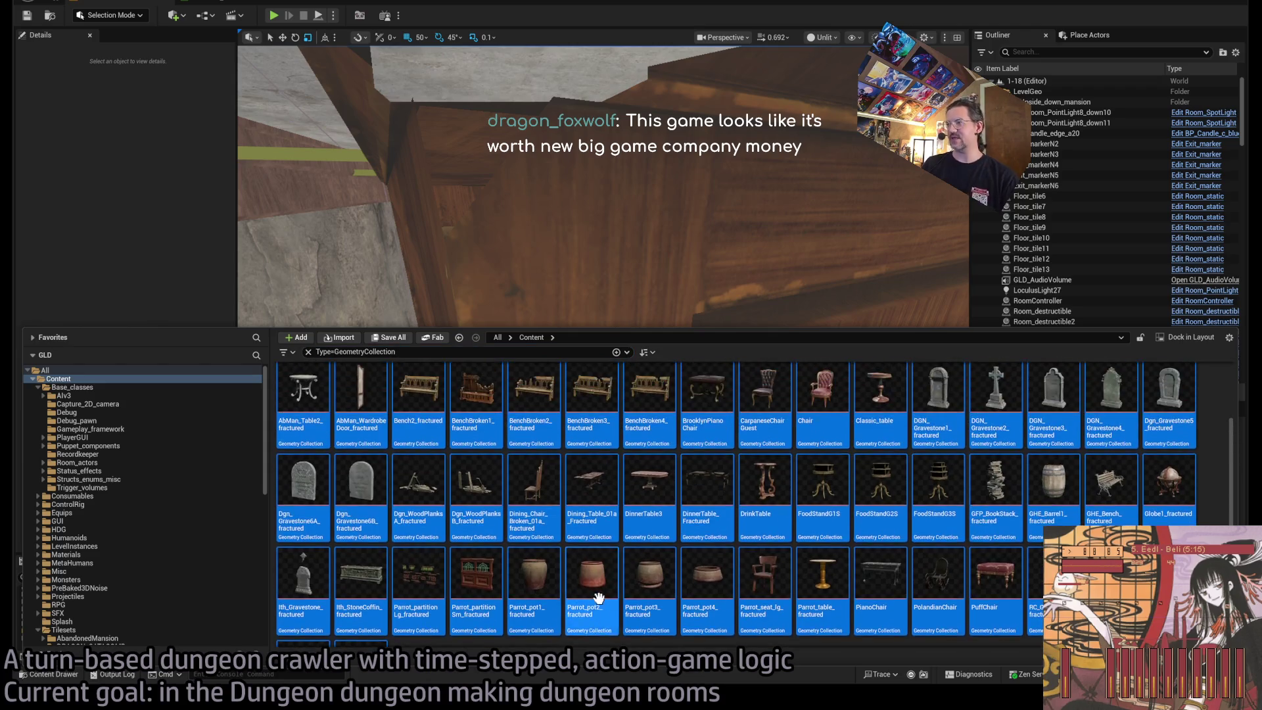
{"action": "left_click", "coordinate": [663, 557]}
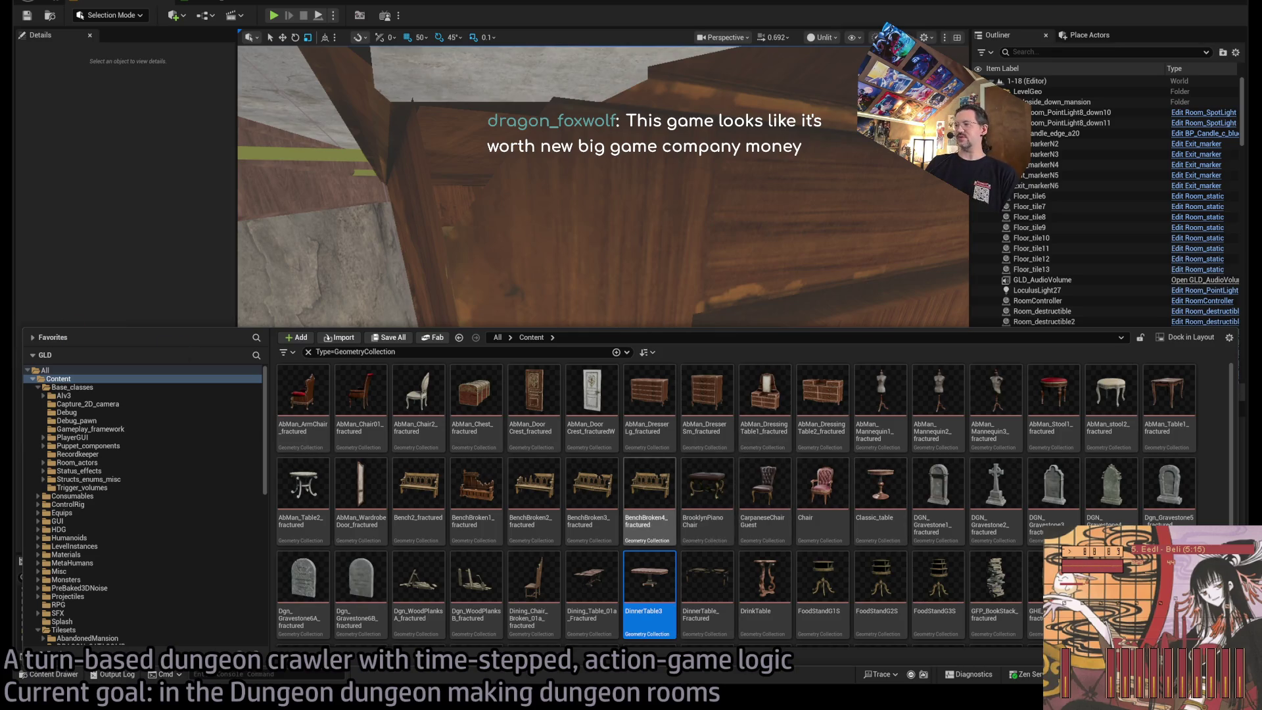
{"action": "left_click", "coordinate": [821, 401]}
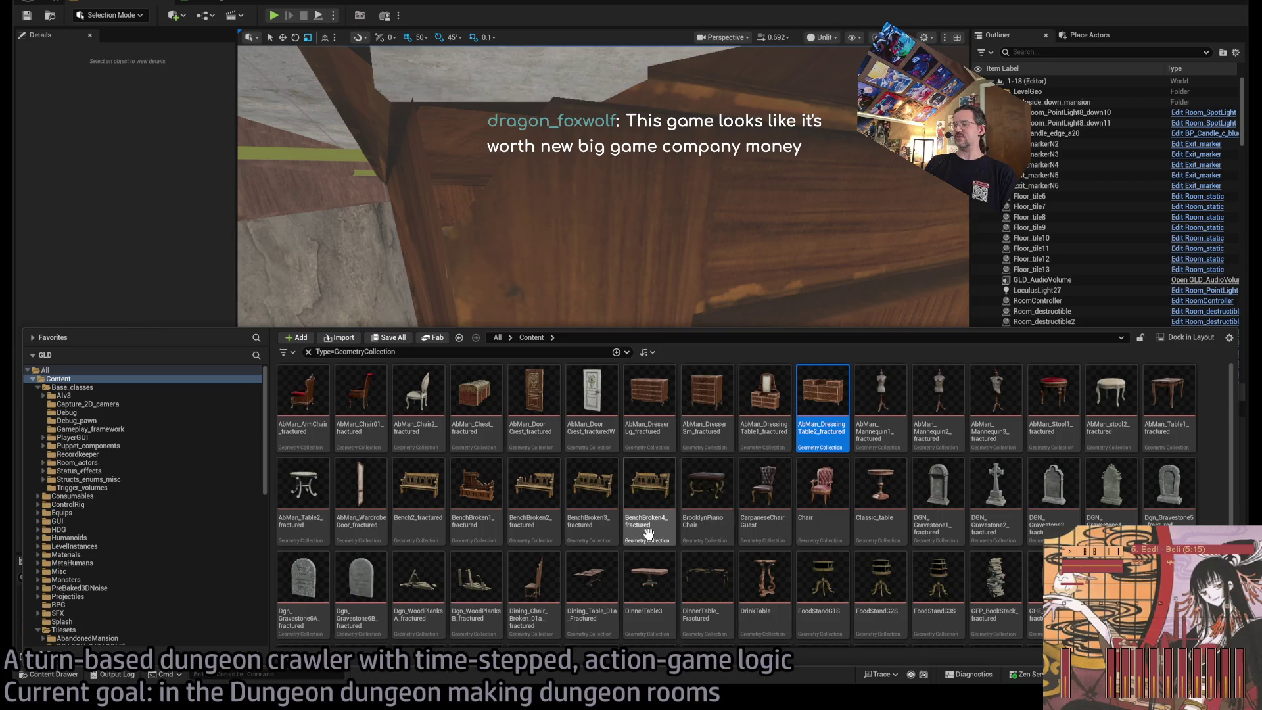
{"action": "scroll", "coordinate": [648, 533], "scroll_direction": "down", "scroll_amount": 1}
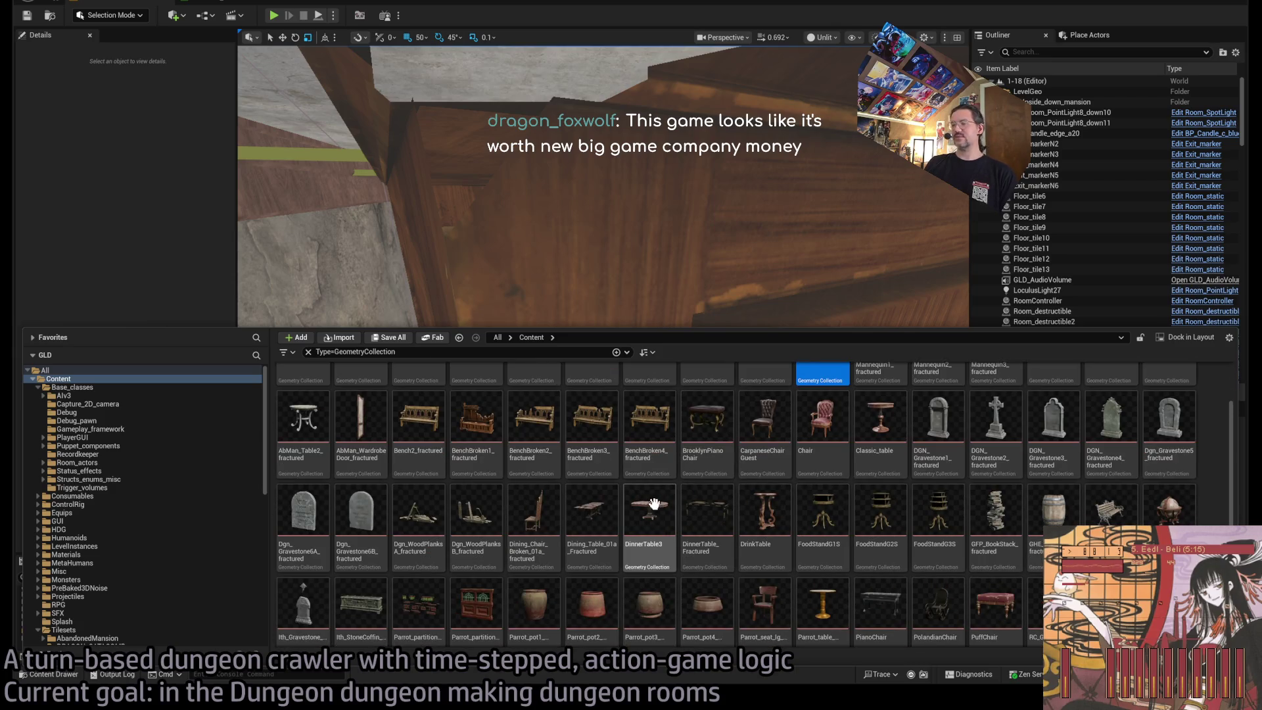
{"action": "scroll", "coordinate": [708, 433], "scroll_direction": "down", "scroll_amount": 2}
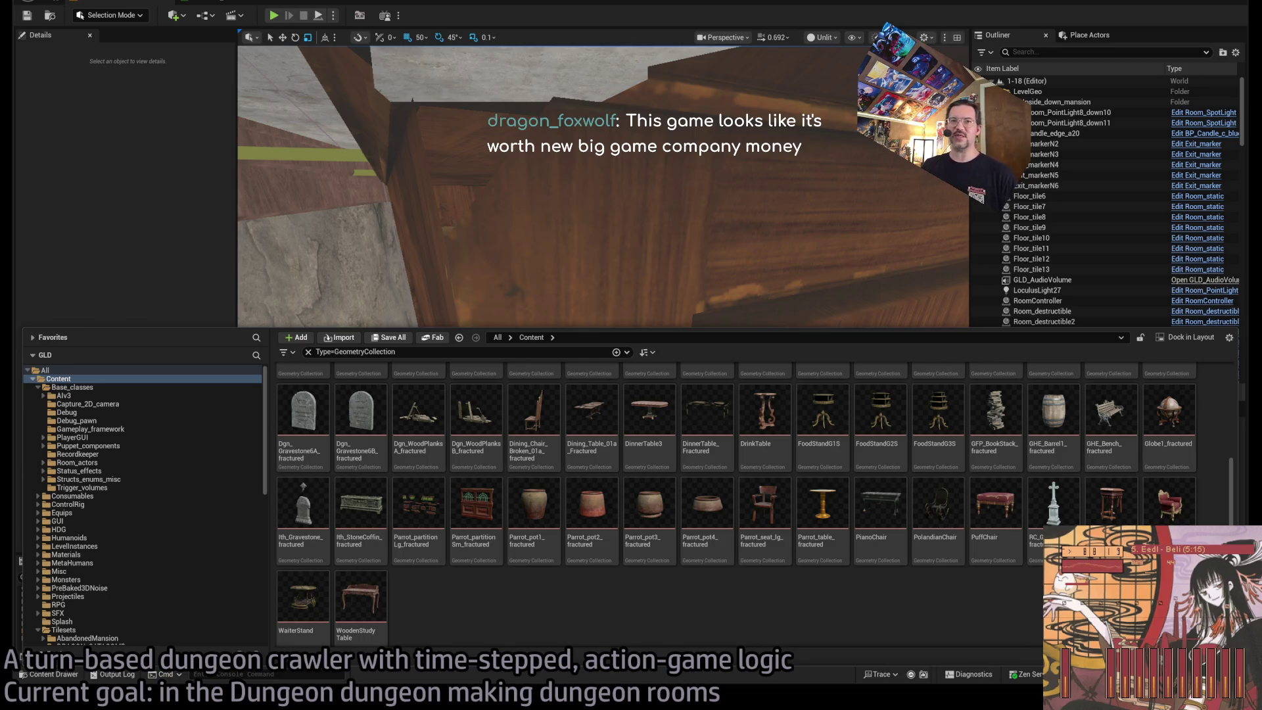
{"action": "mouse_move", "coordinate": [460, 263]}
{"action": "left_mouse_down"}
{"action": "mouse_move", "coordinate": [361, 298]}
{"action": "mouse_move", "coordinate": [339, 273]}
{"action": "mouse_move", "coordinate": [563, 267]}
{"action": "left_mouse_up"}
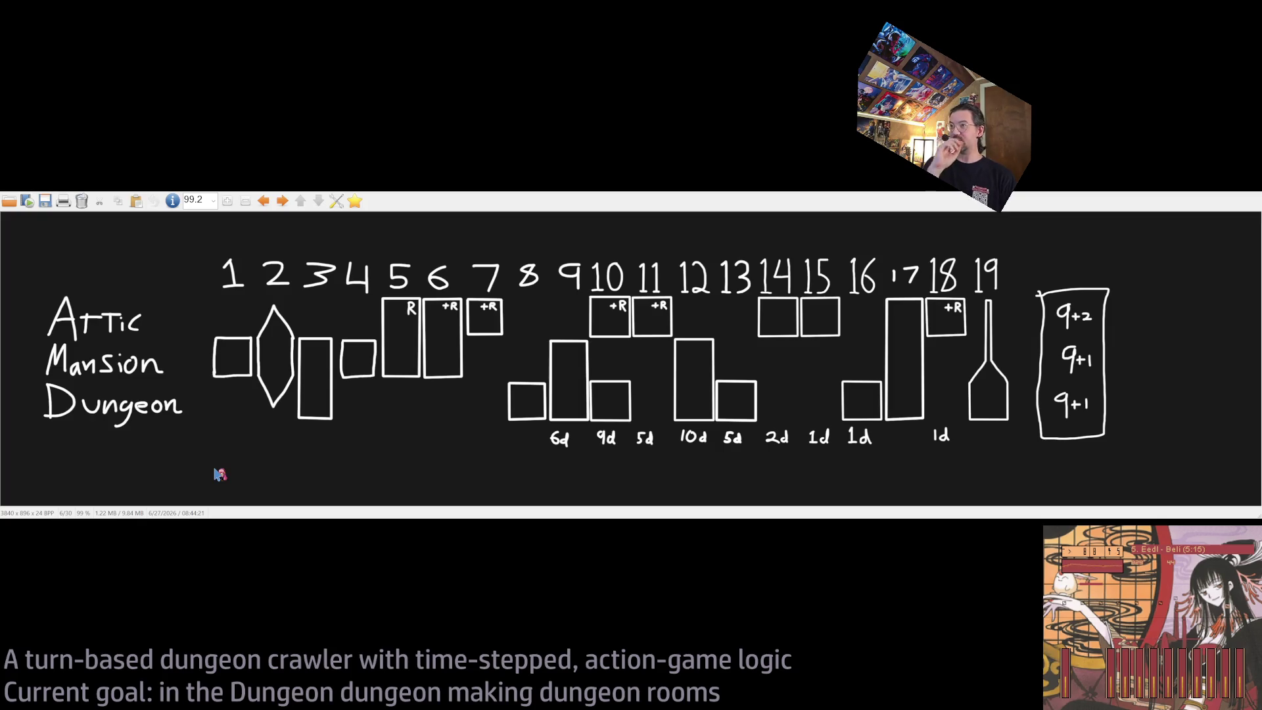
Mark the row of room numbers 1–19, then the 1d label under box 16.
{"action": "mouse_move", "coordinate": [194, 247]}
{"action": "left_mouse_down"}
{"action": "mouse_move", "coordinate": [694, 290]}
{"action": "mouse_move", "coordinate": [1021, 301]}
{"action": "left_mouse_up"}
{"action": "left_click", "coordinate": [1020, 288]}
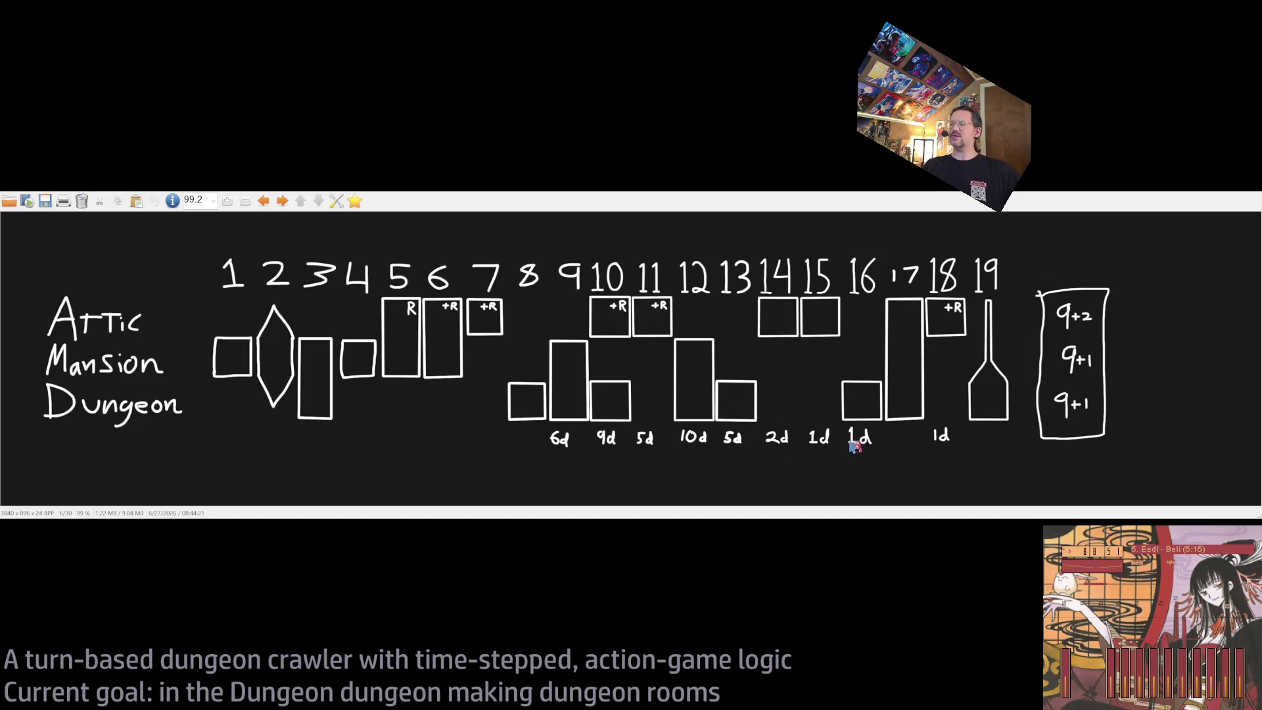
{"action": "left_click_drag", "start_coordinate": [834, 427], "coordinate": [883, 463]}
{"action": "left_click", "coordinate": [881, 424]}
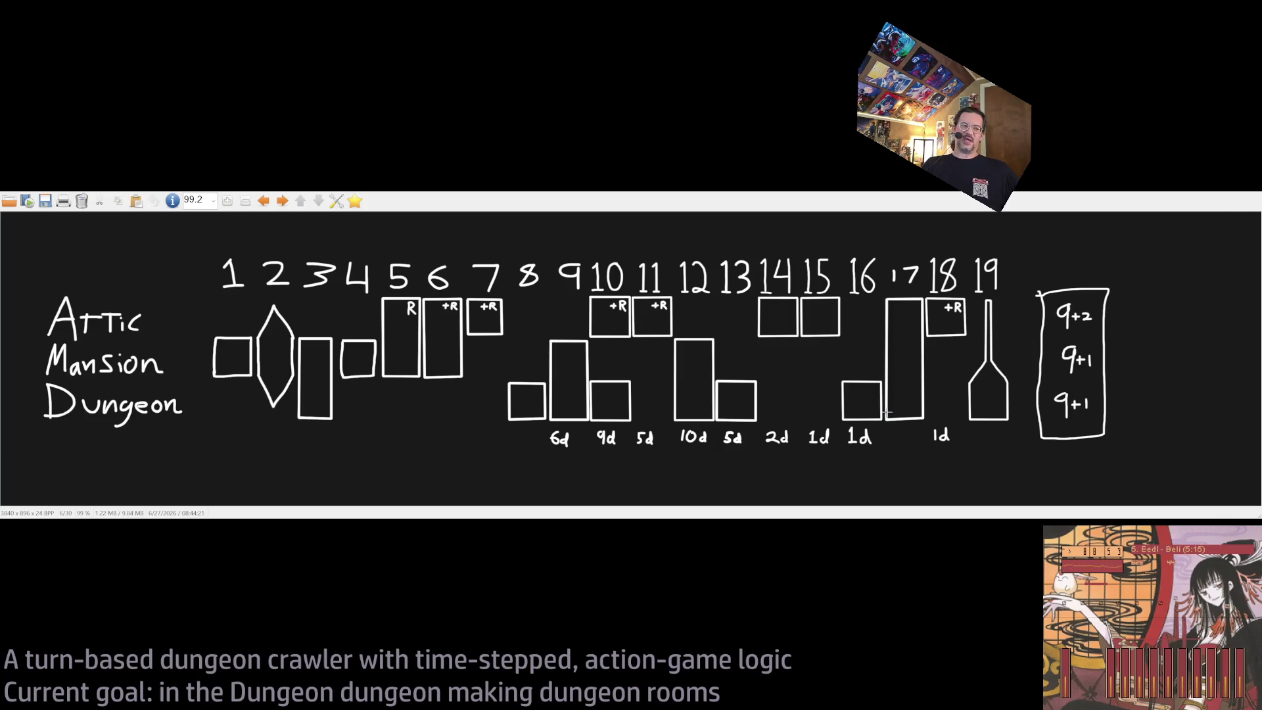
{"action": "left_click_drag", "start_coordinate": [887, 413], "coordinate": [838, 455]}
{"action": "left_click", "coordinate": [760, 464]}
Mark the 6d and 10d labels, outline the room 12 column, and close the sketch.
{"action": "left_click_drag", "start_coordinate": [526, 419], "coordinate": [591, 454]}
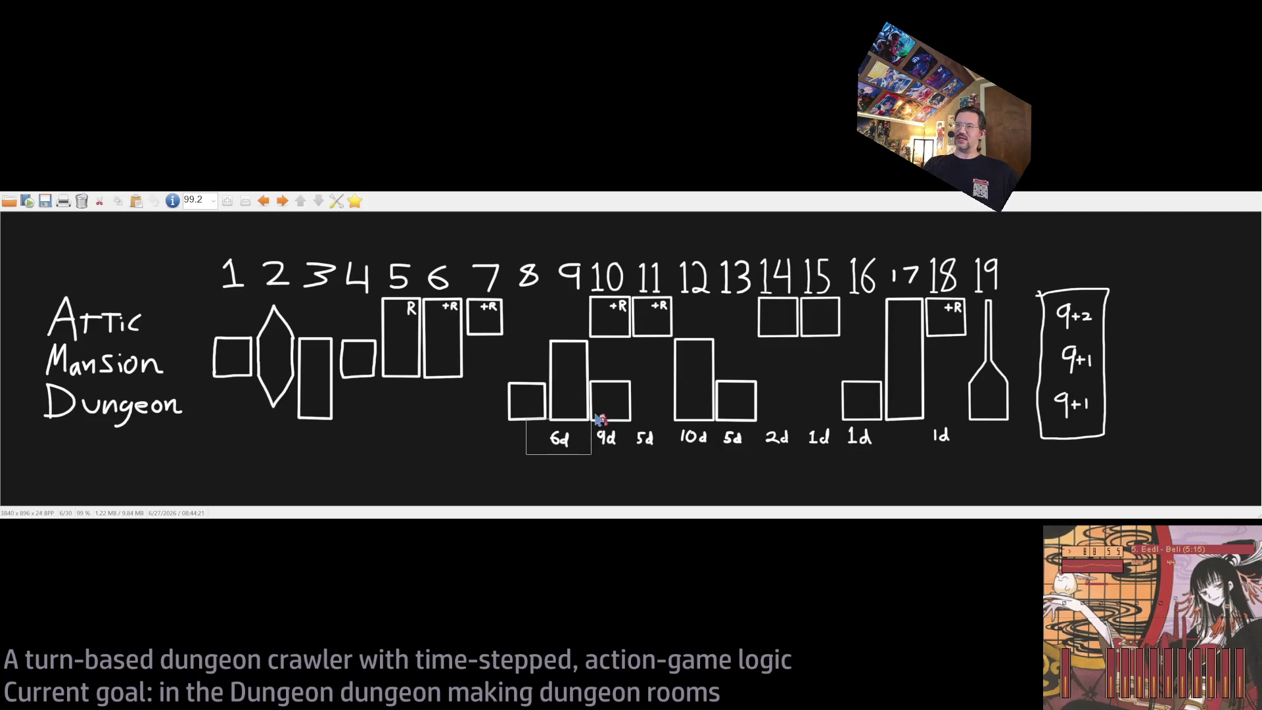
{"action": "left_click", "coordinate": [654, 428]}
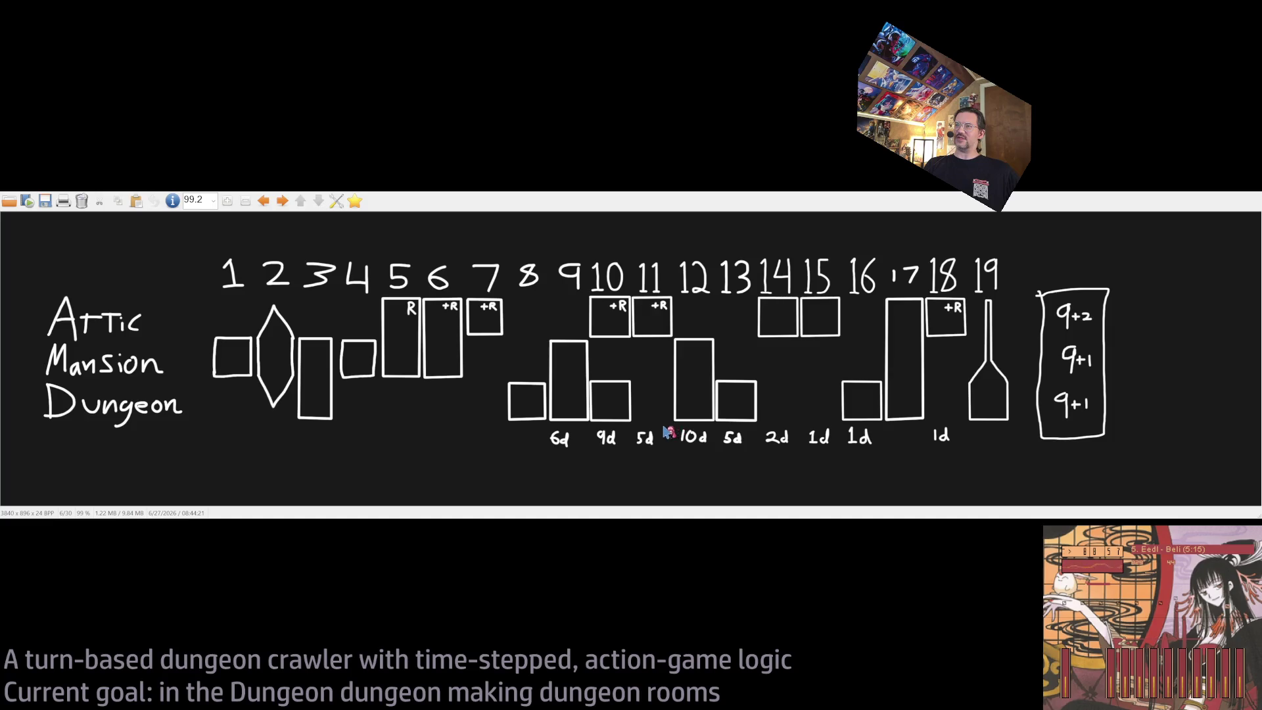
{"action": "left_click_drag", "start_coordinate": [664, 421], "coordinate": [724, 450]}
{"action": "left_click_drag", "start_coordinate": [659, 247], "coordinate": [724, 464]}
{"action": "key", "text": "Escape"}
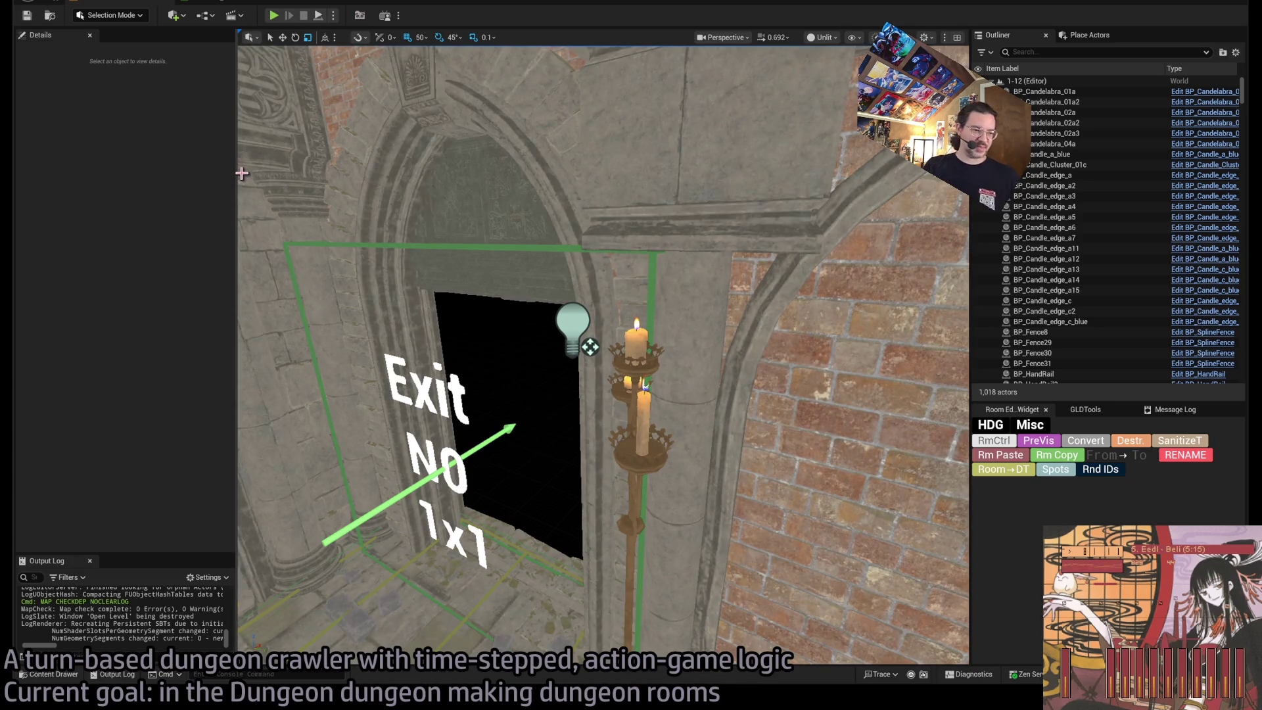
Narrow the left and right side panels so the level viewport gains width.
{"action": "left_click_drag", "start_coordinate": [237, 174], "coordinate": [117, 176]}
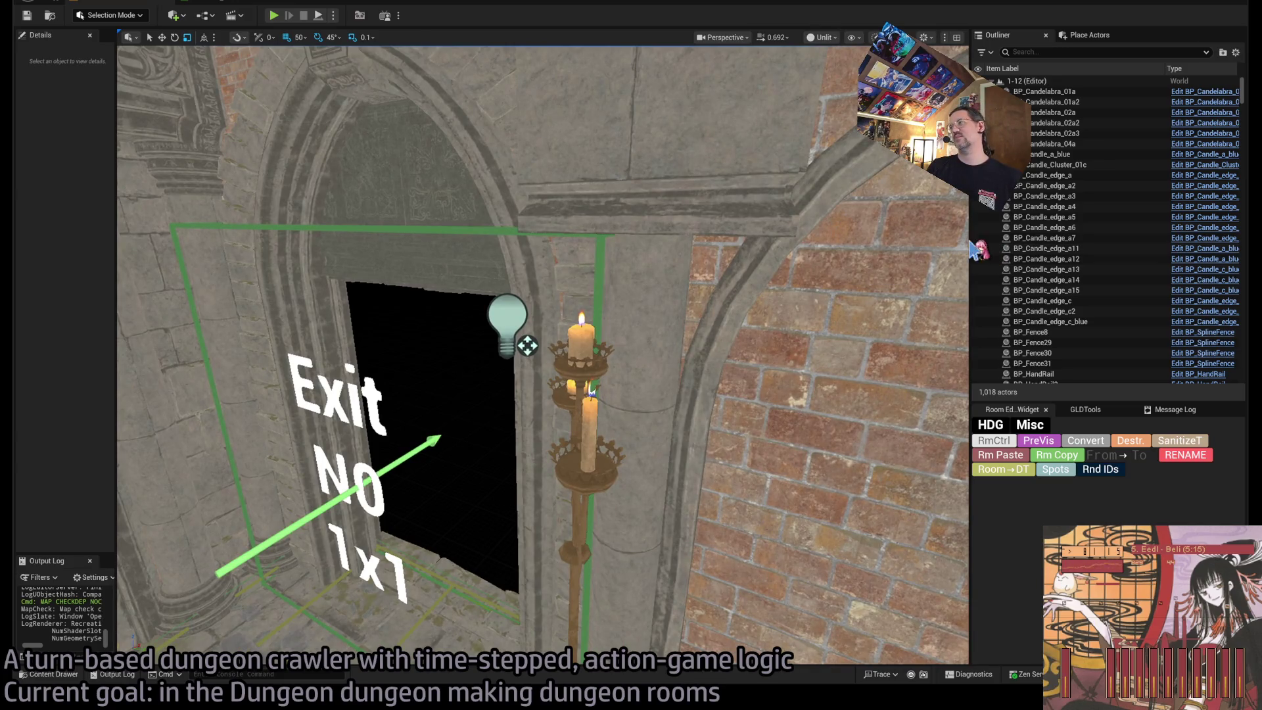
{"action": "mouse_move", "coordinate": [970, 257]}
{"action": "left_mouse_down"}
{"action": "mouse_move", "coordinate": [998, 238]}
{"action": "mouse_move", "coordinate": [1137, 240]}
{"action": "left_mouse_up"}
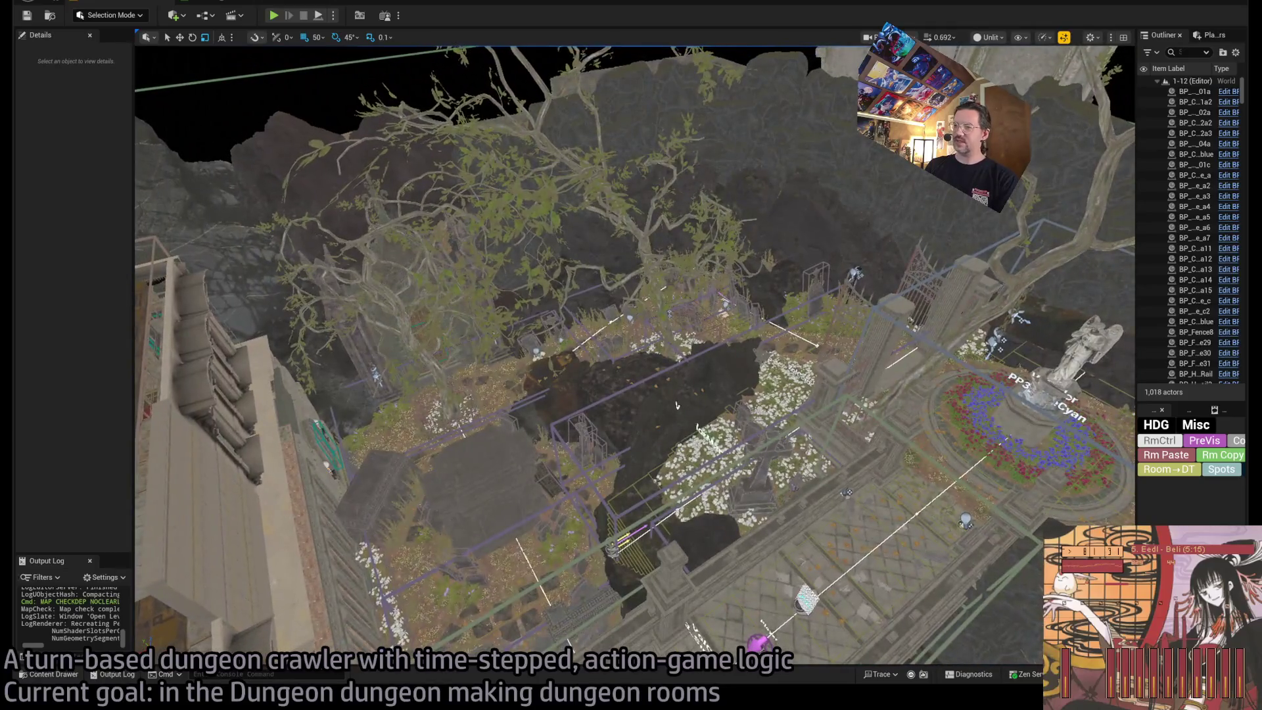
Select the large tombstone, SM_TombStone_21 and BP_SplineFence2, then frame SM_TombStone_34.
{"action": "left_click", "coordinate": [478, 475]}
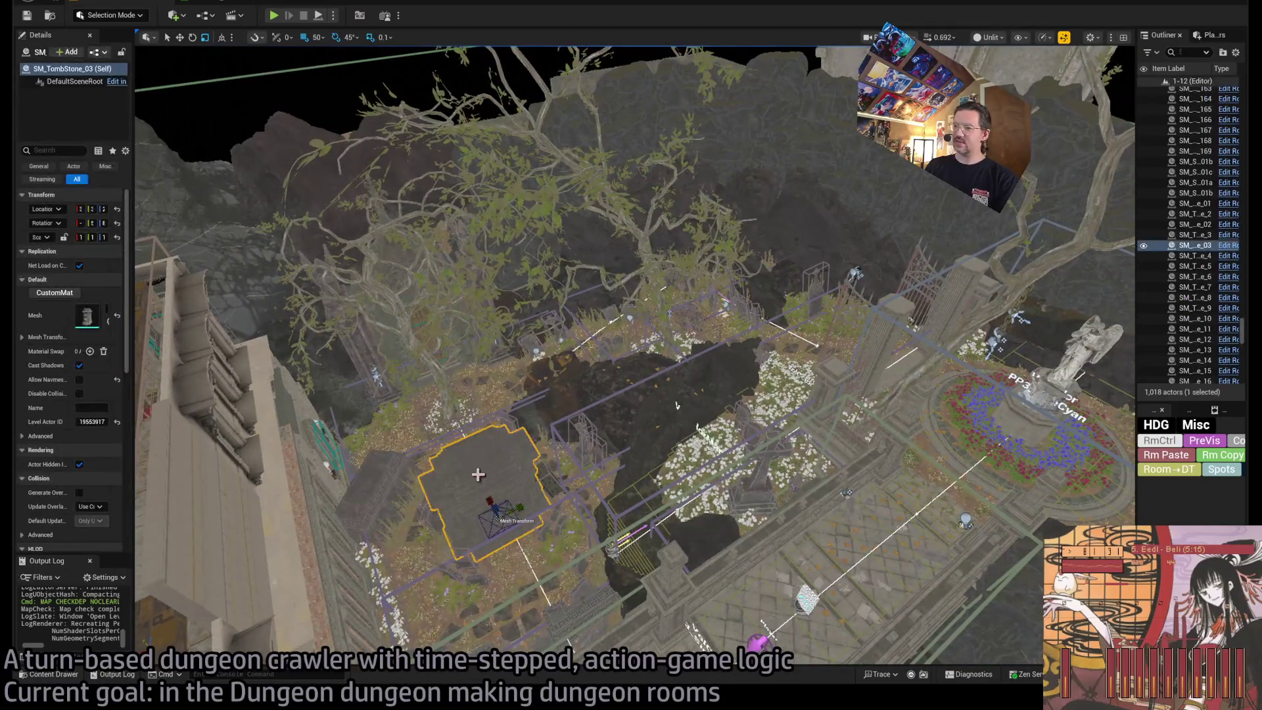
{"action": "left_click", "coordinate": [549, 472]}
{"action": "left_click", "coordinate": [735, 308]}
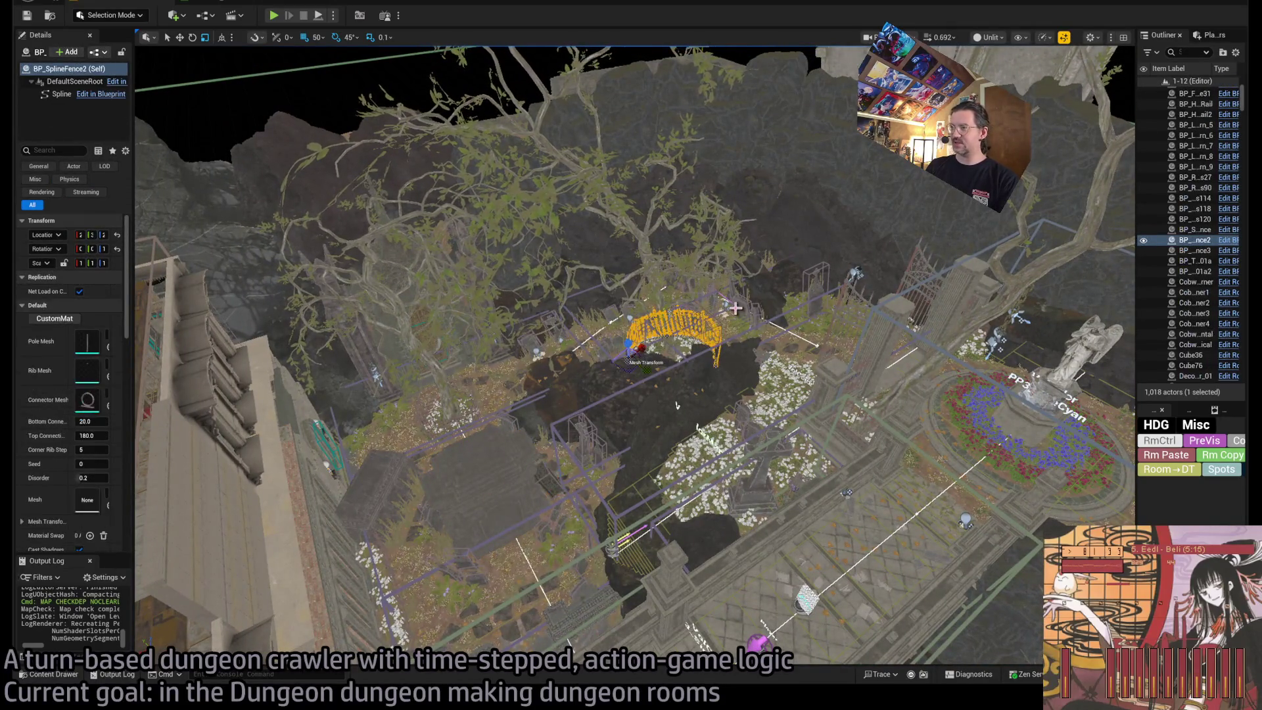
{"action": "left_click", "coordinate": [734, 302]}
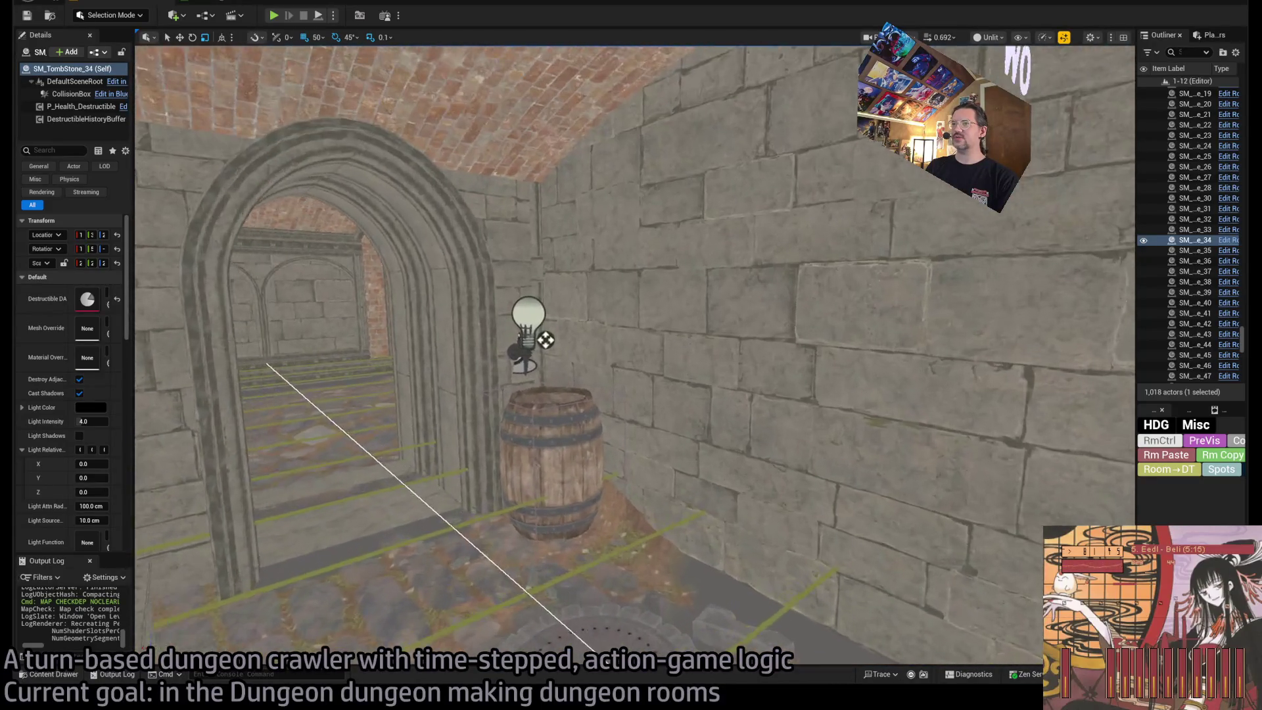
{"action": "key", "text": "f"}
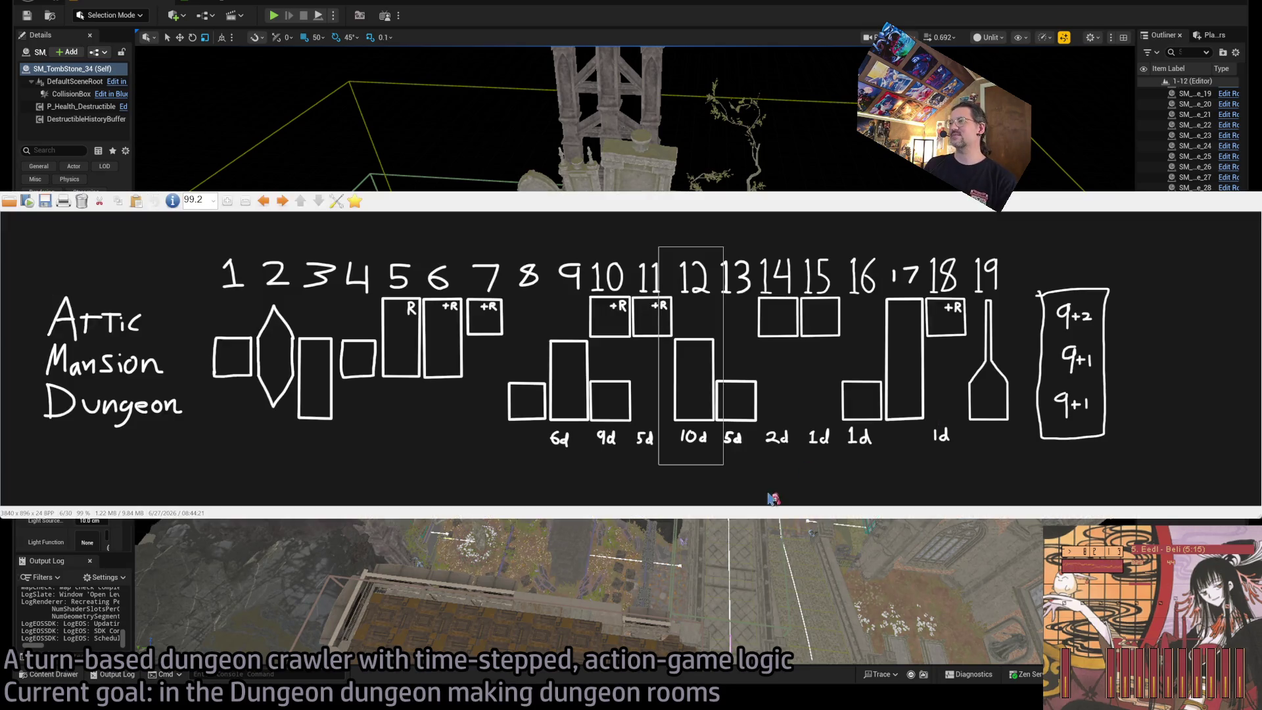
Mark the room 13 column, the door-count labels including 1d under room 18, and all rooms.
{"action": "left_click", "coordinate": [730, 416]}
{"action": "left_click_drag", "start_coordinate": [705, 258], "coordinate": [768, 470]}
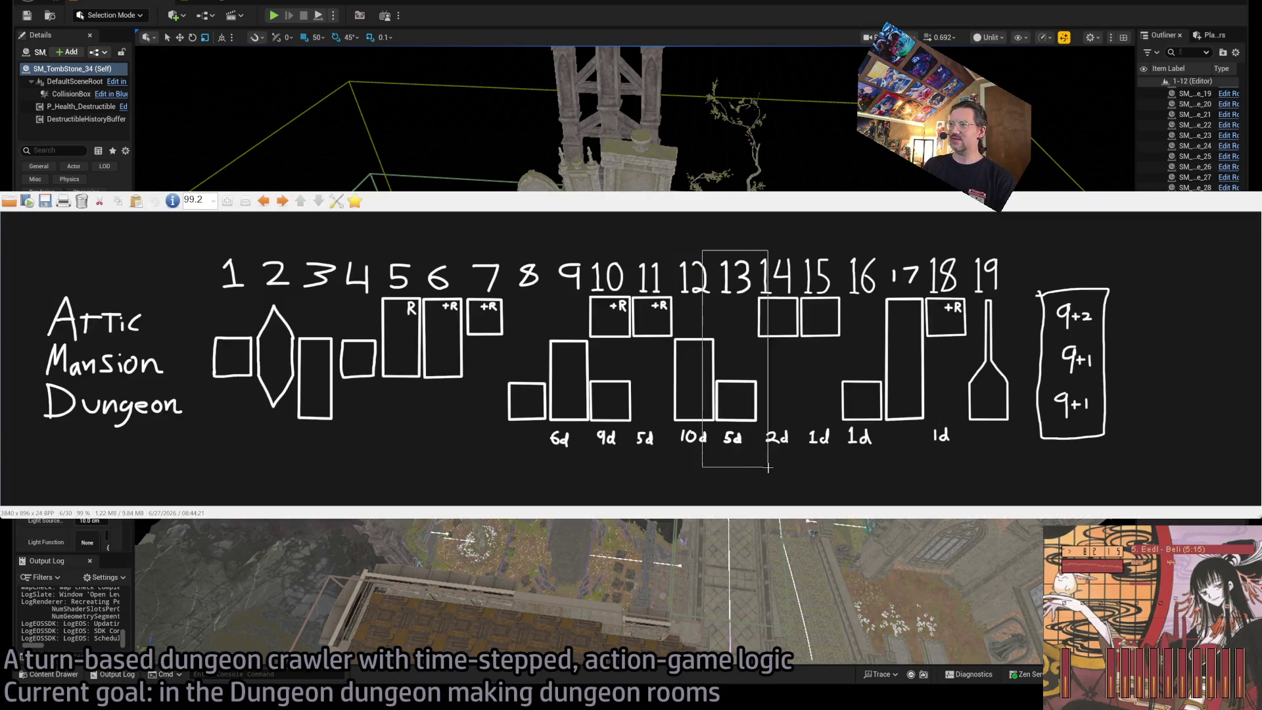
{"action": "left_click", "coordinate": [881, 465]}
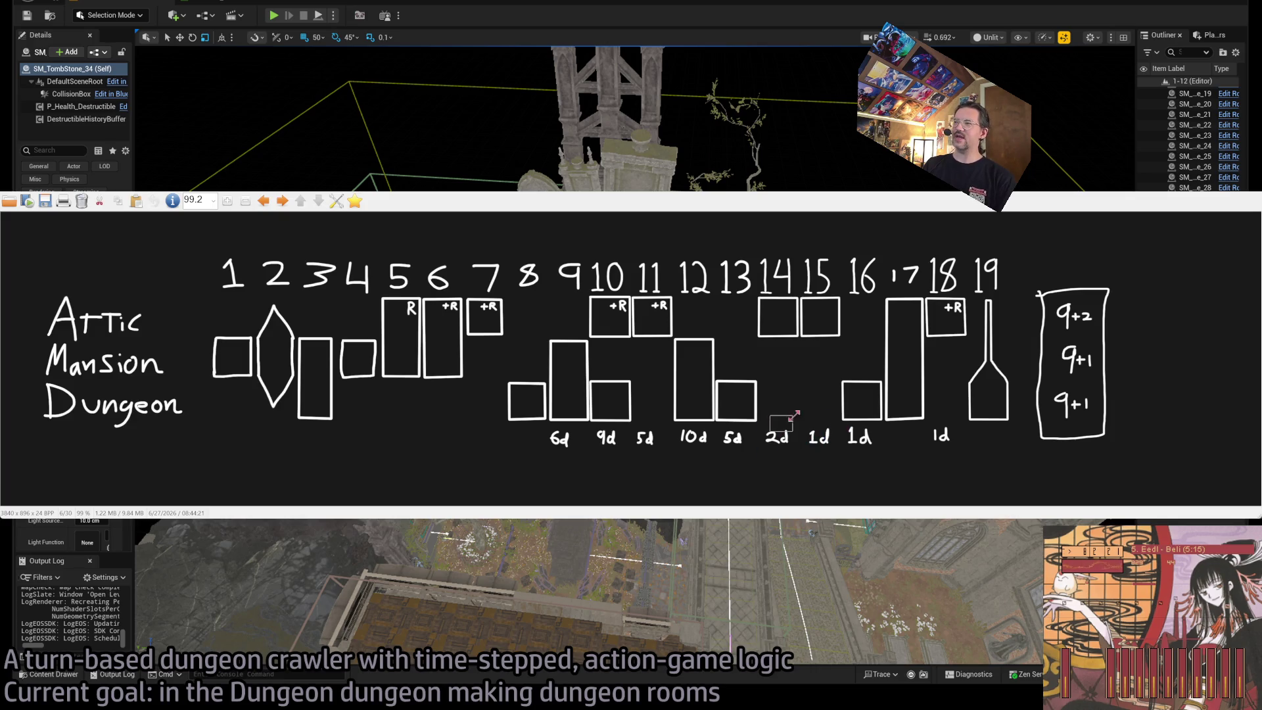
{"action": "left_click_drag", "start_coordinate": [813, 422], "coordinate": [850, 461]}
{"action": "left_click_drag", "start_coordinate": [968, 417], "coordinate": [910, 468]}
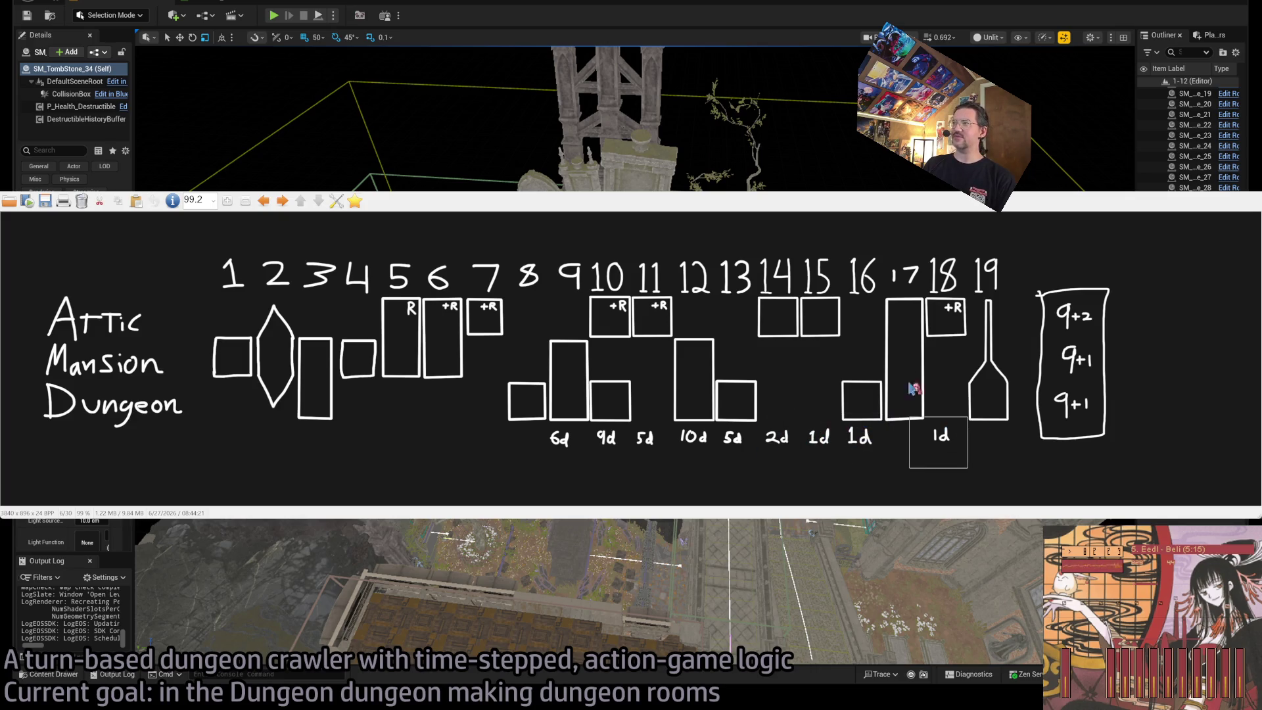
{"action": "mouse_move", "coordinate": [1027, 249]}
{"action": "left_mouse_down"}
{"action": "mouse_move", "coordinate": [382, 465]}
{"action": "mouse_move", "coordinate": [203, 466]}
{"action": "left_mouse_up"}
{"action": "left_click", "coordinate": [590, 496]}
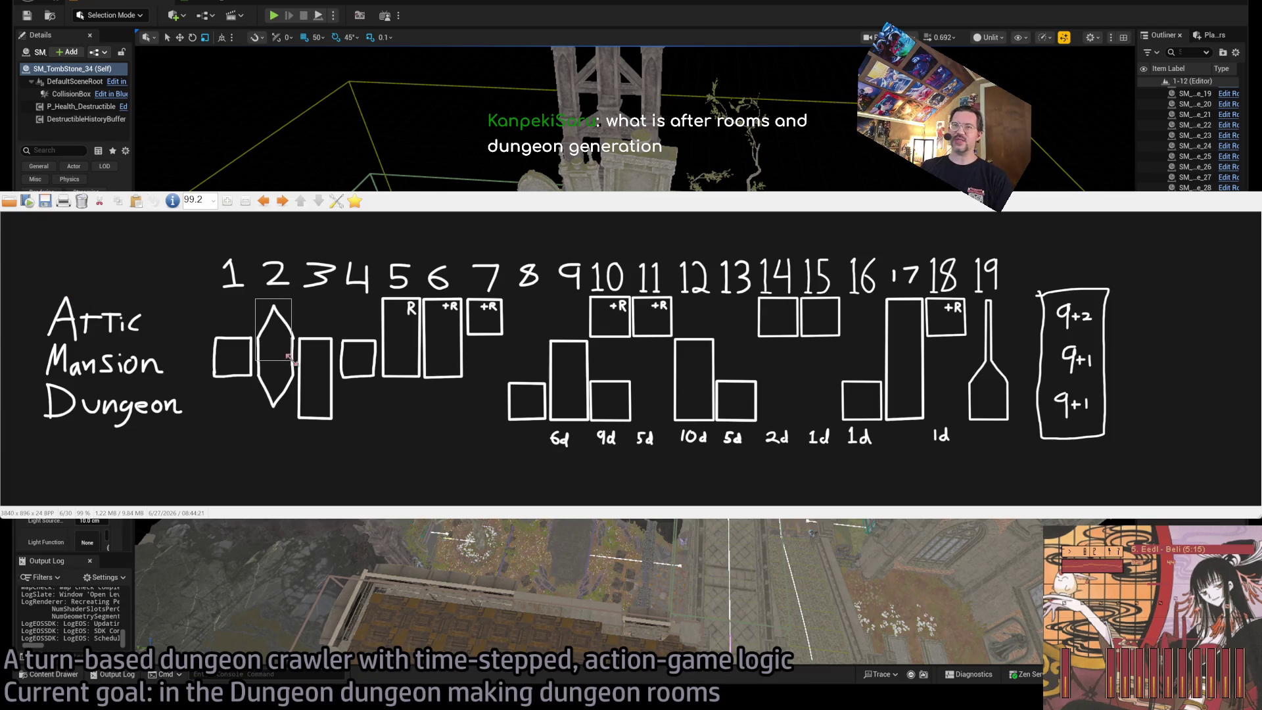
Outline the Attic Mansion Dungeon title and its words Mansion and Dungeon.
{"action": "left_click_drag", "start_coordinate": [44, 293], "coordinate": [183, 451]}
{"action": "left_click", "coordinate": [209, 314]}
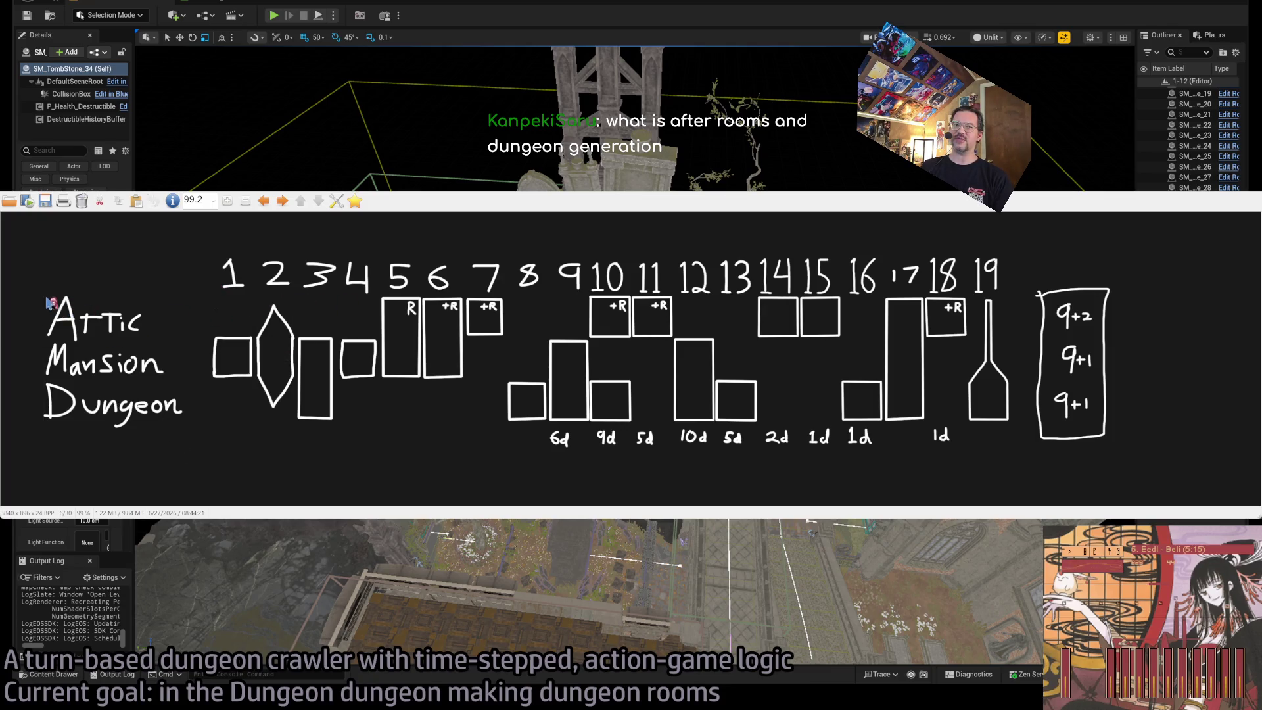
{"action": "mouse_move", "coordinate": [53, 304]}
{"action": "left_mouse_down"}
{"action": "mouse_move", "coordinate": [200, 432]}
{"action": "mouse_move", "coordinate": [192, 442]}
{"action": "left_mouse_up"}
{"action": "left_click", "coordinate": [235, 345]}
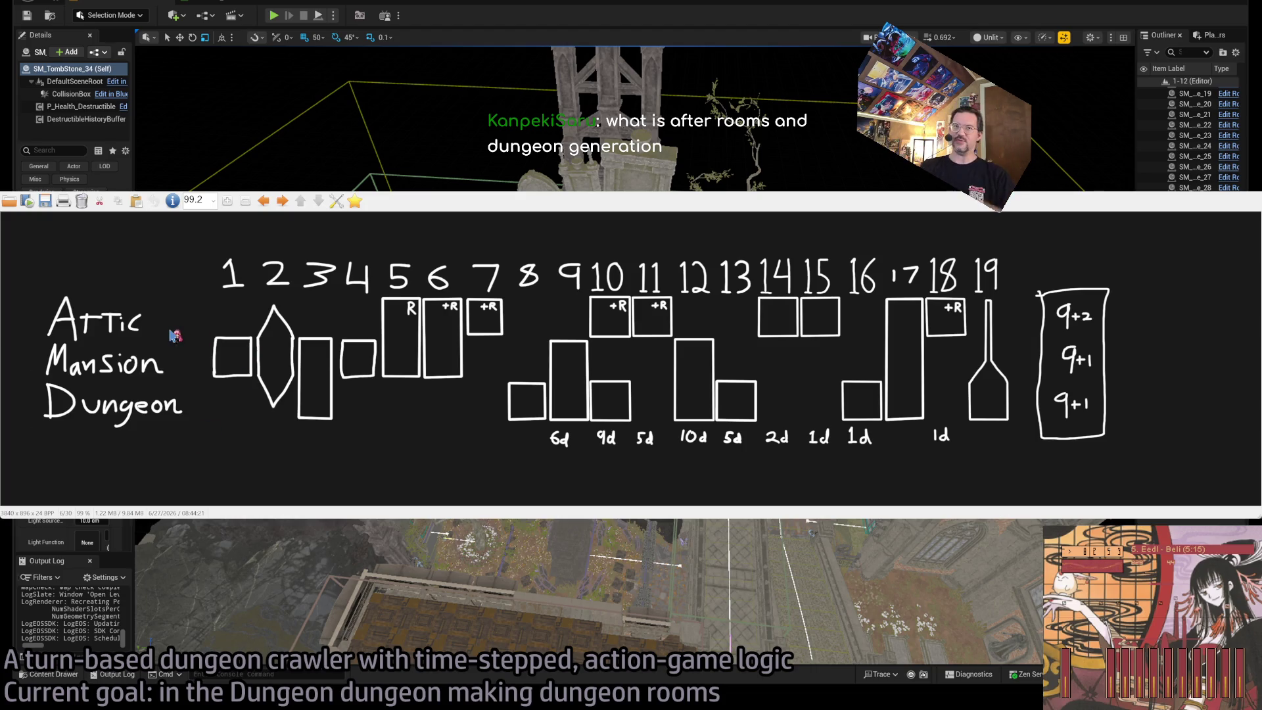
{"action": "mouse_move", "coordinate": [16, 282]}
{"action": "left_mouse_down"}
{"action": "mouse_move", "coordinate": [154, 324]}
{"action": "mouse_move", "coordinate": [15, 397]}
{"action": "left_mouse_up"}
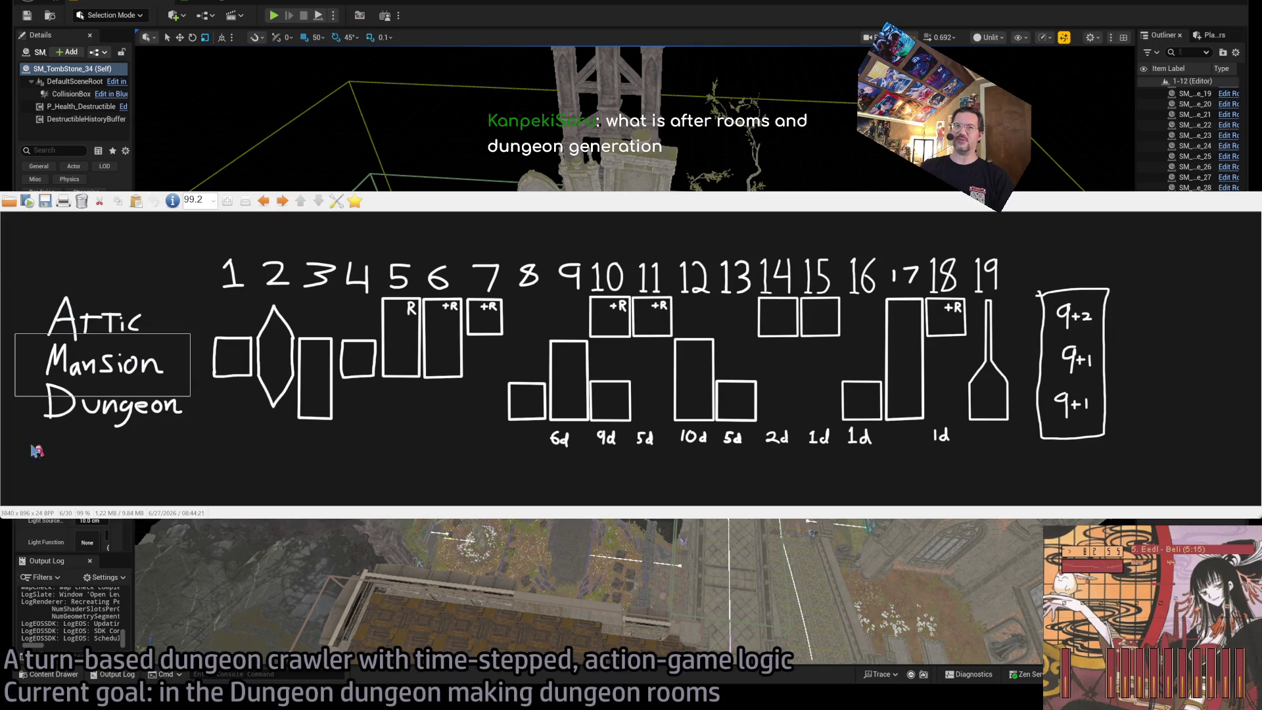
{"action": "mouse_move", "coordinate": [29, 446]}
{"action": "left_mouse_down"}
{"action": "mouse_move", "coordinate": [201, 369]}
{"action": "mouse_move", "coordinate": [19, 431]}
{"action": "left_mouse_up"}
{"action": "left_click", "coordinate": [252, 430]}
{"action": "left_click", "coordinate": [301, 415]}
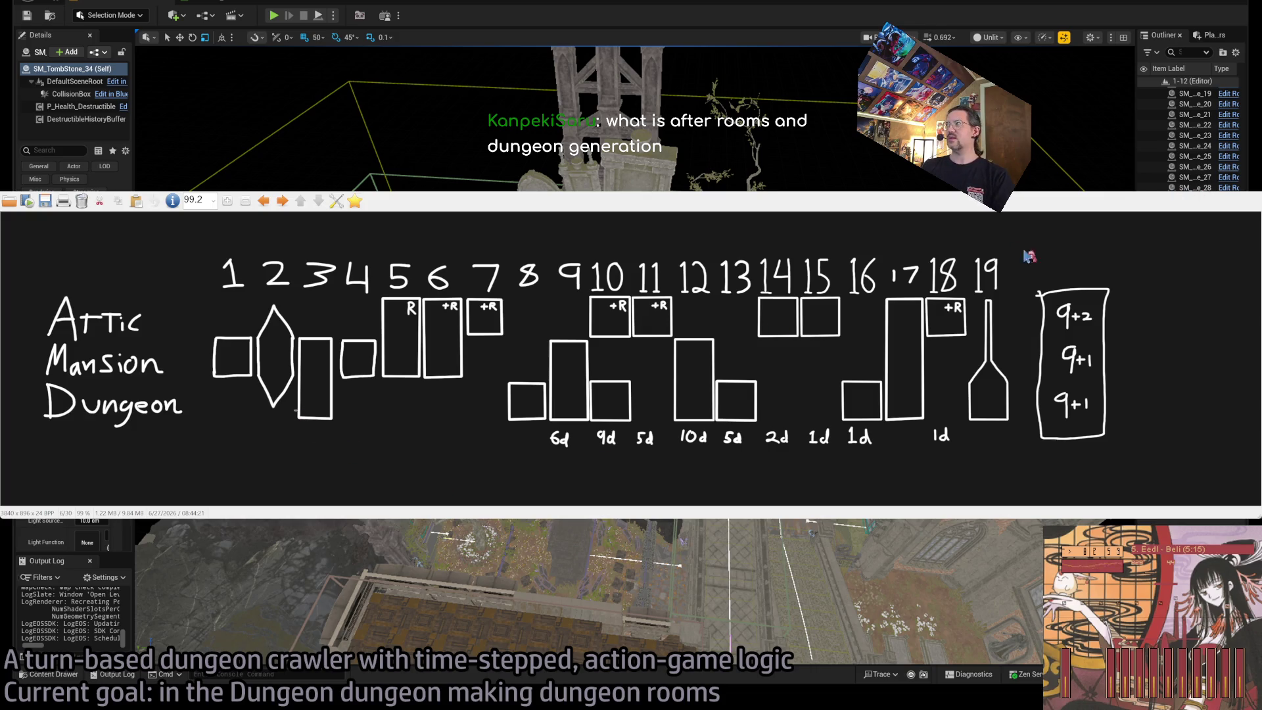
Mark rooms 5 through 8 on the sketch, then close IrfanView.
{"action": "left_click_drag", "start_coordinate": [367, 276], "coordinate": [475, 428]}
{"action": "left_click_drag", "start_coordinate": [548, 286], "coordinate": [434, 359]}
{"action": "left_click", "coordinate": [210, 307]}
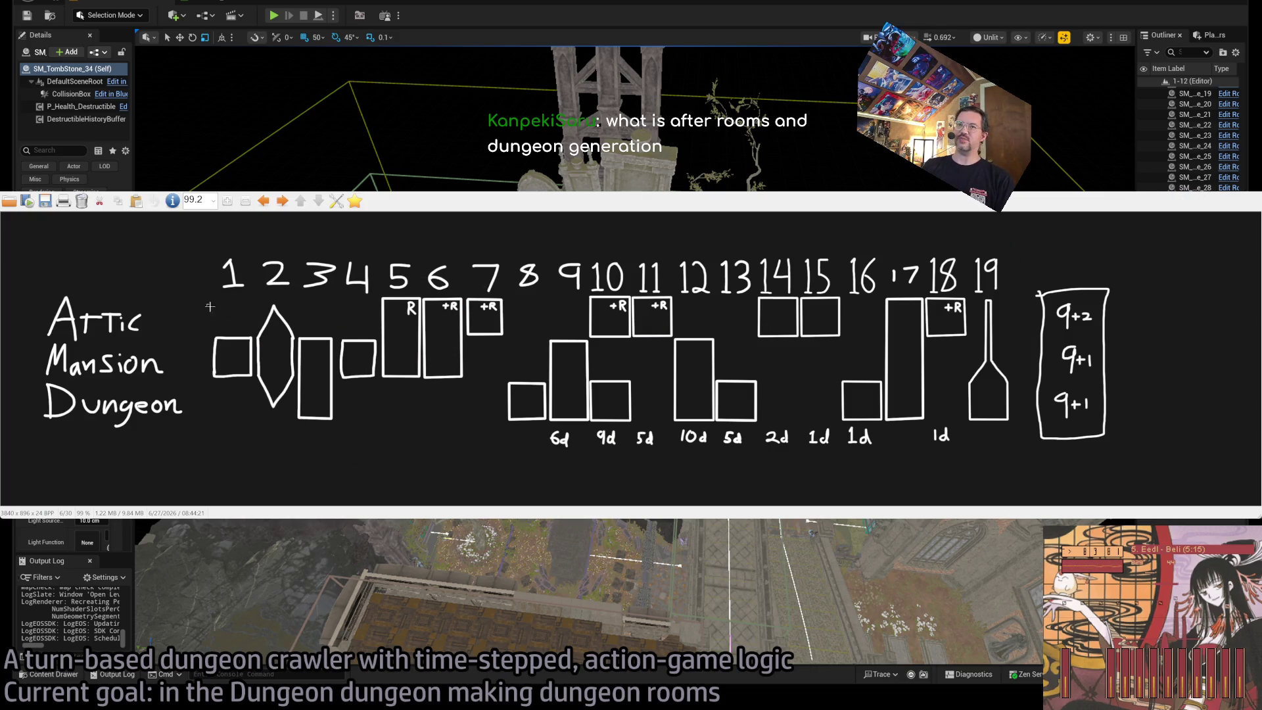
{"action": "left_click_drag", "start_coordinate": [210, 306], "coordinate": [337, 391]}
{"action": "left_click_drag", "start_coordinate": [467, 318], "coordinate": [376, 395]}
{"action": "left_click_drag", "start_coordinate": [355, 274], "coordinate": [411, 334]}
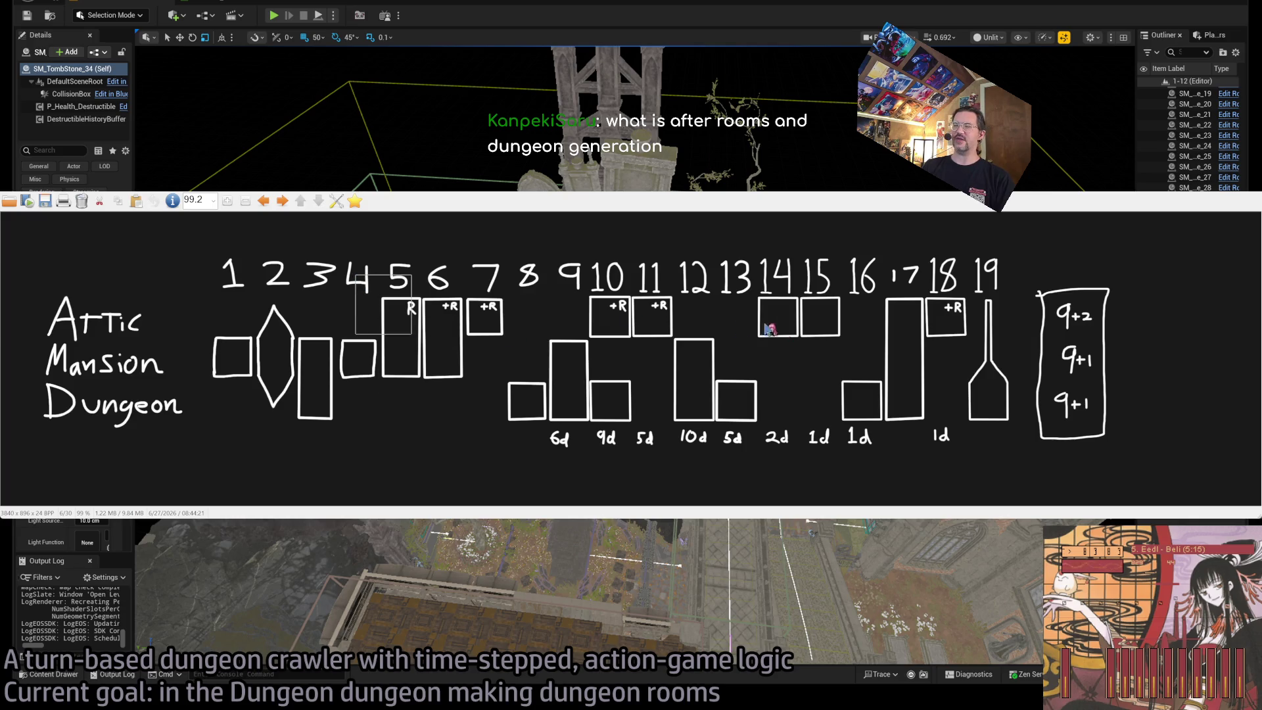
{"action": "left_click", "coordinate": [848, 394]}
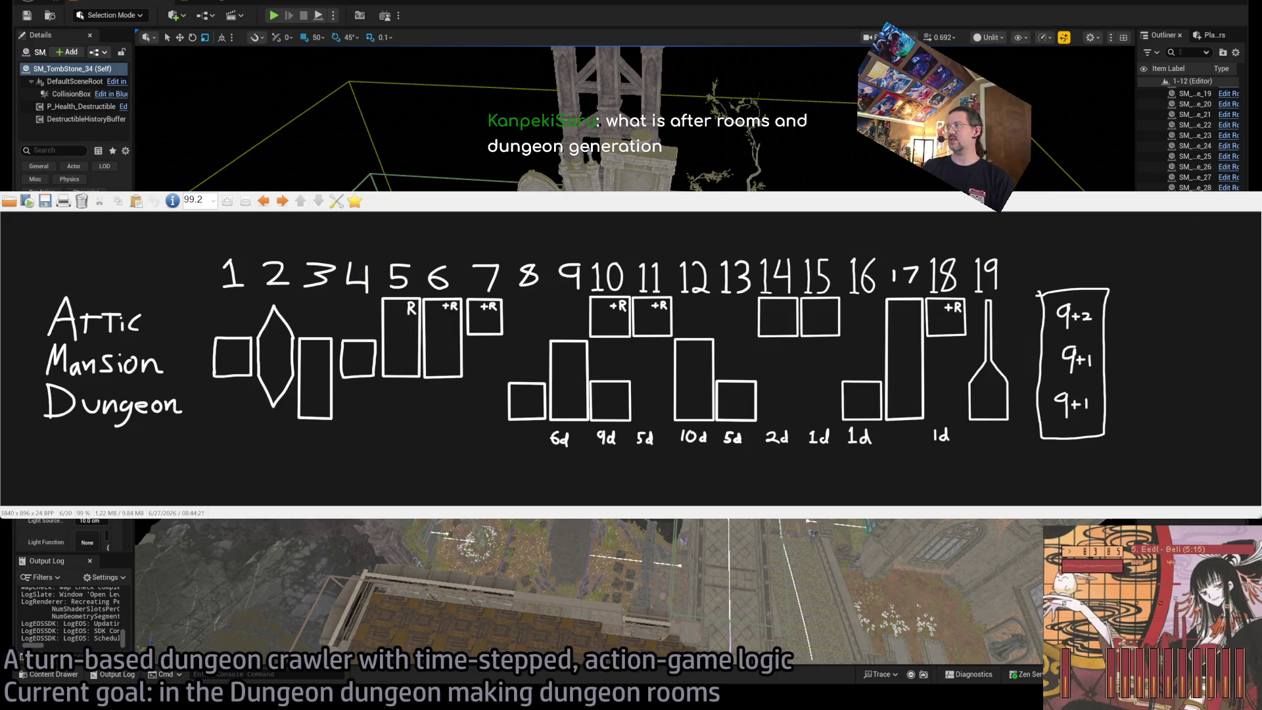
{"action": "key", "text": "Escape"}
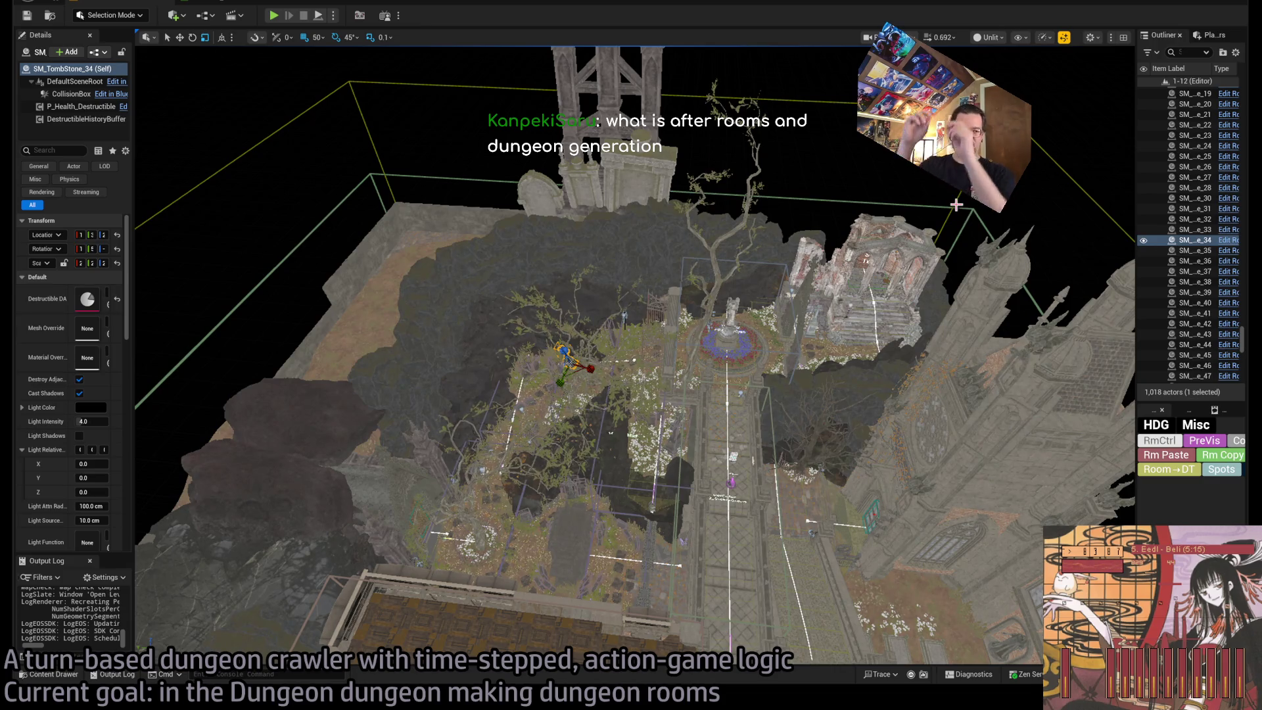
Fly past the chapel window, over the graveyard and to the tombstone, then start Play In Editor.
{"action": "scroll", "coordinate": [957, 205], "scroll_direction": "up", "scroll_amount": 5}
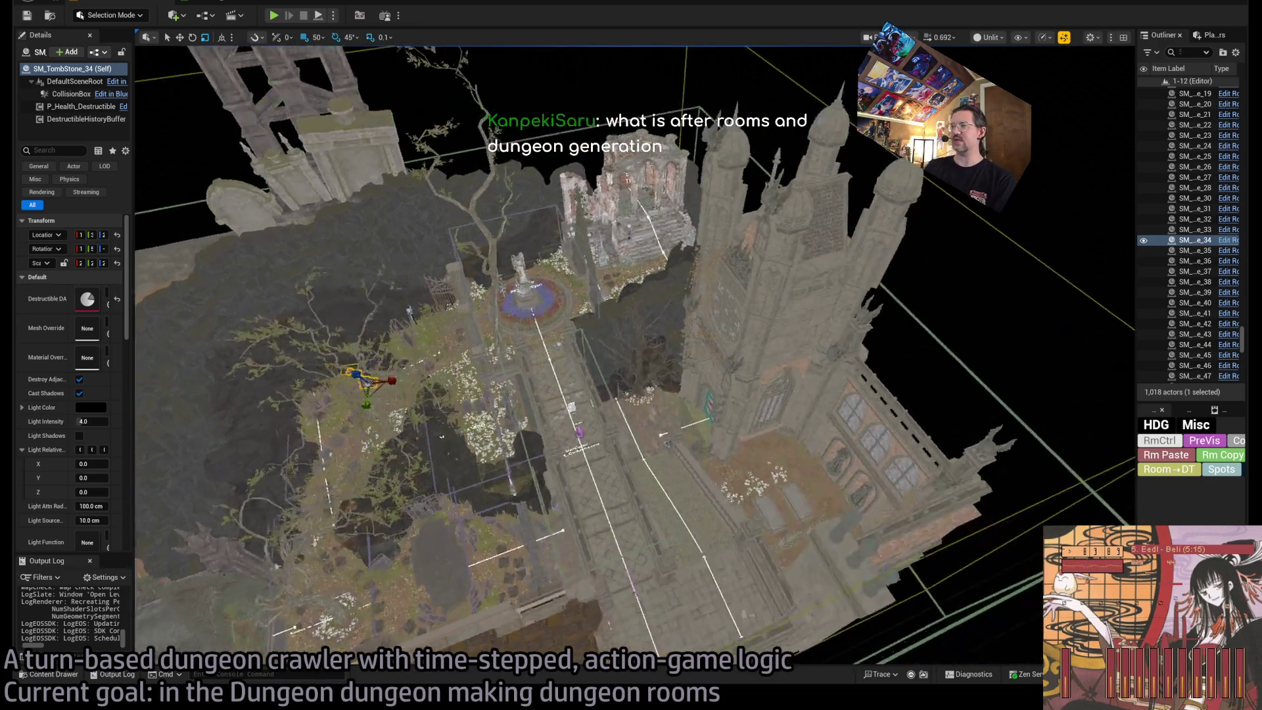
{"action": "key", "text": "w"}
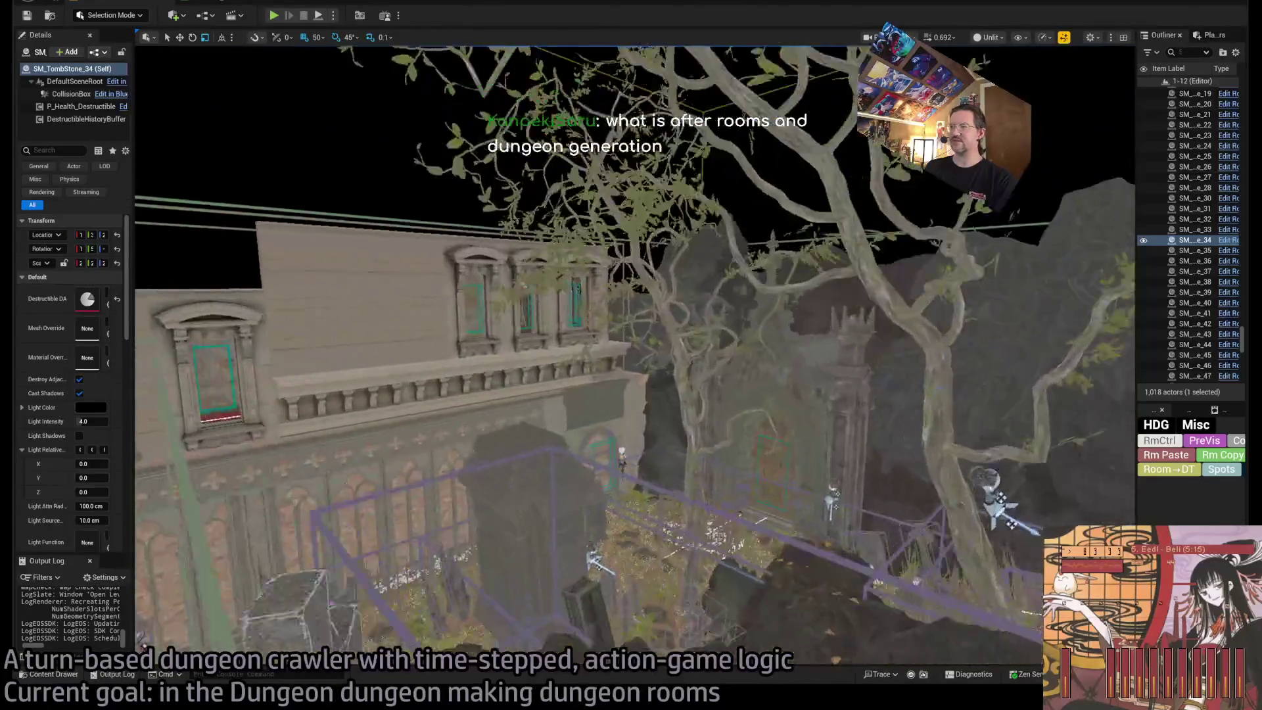
{"action": "key", "text": "w"}
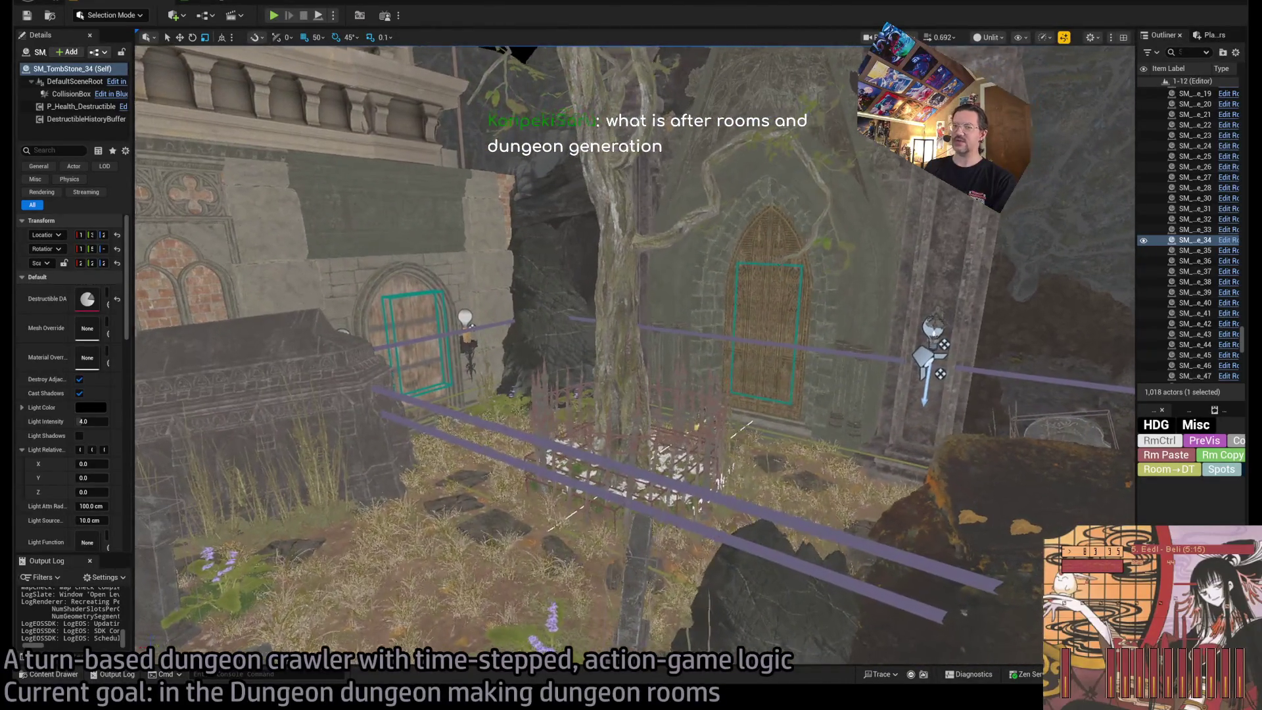
{"action": "key", "text": "e"}
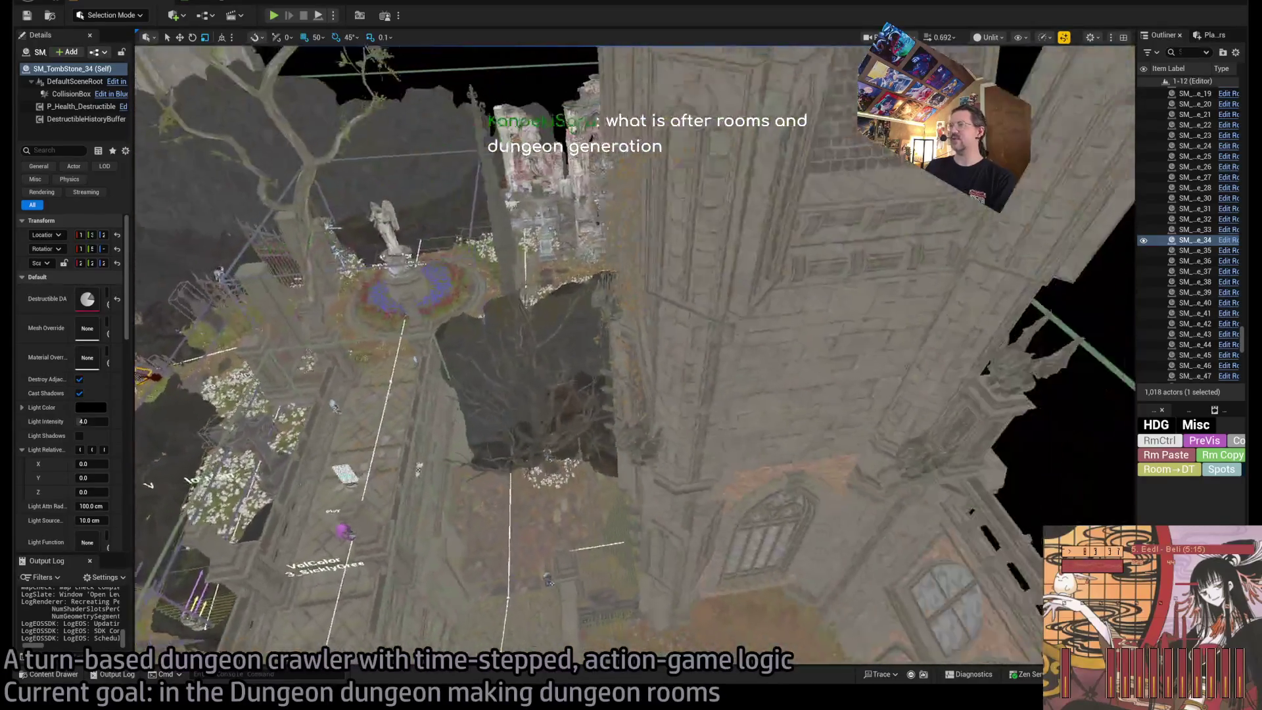
{"action": "key", "text": "f"}
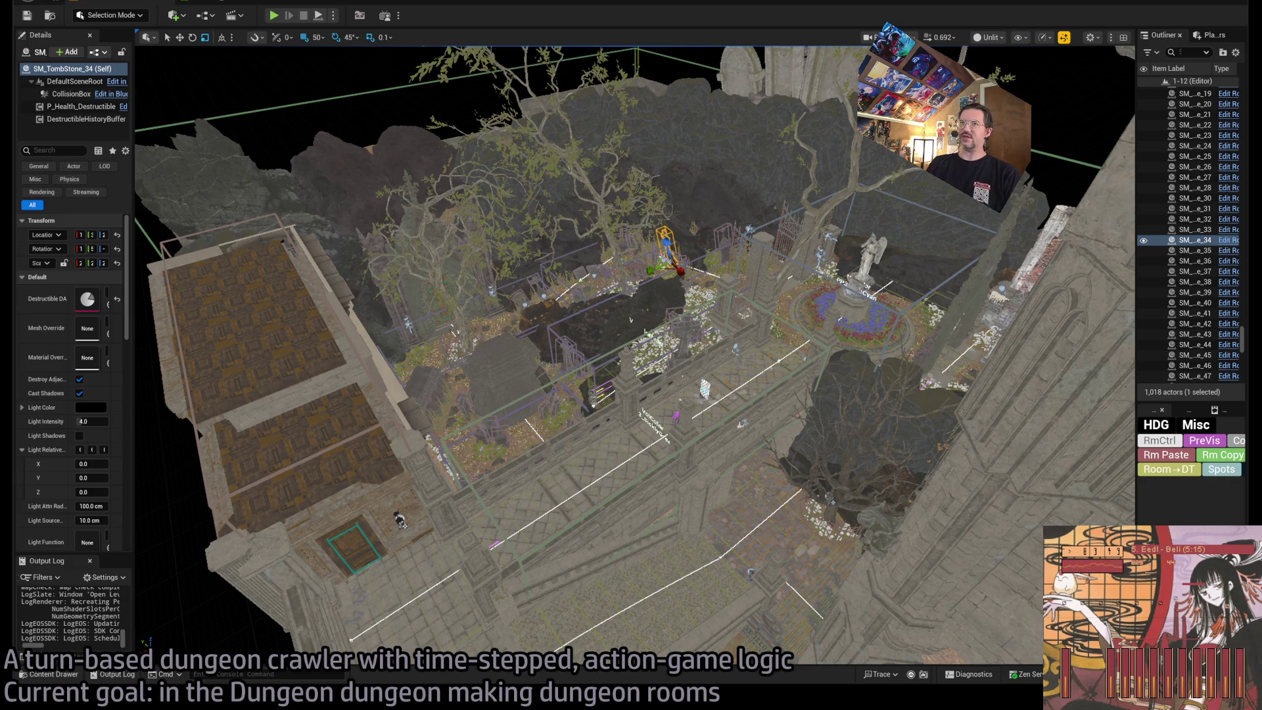
{"action": "left_click", "coordinate": [274, 15]}
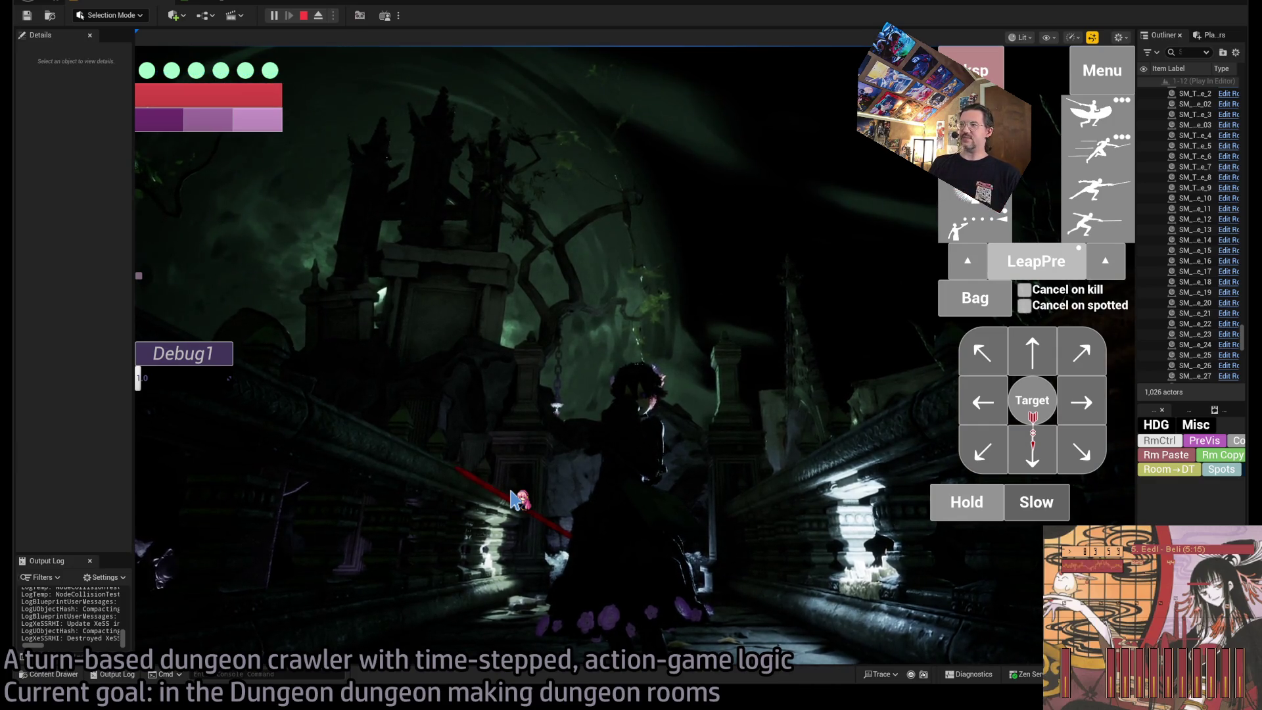
{"action": "left_click", "coordinate": [1093, 78]}
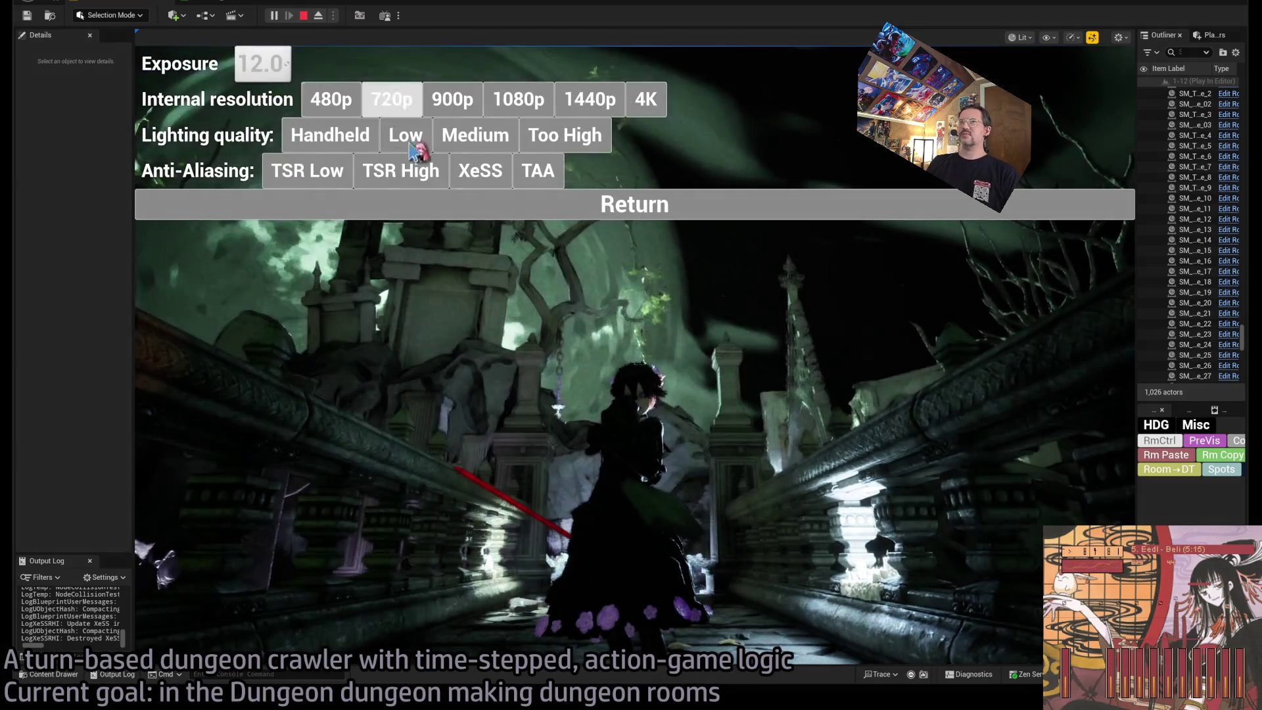
{"action": "left_click", "coordinate": [414, 205]}
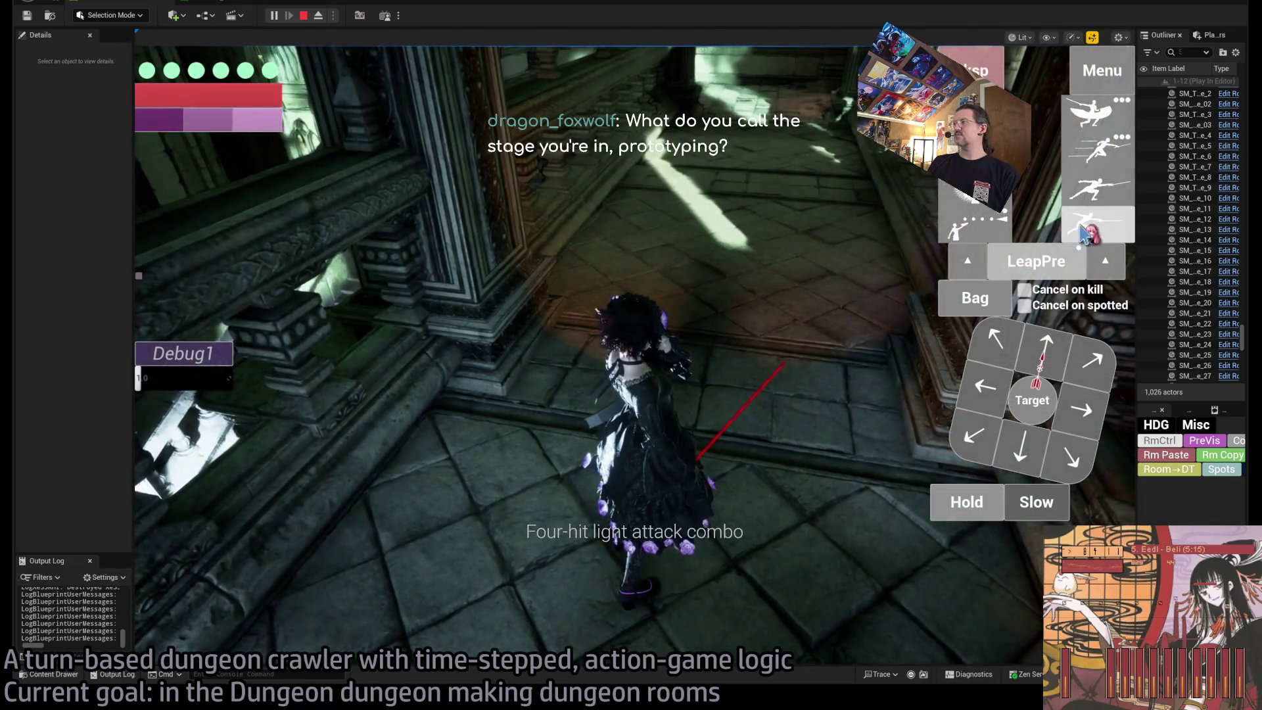
Queue the four-hit light attack combo with a longer wait and execute it.
{"action": "key", "text": "4"}
{"action": "key", "text": "4"}
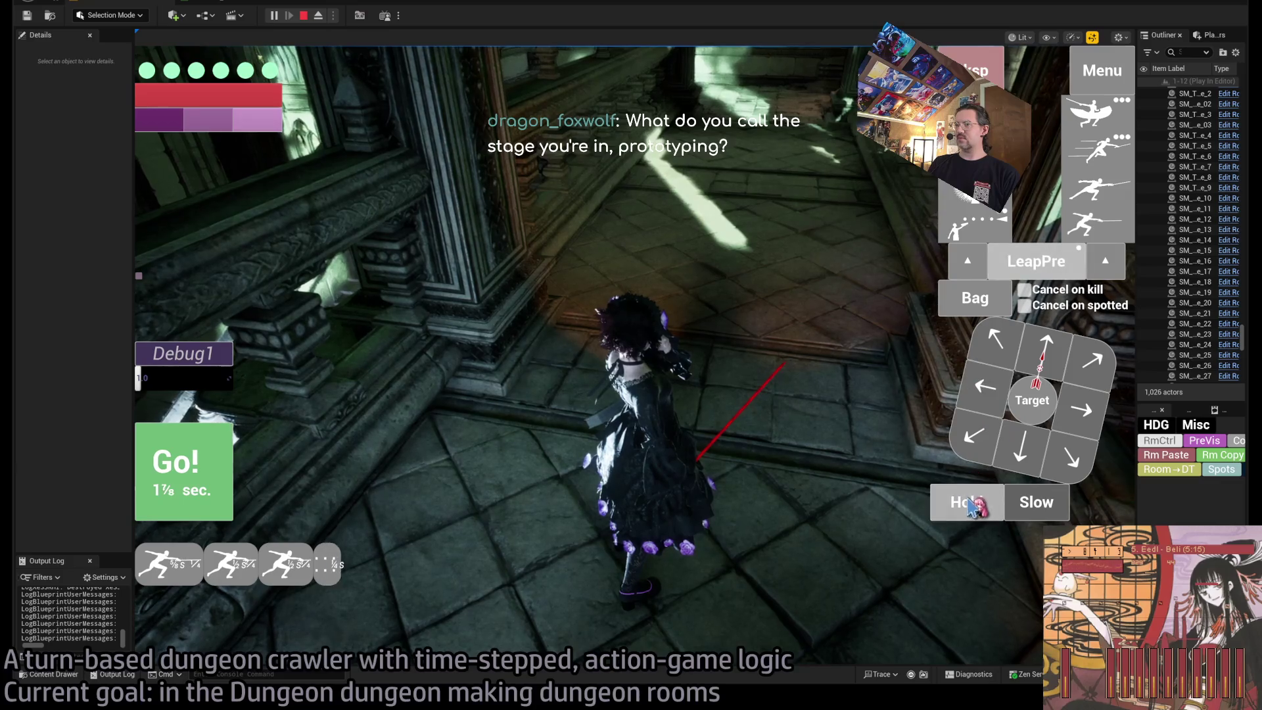
{"action": "left_click", "coordinate": [972, 507]}
{"action": "key", "text": "Return"}
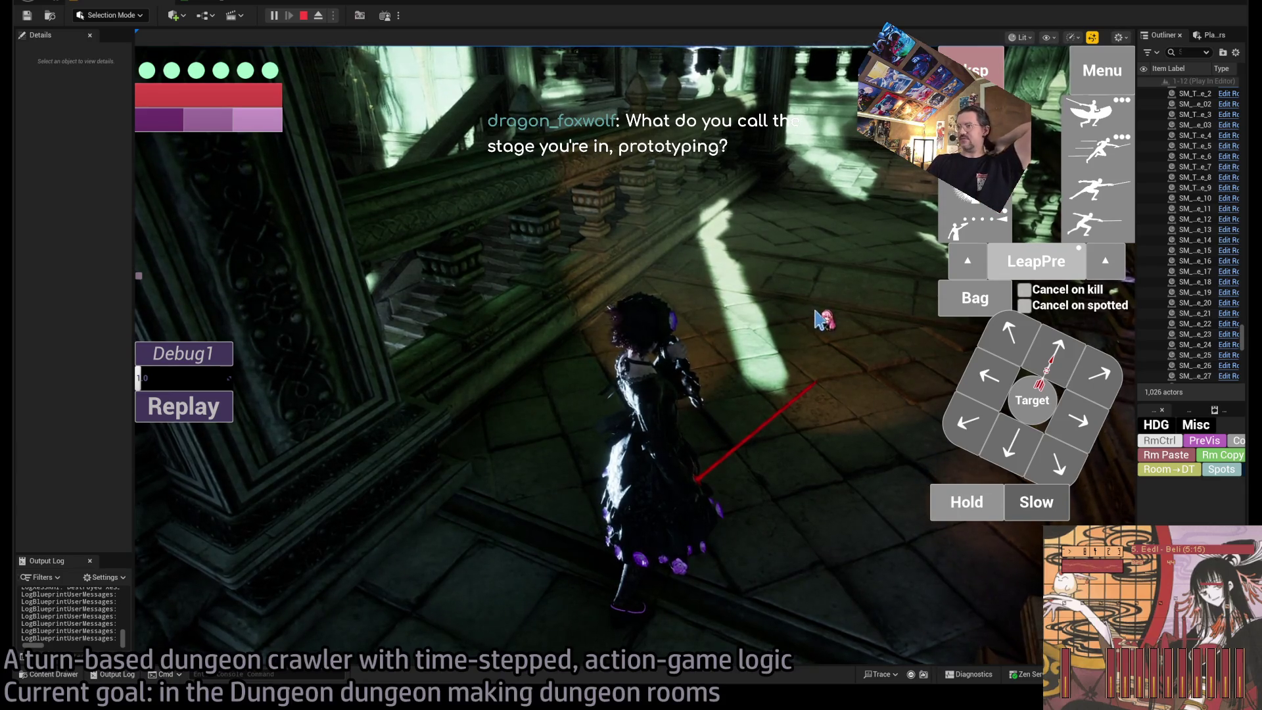
Queue a thrust attack, run the turn with Go!, and swing the game camera.
{"action": "left_click", "coordinate": [1092, 150]}
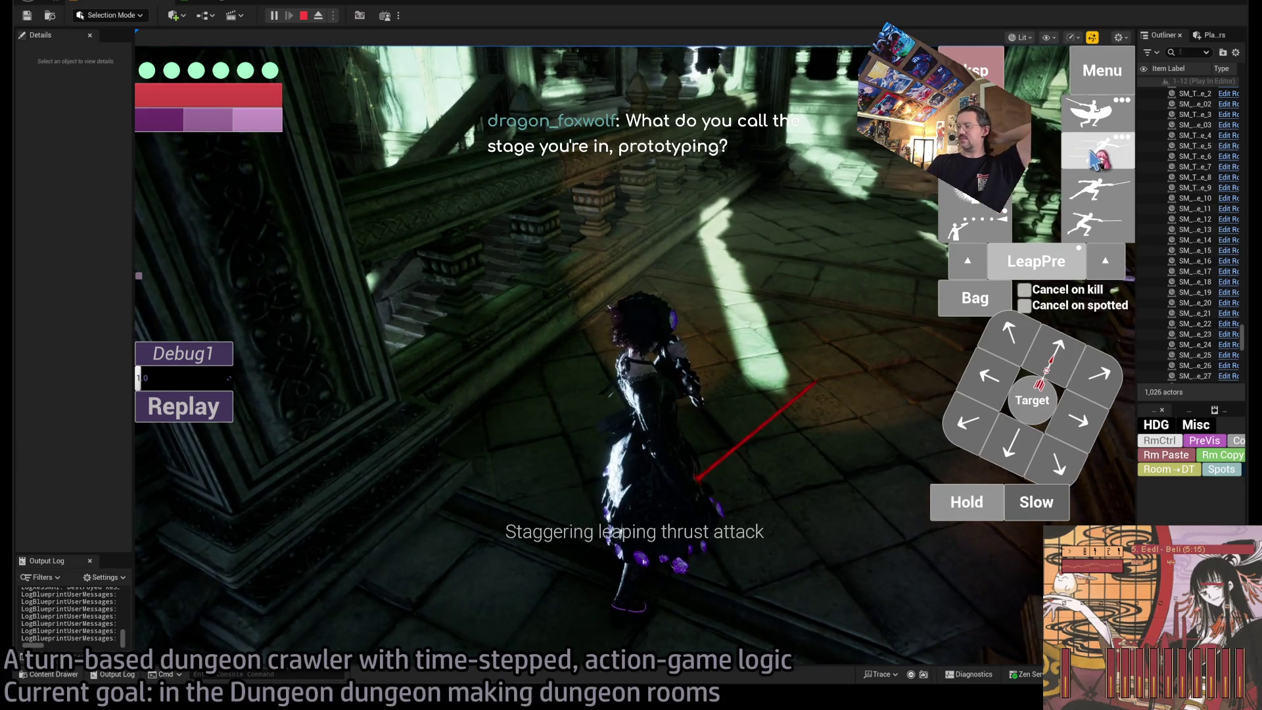
{"action": "left_click", "coordinate": [938, 486]}
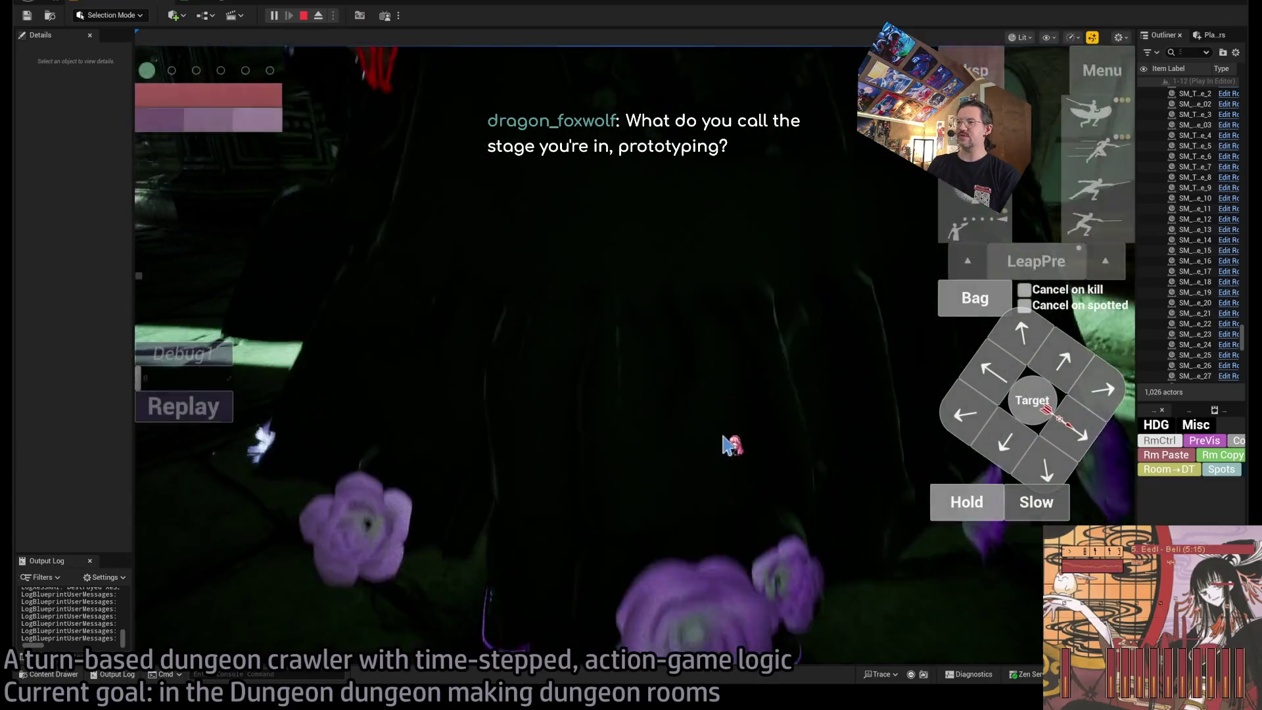
{"action": "left_click", "coordinate": [856, 434]}
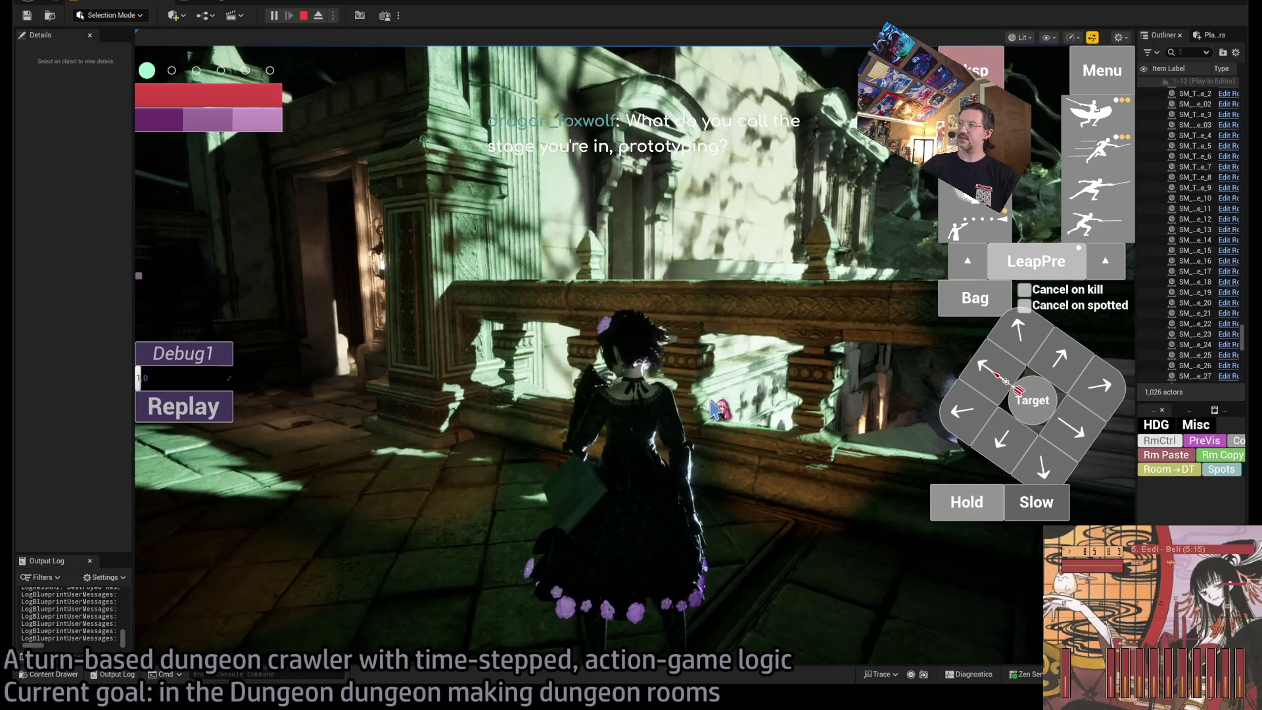
Face the character down the balustrade corridor toward the fountain and step forward.
{"action": "left_click", "coordinate": [415, 378]}
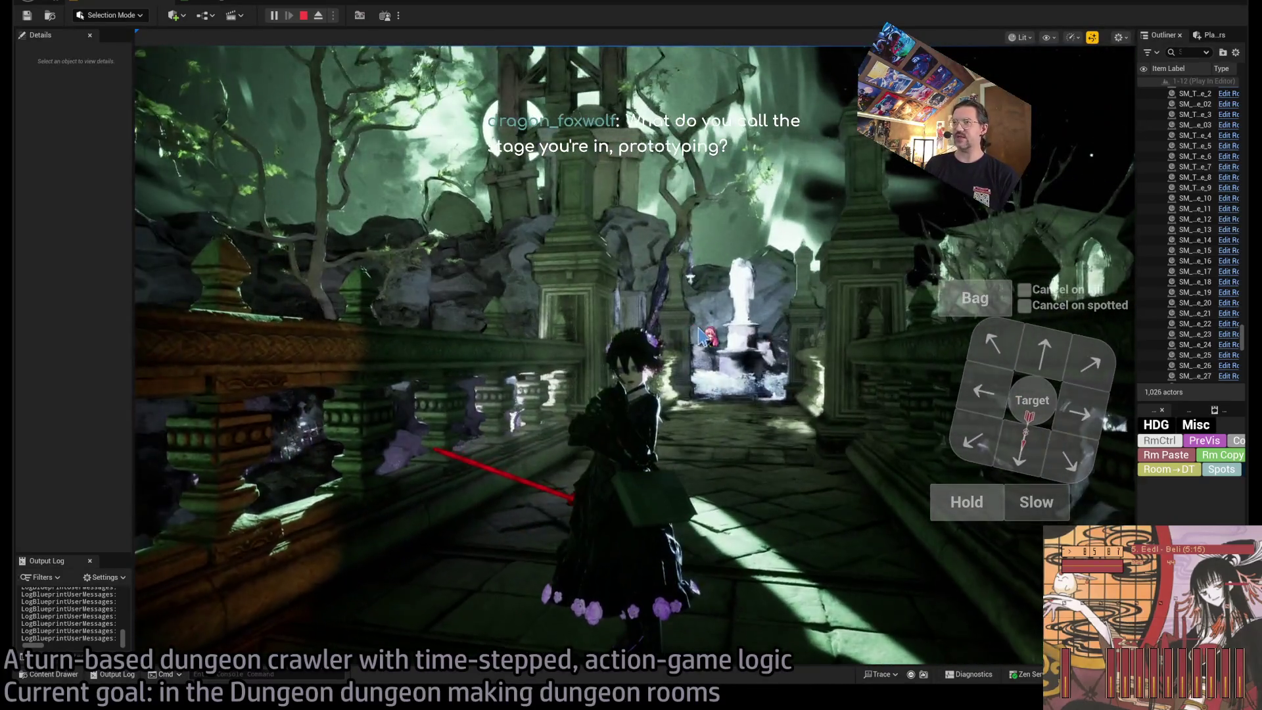
{"action": "left_click", "coordinate": [661, 365]}
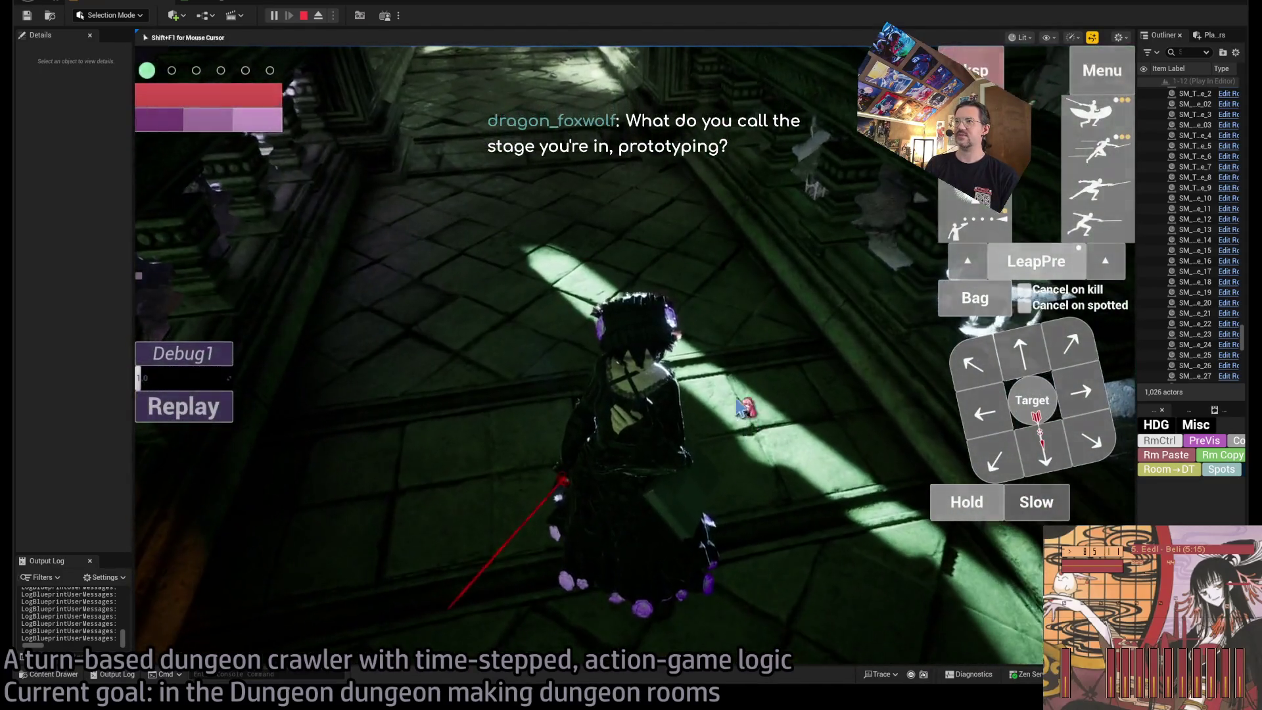
{"action": "left_click", "coordinate": [730, 342]}
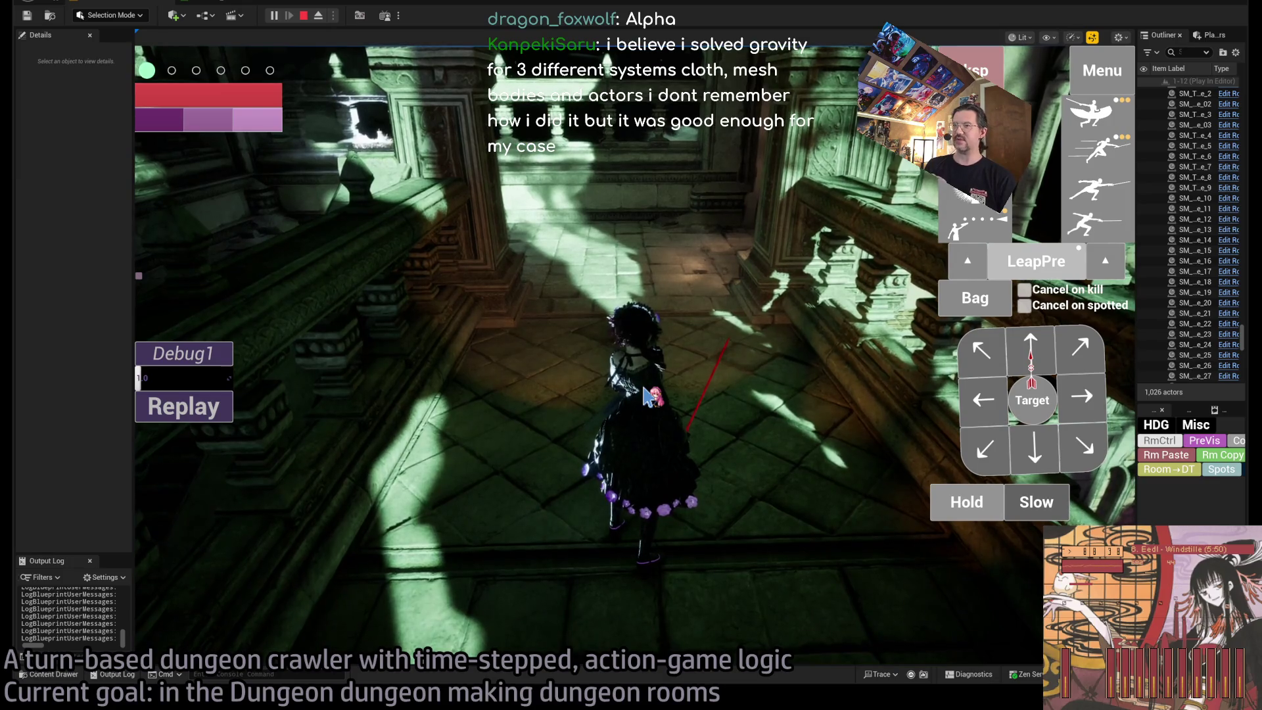
{"action": "left_click", "coordinate": [1027, 352]}
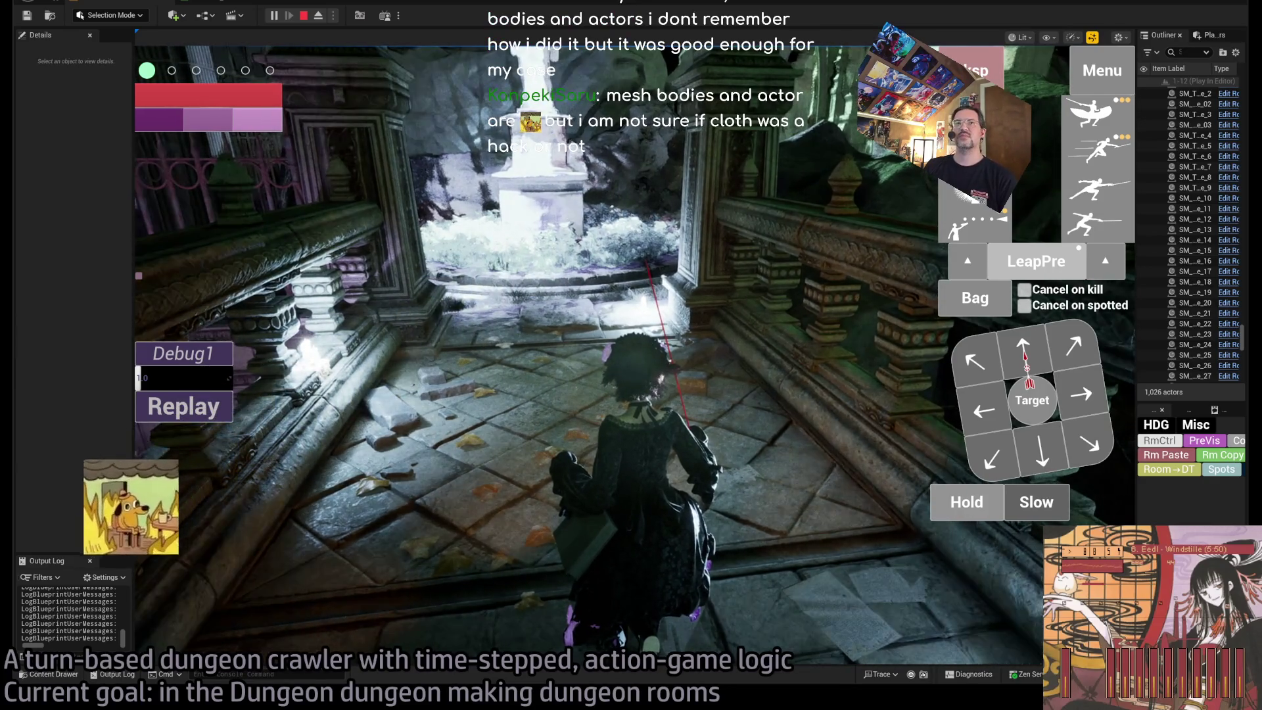
Orbit the game camera to face the fountain, move toward the statue, and rotate the view.
{"action": "left_click", "coordinate": [700, 411]}
{"action": "left_click_drag", "start_coordinate": [700, 411], "coordinate": [566, 481]}
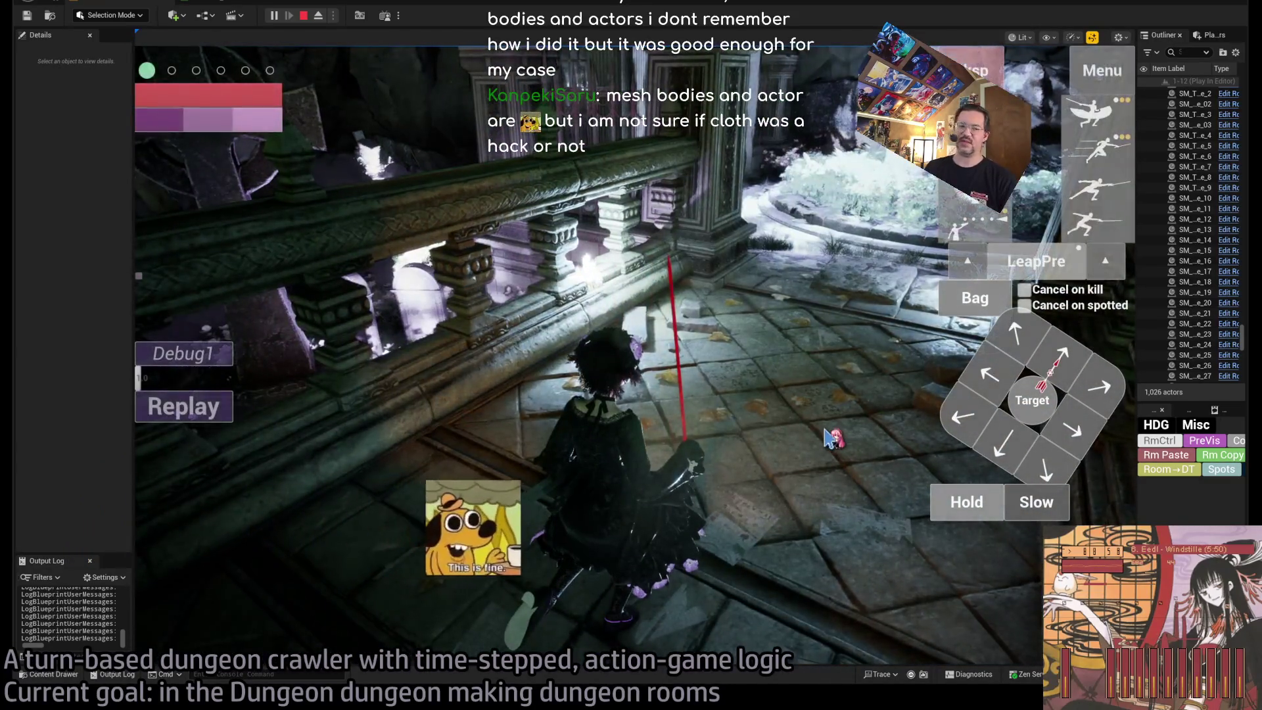
{"action": "left_click_drag", "start_coordinate": [756, 455], "coordinate": [809, 441]}
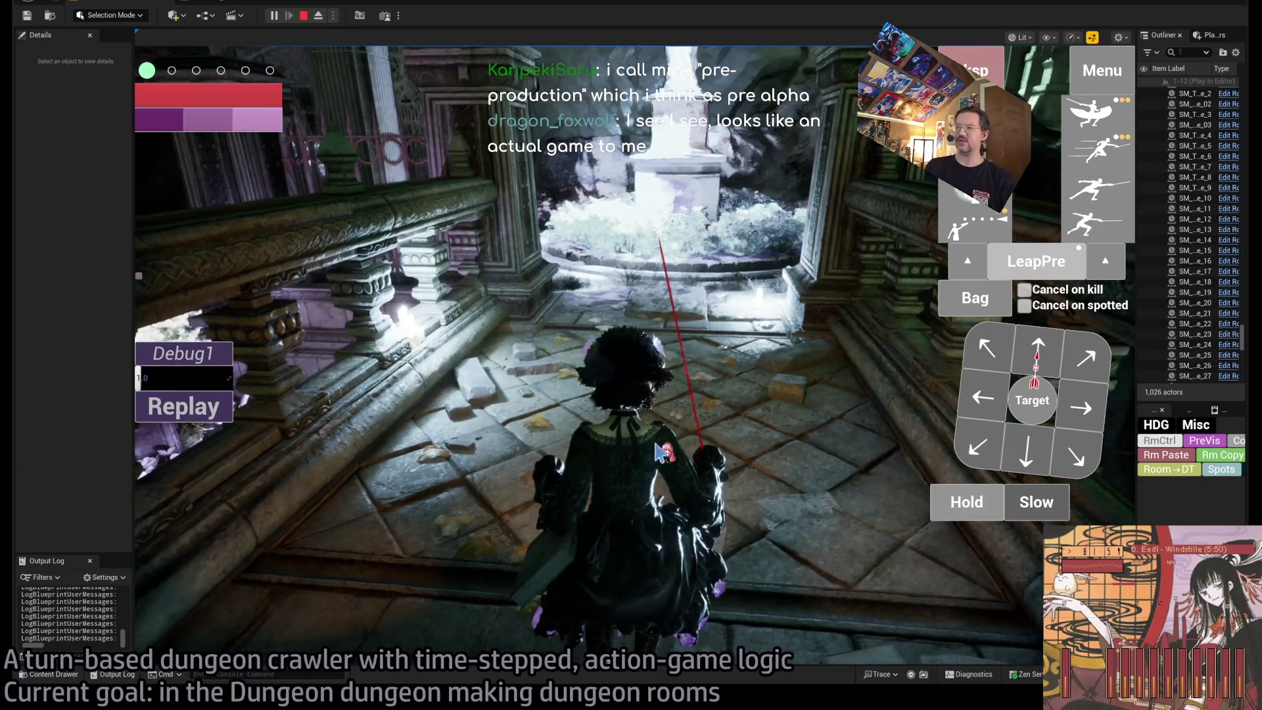
{"action": "key", "text": "w"}
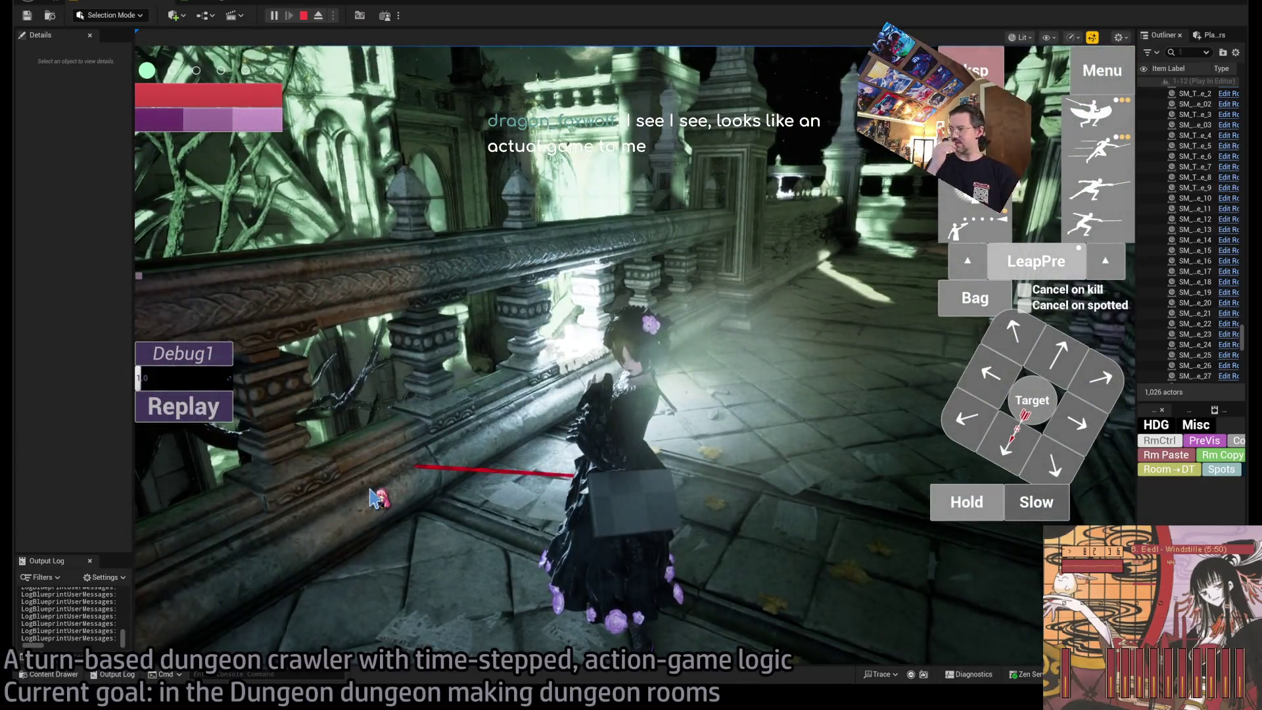
{"action": "left_click", "coordinate": [509, 478]}
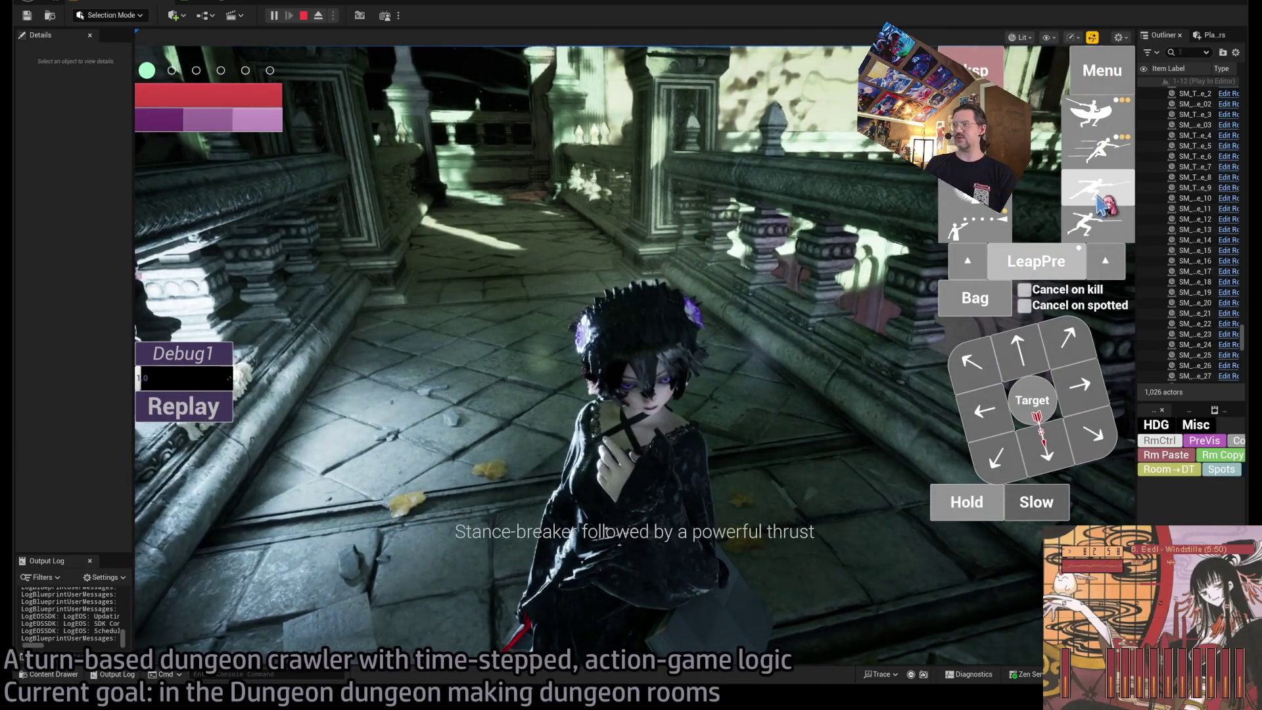
Execute the stance-breaker thrust, stop the playtest with Esc, and fly above the courtyard.
{"action": "left_click", "coordinate": [205, 475]}
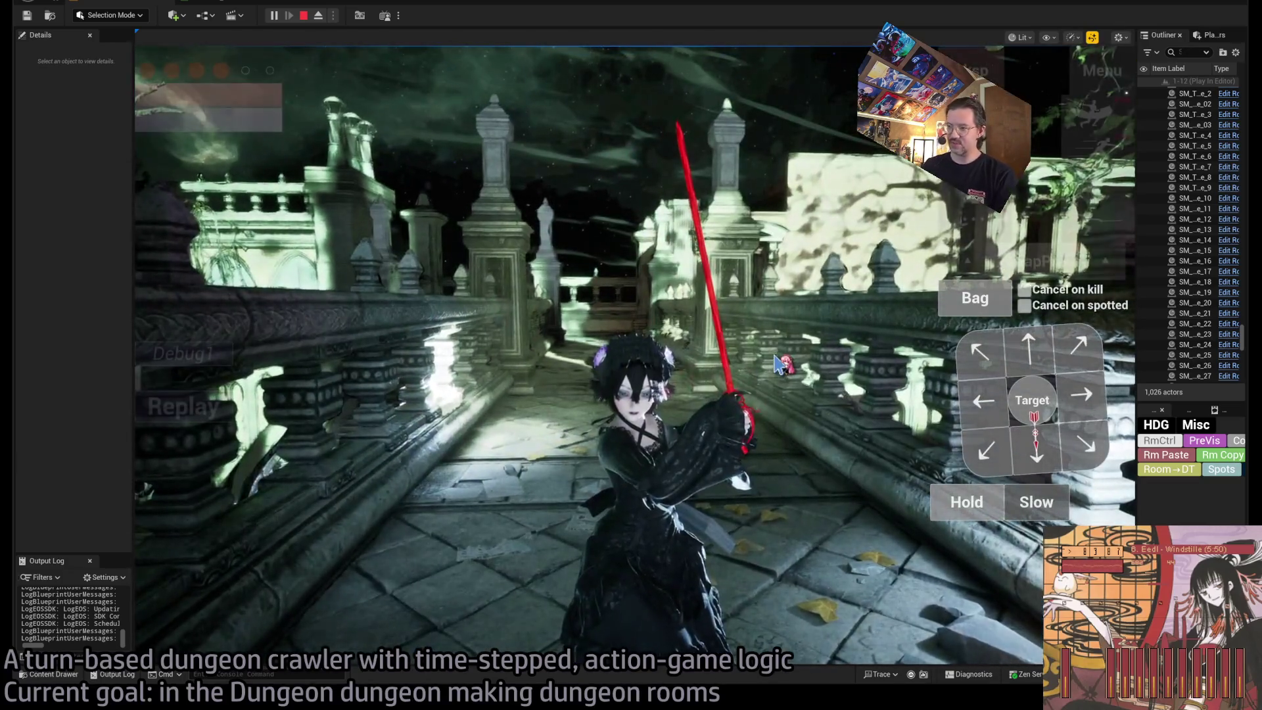
{"action": "key", "text": "Escape"}
{"action": "mouse_move", "coordinate": [777, 364]}
{"action": "left_mouse_down"}
{"action": "mouse_move", "coordinate": [697, 303]}
{"action": "mouse_move", "coordinate": [744, 347]}
{"action": "left_mouse_up"}
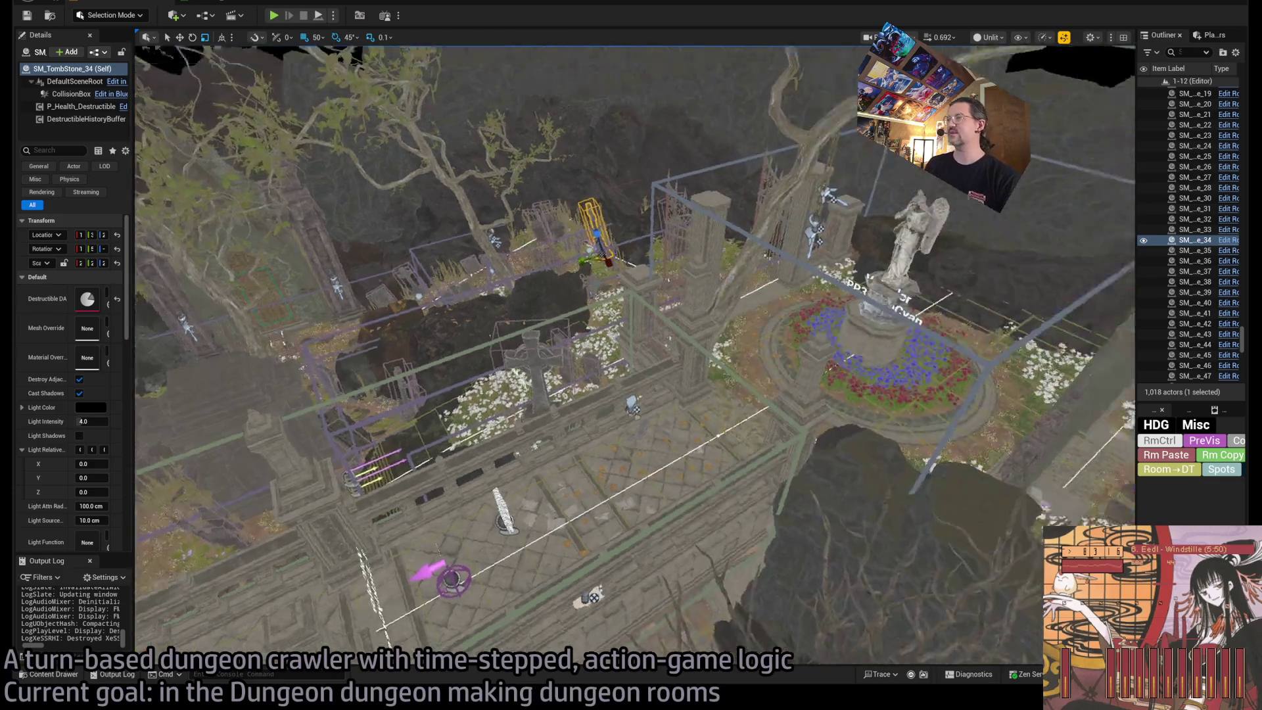
Fly from the stone balcony past the graveyard pillars to the angel statue courtyard.
{"action": "left_click_drag", "start_coordinate": [744, 346], "coordinate": [723, 342]}
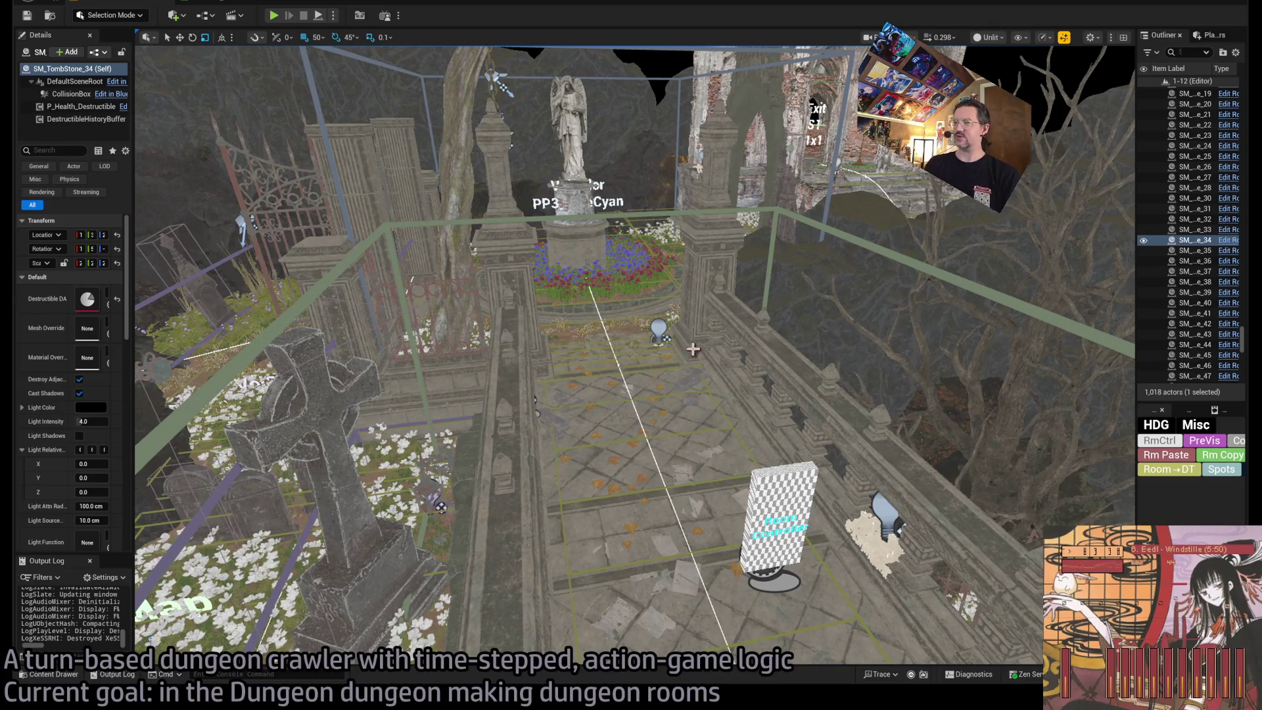
{"action": "key", "text": "w"}
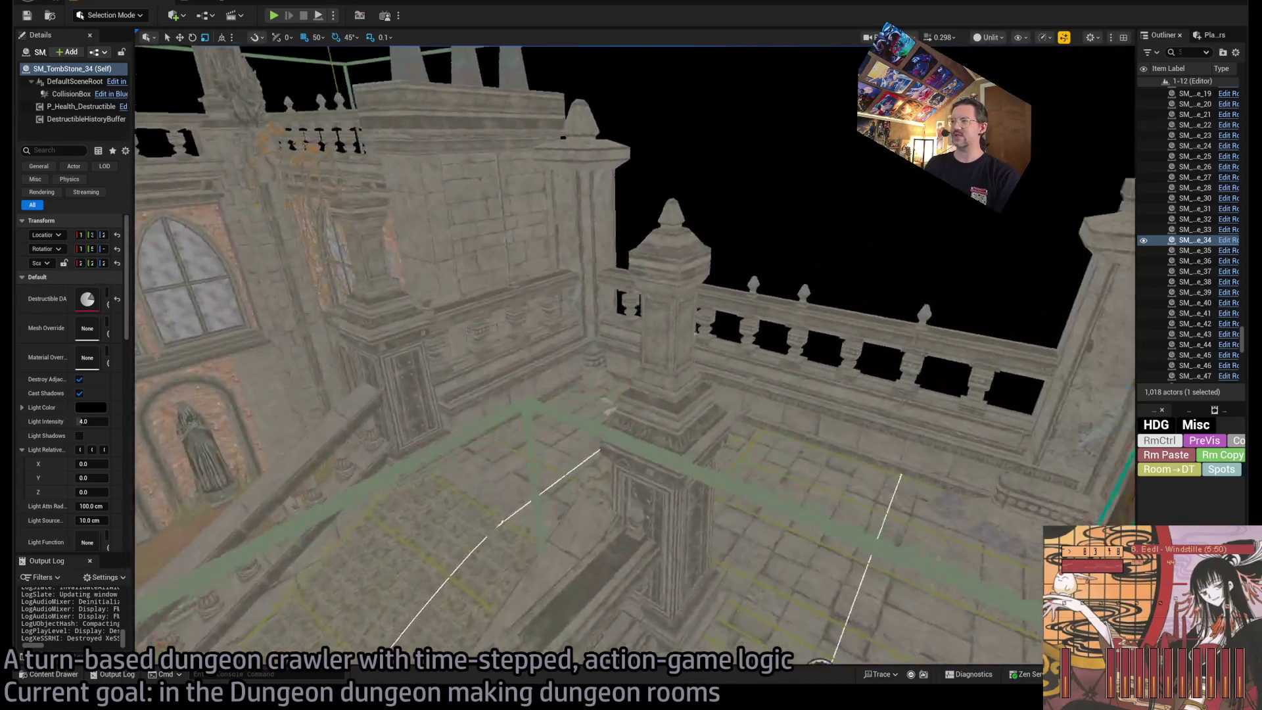
{"action": "key", "text": "w"}
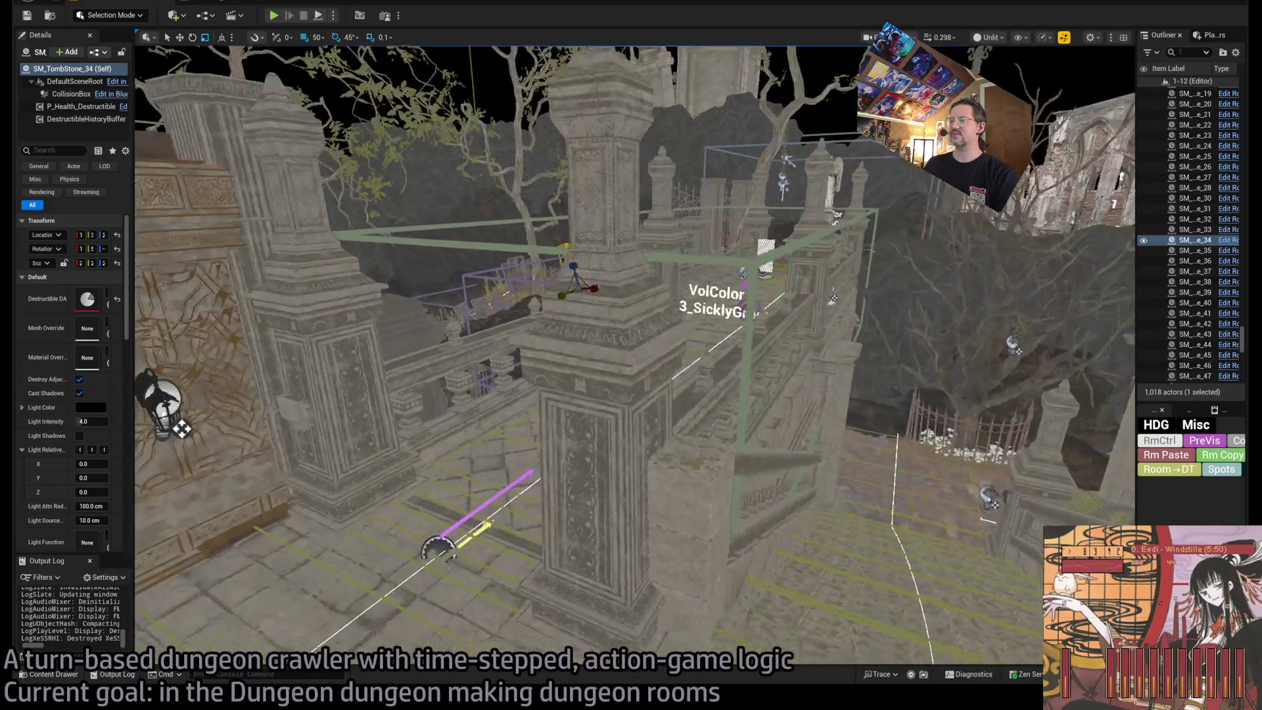
{"action": "key", "text": "w"}
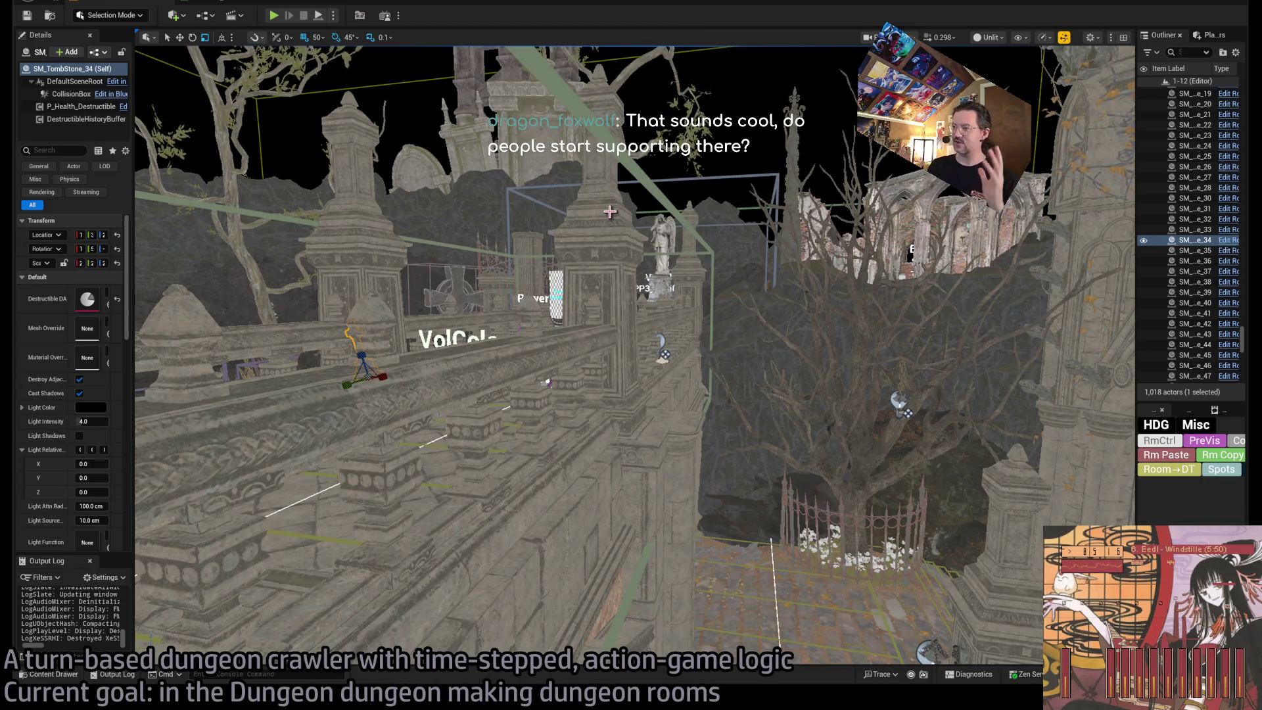
{"action": "left_click_drag", "start_coordinate": [610, 211], "coordinate": [595, 145]}
{"action": "left_click_drag", "start_coordinate": [717, 218], "coordinate": [697, 216]}
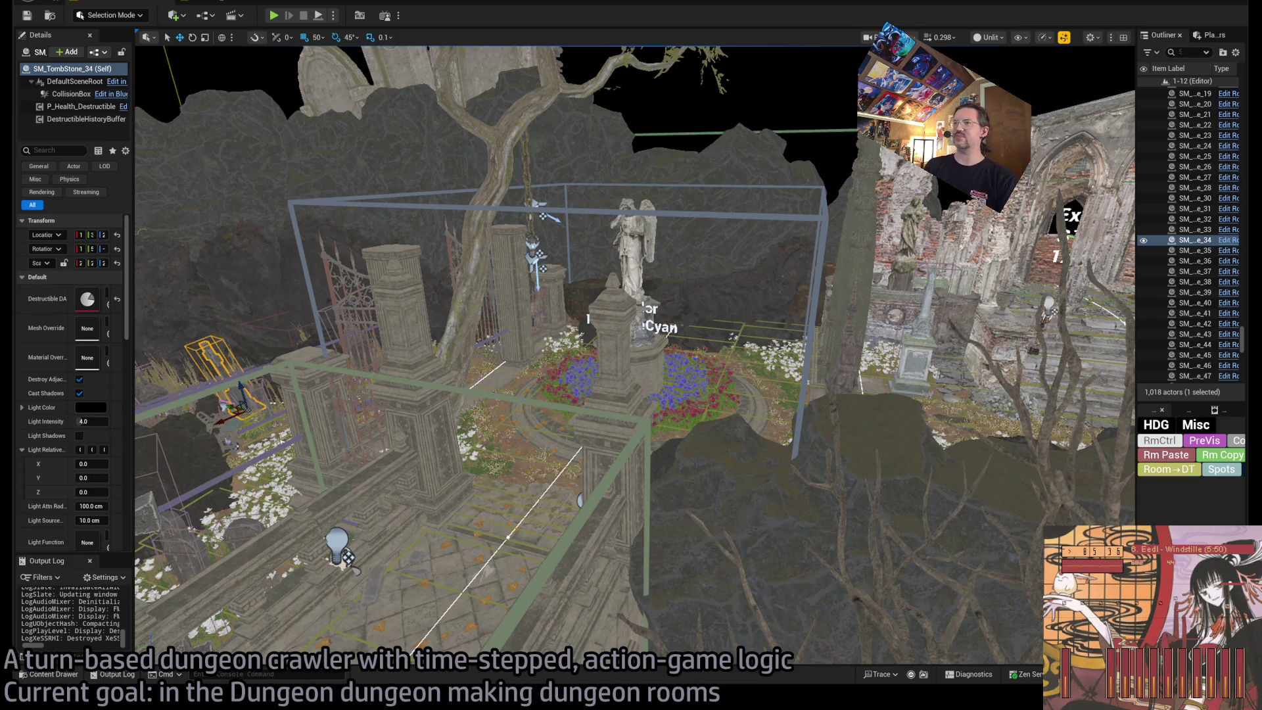
Approach the angel statue and frame the grey box beside it head-on.
{"action": "key", "text": "w"}
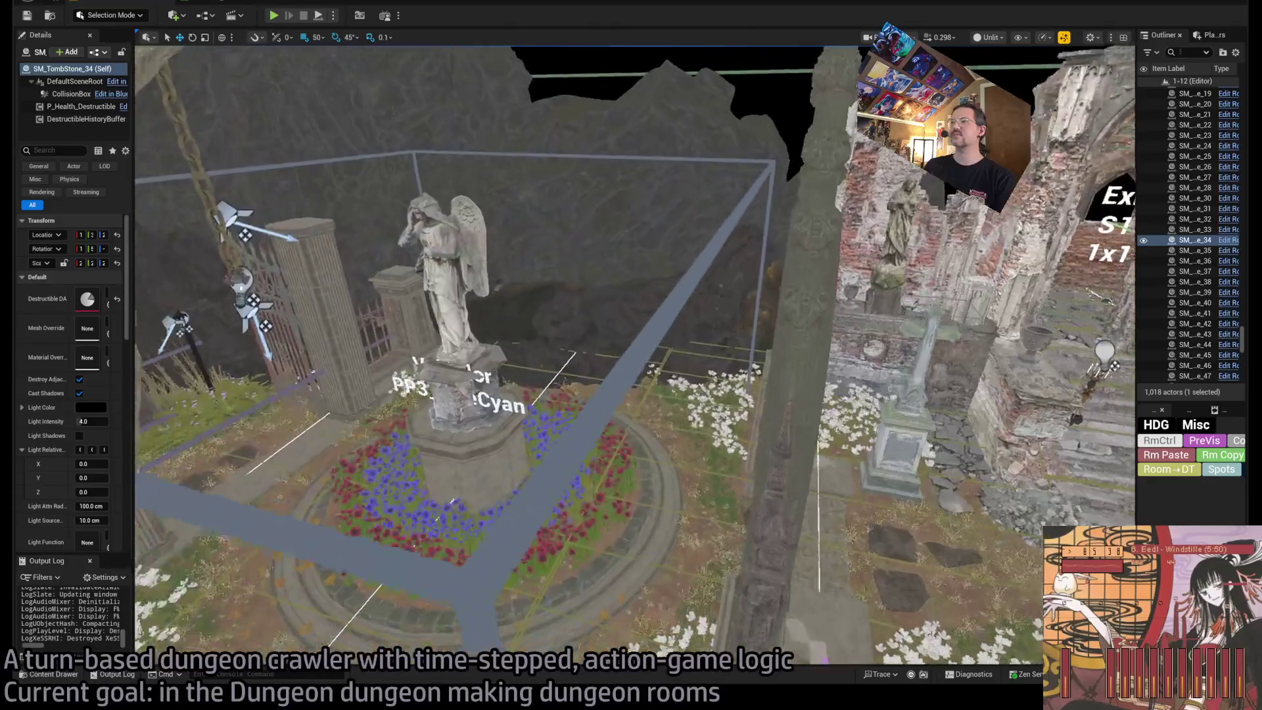
{"action": "key", "text": "w"}
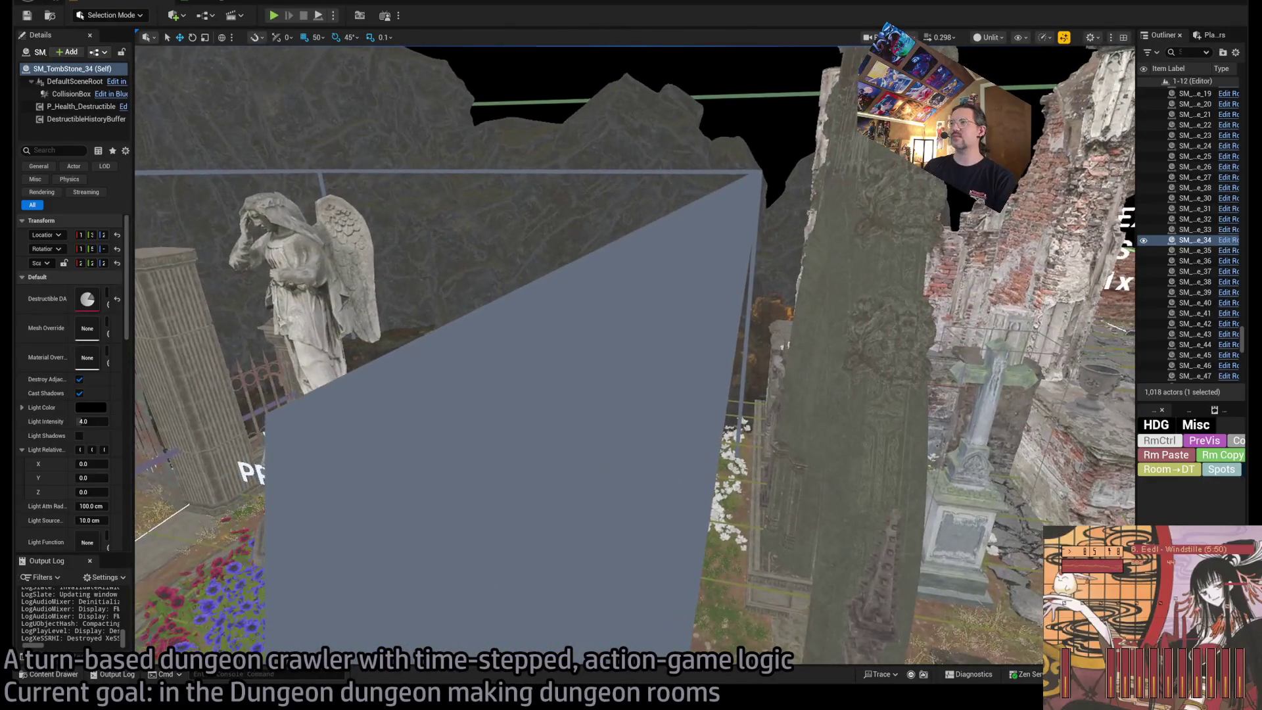
{"action": "key", "text": "w"}
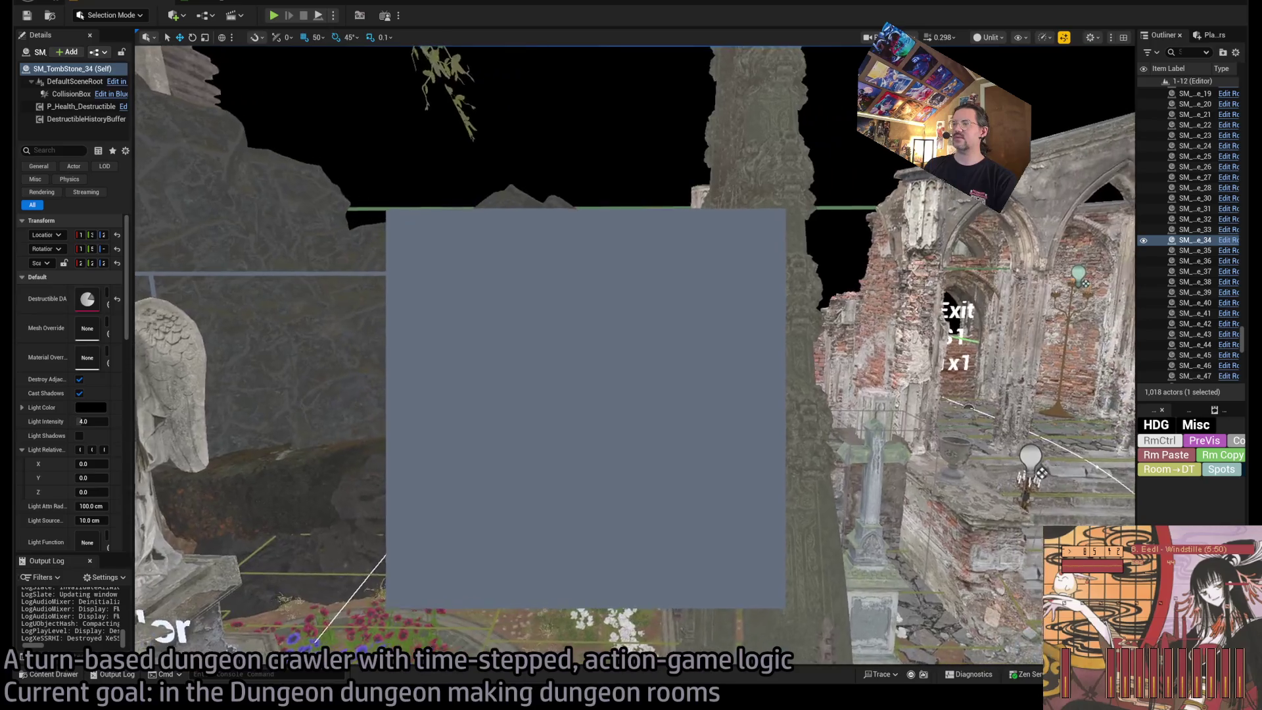
{"action": "left_click_drag", "start_coordinate": [542, 234], "coordinate": [542, 235]}
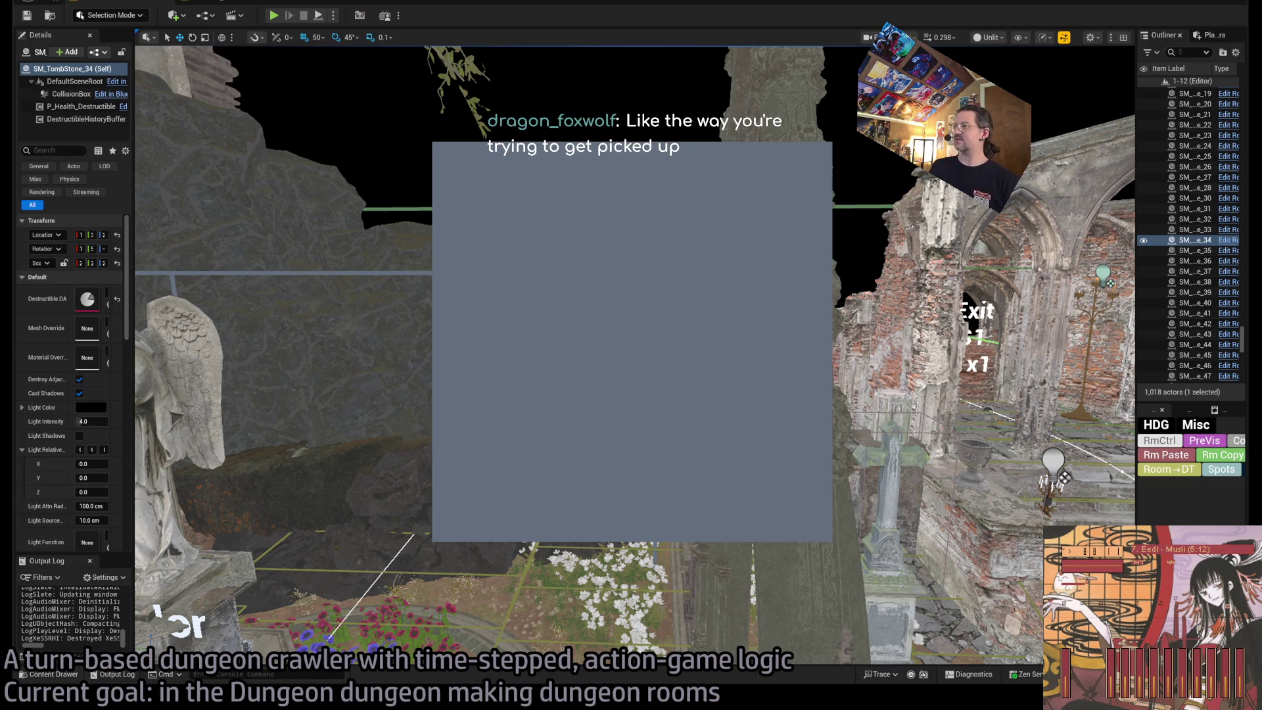
Fly through the stone arch across the balcony to the green plane.
{"action": "key", "text": "w"}
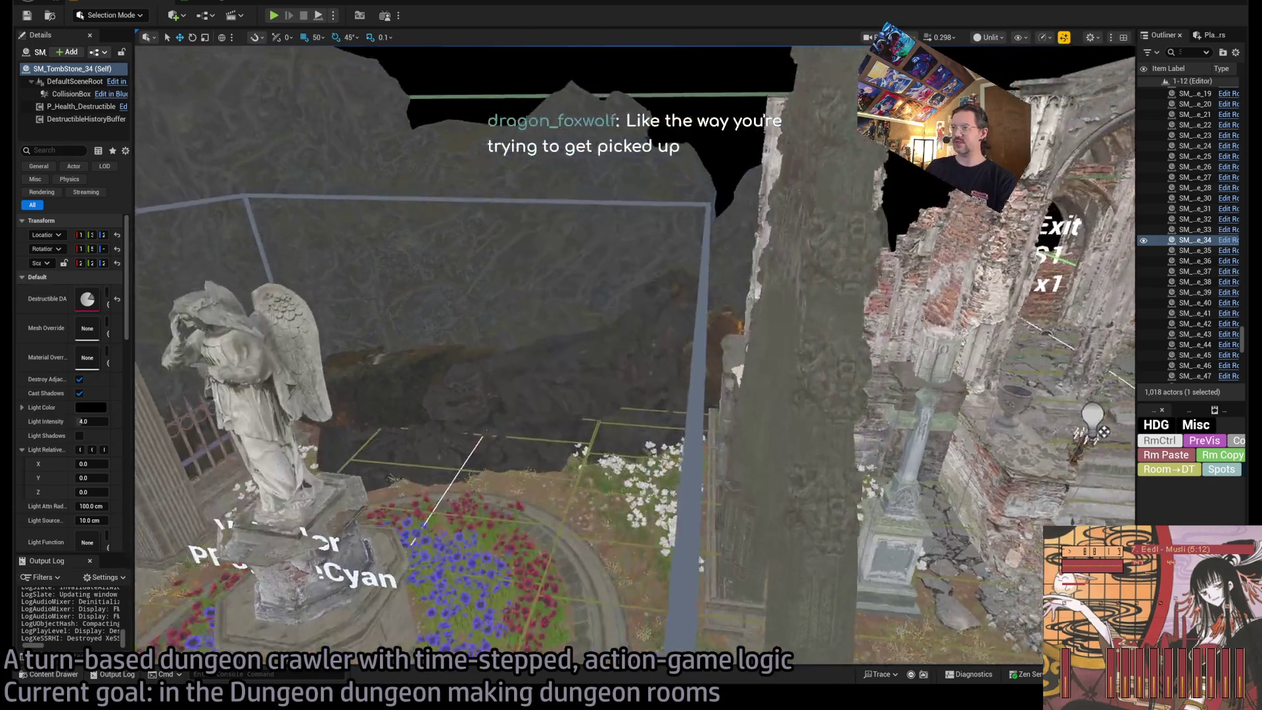
{"action": "key", "text": "w"}
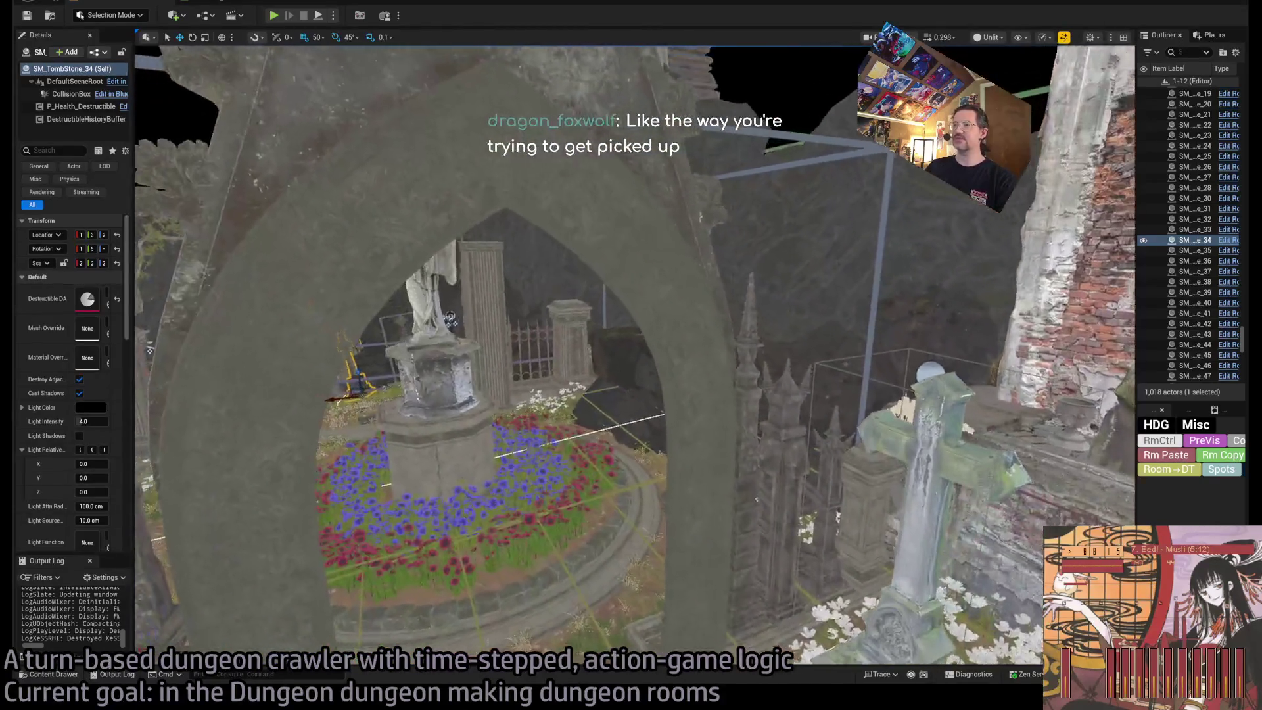
{"action": "key", "text": "w"}
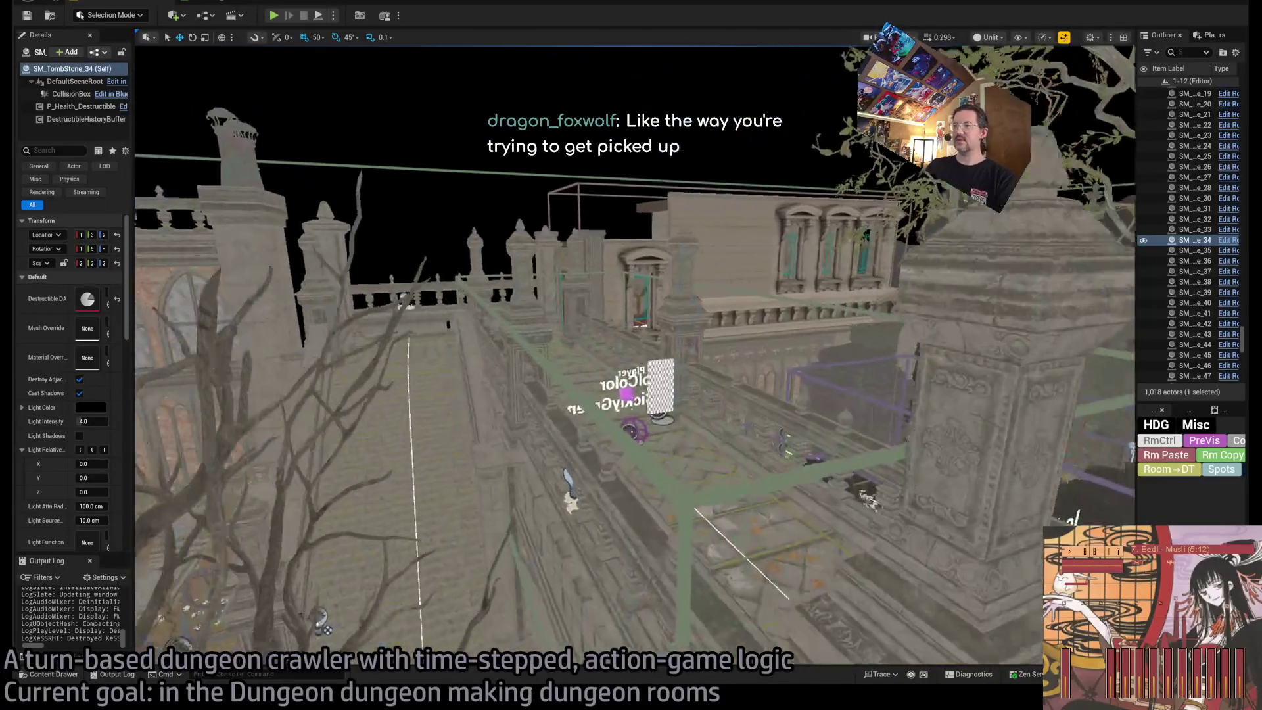
{"action": "key", "text": "w"}
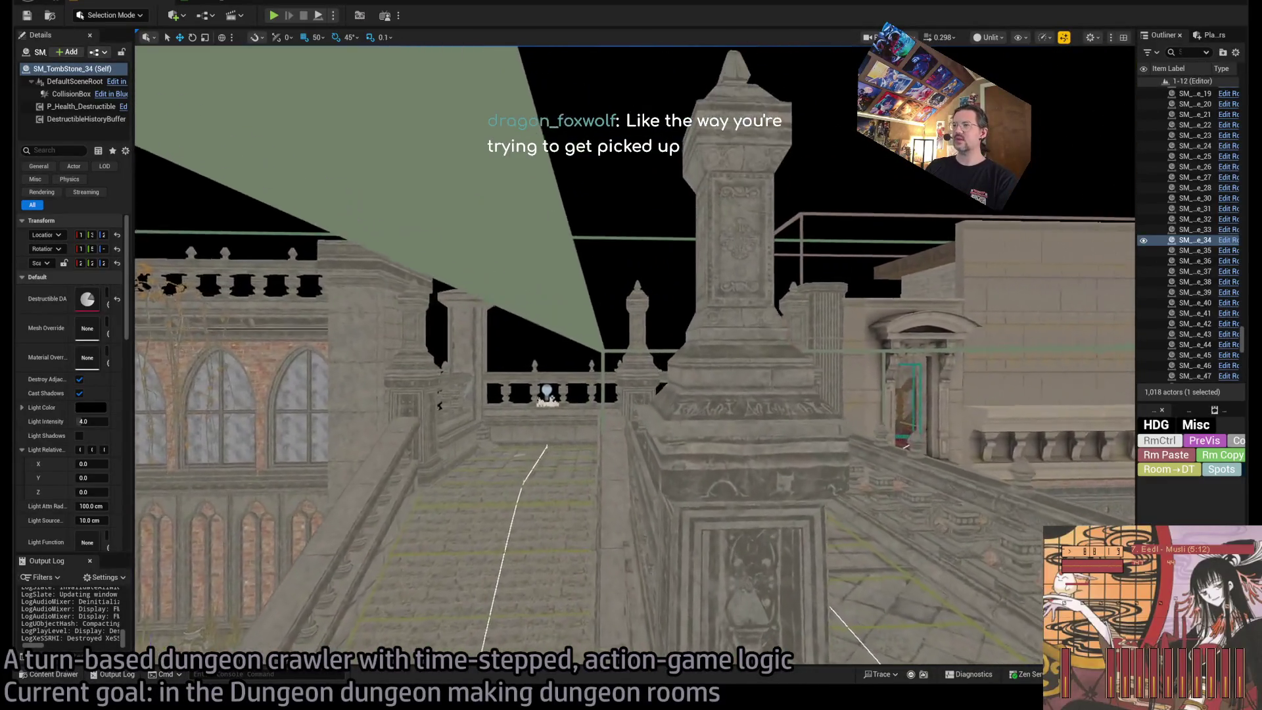
{"action": "key", "text": "w"}
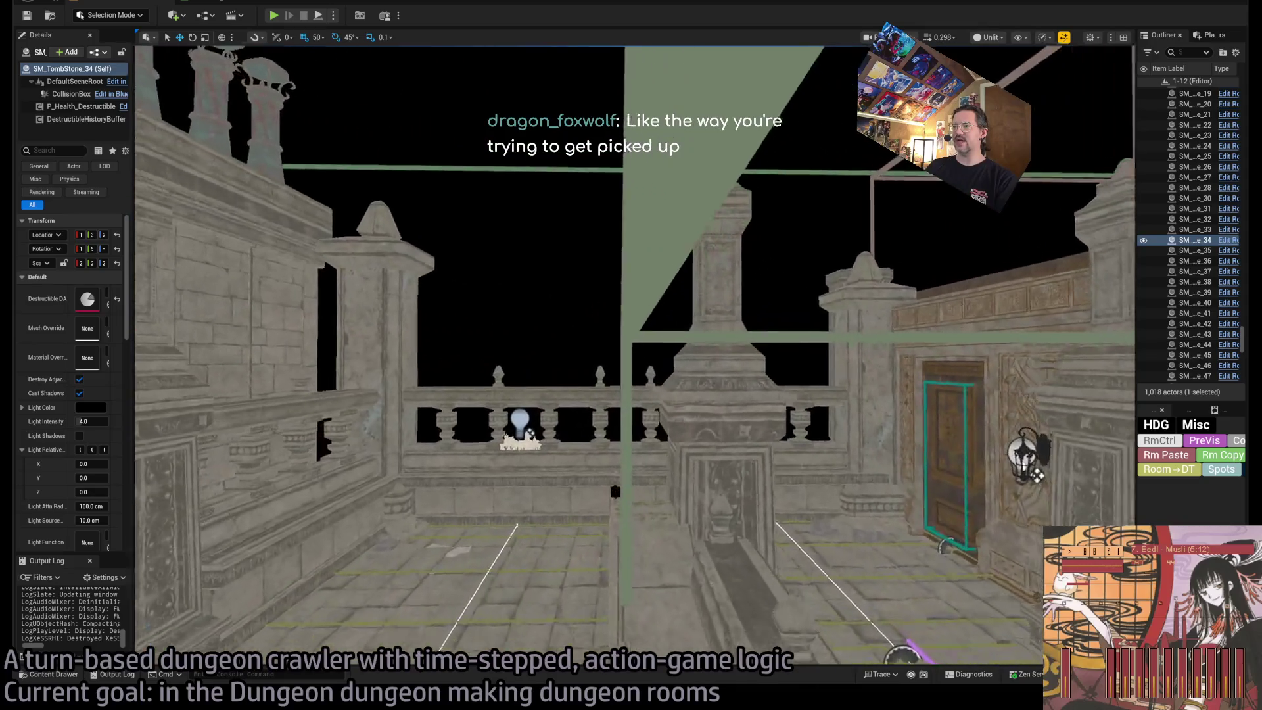
{"action": "key", "text": "w"}
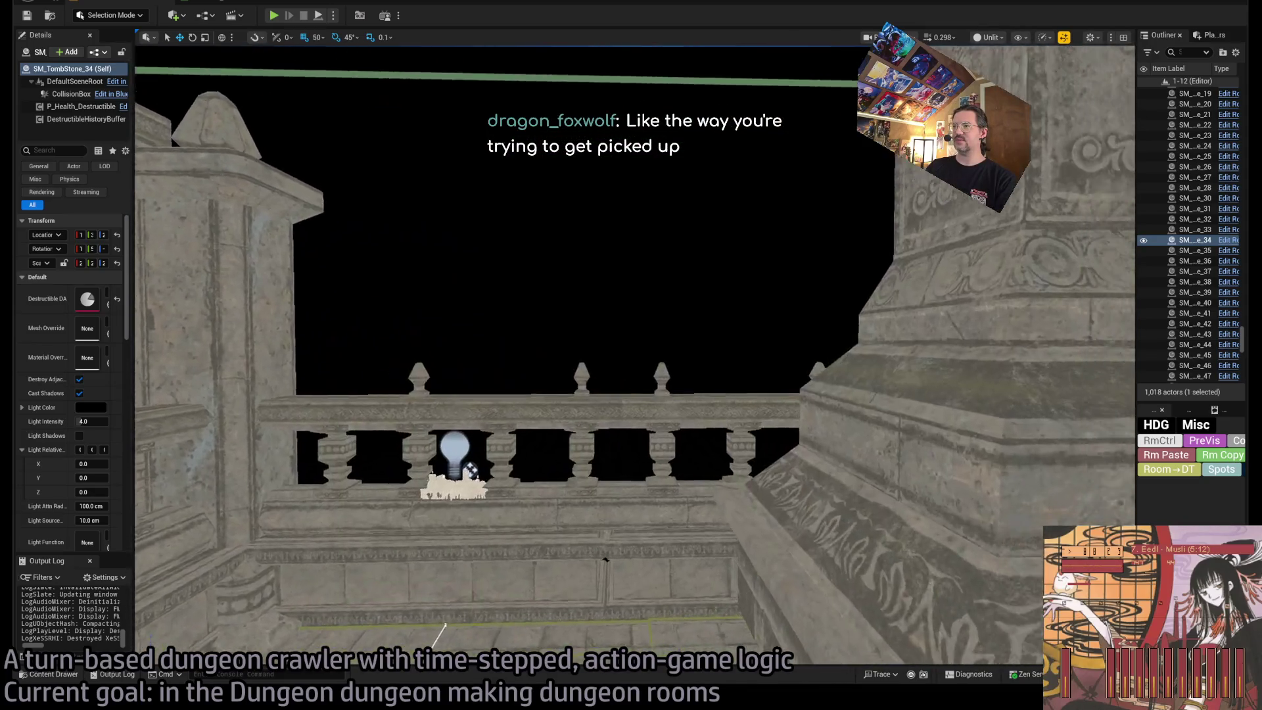
{"action": "key", "text": "w"}
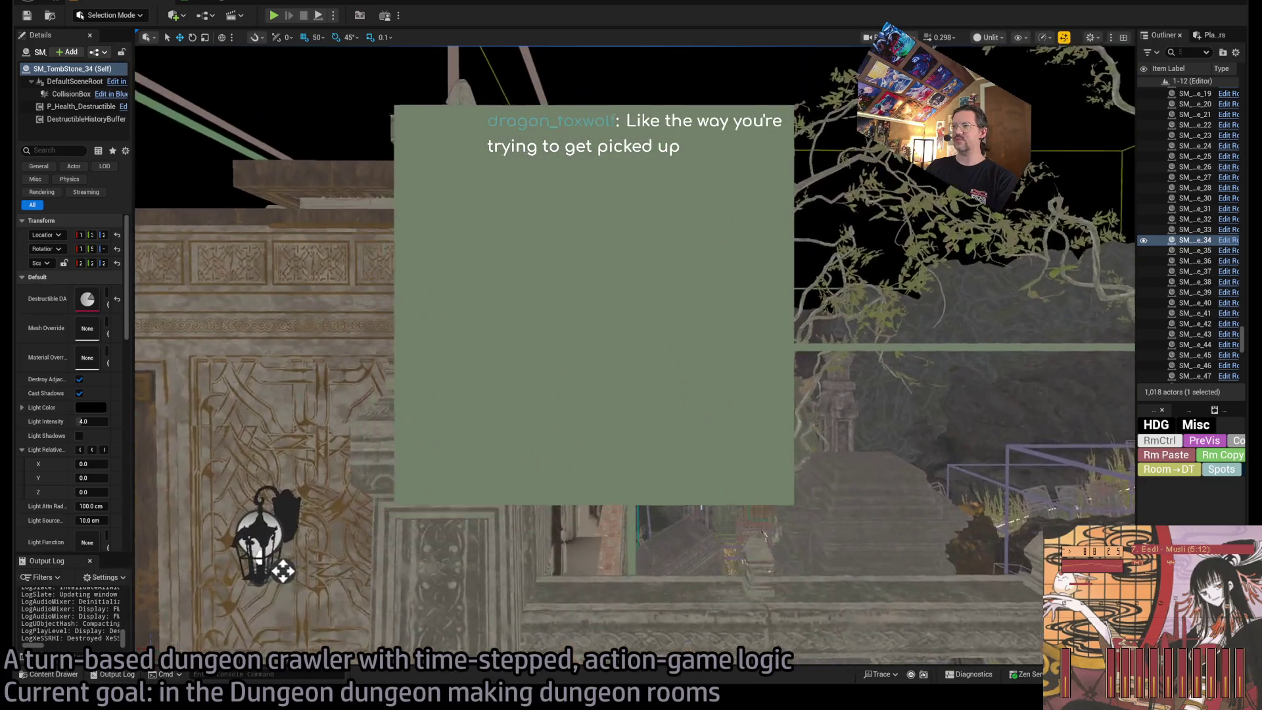
Fly back over the graveyard toward the cathedral rooftops, tilting the view to the wall.
{"action": "key", "text": "s"}
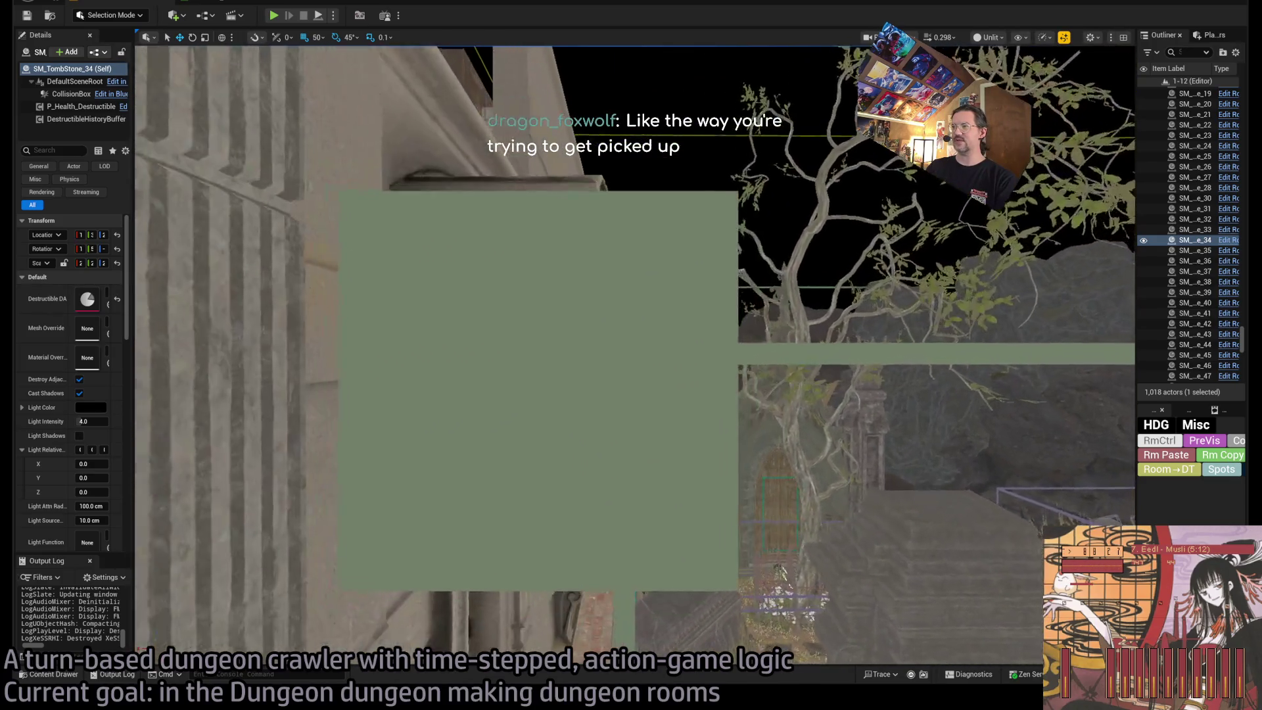
{"action": "key", "text": "w"}
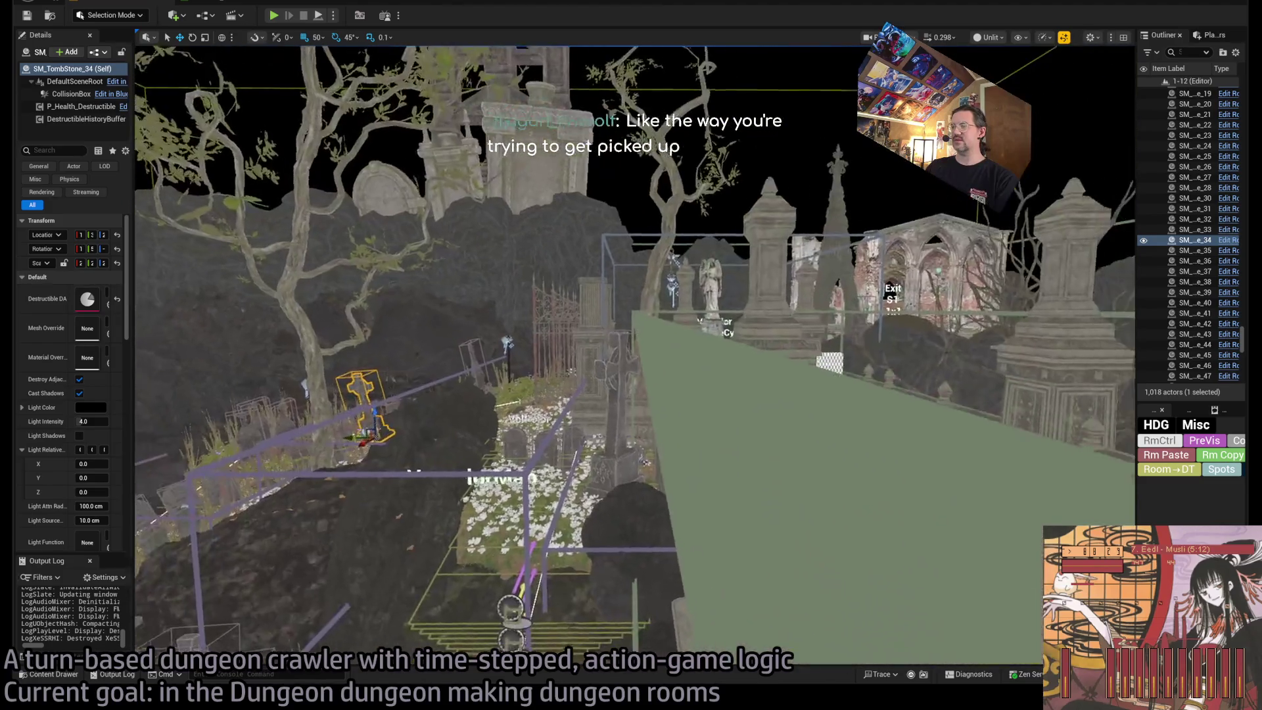
{"action": "key", "text": "w"}
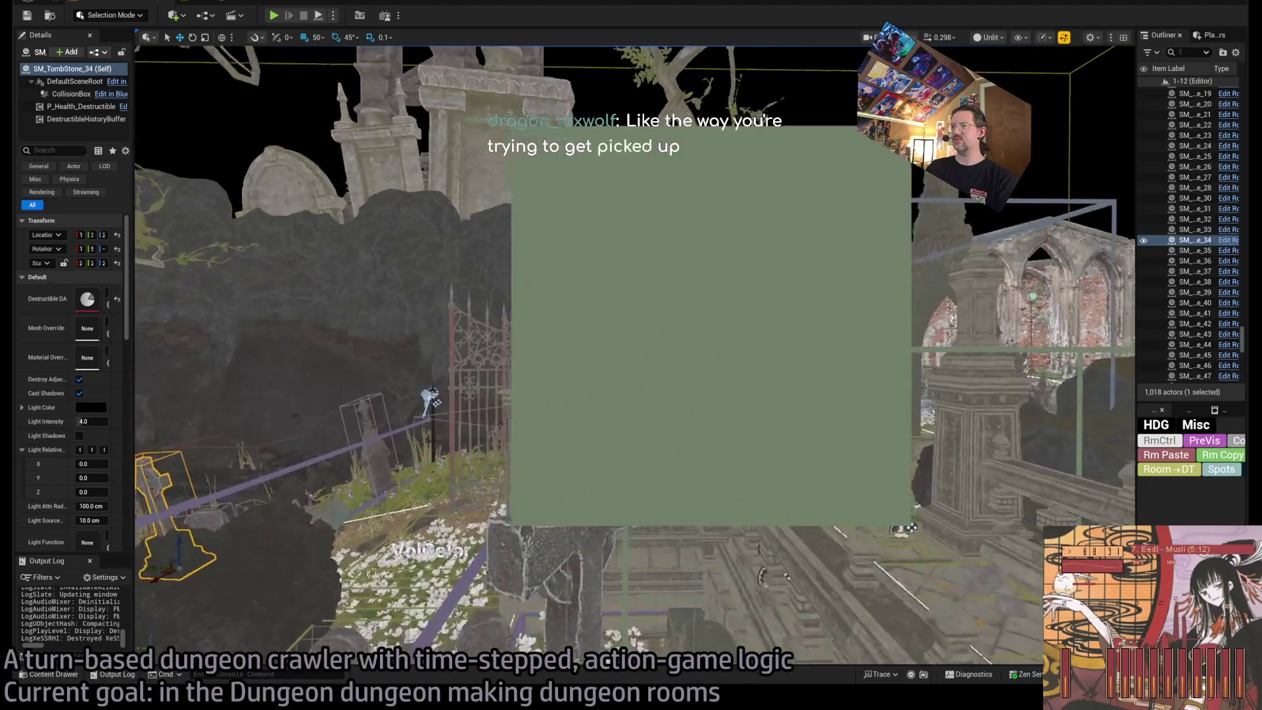
{"action": "key", "text": "w"}
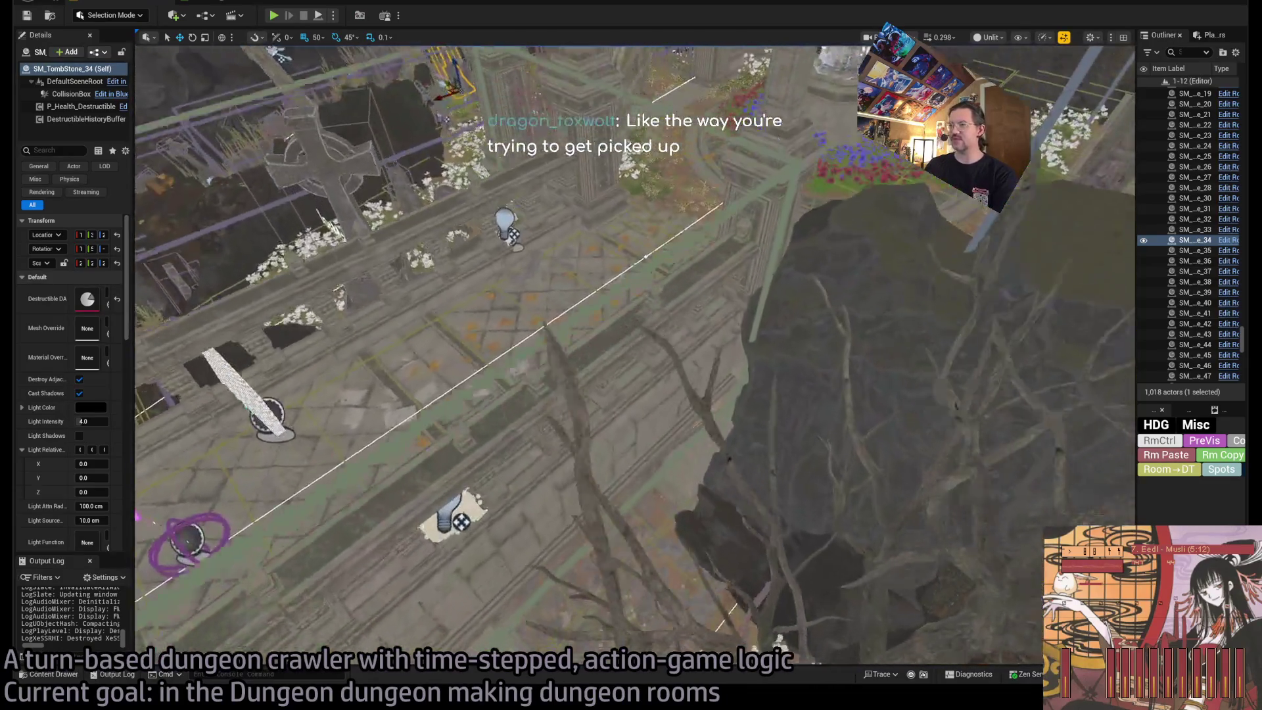
{"action": "mouse_move", "coordinate": [655, 407]}
{"action": "left_mouse_down"}
{"action": "mouse_move", "coordinate": [655, 381]}
{"action": "mouse_move", "coordinate": [655, 407]}
{"action": "left_mouse_up"}
{"action": "left_click_drag", "start_coordinate": [801, 627], "coordinate": [800, 628]}
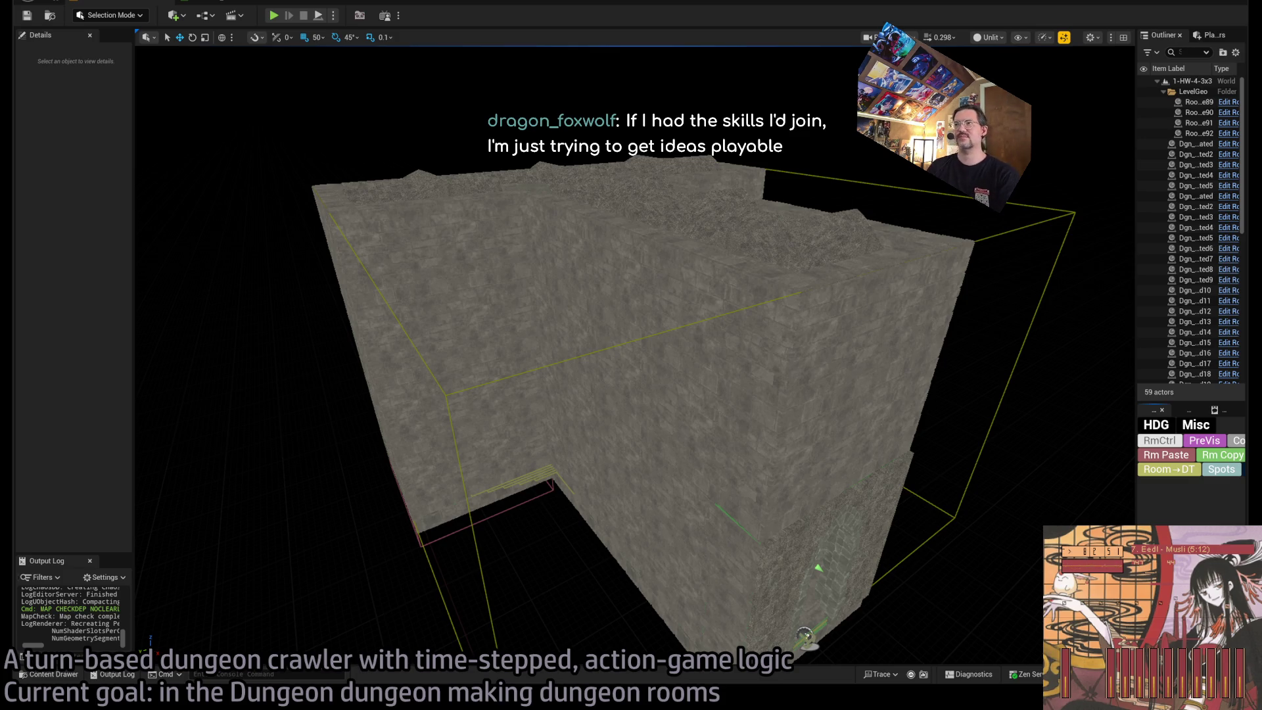
Fly to the Exit S1c sign in 1-HW-4-3x3 and select exit marker E3.
{"action": "scroll", "coordinate": [635, 355], "scroll_direction": "up", "scroll_amount": 10}
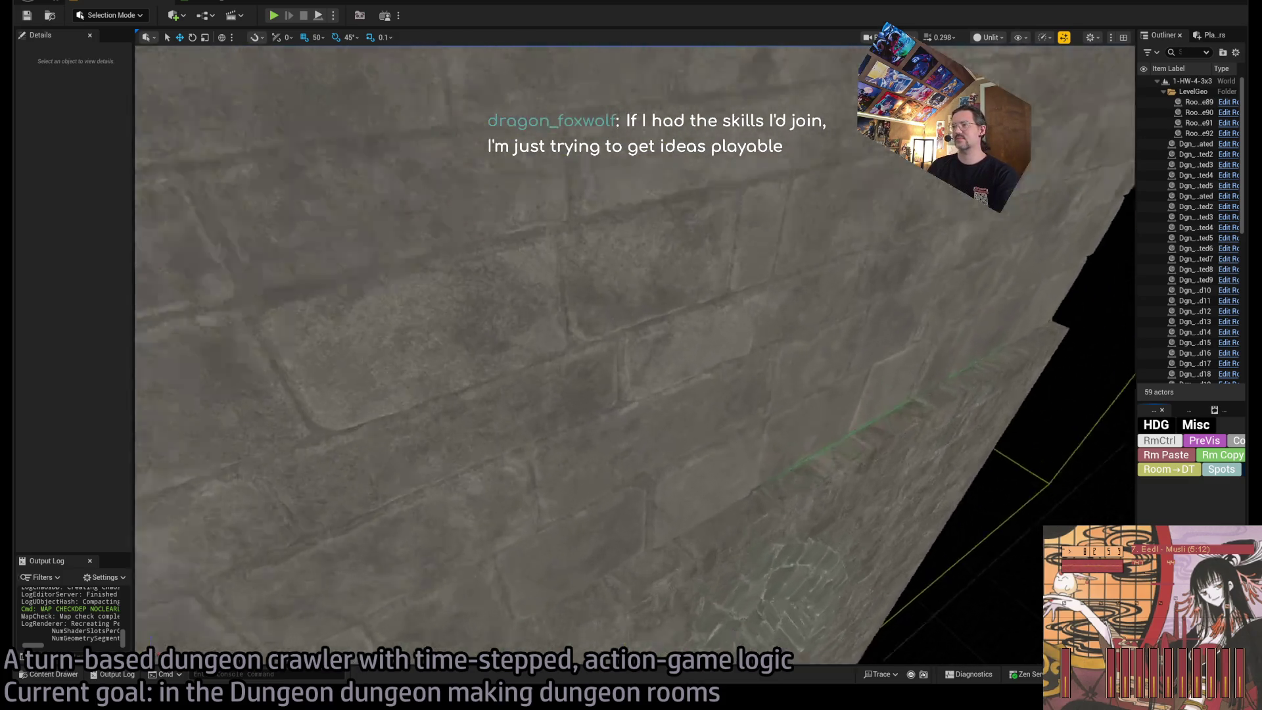
{"action": "scroll", "coordinate": [727, 326], "scroll_direction": "down", "scroll_amount": 5}
{"action": "scroll", "coordinate": [727, 326], "scroll_direction": "up", "scroll_amount": 6}
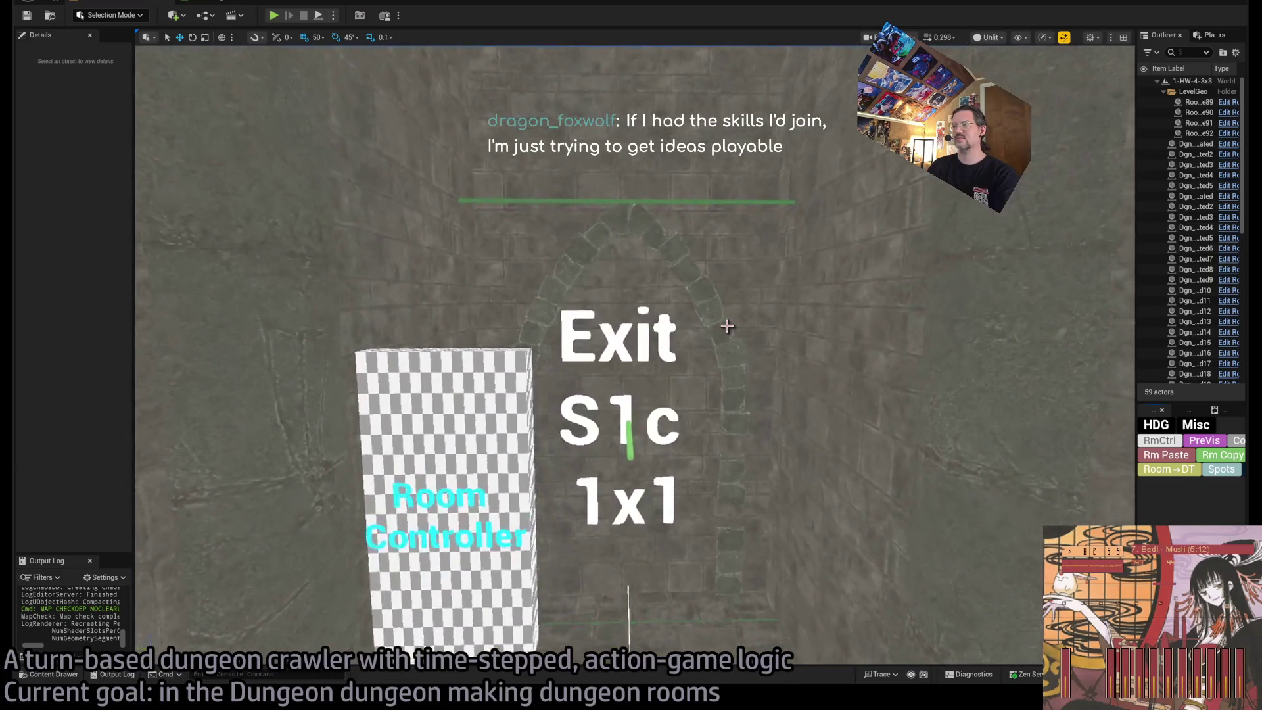
{"action": "mouse_move", "coordinate": [727, 326]}
{"action": "left_mouse_down"}
{"action": "mouse_move", "coordinate": [697, 276]}
{"action": "mouse_move", "coordinate": [710, 295]}
{"action": "mouse_move", "coordinate": [671, 324]}
{"action": "mouse_move", "coordinate": [697, 342]}
{"action": "mouse_move", "coordinate": [681, 358]}
{"action": "mouse_move", "coordinate": [670, 349]}
{"action": "mouse_move", "coordinate": [671, 368]}
{"action": "left_mouse_up"}
{"action": "left_click", "coordinate": [671, 324]}
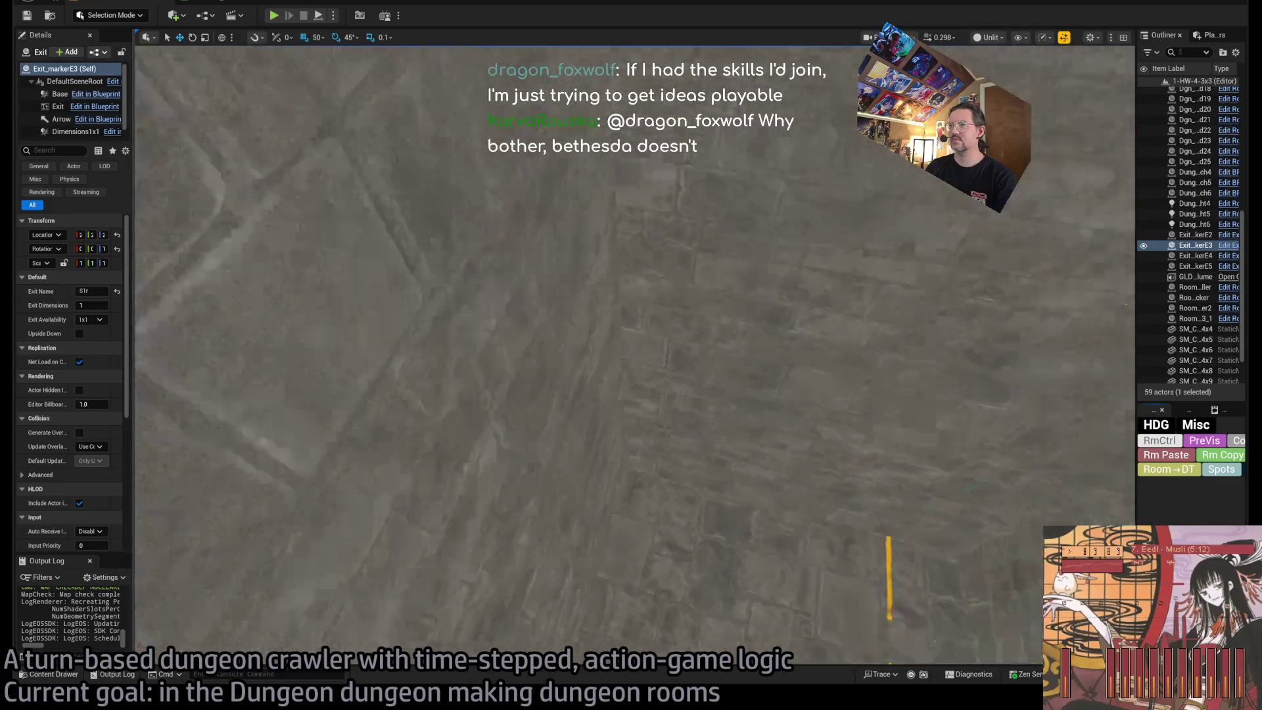
Widen the Details panel and reselect Room_nav_Rm3_1 to show its 14 Widths entries.
{"action": "left_click", "coordinate": [687, 485]}
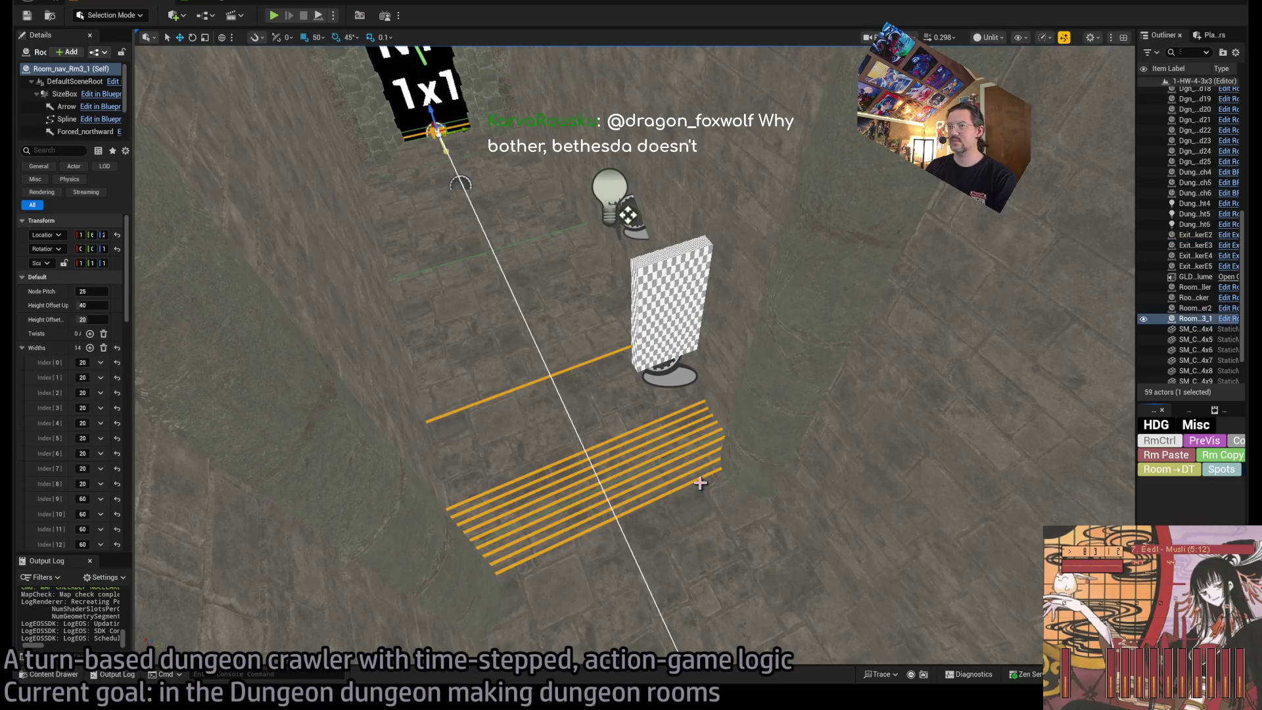
{"action": "left_click", "coordinate": [136, 369]}
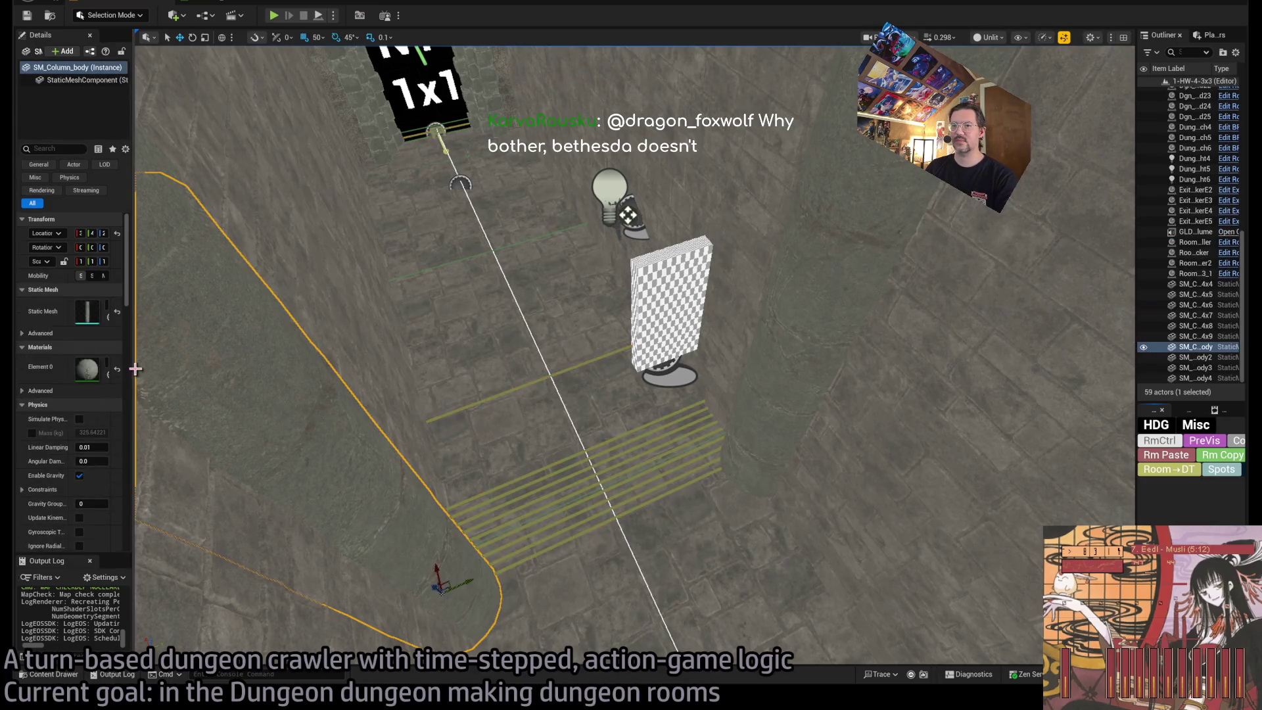
{"action": "left_click", "coordinate": [550, 464]}
{"action": "left_click_drag", "start_coordinate": [135, 342], "coordinate": [393, 343]}
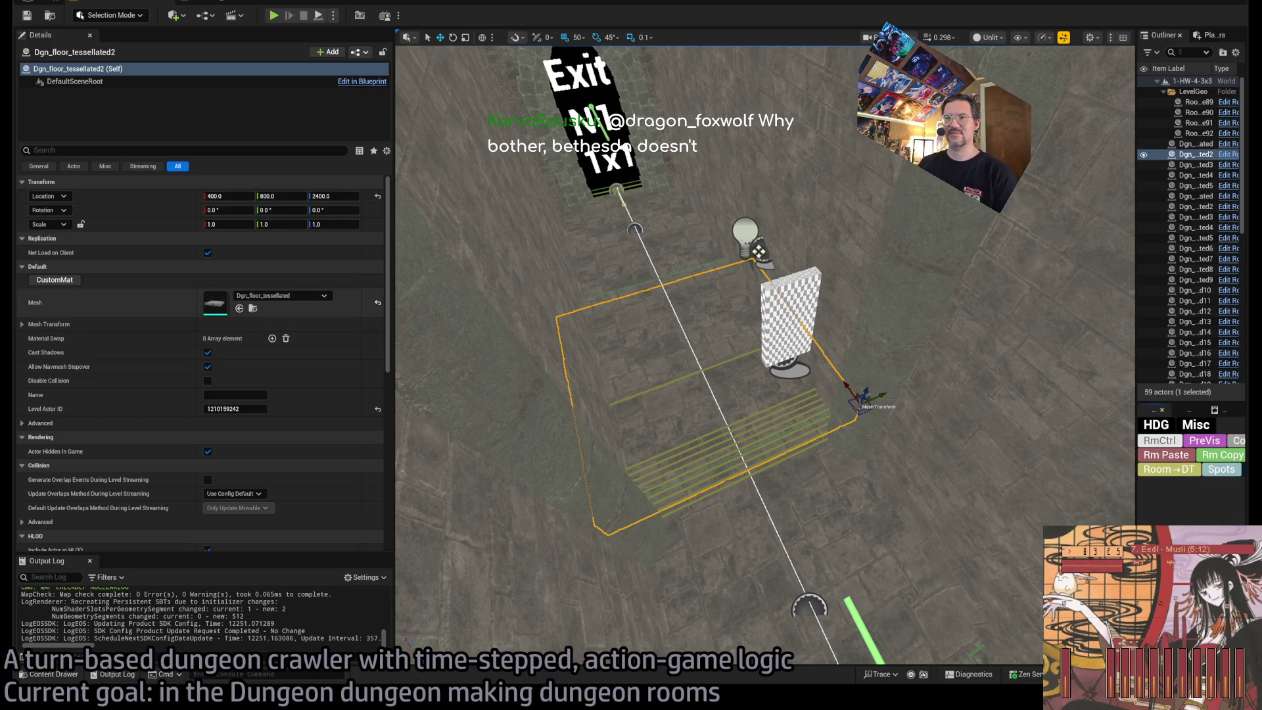
{"action": "scroll", "coordinate": [375, 394], "scroll_direction": "down", "scroll_amount": 5}
{"action": "scroll", "coordinate": [393, 395], "scroll_direction": "up", "scroll_amount": 5}
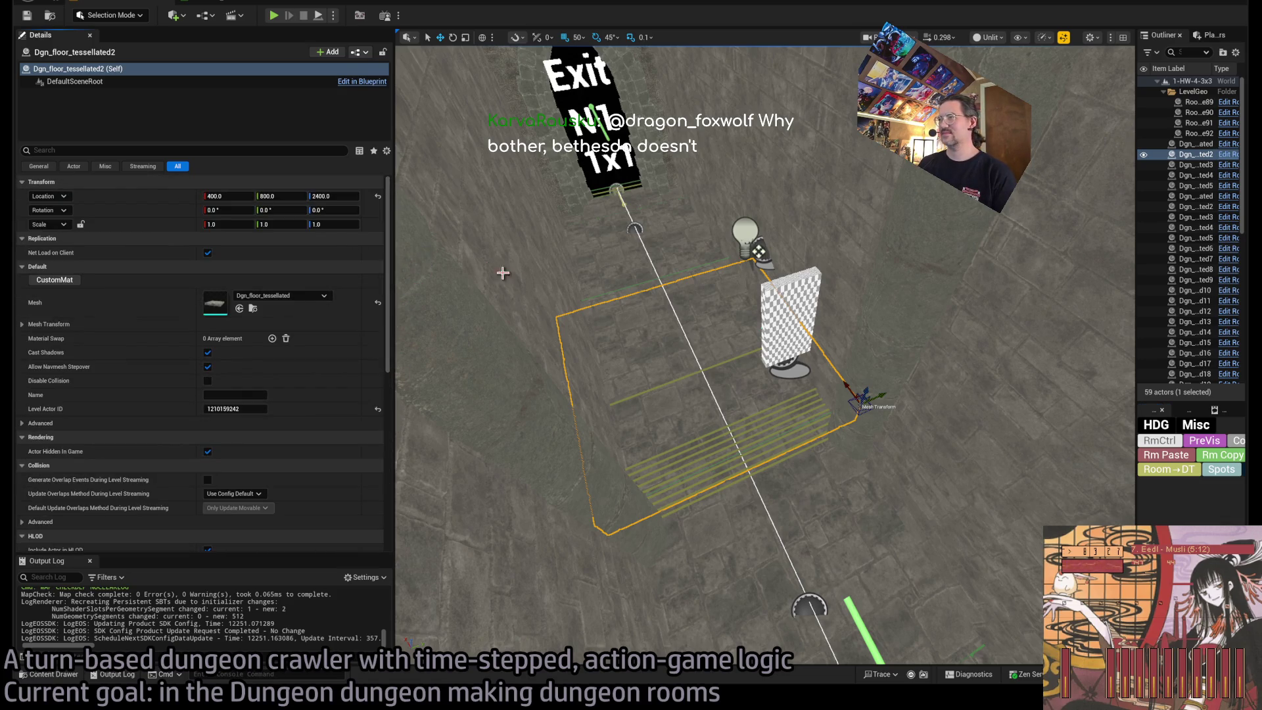
{"action": "left_click", "coordinate": [739, 423]}
{"action": "scroll", "coordinate": [284, 428], "scroll_direction": "down", "scroll_amount": 2}
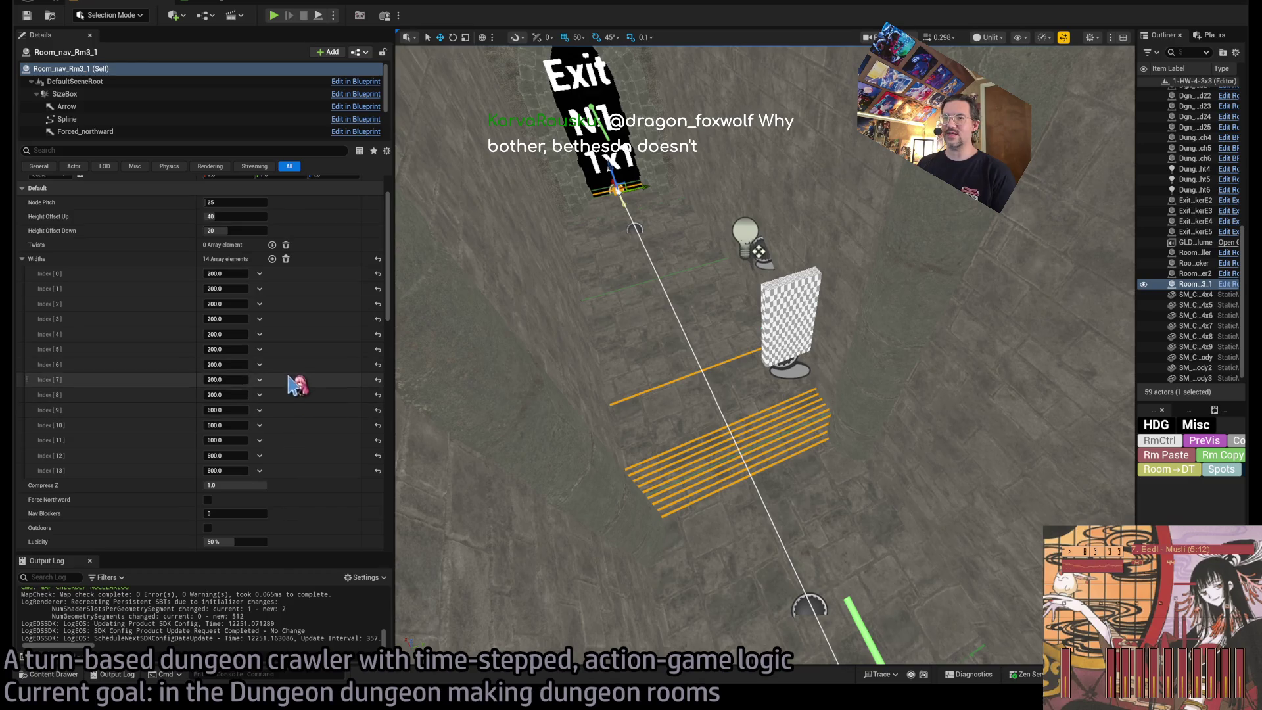
Delete one 200 width entry from the Widths array and insert a replacement entry.
{"action": "left_click", "coordinate": [259, 364]}
{"action": "left_click", "coordinate": [275, 393]}
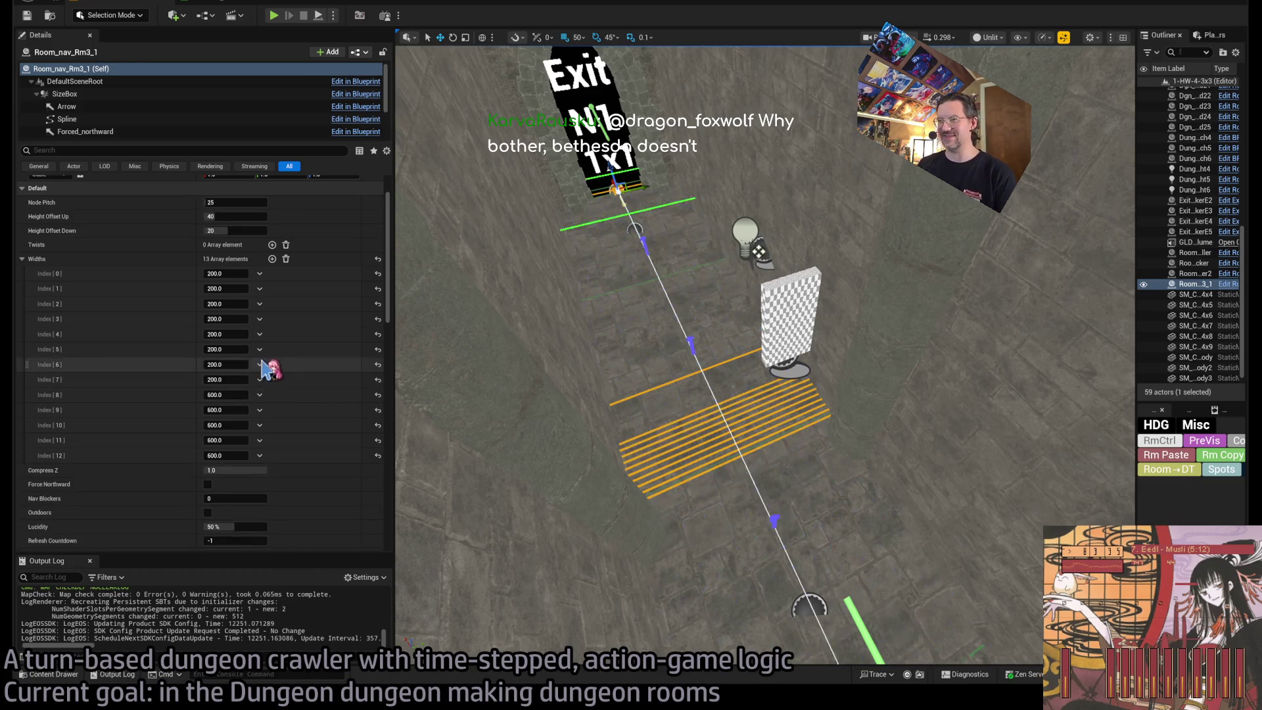
{"action": "left_click", "coordinate": [260, 365]}
{"action": "left_click", "coordinate": [299, 409]}
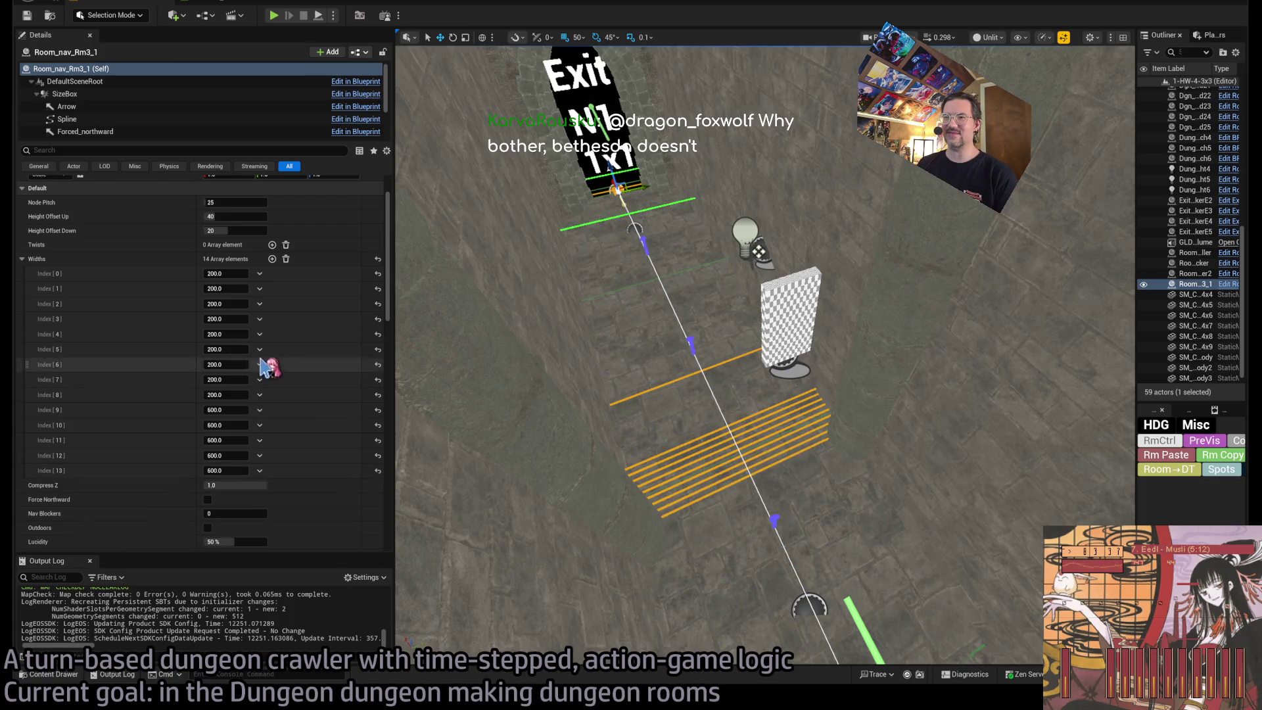
Duplicate a 200 width entry eight times to lengthen the Widths array.
{"action": "left_click", "coordinate": [260, 350]}
{"action": "left_click", "coordinate": [282, 388]}
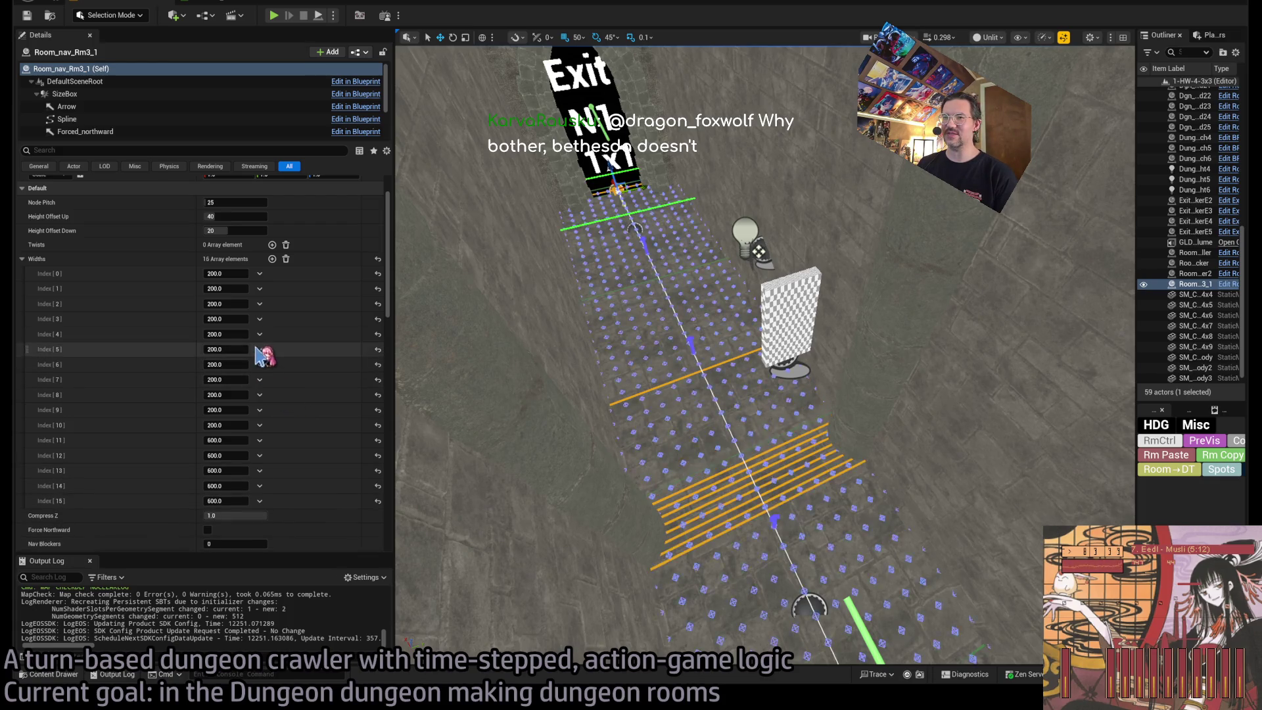
{"action": "left_click", "coordinate": [259, 351]}
{"action": "left_click", "coordinate": [270, 391]}
{"action": "left_click", "coordinate": [260, 350]}
{"action": "left_click", "coordinate": [275, 391]}
{"action": "left_click", "coordinate": [260, 350]}
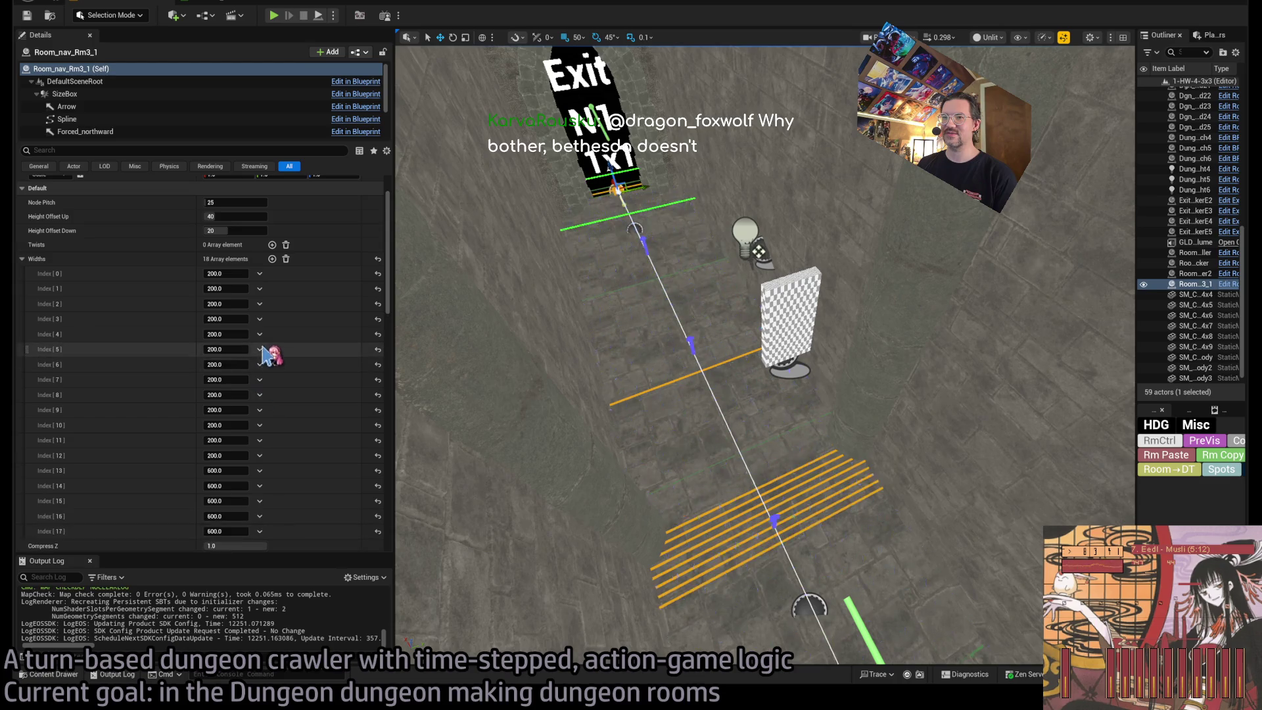
{"action": "left_click", "coordinate": [281, 392]}
{"action": "left_click", "coordinate": [260, 351]}
{"action": "left_click", "coordinate": [275, 391]}
{"action": "left_click", "coordinate": [260, 350]}
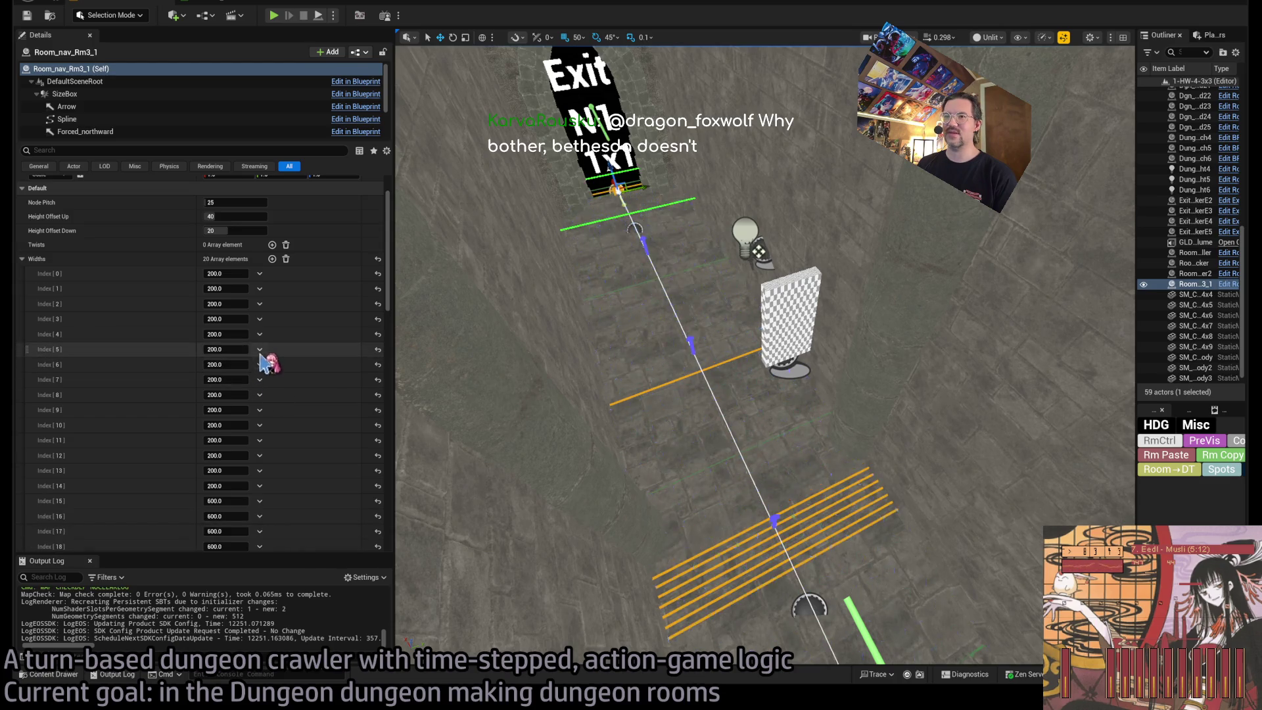
{"action": "left_click", "coordinate": [277, 394]}
{"action": "left_click", "coordinate": [259, 350]}
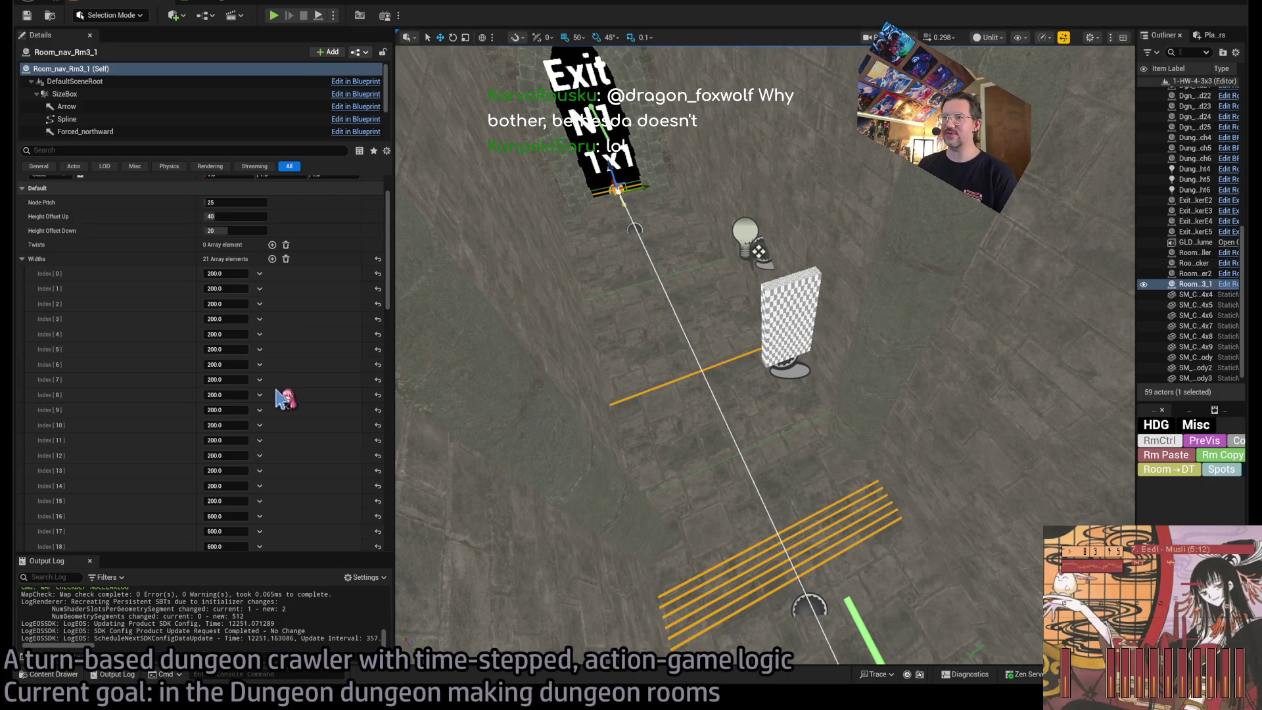
{"action": "left_click", "coordinate": [282, 395]}
{"action": "left_click", "coordinate": [260, 351]}
{"action": "left_click", "coordinate": [282, 397]}
Duplicate six more 200 width entries further down the list, reaching index 28.
{"action": "left_click_drag", "start_coordinate": [483, 440], "coordinate": [642, 424]}
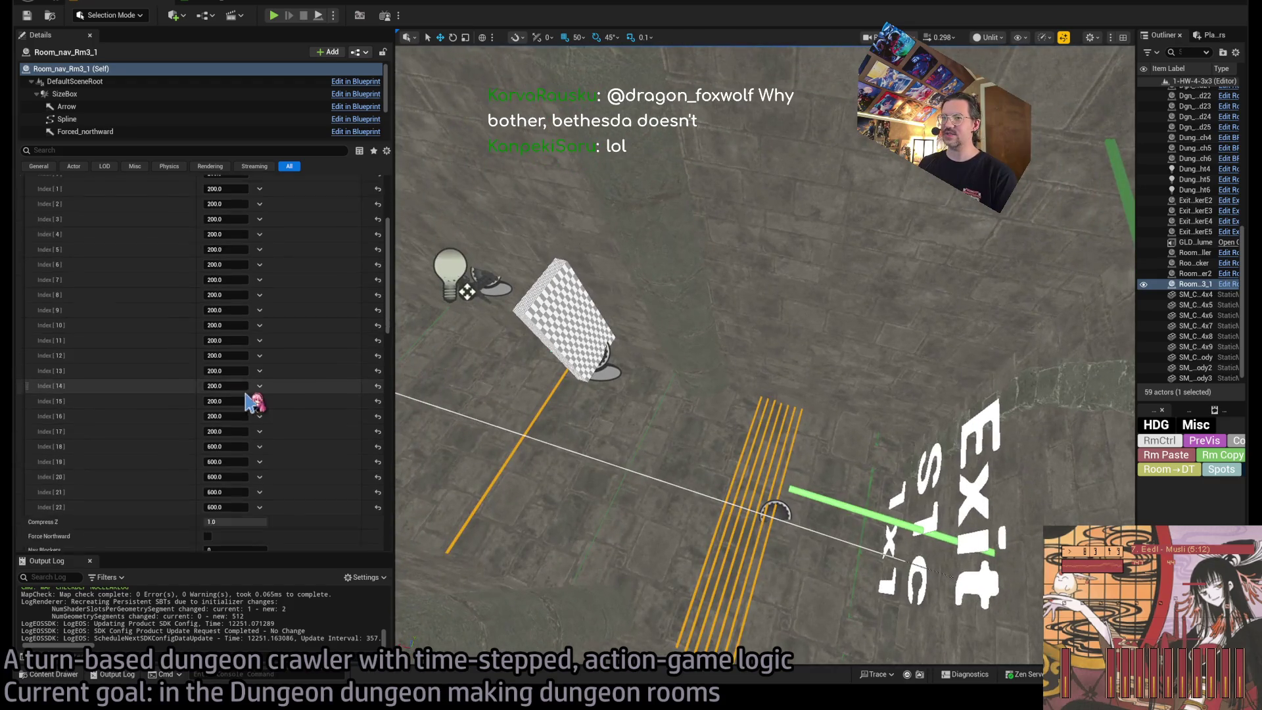
{"action": "scroll", "coordinate": [254, 403], "scroll_direction": "down", "scroll_amount": 5}
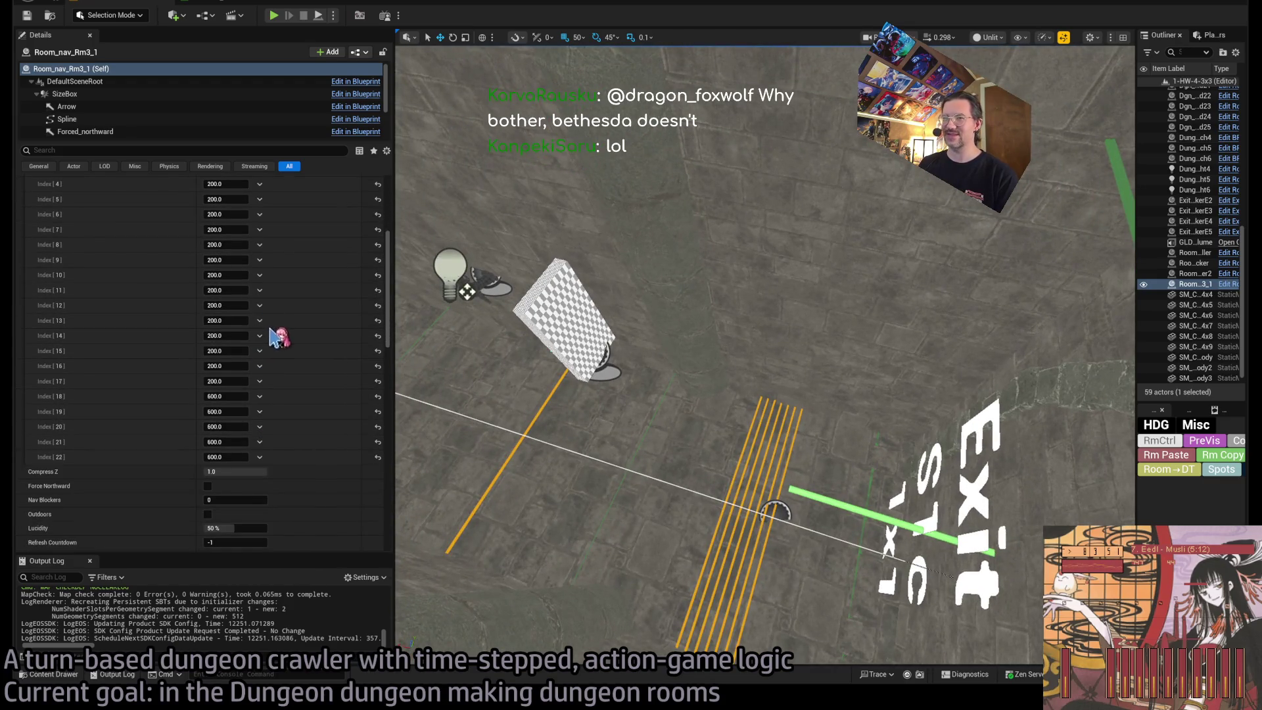
{"action": "left_click", "coordinate": [260, 305]}
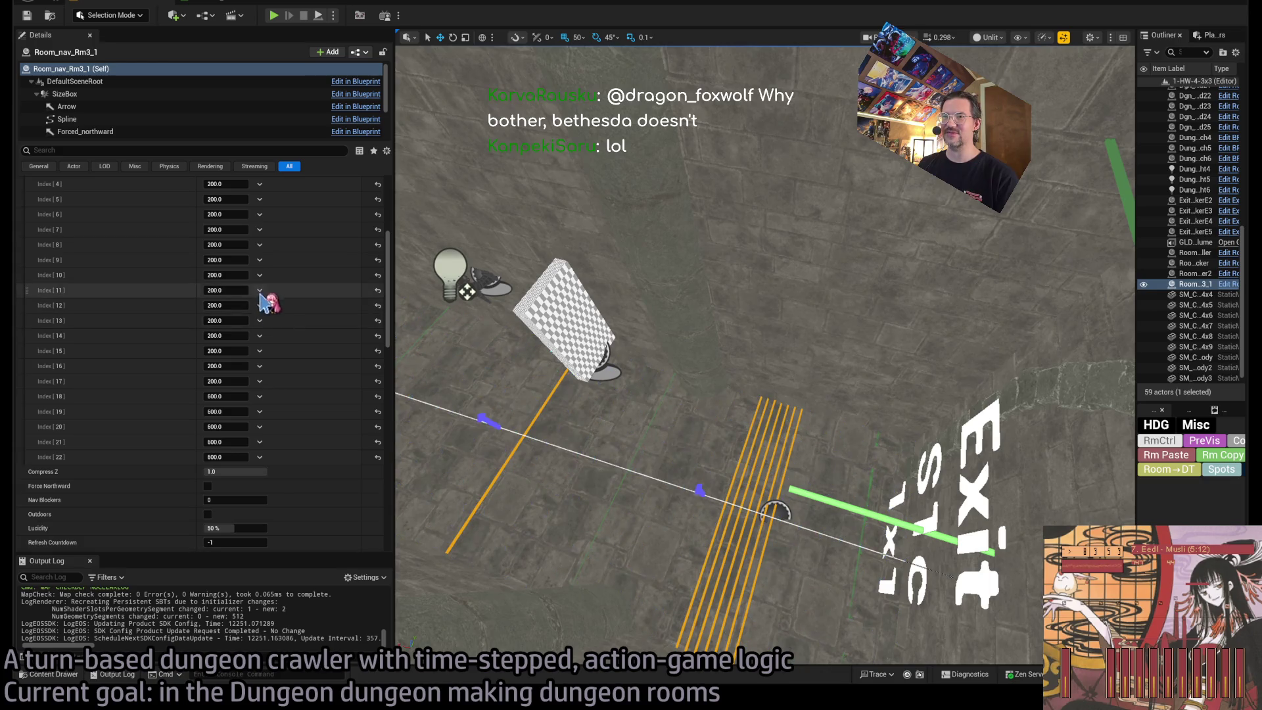
{"action": "left_click", "coordinate": [281, 337]}
{"action": "left_click", "coordinate": [260, 305]}
{"action": "left_click", "coordinate": [281, 338]}
{"action": "left_click", "coordinate": [260, 304]}
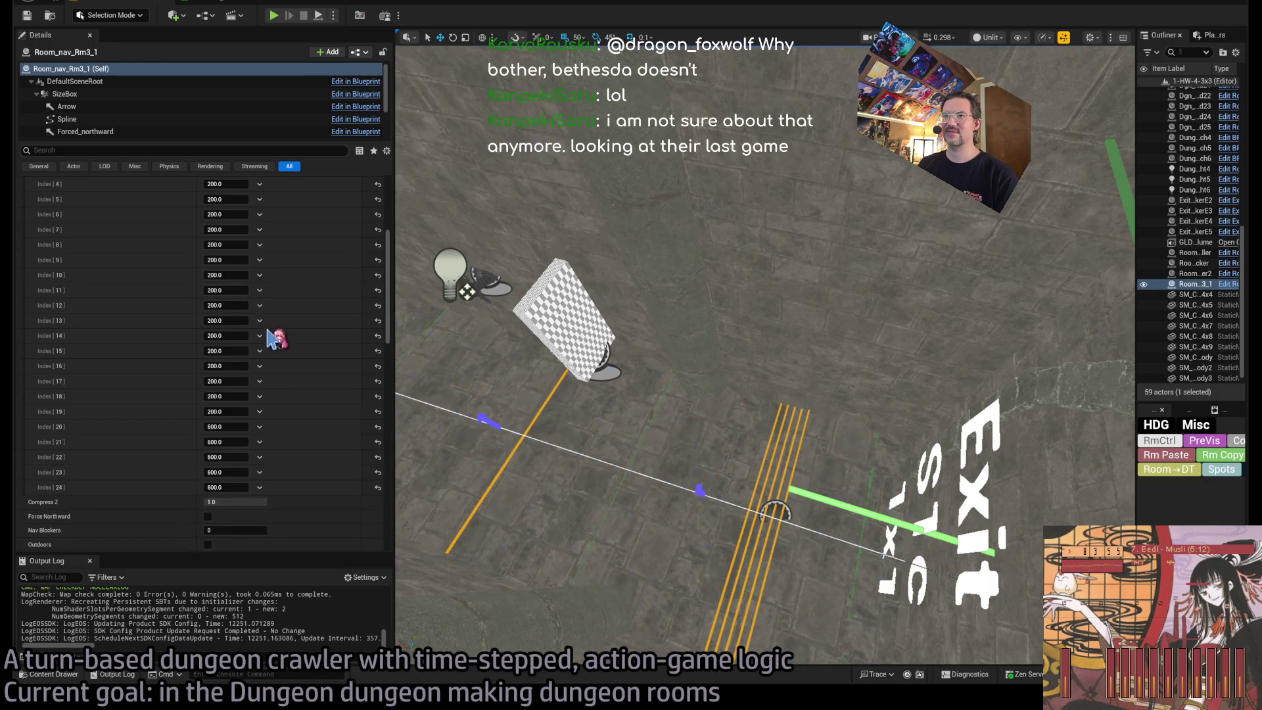
{"action": "left_click", "coordinate": [273, 335]}
{"action": "left_click", "coordinate": [260, 304]}
{"action": "left_click", "coordinate": [273, 332]}
{"action": "left_click", "coordinate": [256, 296]}
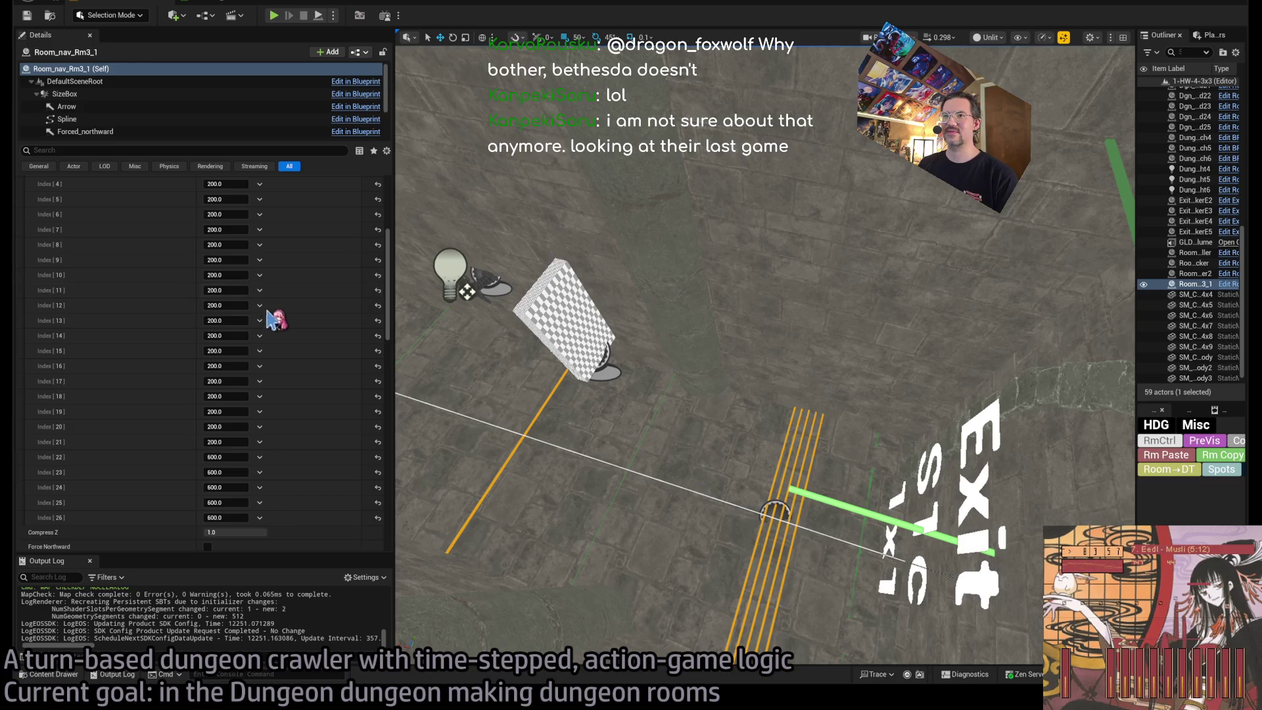
{"action": "left_click", "coordinate": [276, 334]}
{"action": "left_click", "coordinate": [256, 295]}
{"action": "left_click", "coordinate": [276, 334]}
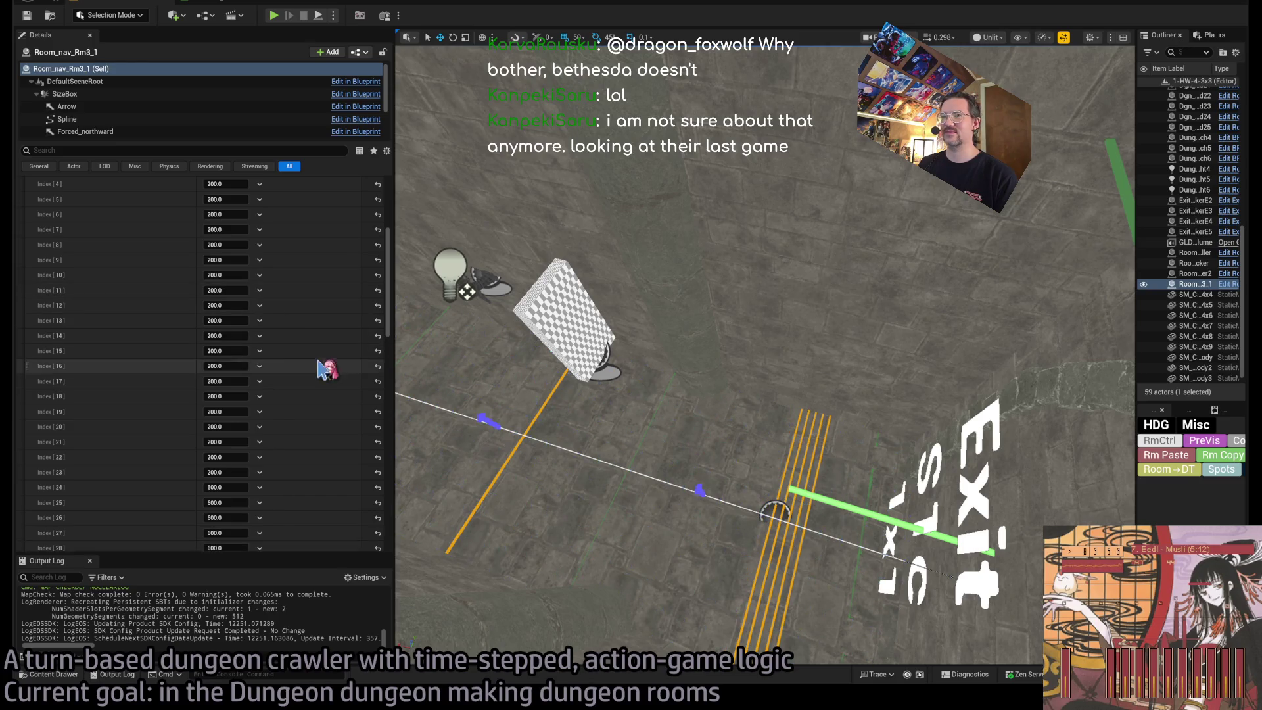
Set four width values near the exit, including Index 21 and Index 20, to 600.
{"action": "scroll", "coordinate": [290, 375], "scroll_direction": "down", "scroll_amount": 2}
{"action": "left_click", "coordinate": [227, 404]}
{"action": "type", "text": "600"}
{"action": "key", "text": "Return"}
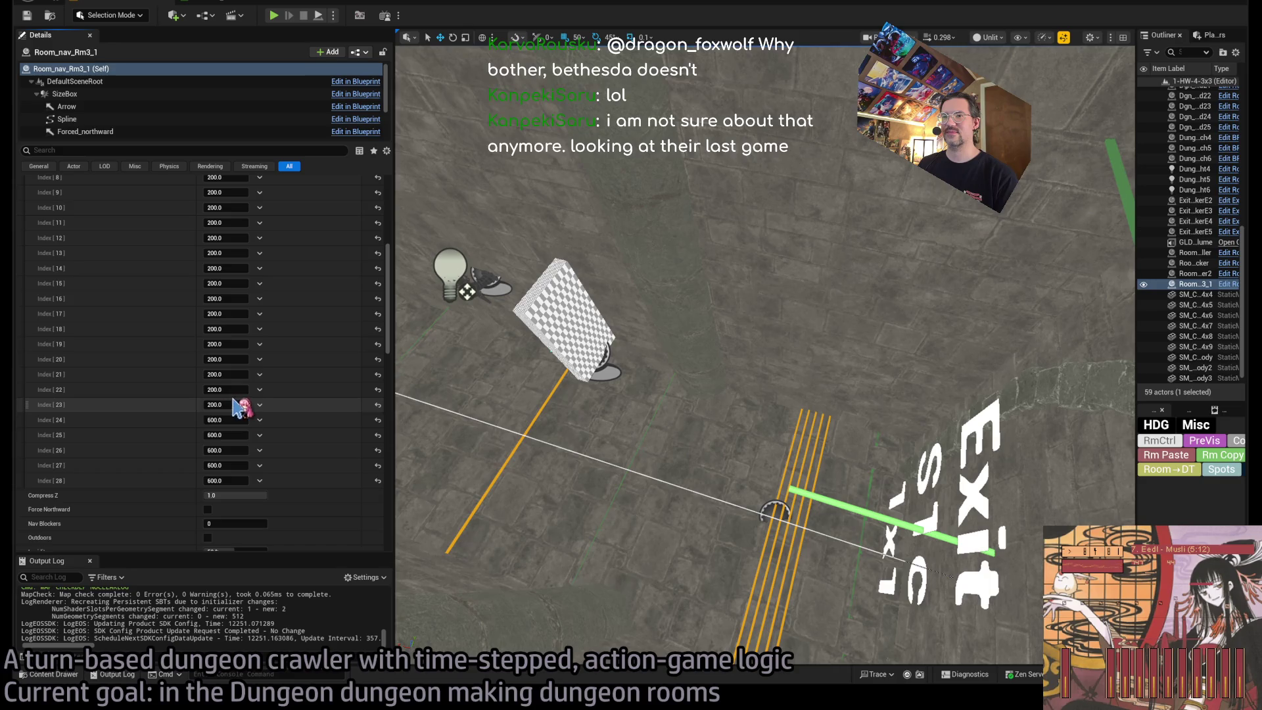
{"action": "left_click", "coordinate": [237, 389]}
{"action": "type", "text": "600"}
{"action": "key", "text": "Return"}
{"action": "left_click", "coordinate": [230, 374]}
{"action": "type", "text": "600"}
{"action": "key", "text": "Return"}
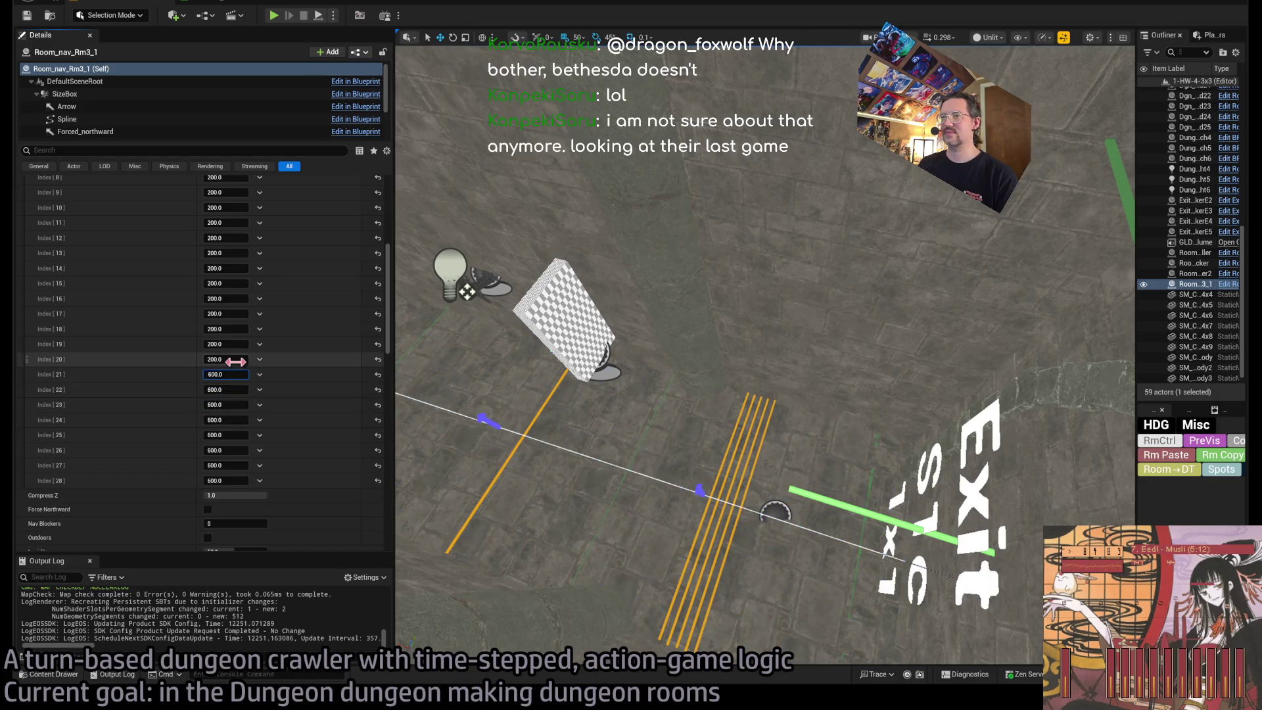
{"action": "left_click", "coordinate": [227, 359]}
{"action": "type", "text": "600"}
{"action": "key", "text": "Return"}
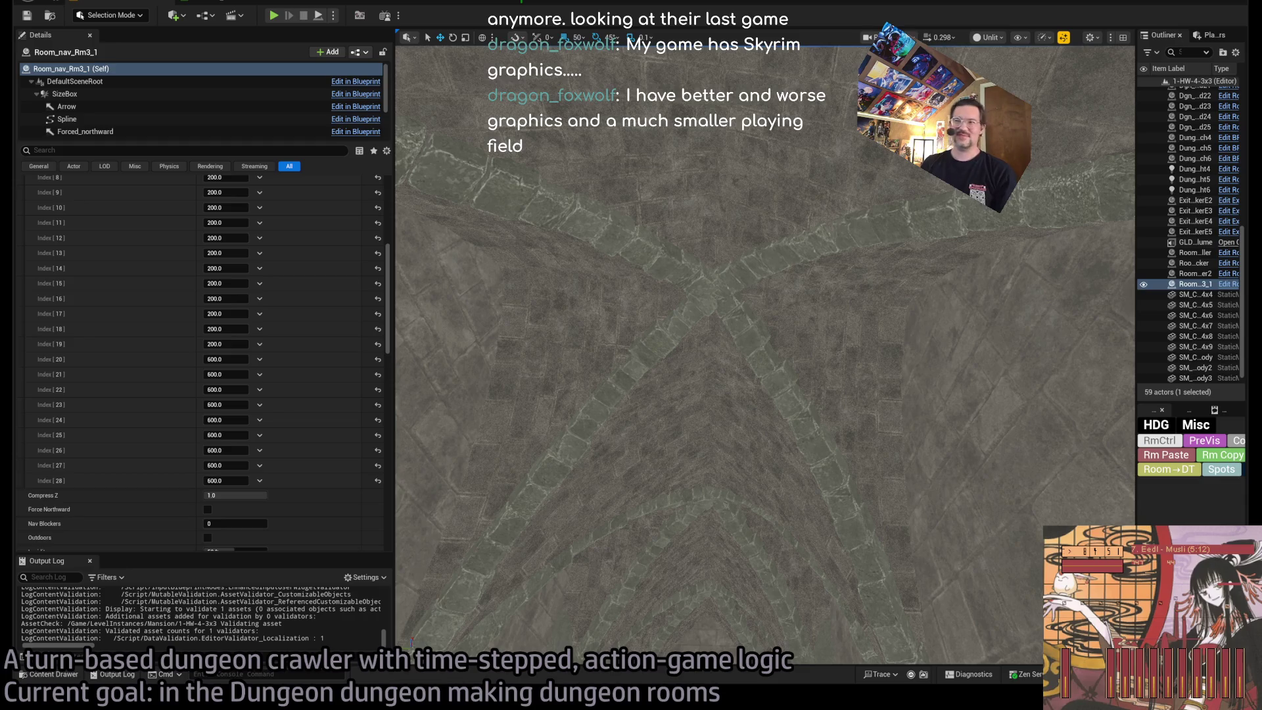
Focus the view on the Exit S1c marker, then Exit N1, and look around the N1 doorway.
{"action": "key", "text": "f"}
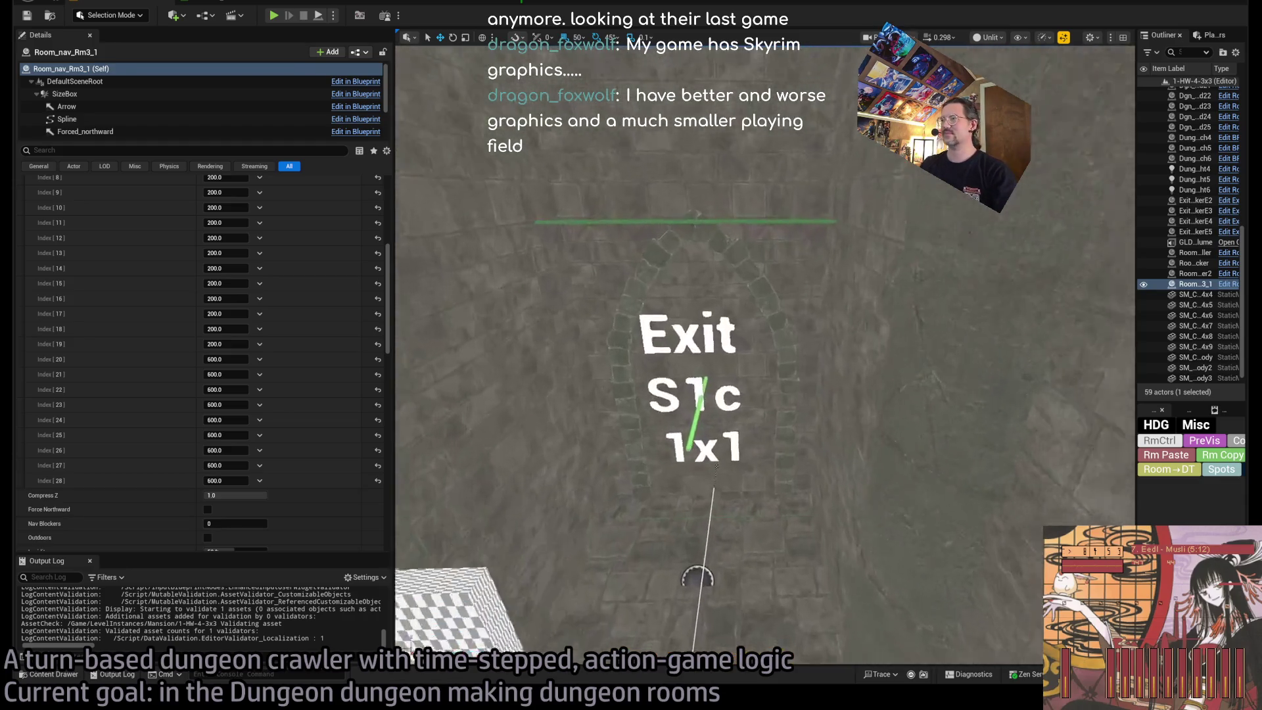
{"action": "key", "text": "f"}
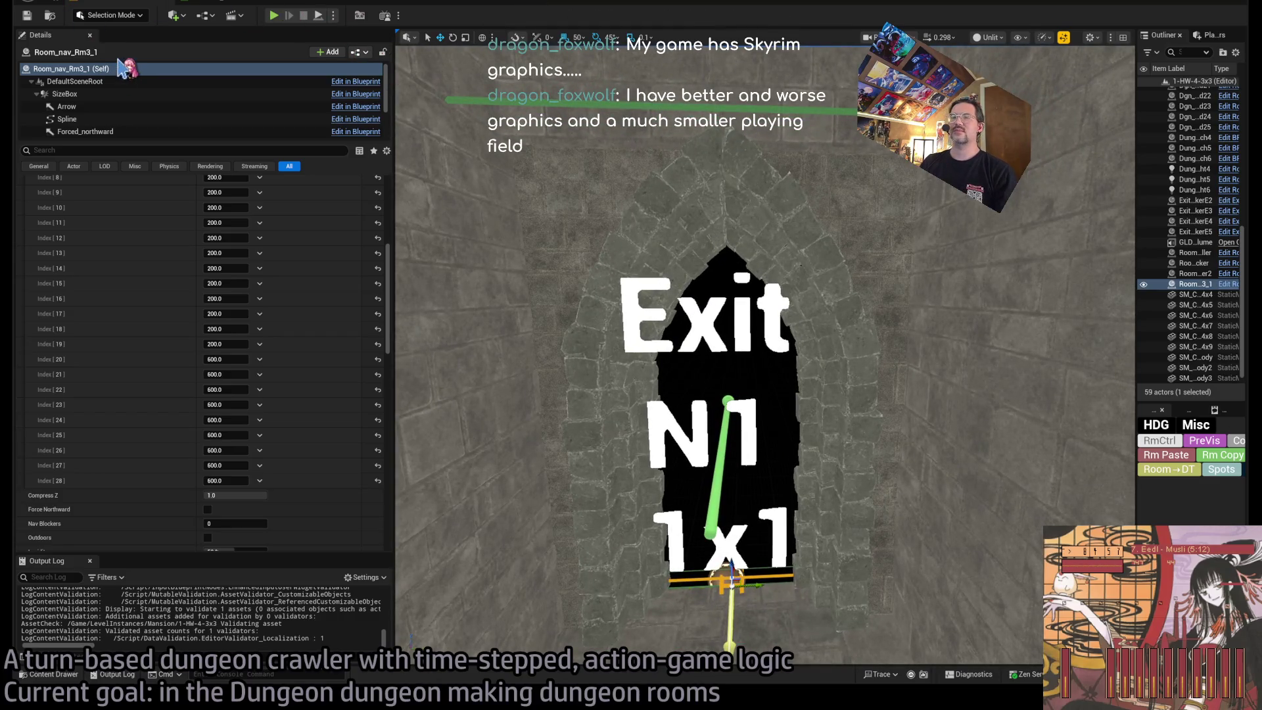
{"action": "mouse_move", "coordinate": [750, 328]}
{"action": "left_mouse_down"}
{"action": "mouse_move", "coordinate": [716, 329]}
{"action": "mouse_move", "coordinate": [528, 473]}
{"action": "left_mouse_up"}
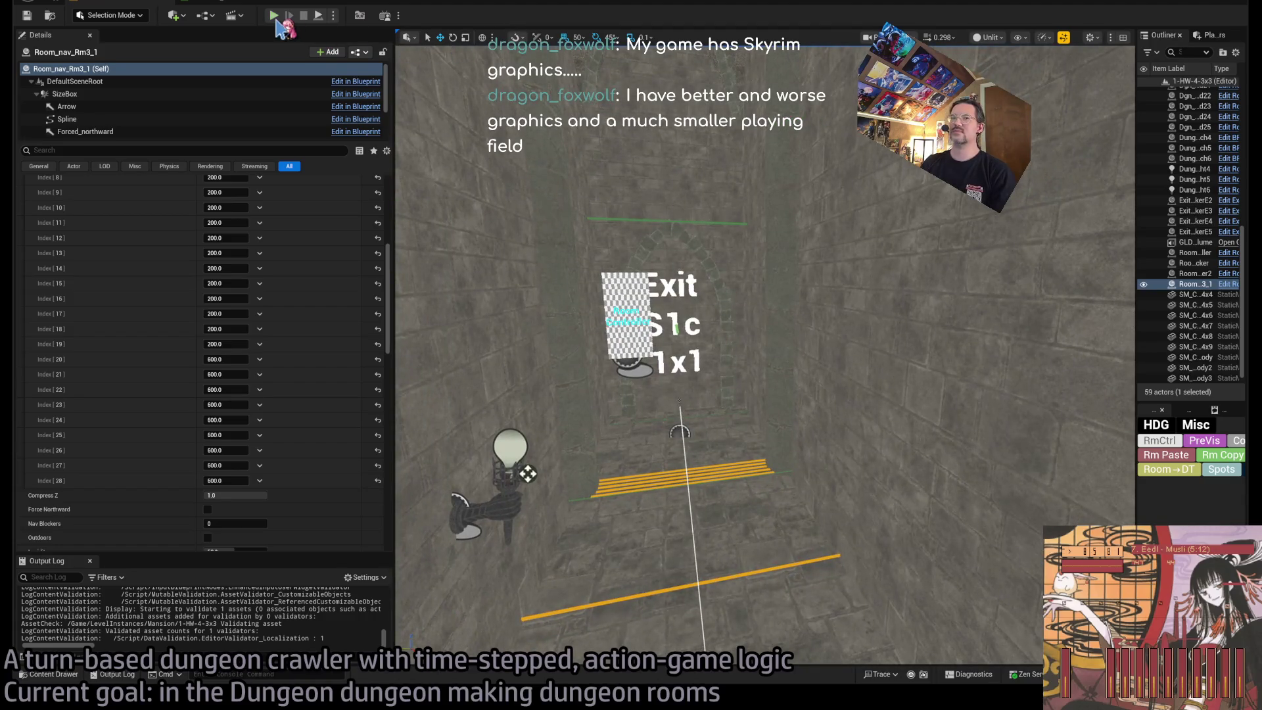
Run a brief play test, then turn the view toward the exit marker and floor lines.
{"action": "left_click", "coordinate": [274, 16]}
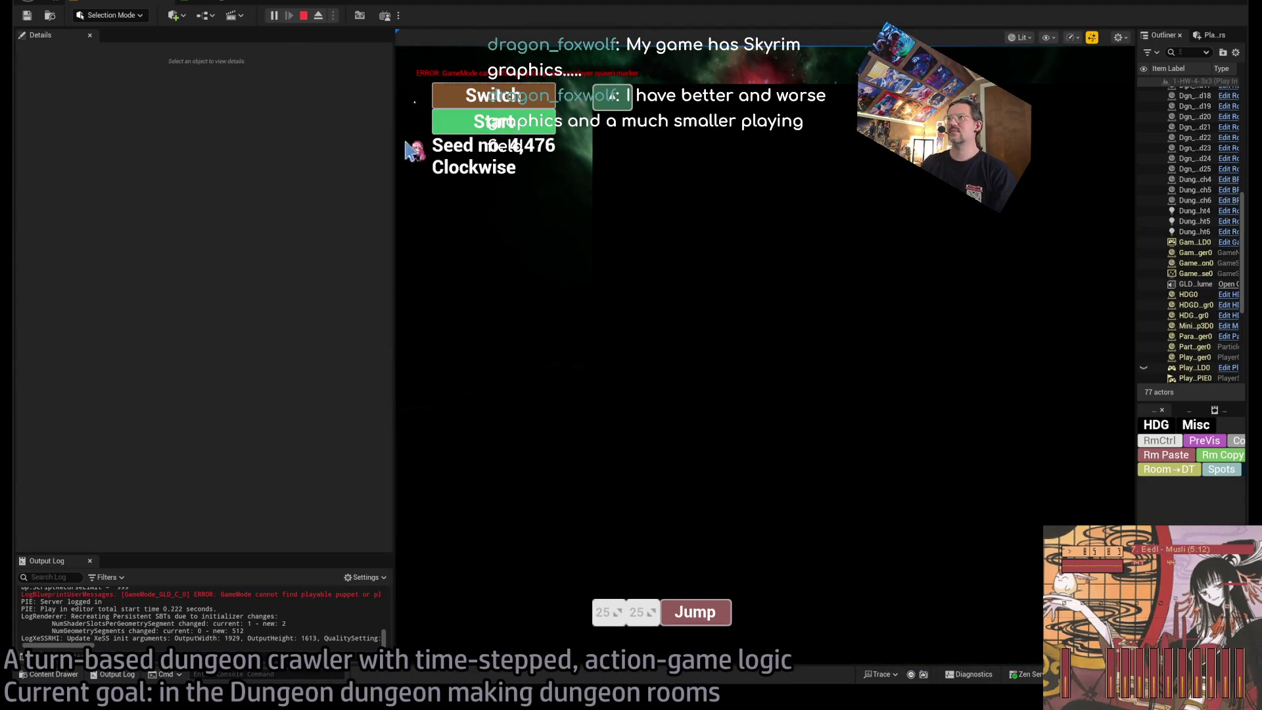
{"action": "left_click", "coordinate": [304, 15]}
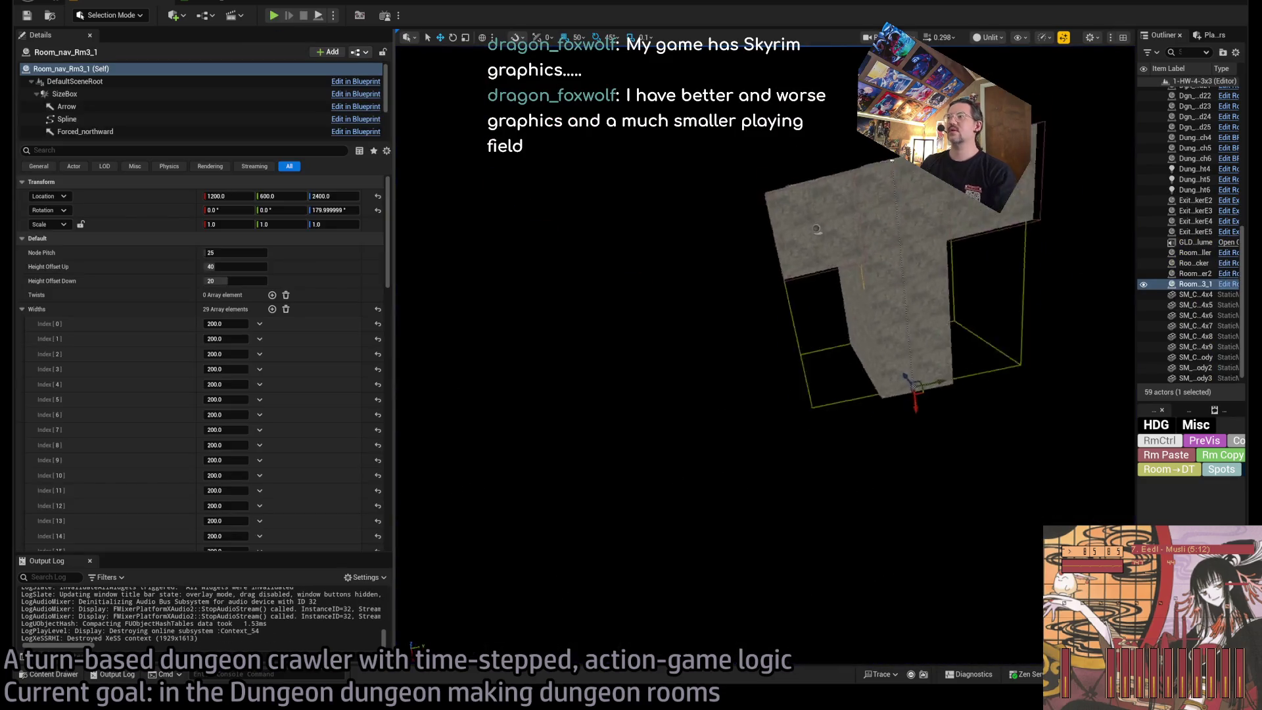
{"action": "scroll", "coordinate": [763, 296], "scroll_direction": "up", "scroll_amount": 5}
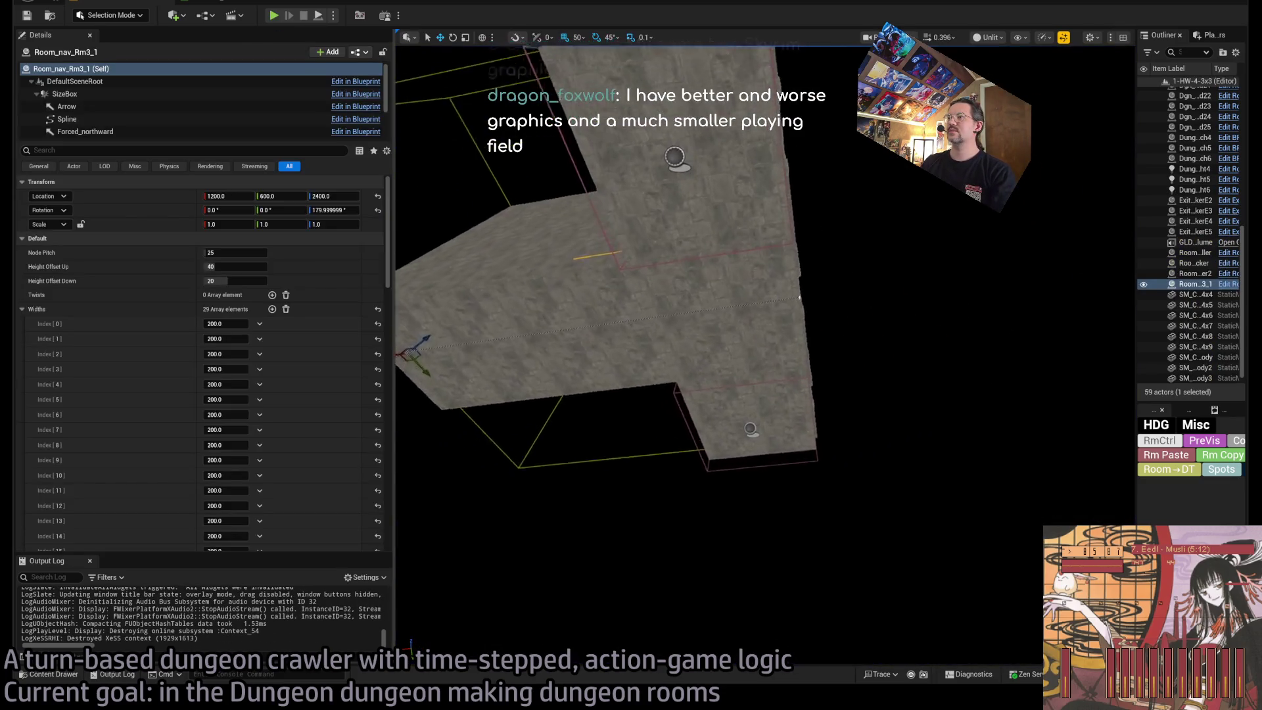
{"action": "scroll", "coordinate": [763, 355], "scroll_direction": "up", "scroll_amount": 3}
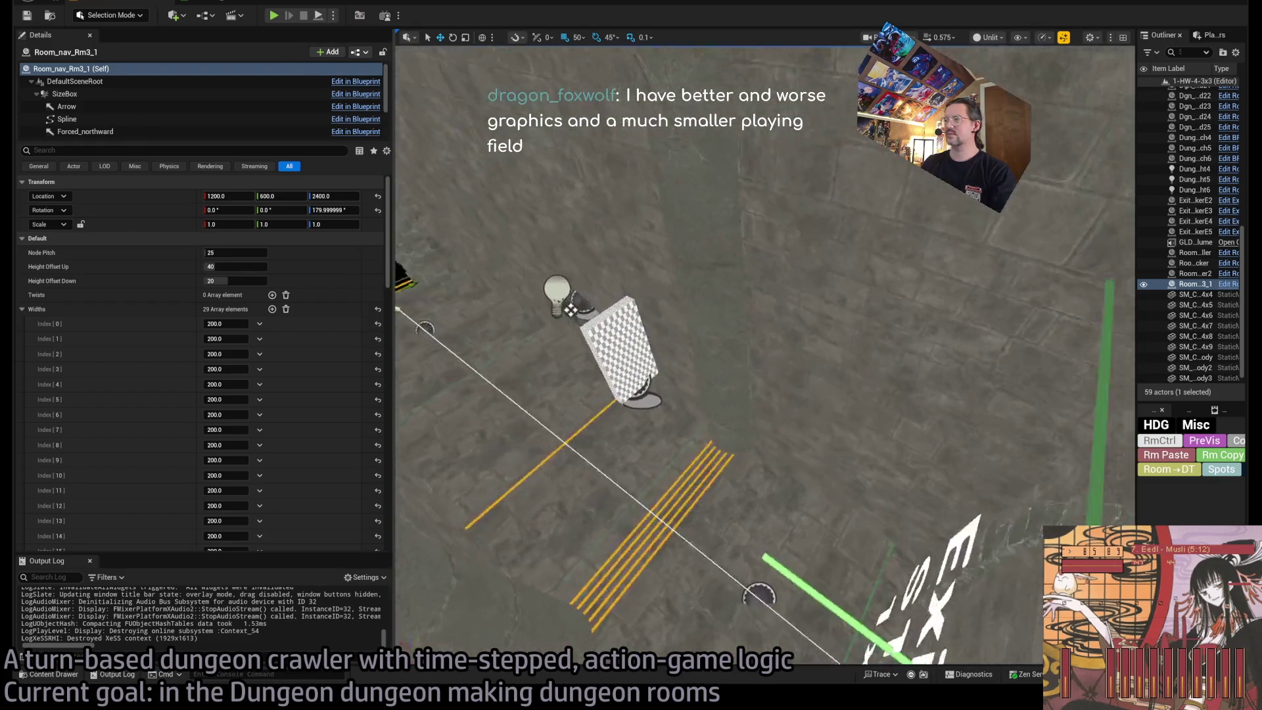
{"action": "left_click_drag", "start_coordinate": [763, 355], "coordinate": [723, 342]}
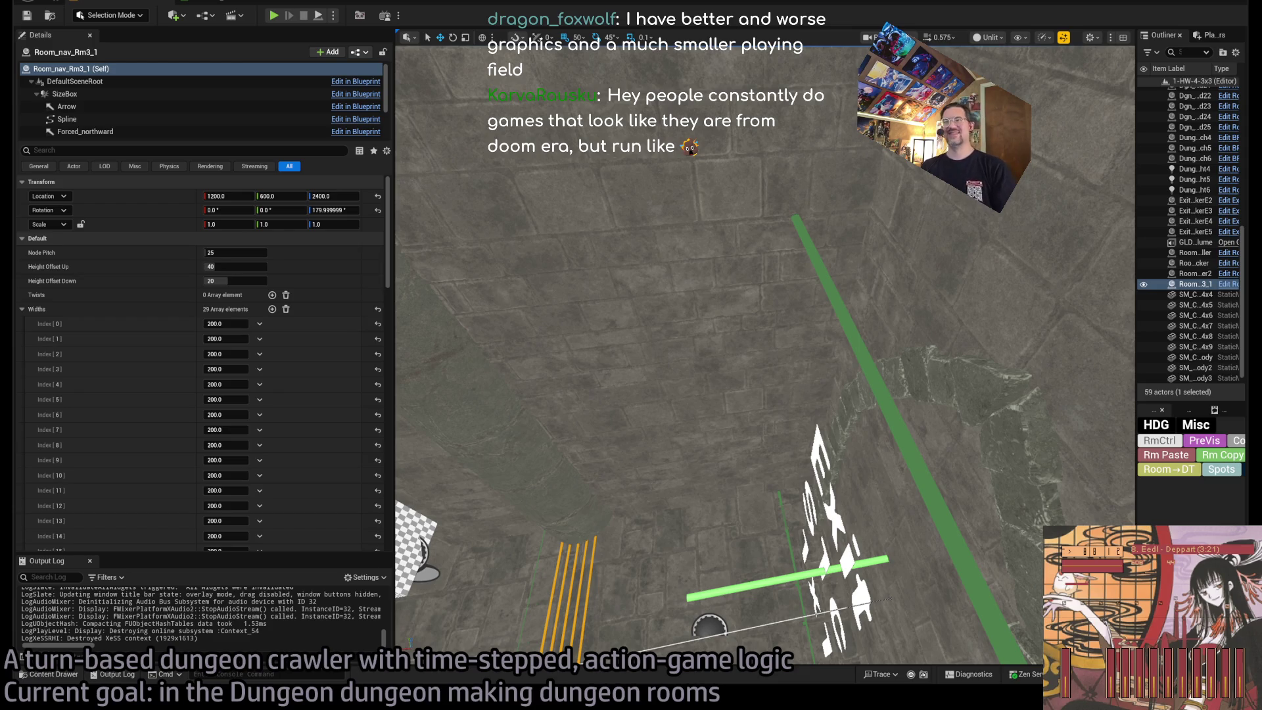
{"action": "left_click_drag", "start_coordinate": [710, 476], "coordinate": [710, 476]}
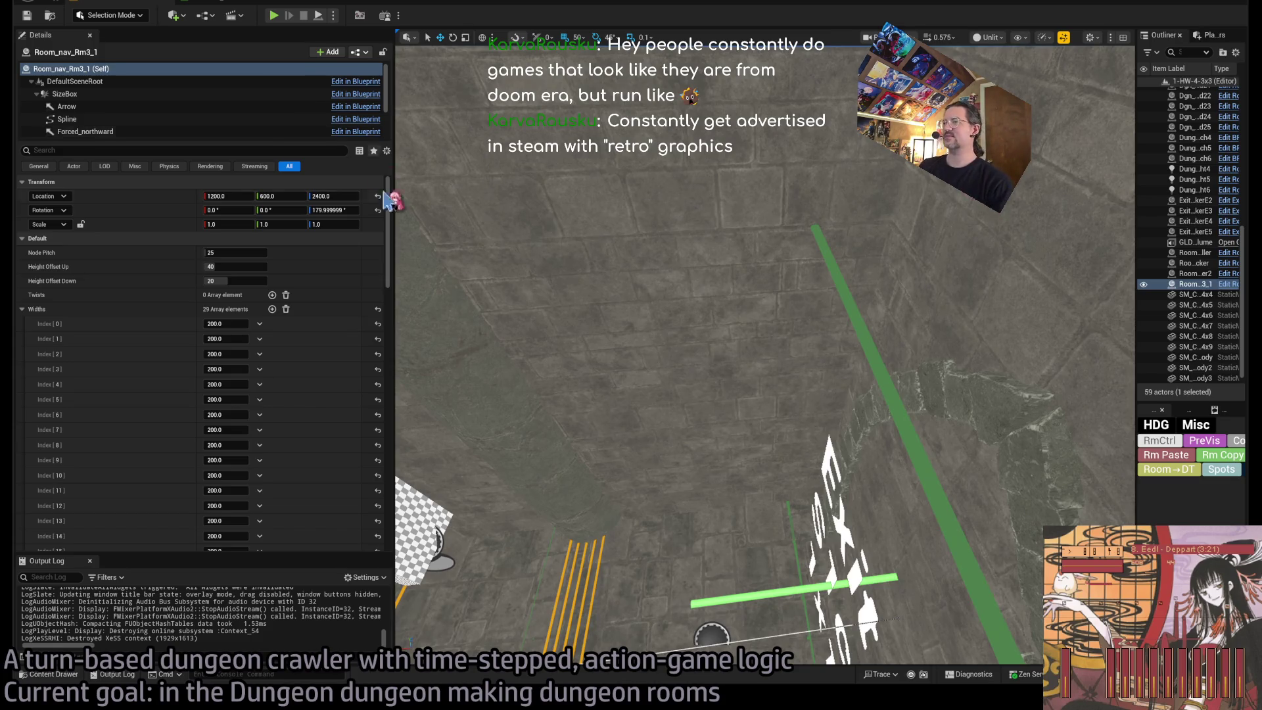
Centre on the Exit N1 marker, then search the browser for 'mobygames dark souls 1 credits'.
{"action": "key", "text": "f"}
{"action": "scroll", "coordinate": [658, 421], "scroll_direction": "up", "scroll_amount": 10}
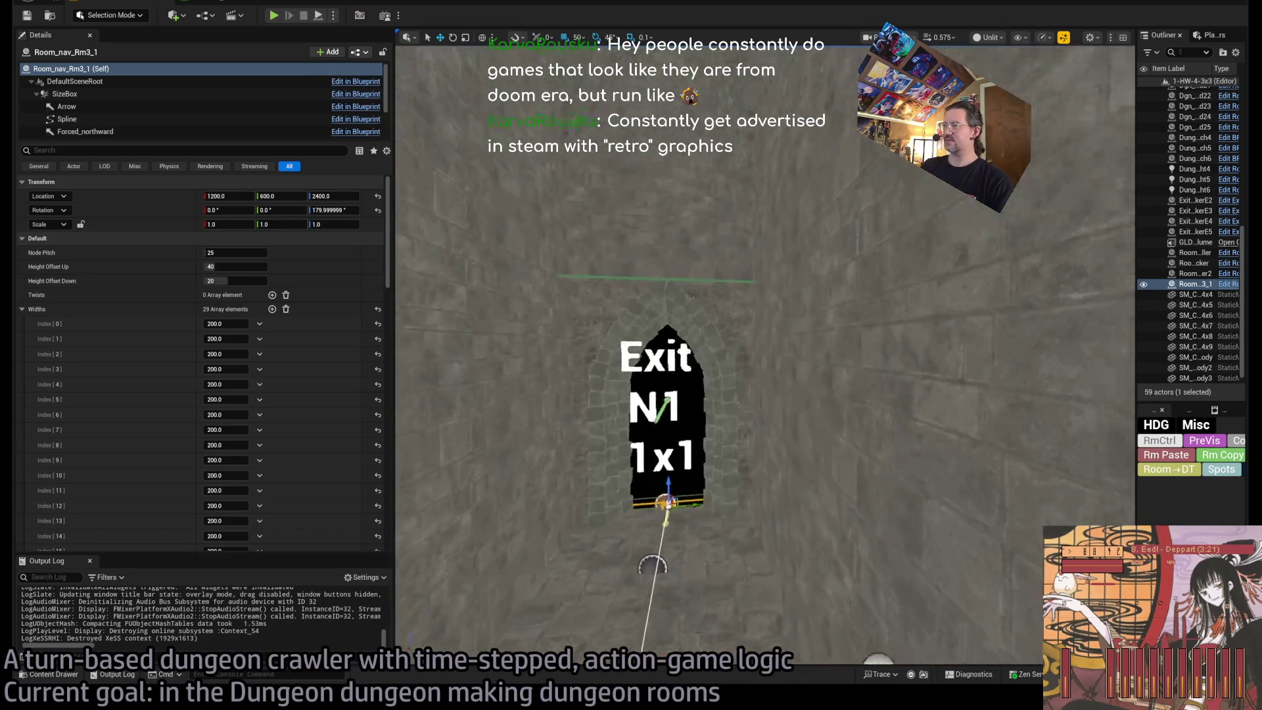
{"action": "scroll", "coordinate": [658, 421], "scroll_direction": "up", "scroll_amount": 10}
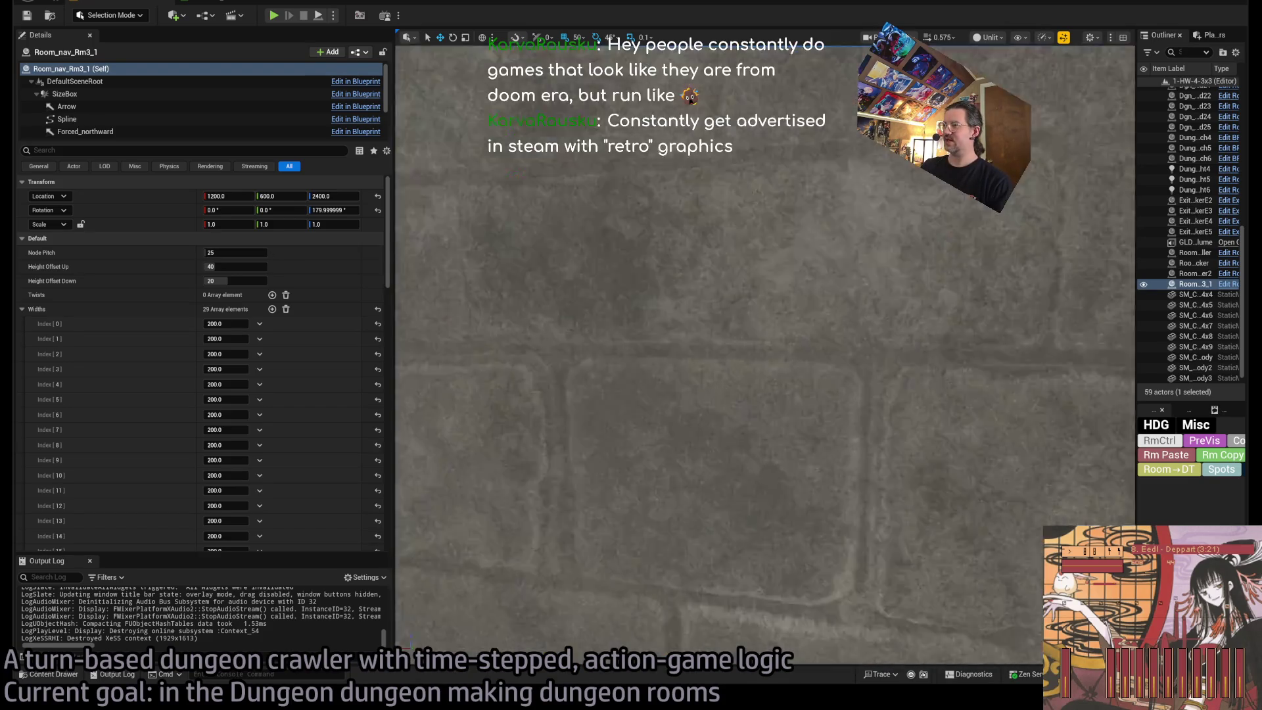
{"action": "scroll", "coordinate": [657, 421], "scroll_direction": "down", "scroll_amount": 10}
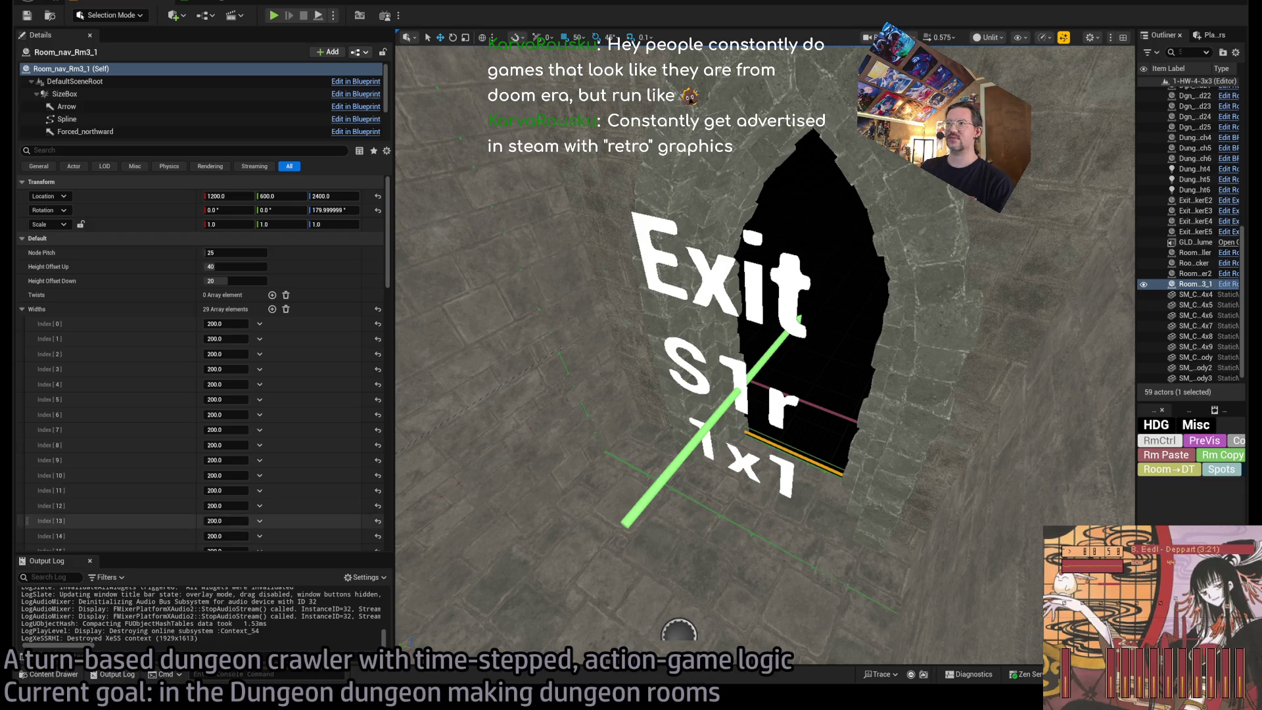
{"action": "key", "text": "alt+Tab"}
{"action": "type", "text": "mob"}
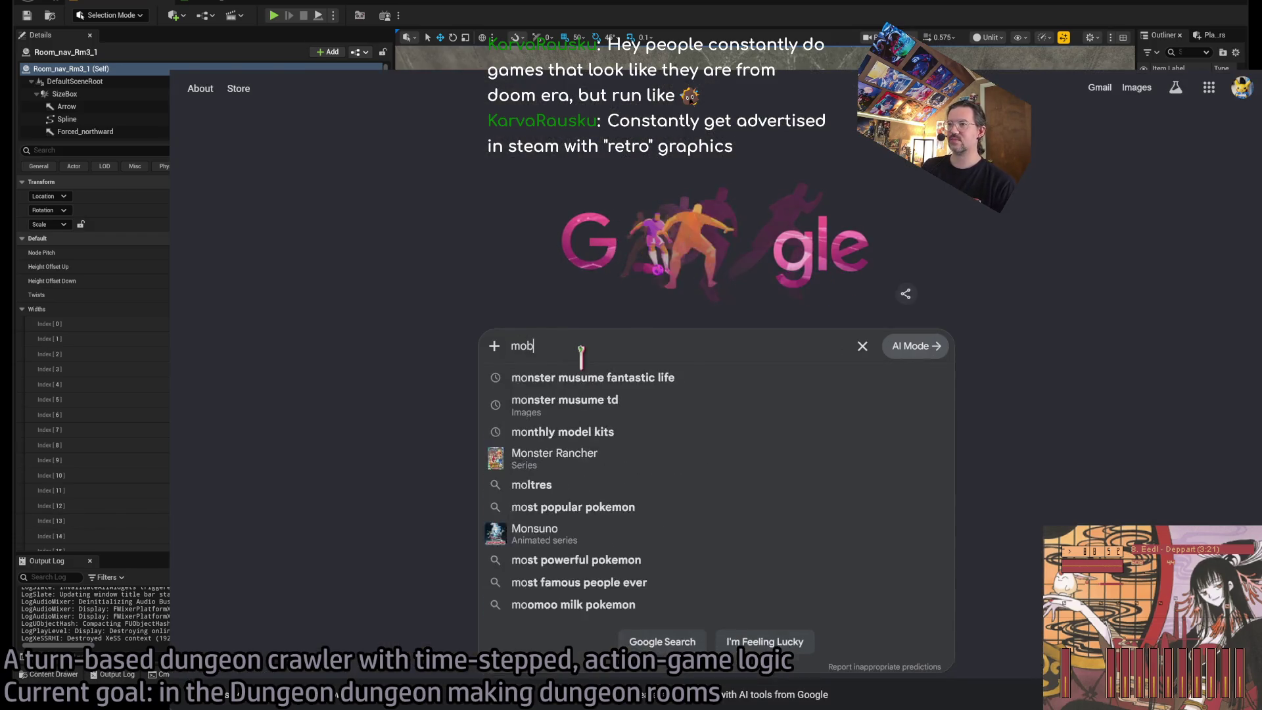
{"action": "type", "text": "ygames dark souls"}
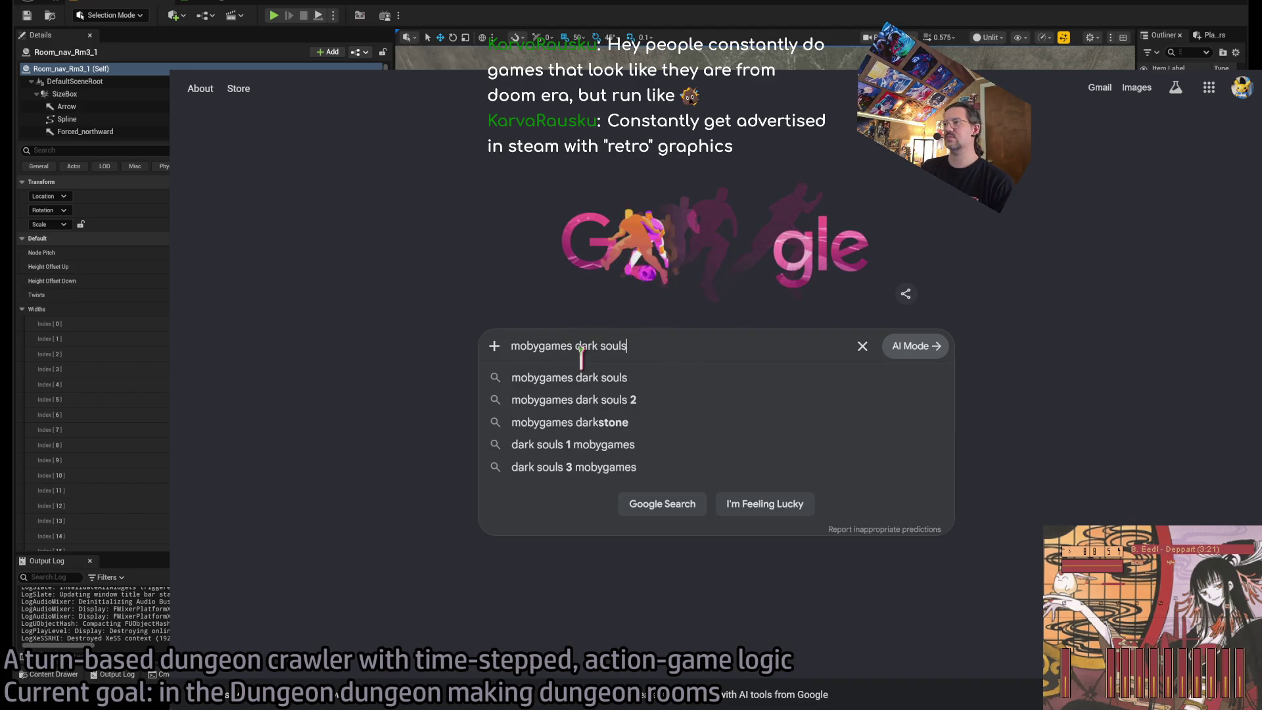
{"action": "type", "text": " 1 credits"}
Run the 'mobygames dark souls 1 credits' search and open the Xbox 360 (2011) credits result.
{"action": "key", "text": "Return"}
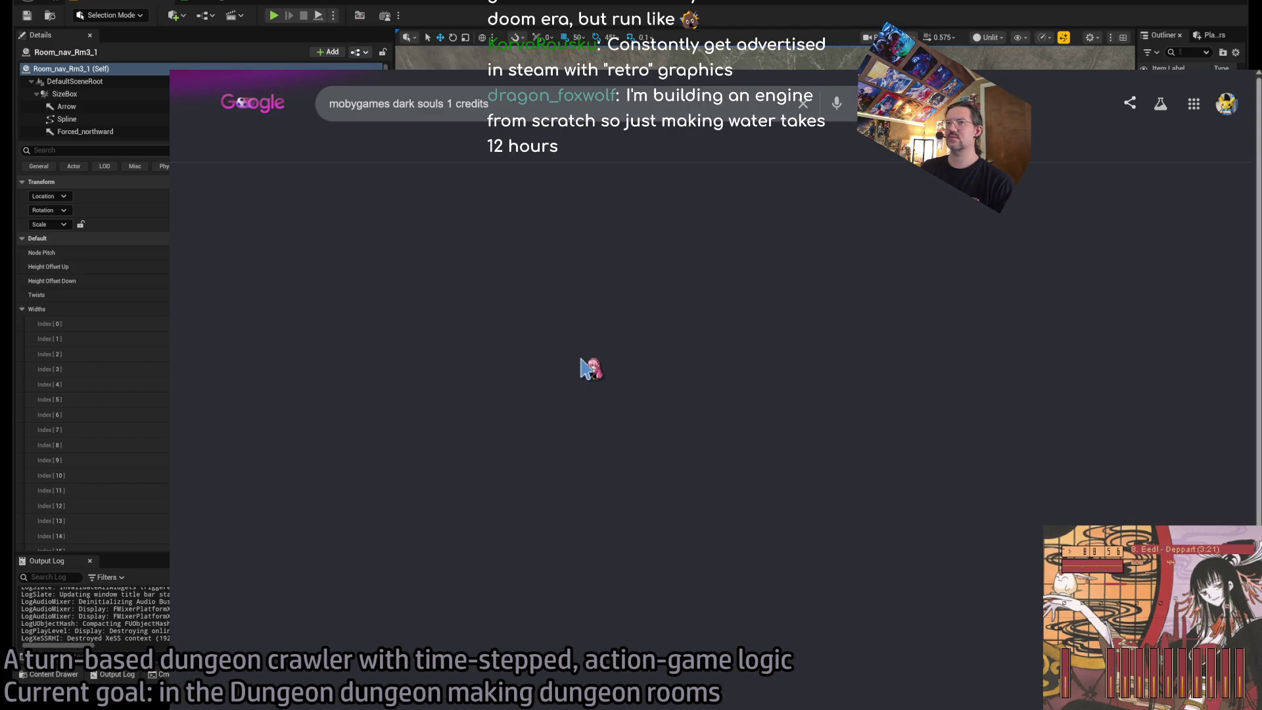
{"action": "scroll", "coordinate": [530, 532], "scroll_direction": "down", "scroll_amount": 2}
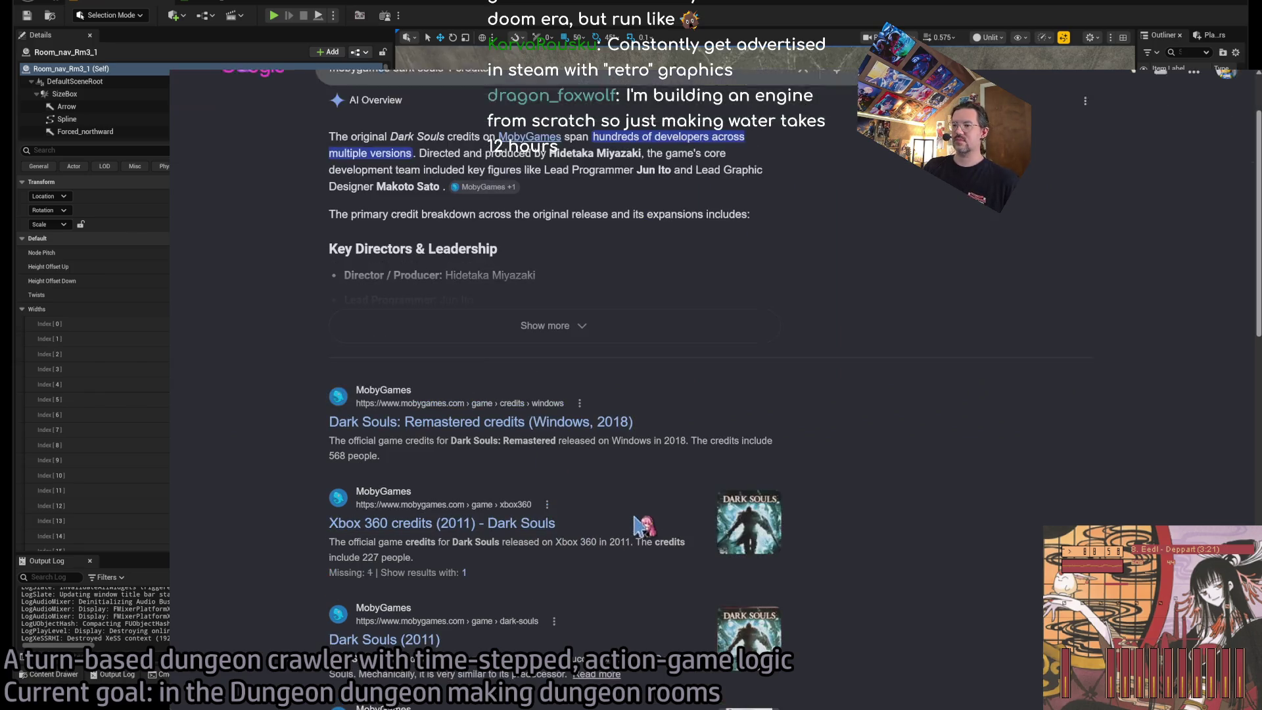
{"action": "left_click", "coordinate": [530, 533]}
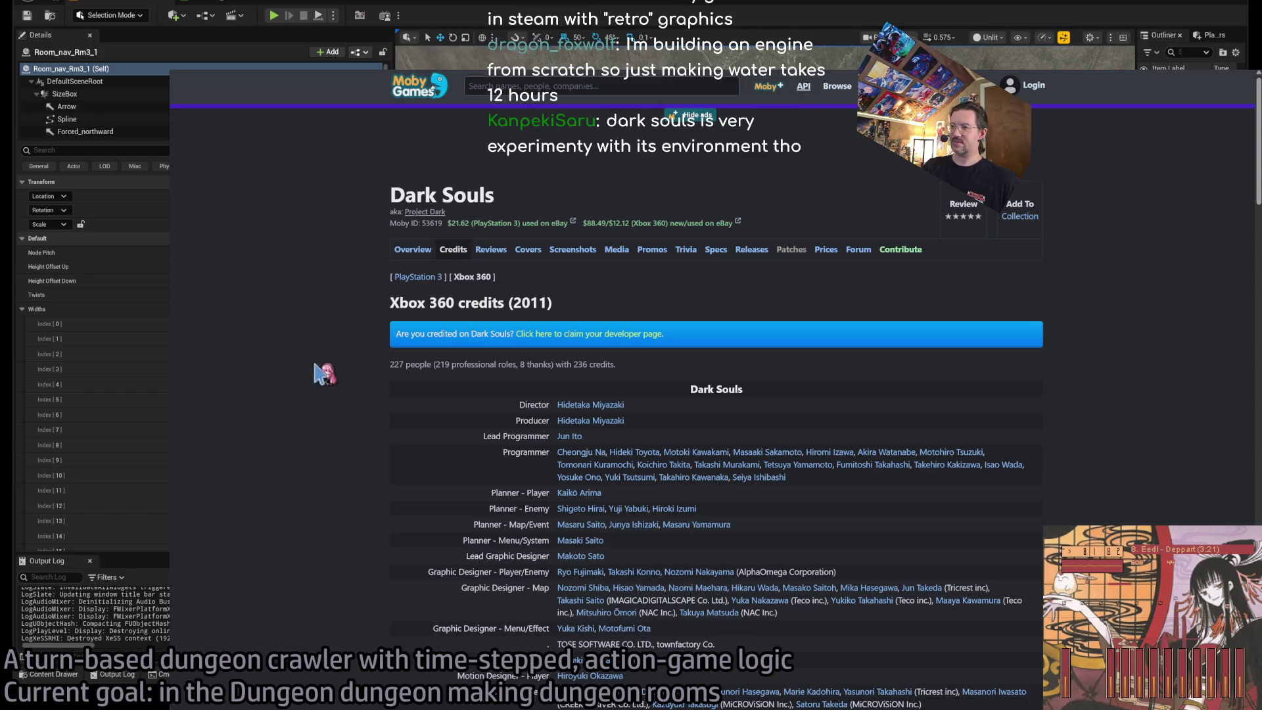
{"action": "left_click", "coordinate": [513, 250]}
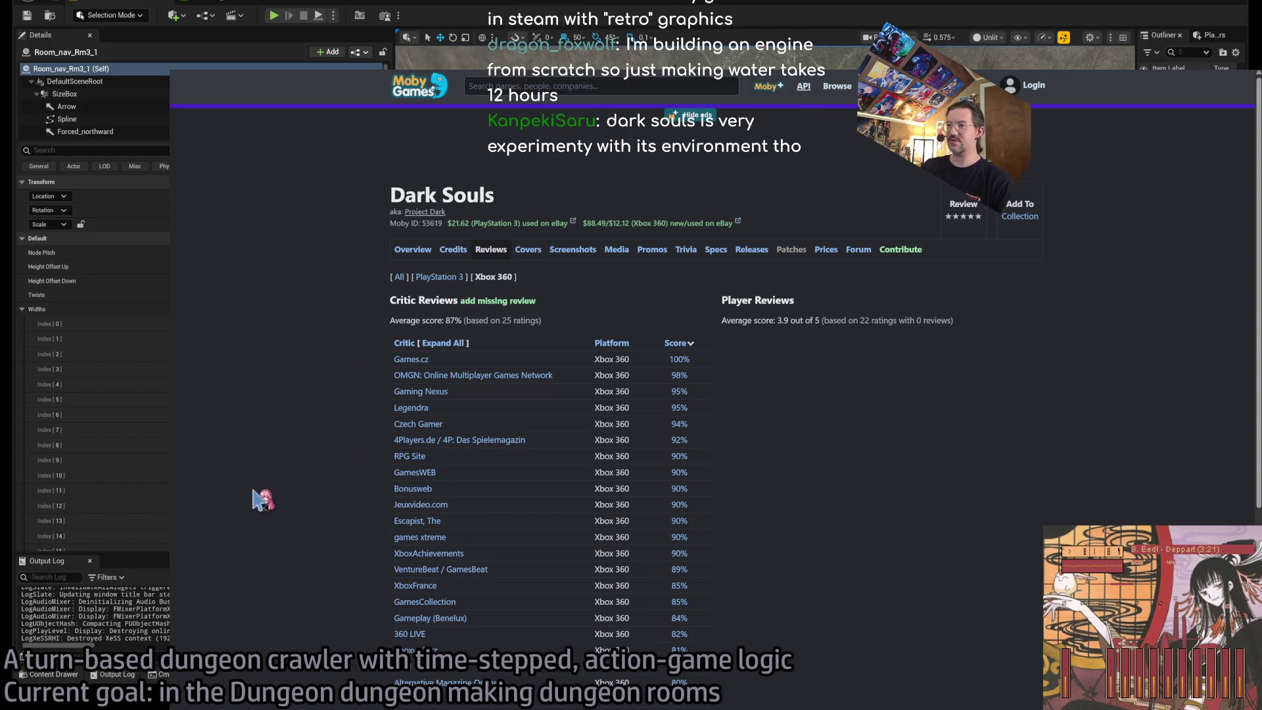
{"action": "left_click", "coordinate": [454, 251]}
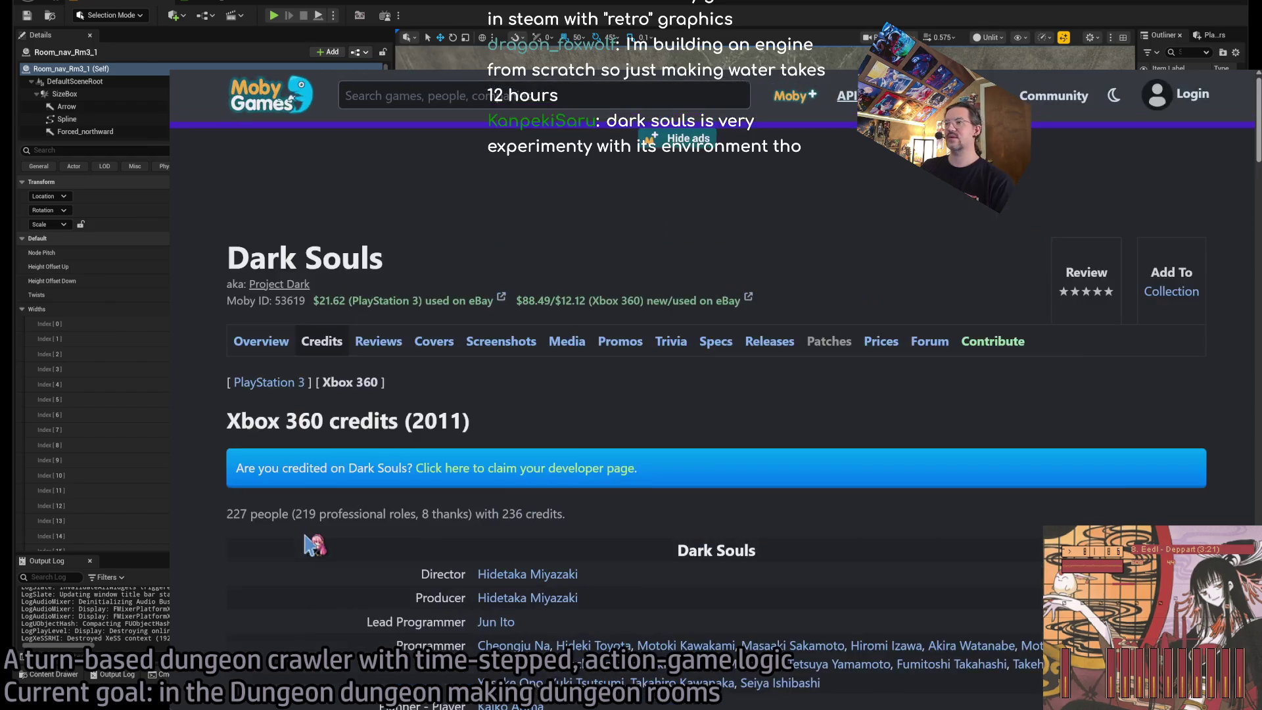
{"action": "scroll", "coordinate": [290, 480], "scroll_direction": "up", "scroll_amount": 3, "text": "ctrl"}
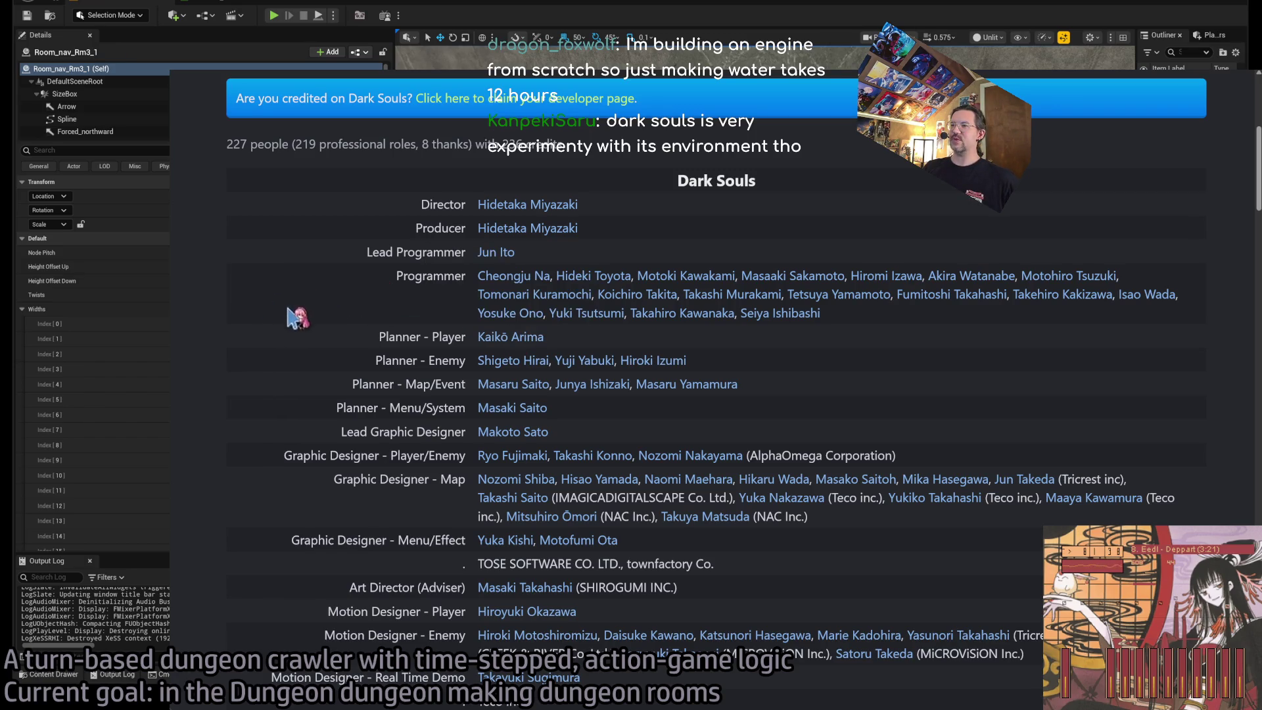
{"action": "mouse_move", "coordinate": [292, 345]}
{"action": "left_mouse_down"}
{"action": "mouse_move", "coordinate": [904, 483]}
{"action": "mouse_move", "coordinate": [990, 578]}
{"action": "left_mouse_up"}
{"action": "left_click", "coordinate": [990, 578]}
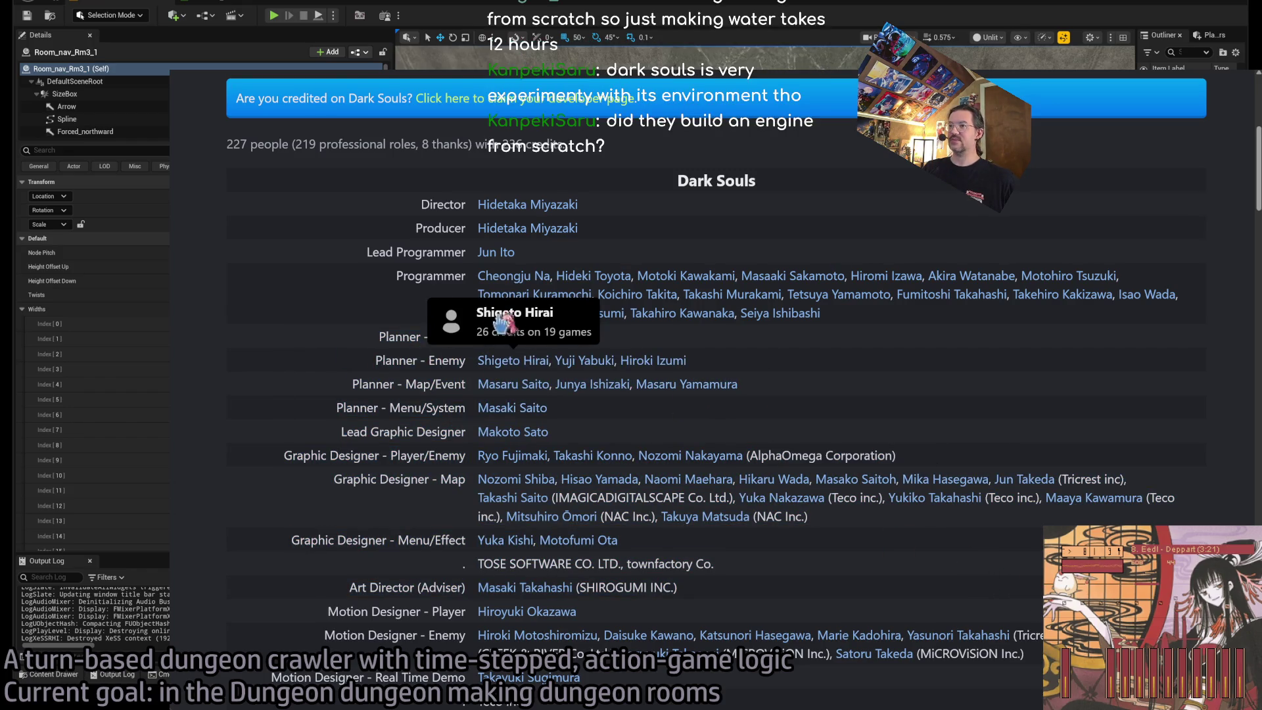
{"action": "triple_click", "coordinate": [399, 337]}
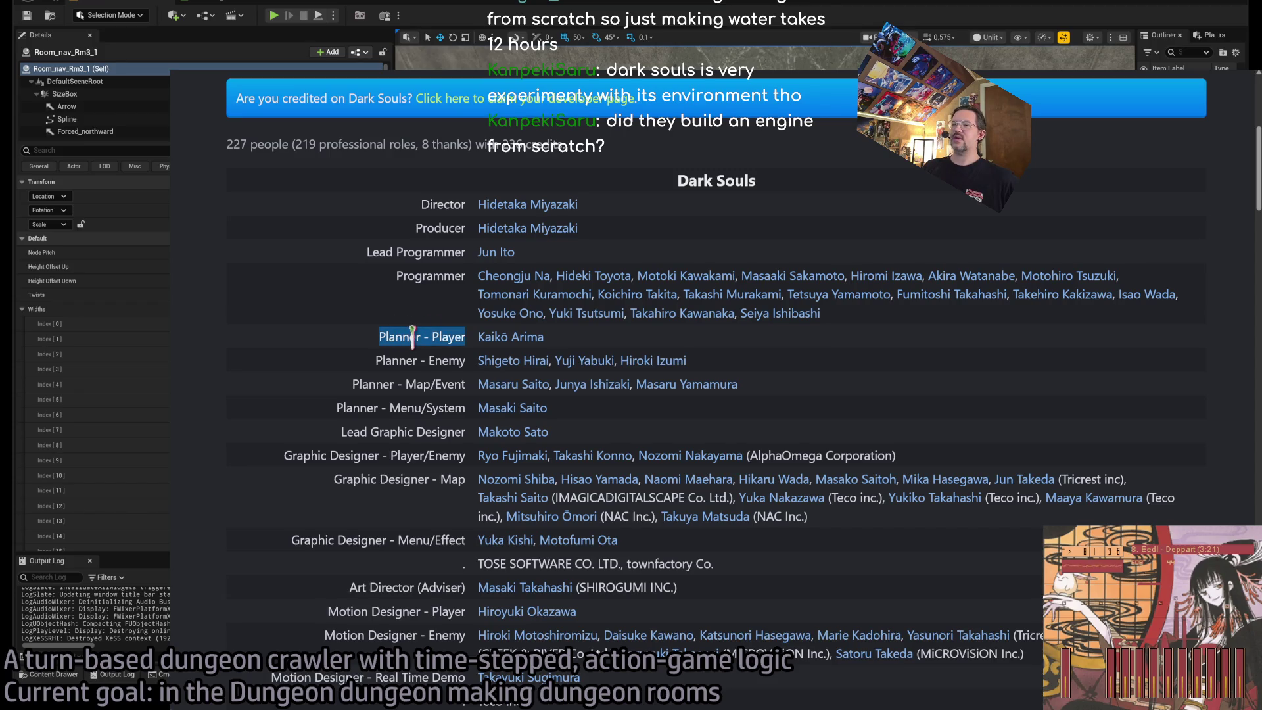
{"action": "double_click", "coordinate": [395, 337]}
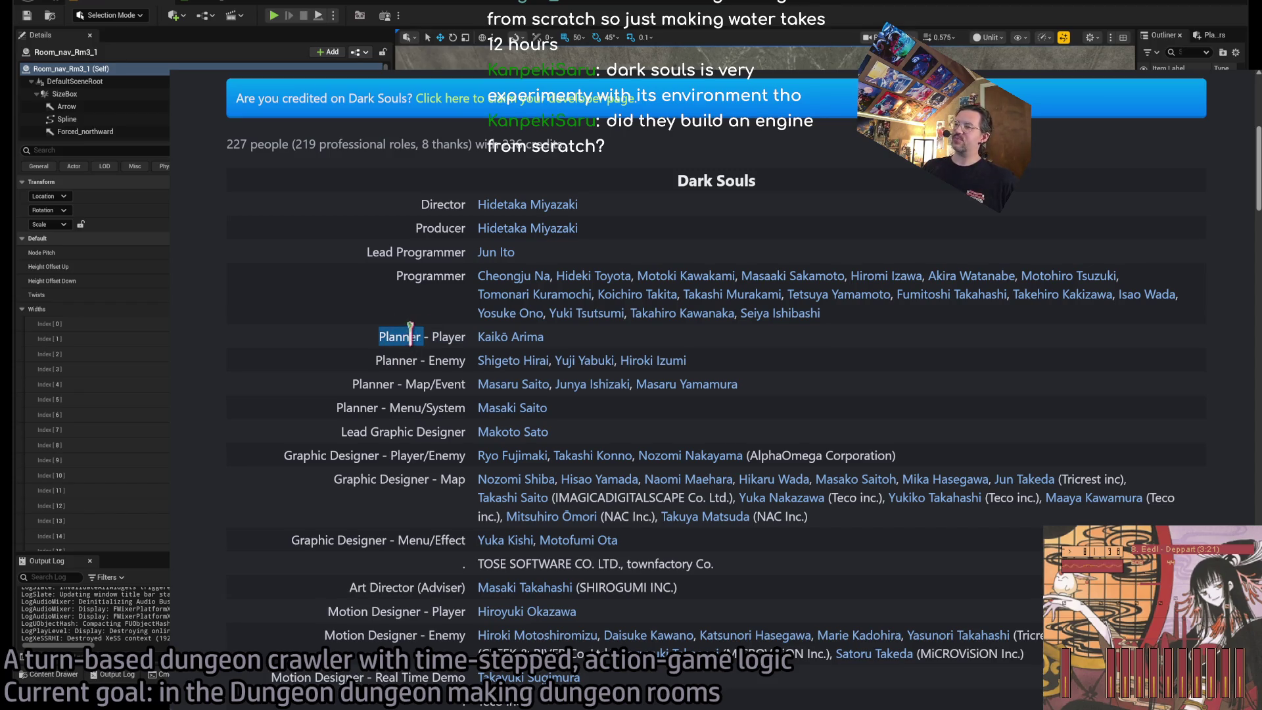
{"action": "triple_click", "coordinate": [397, 337]}
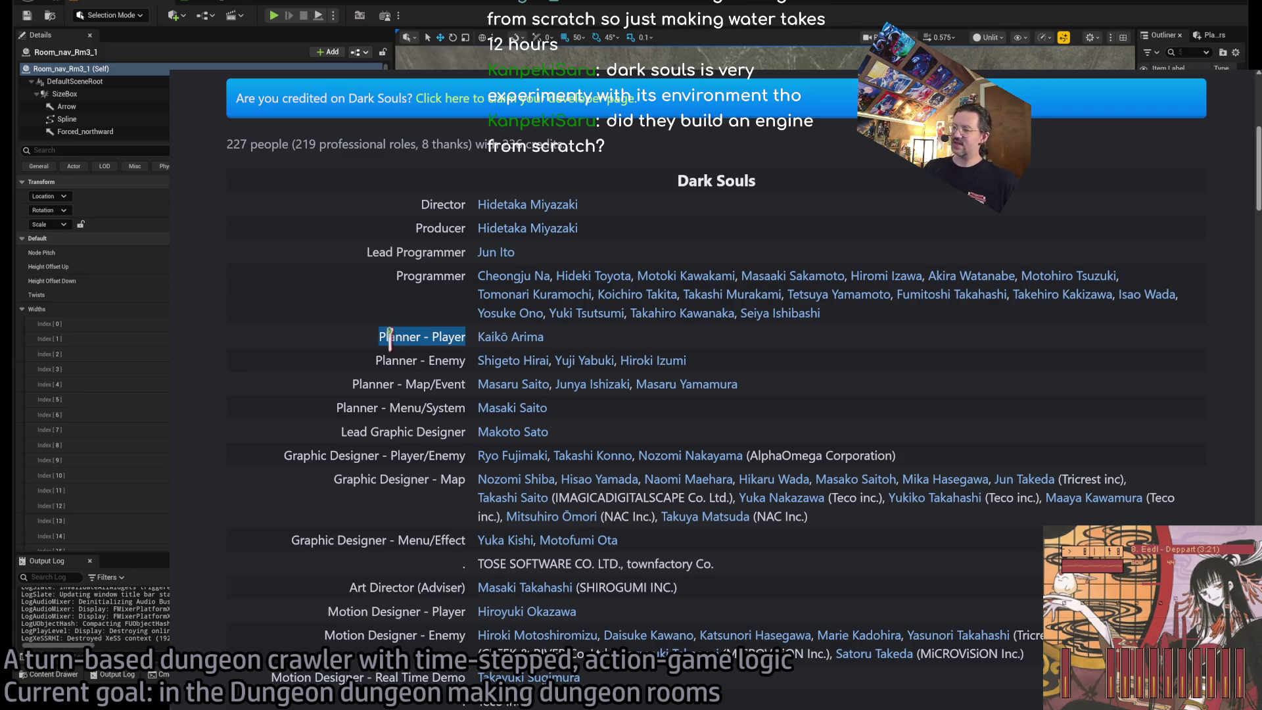
{"action": "double_click", "coordinate": [389, 337]}
{"action": "scroll", "coordinate": [393, 336], "scroll_direction": "up", "scroll_amount": 1}
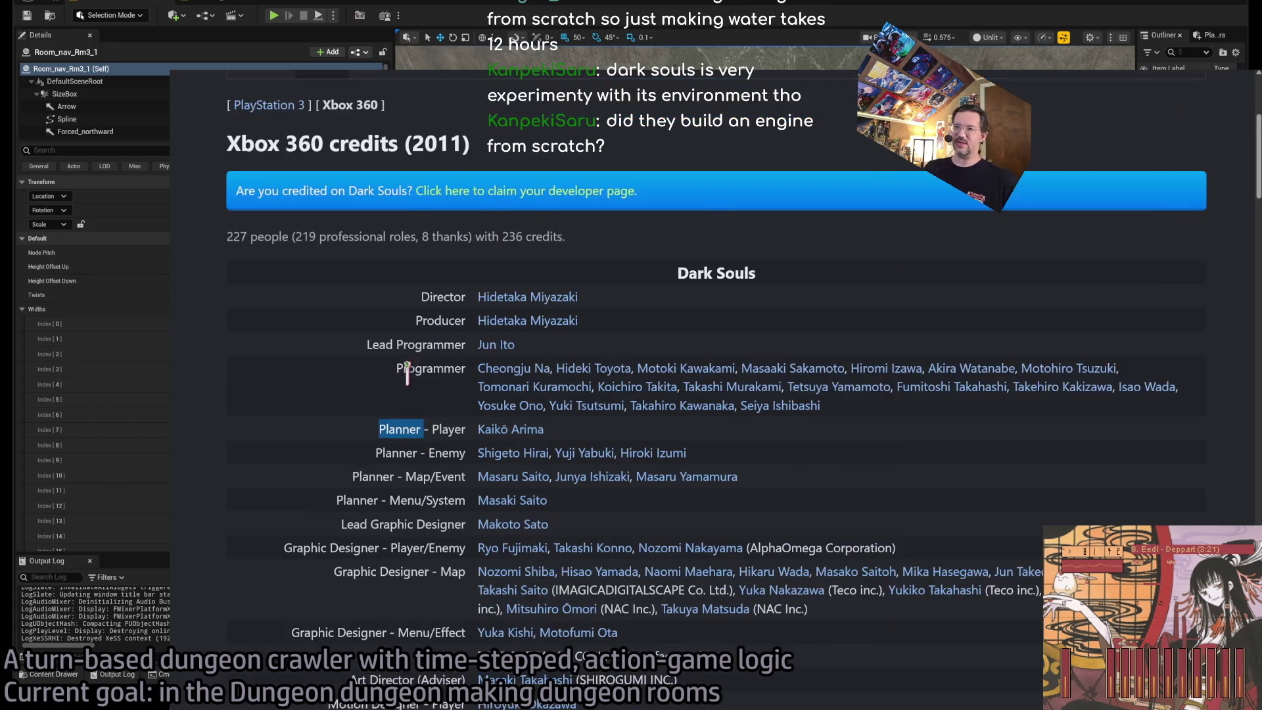
{"action": "scroll", "coordinate": [393, 342], "scroll_direction": "down", "scroll_amount": 1}
{"action": "mouse_move", "coordinate": [399, 337]}
{"action": "left_mouse_down"}
{"action": "mouse_move", "coordinate": [464, 431]}
{"action": "mouse_move", "coordinate": [464, 415]}
{"action": "left_mouse_up"}
{"action": "mouse_move", "coordinate": [594, 417]}
{"action": "left_mouse_down"}
{"action": "mouse_move", "coordinate": [565, 395]}
{"action": "mouse_move", "coordinate": [332, 342]}
{"action": "mouse_move", "coordinate": [592, 417]}
{"action": "left_mouse_up"}
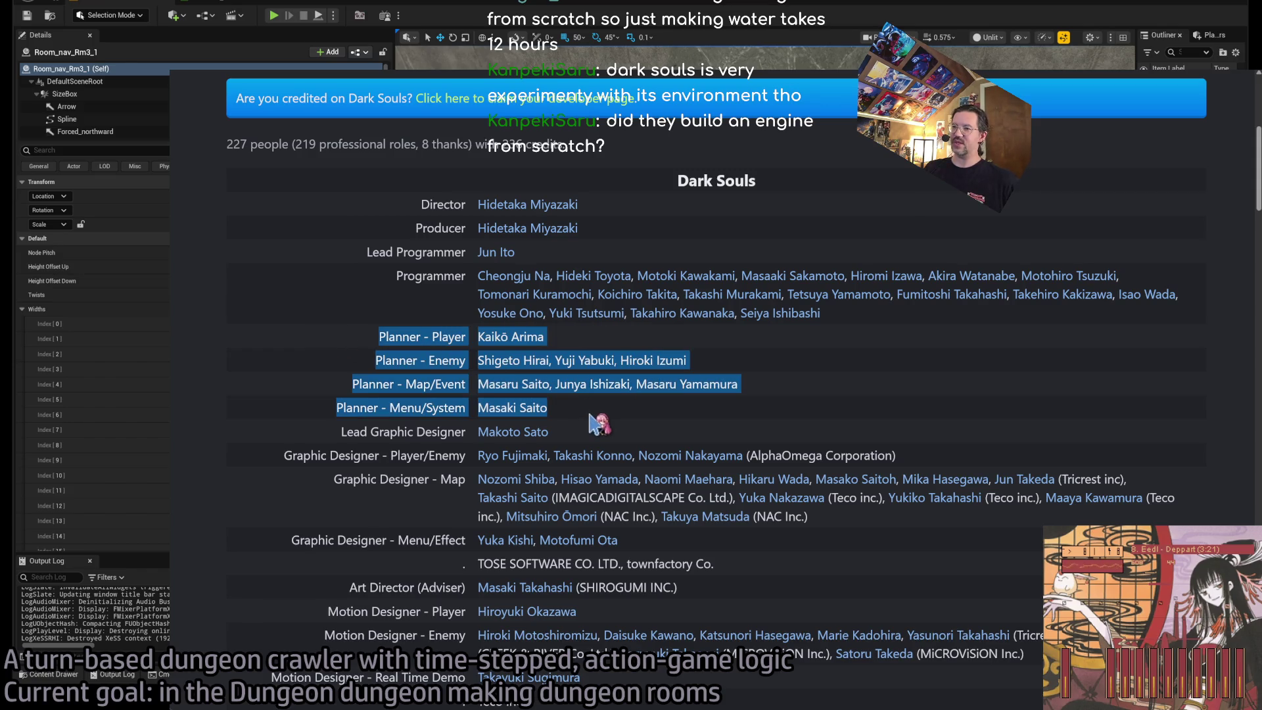
{"action": "left_click", "coordinate": [391, 355]}
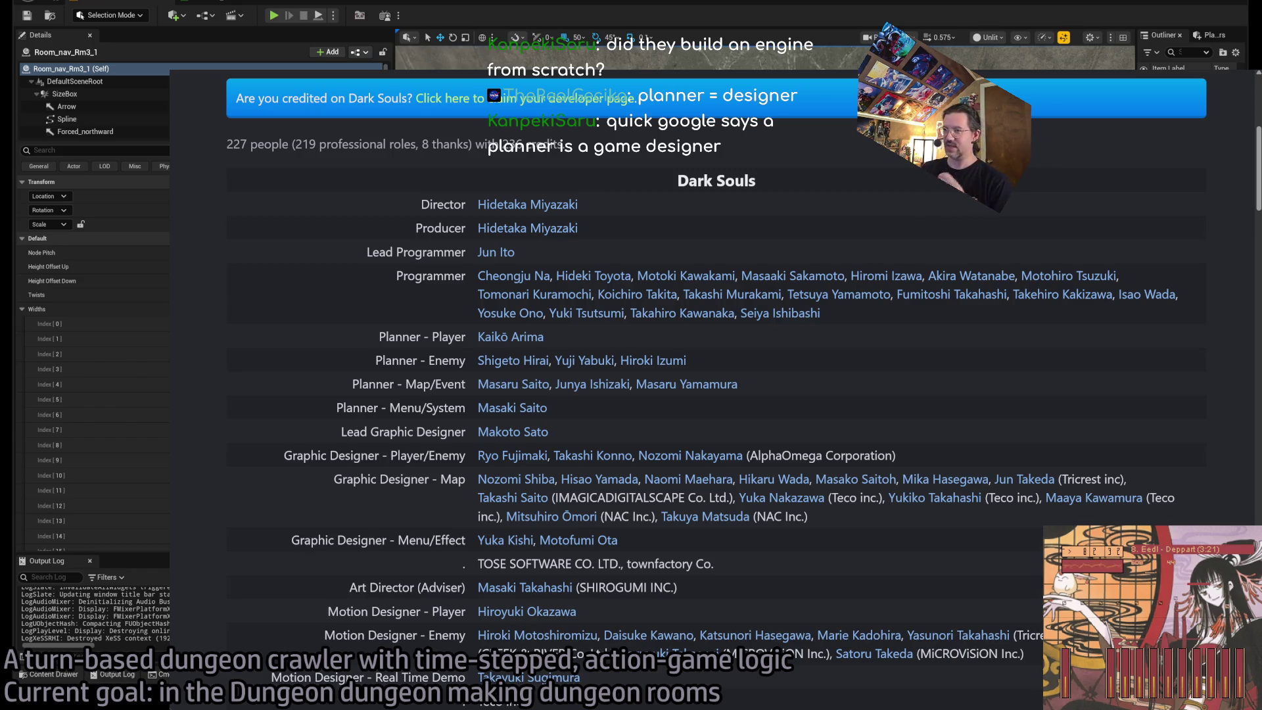
{"action": "mouse_move", "coordinate": [355, 336]}
{"action": "left_mouse_down"}
{"action": "mouse_move", "coordinate": [631, 421]}
{"action": "mouse_move", "coordinate": [677, 421]}
{"action": "left_mouse_up"}
{"action": "left_click", "coordinate": [549, 409]}
{"action": "scroll", "coordinate": [325, 342], "scroll_direction": "down", "scroll_amount": 1}
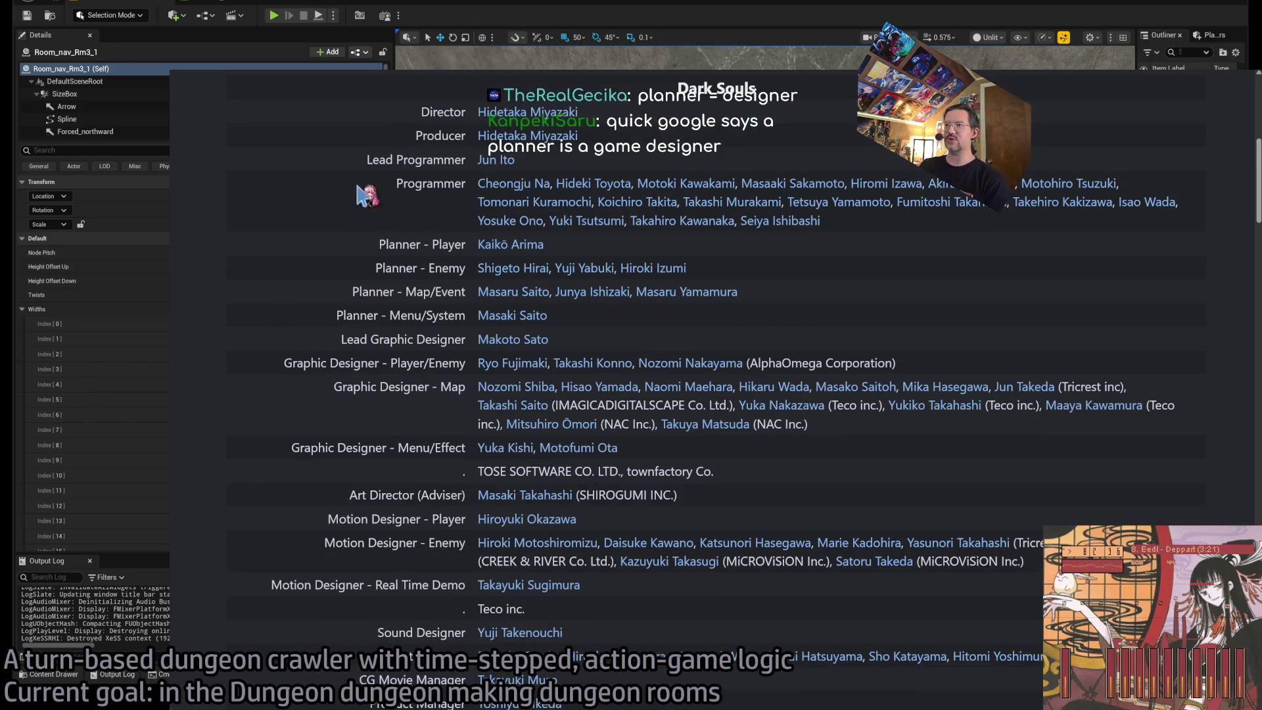
{"action": "left_click_drag", "start_coordinate": [323, 165], "coordinate": [667, 349]}
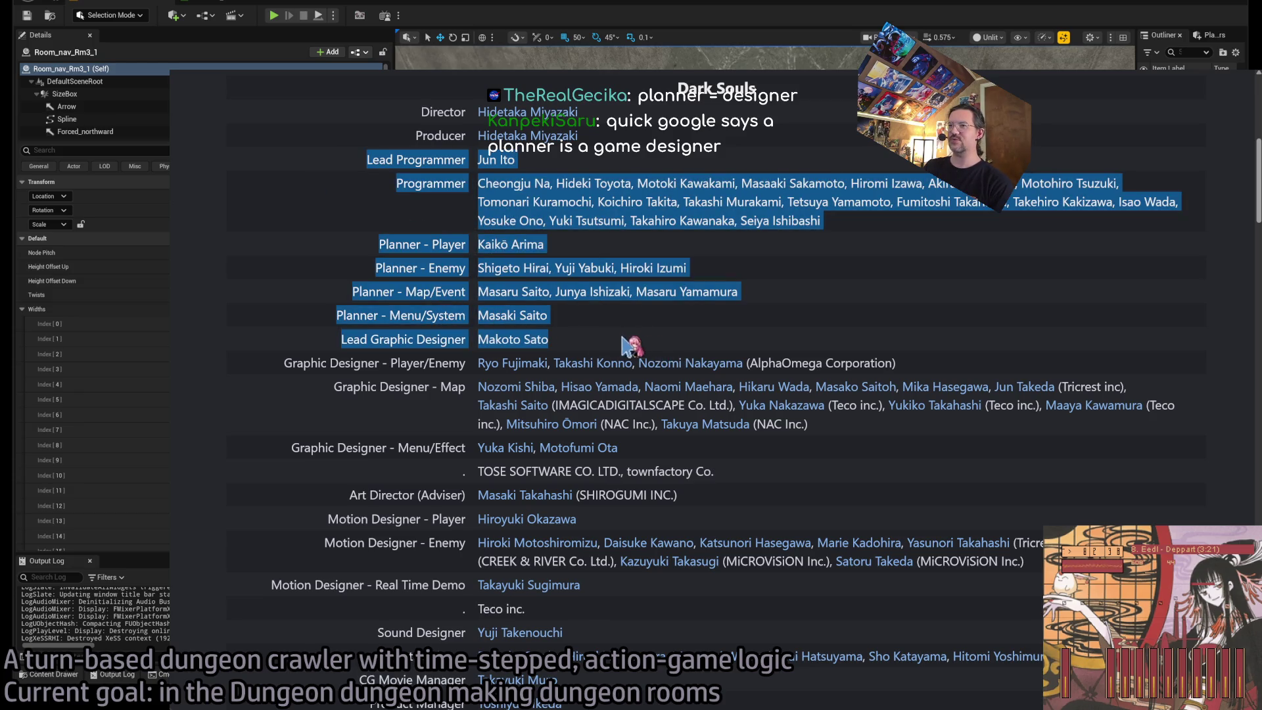
{"action": "left_click", "coordinate": [326, 226]}
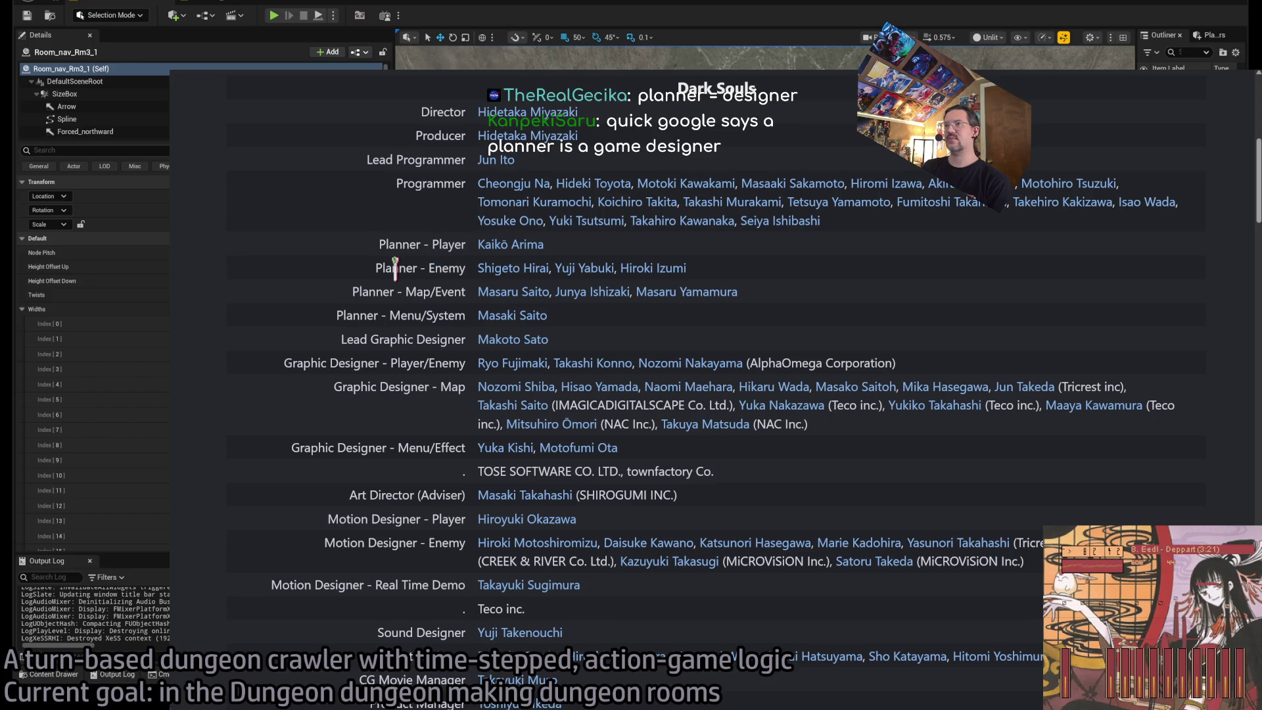
{"action": "double_click", "coordinate": [395, 268]}
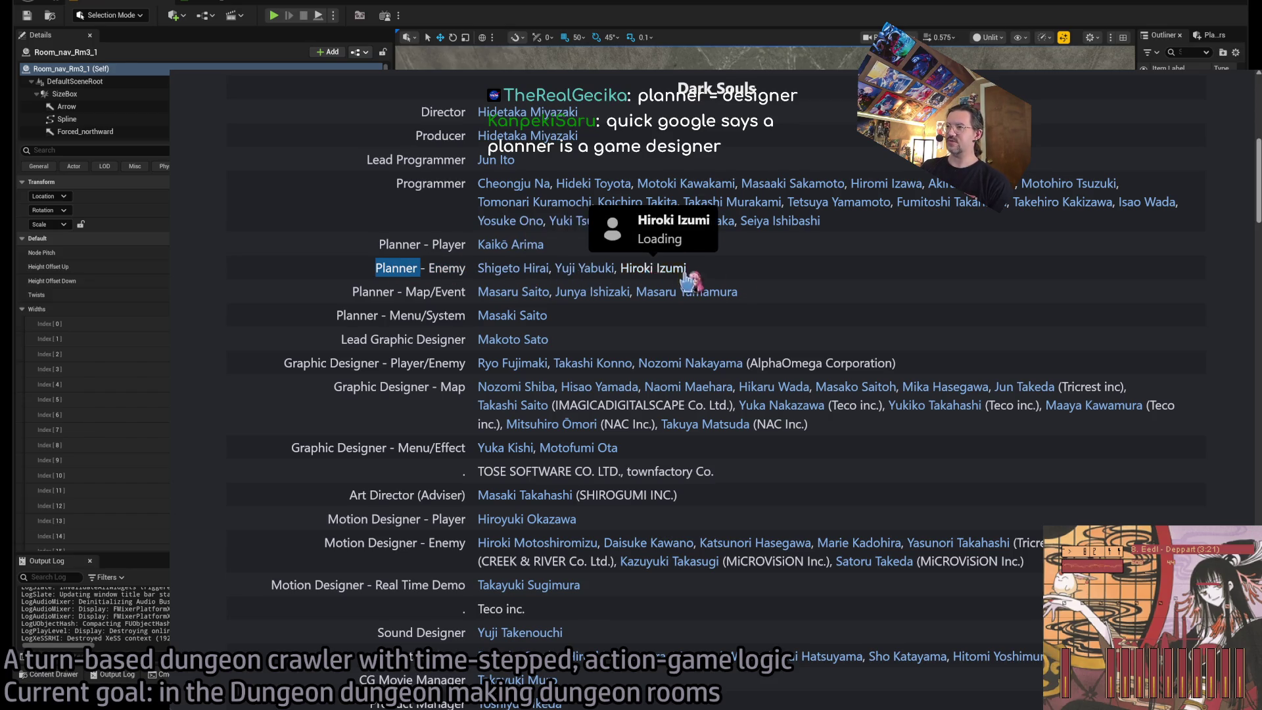
{"action": "left_click", "coordinate": [802, 282]}
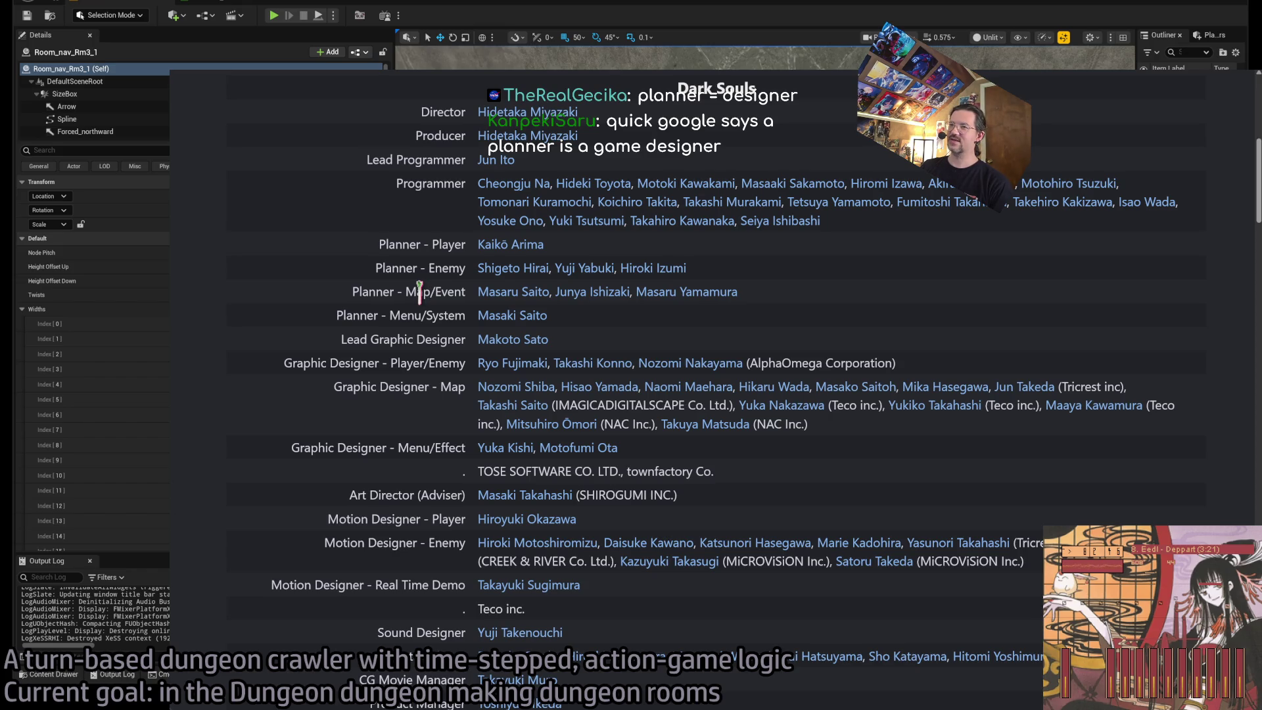
{"action": "mouse_move", "coordinate": [486, 297]}
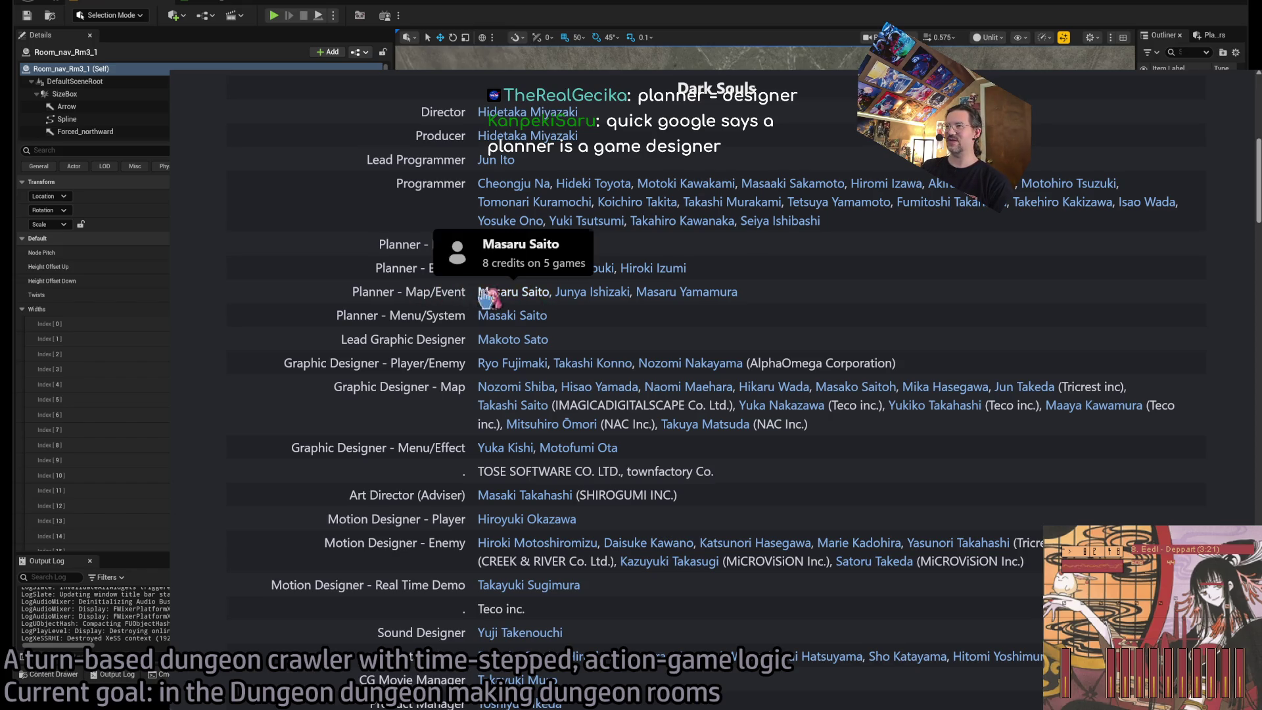
{"action": "left_click_drag", "start_coordinate": [406, 291], "coordinate": [464, 292]}
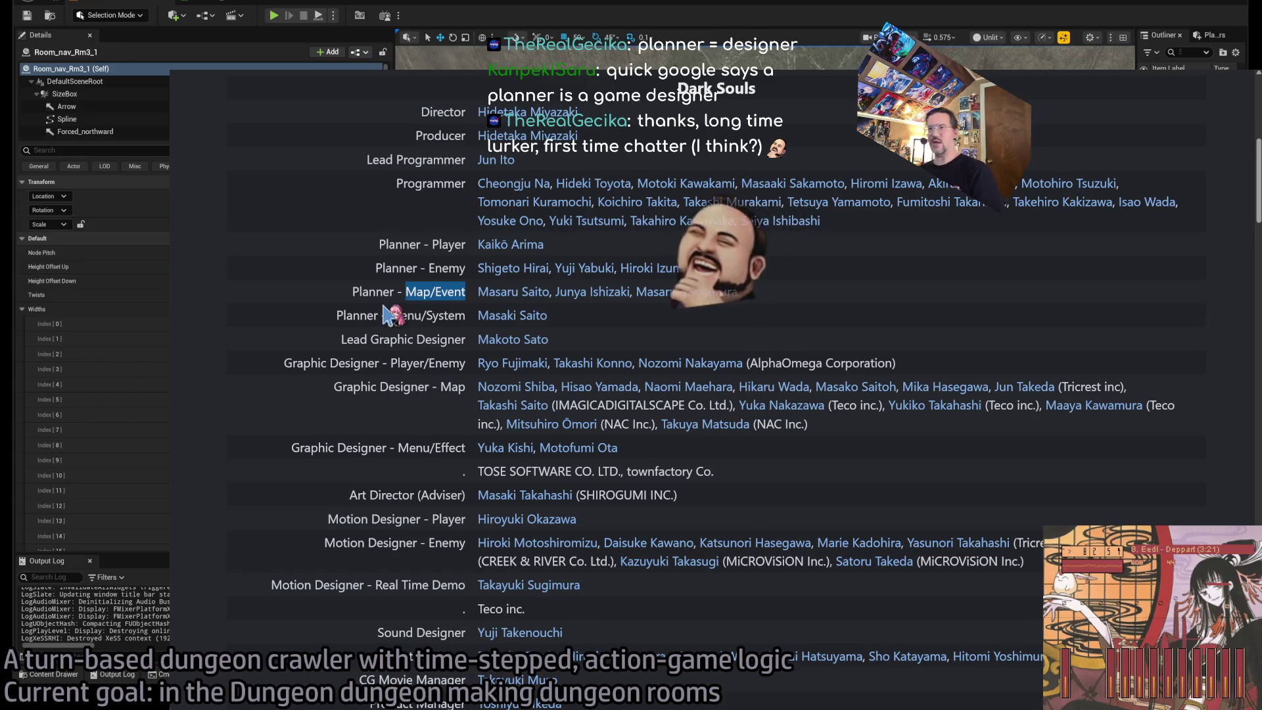
{"action": "left_click", "coordinate": [441, 289]}
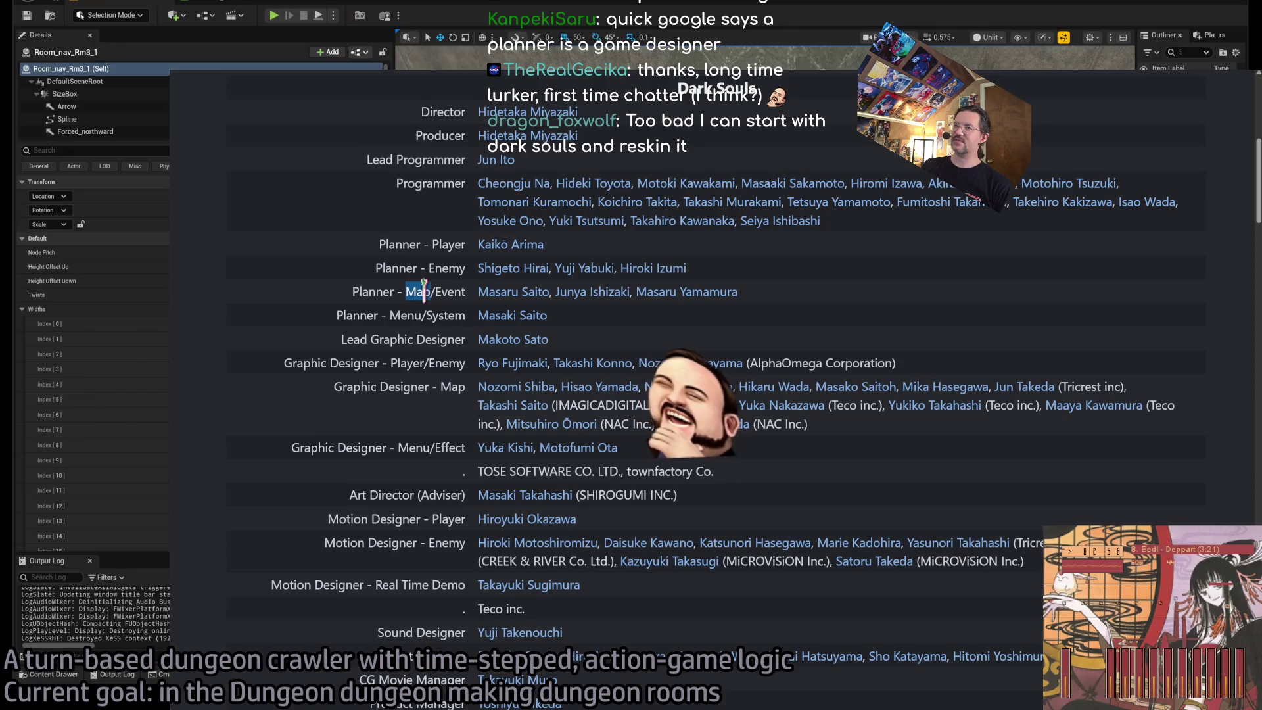
{"action": "double_click", "coordinate": [451, 289]}
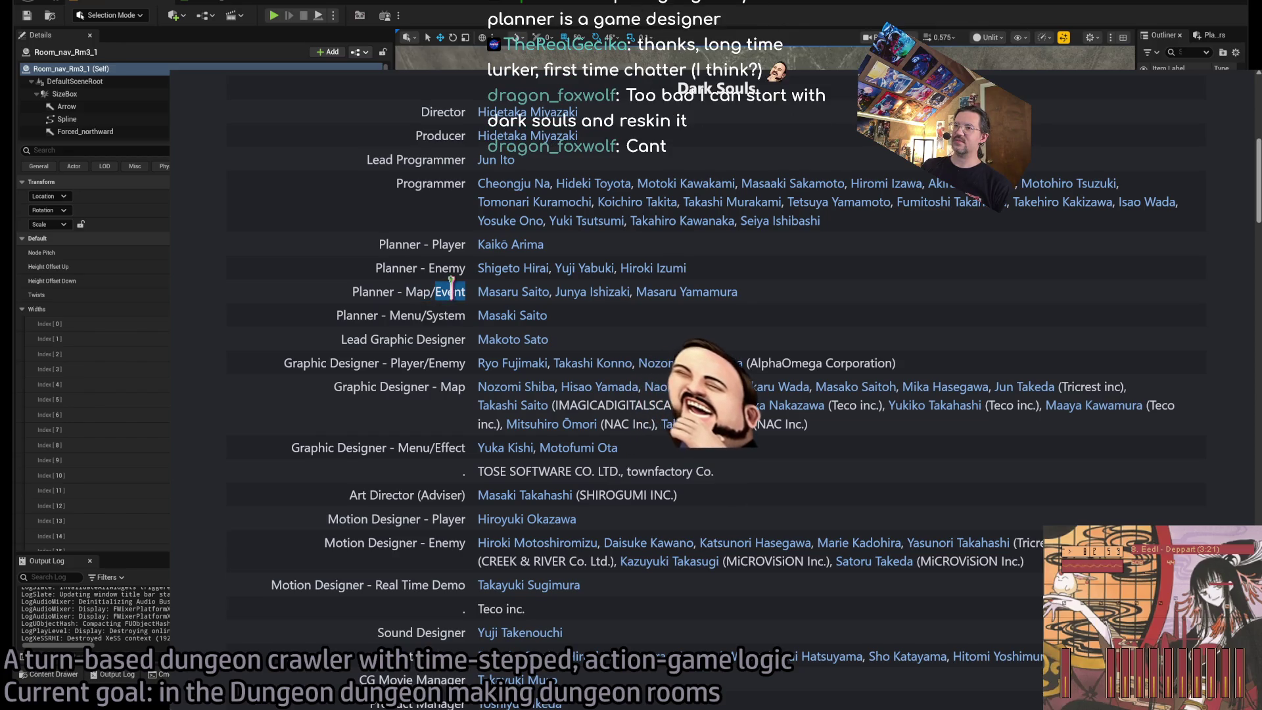
{"action": "double_click", "coordinate": [417, 291]}
{"action": "left_click", "coordinate": [416, 291]}
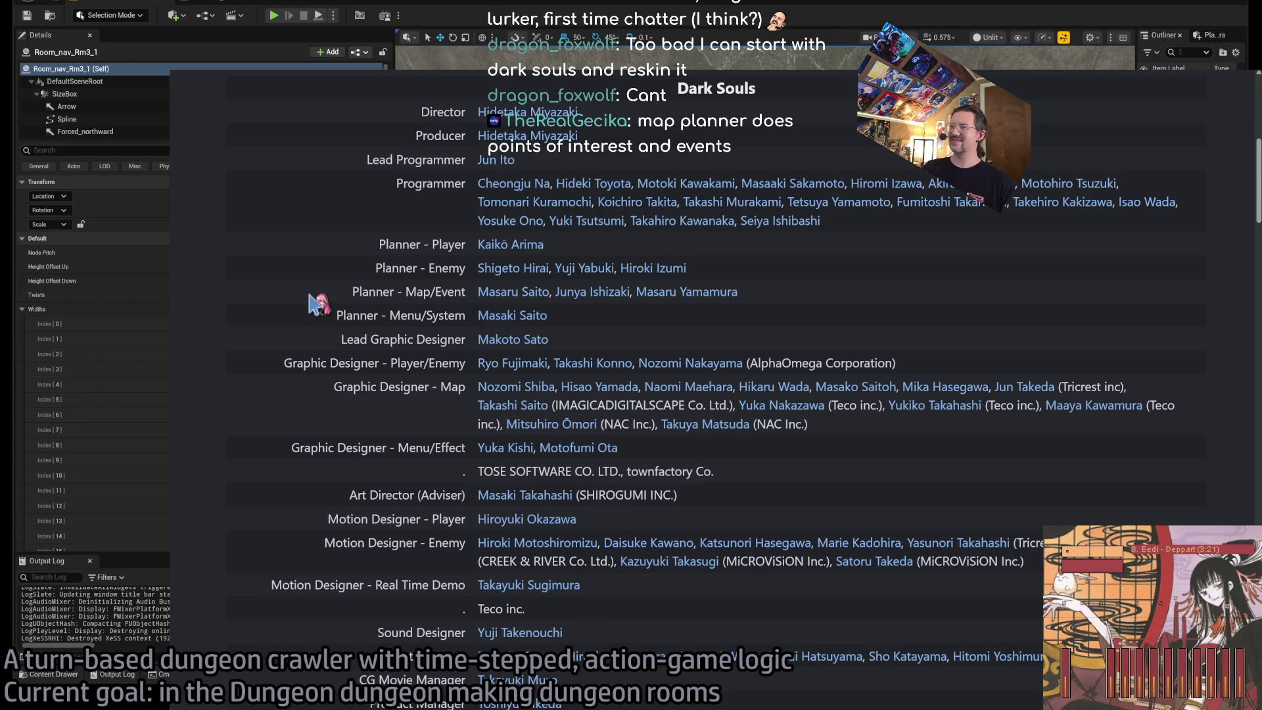
{"action": "mouse_move", "coordinate": [329, 292]}
{"action": "left_mouse_down"}
{"action": "mouse_move", "coordinate": [368, 299]}
{"action": "mouse_move", "coordinate": [349, 340]}
{"action": "mouse_move", "coordinate": [319, 293]}
{"action": "mouse_move", "coordinate": [631, 355]}
{"action": "mouse_move", "coordinate": [323, 297]}
{"action": "mouse_move", "coordinate": [657, 346]}
{"action": "left_mouse_up"}
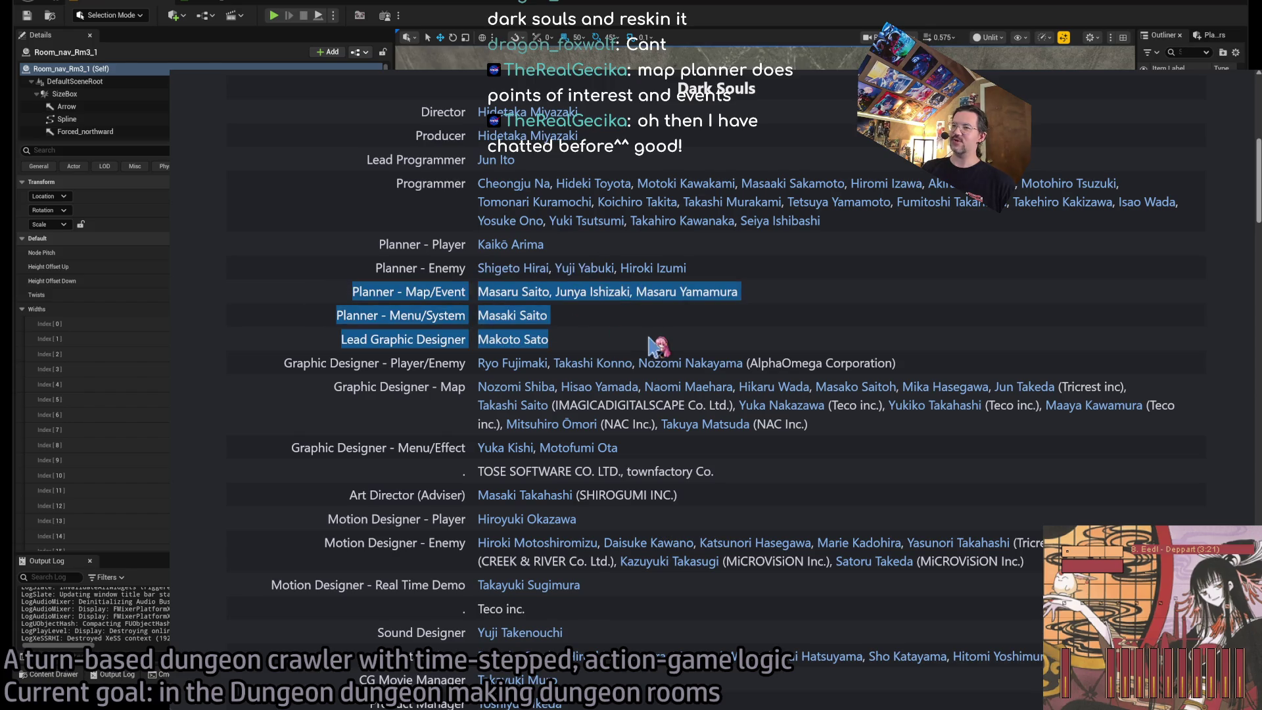
{"action": "left_click", "coordinate": [657, 346]}
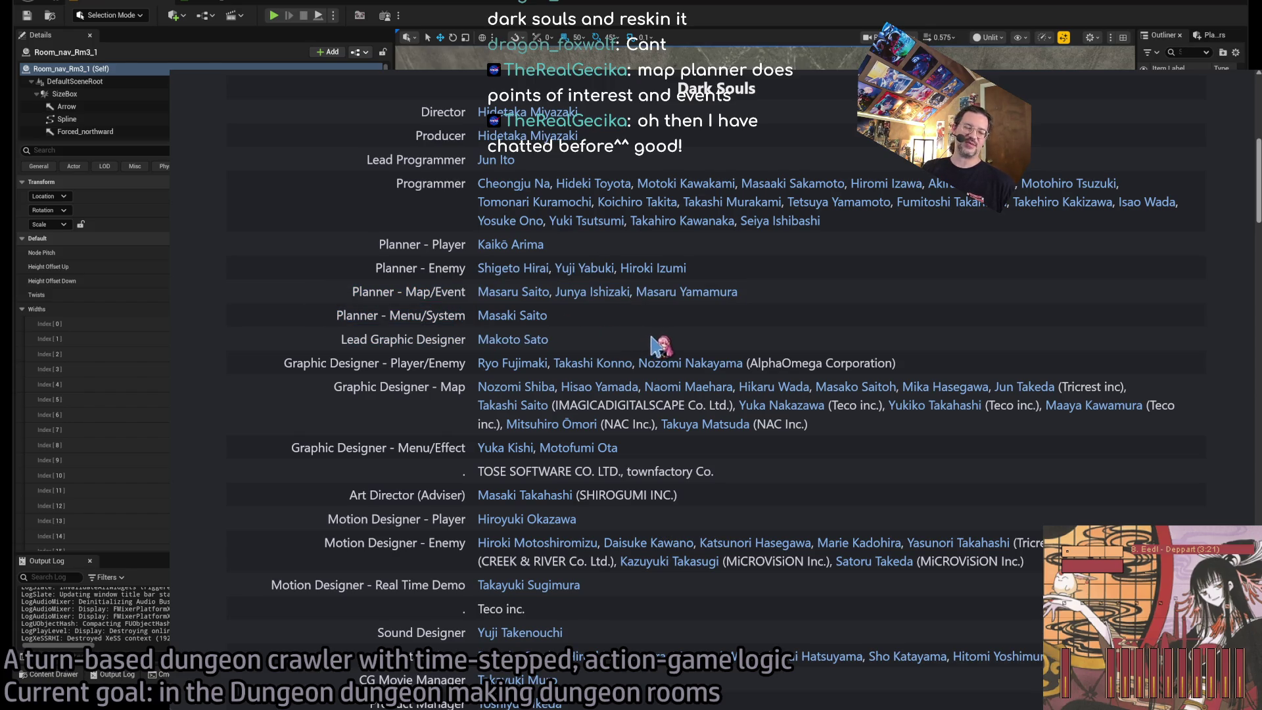
{"action": "left_click_drag", "start_coordinate": [661, 346], "coordinate": [322, 299]}
{"action": "left_click", "coordinate": [297, 294]}
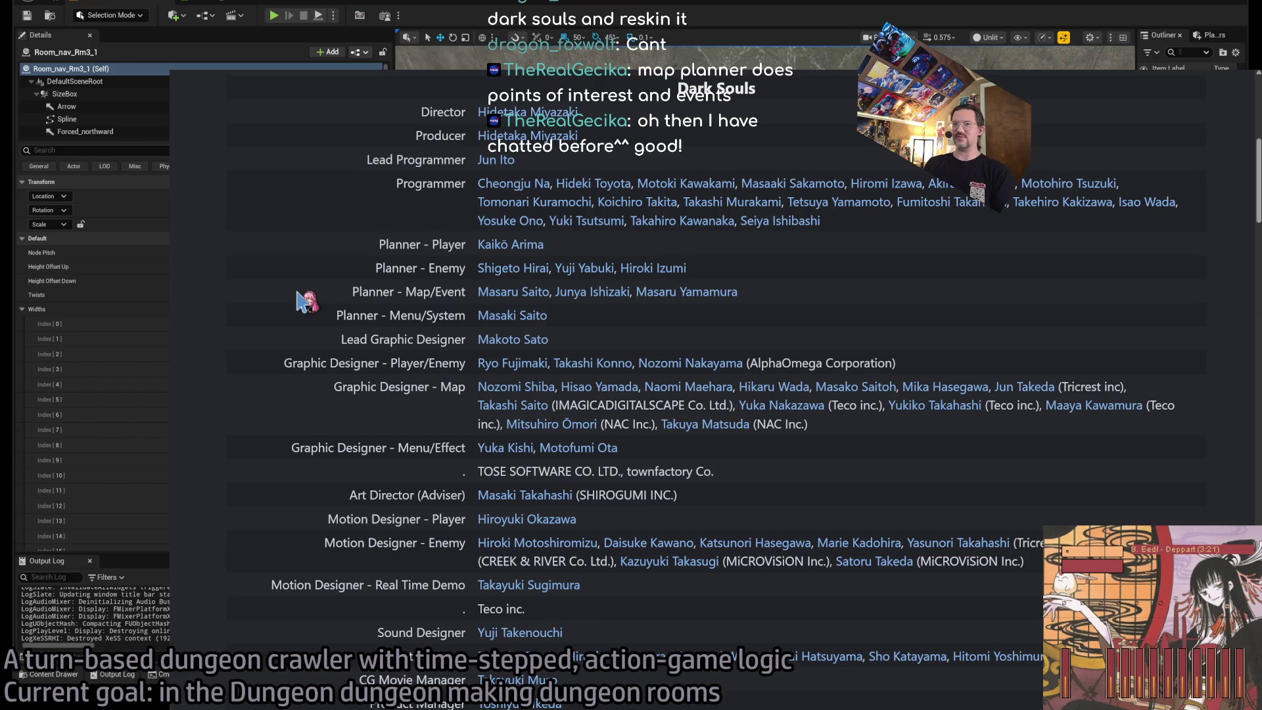
{"action": "left_click_drag", "start_coordinate": [322, 294], "coordinate": [615, 348]}
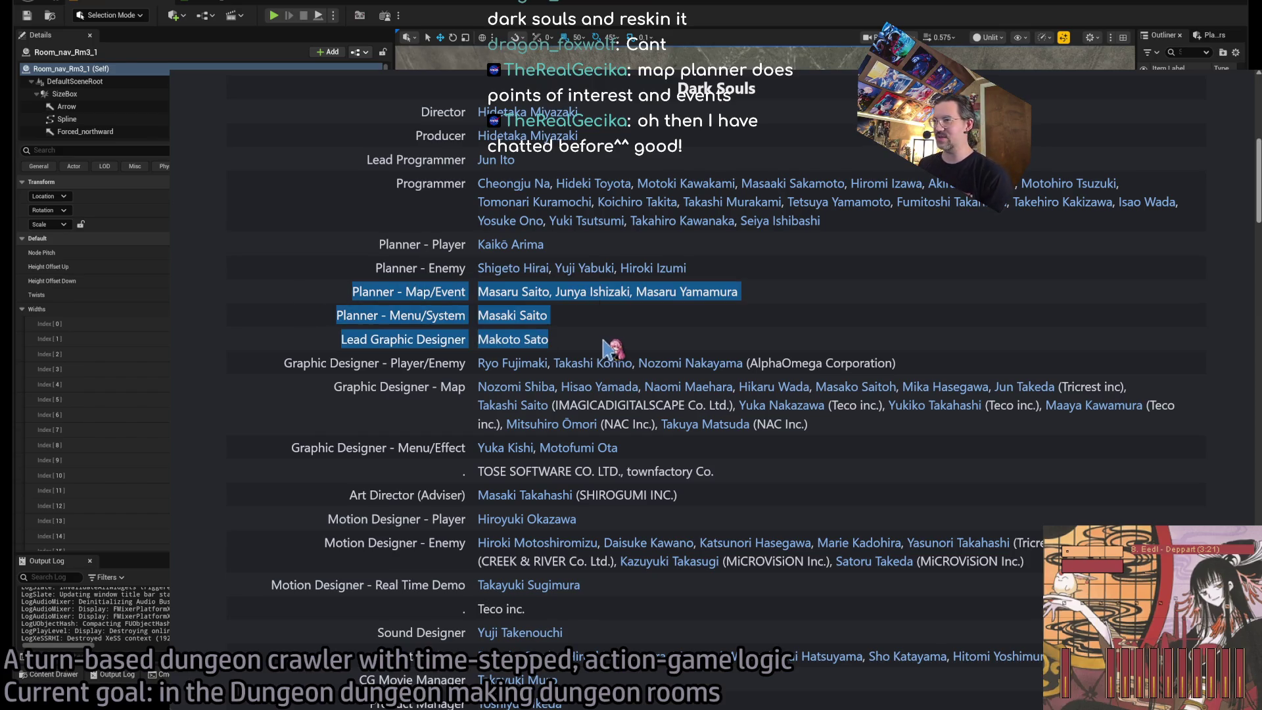
{"action": "left_click", "coordinate": [338, 310]}
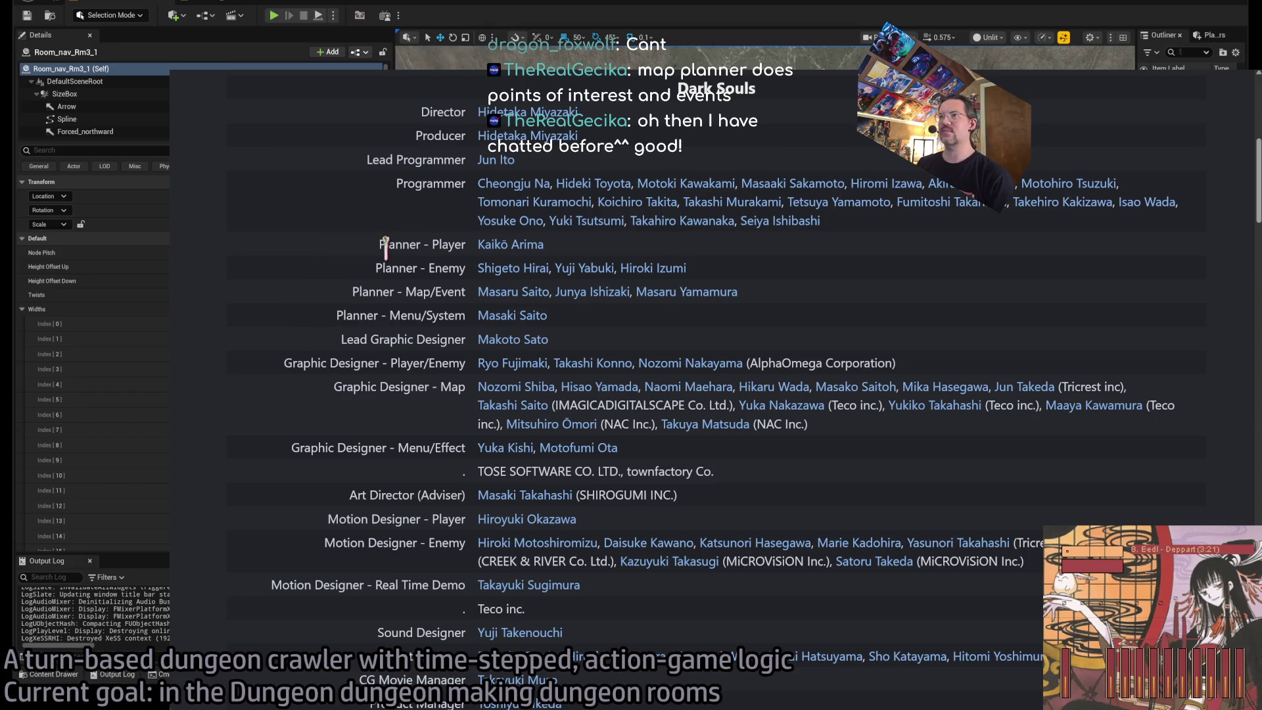
{"action": "triple_click", "coordinate": [354, 339]}
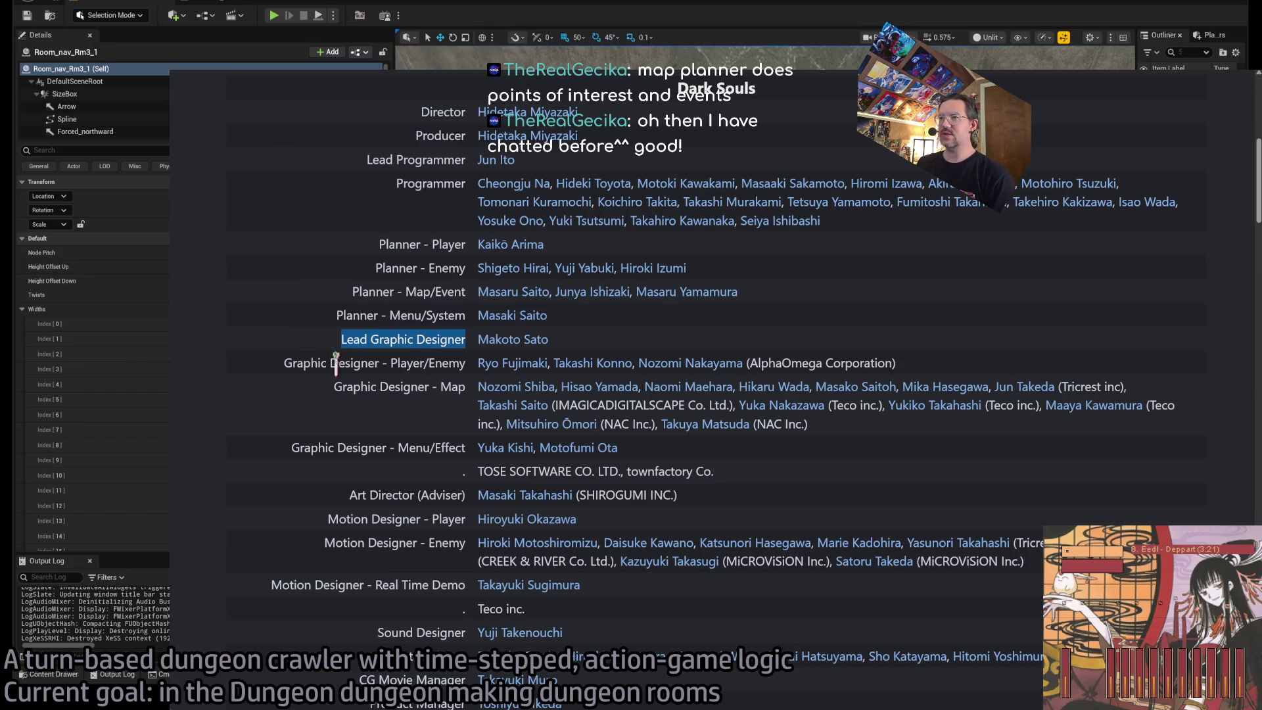
{"action": "left_click_drag", "start_coordinate": [328, 363], "coordinate": [444, 363]}
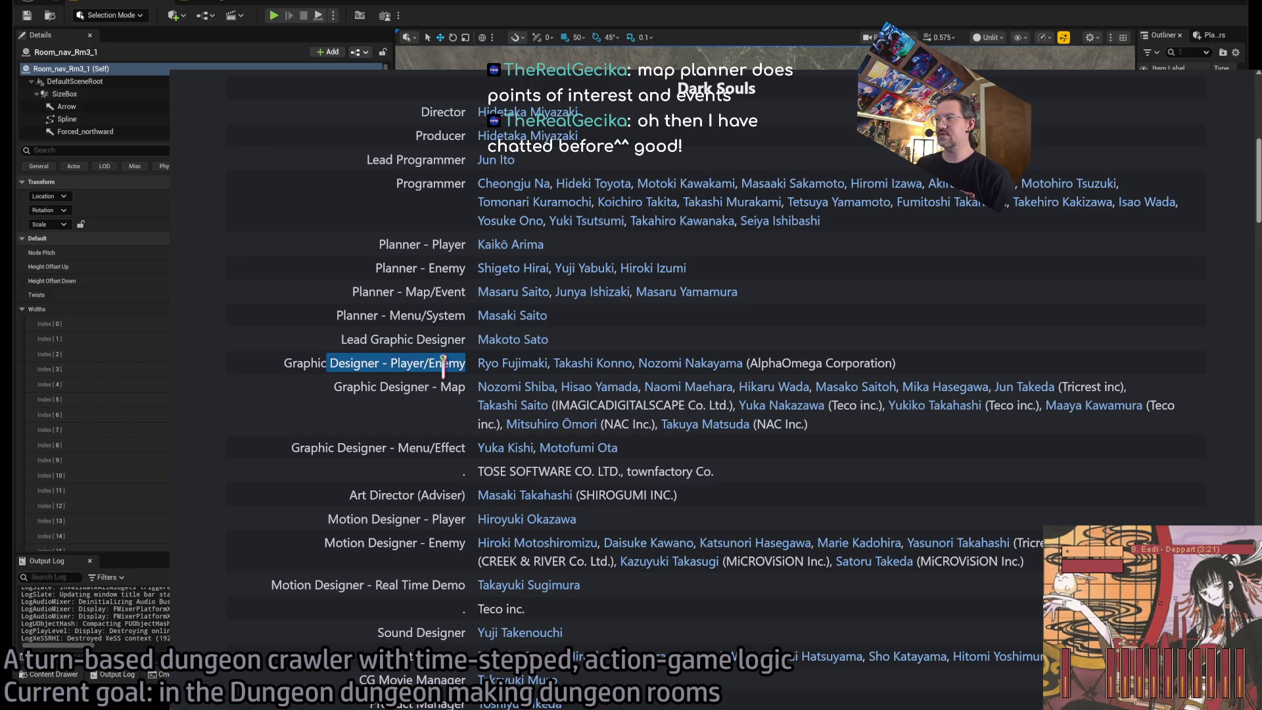
{"action": "left_click_drag", "start_coordinate": [749, 363], "coordinate": [854, 363]}
{"action": "triple_click", "coordinate": [456, 387]}
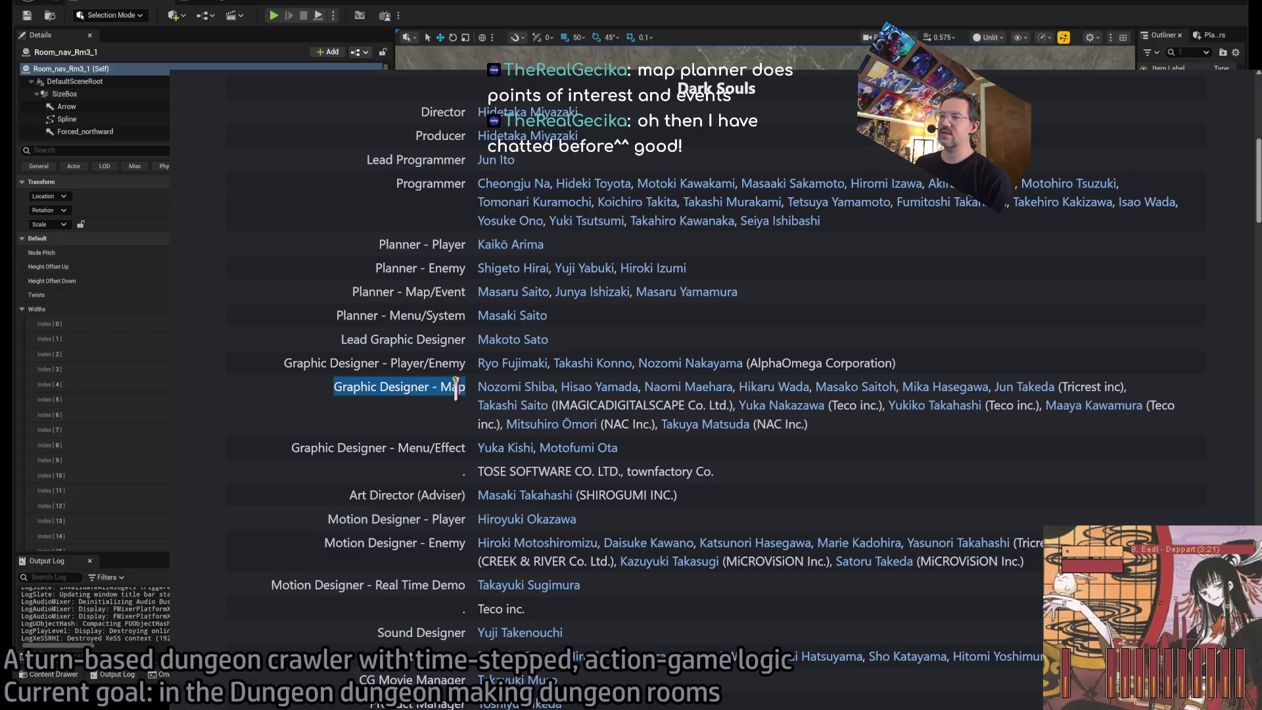
{"action": "triple_click", "coordinate": [365, 387]}
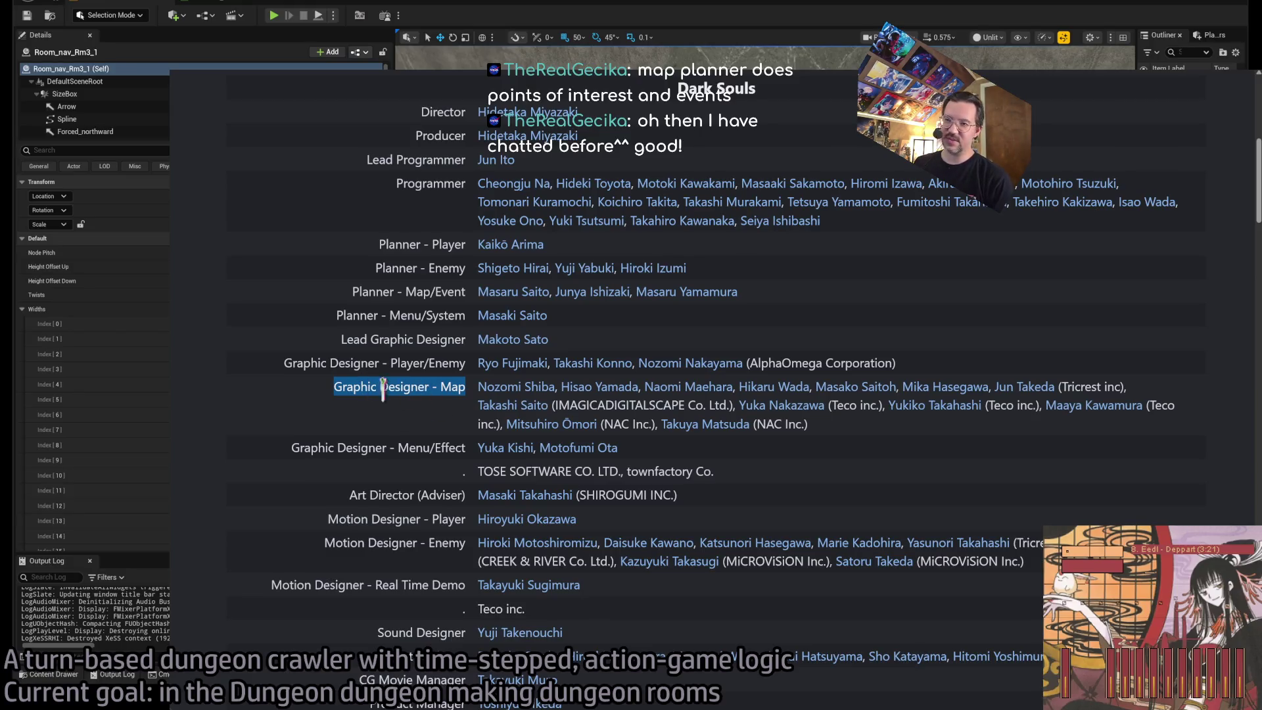
{"action": "triple_click", "coordinate": [392, 386]}
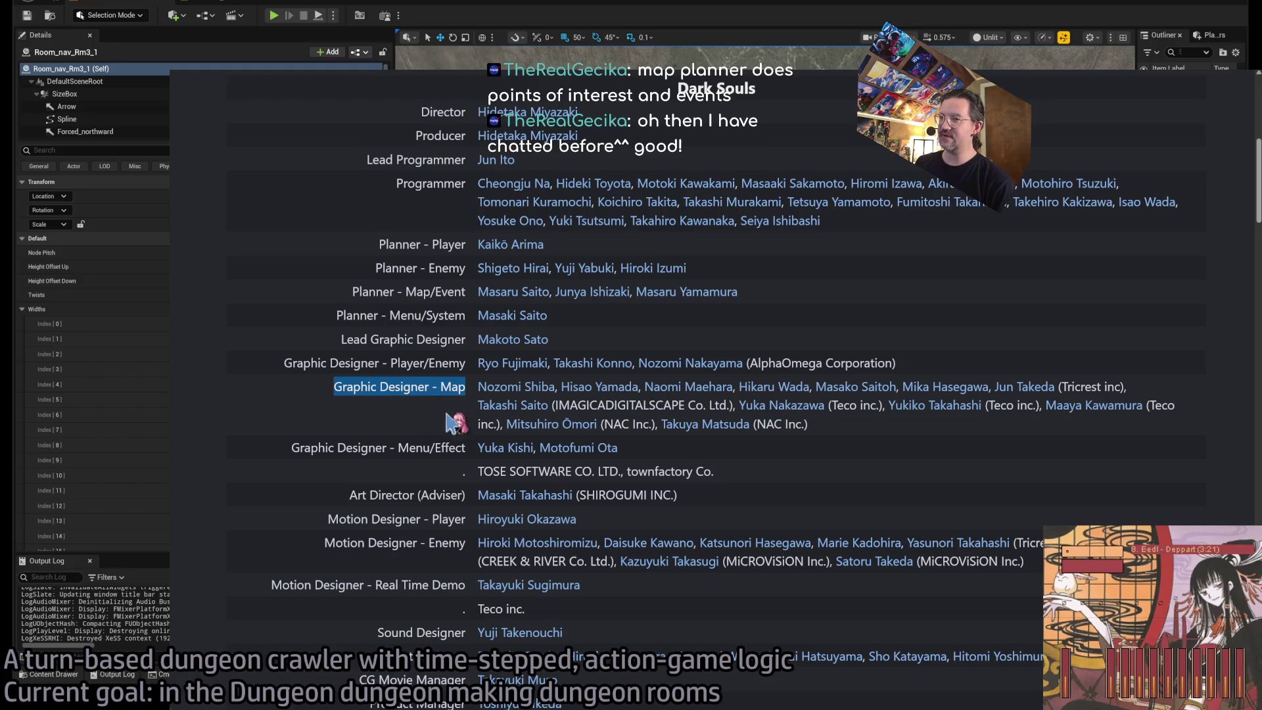
Open a Graphic Designer - Map profile, highlight a role entry, and return to the credits.
{"action": "left_click", "coordinate": [524, 410]}
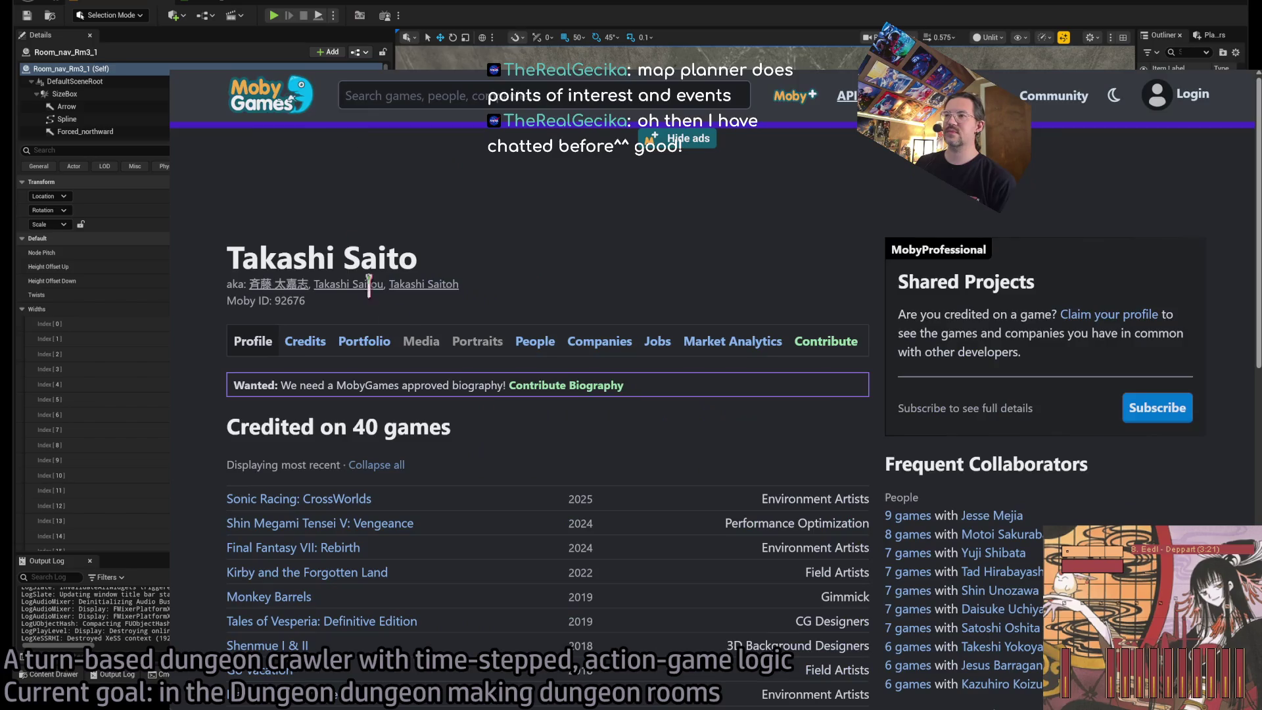
{"action": "scroll", "coordinate": [469, 392], "scroll_direction": "down", "scroll_amount": 5}
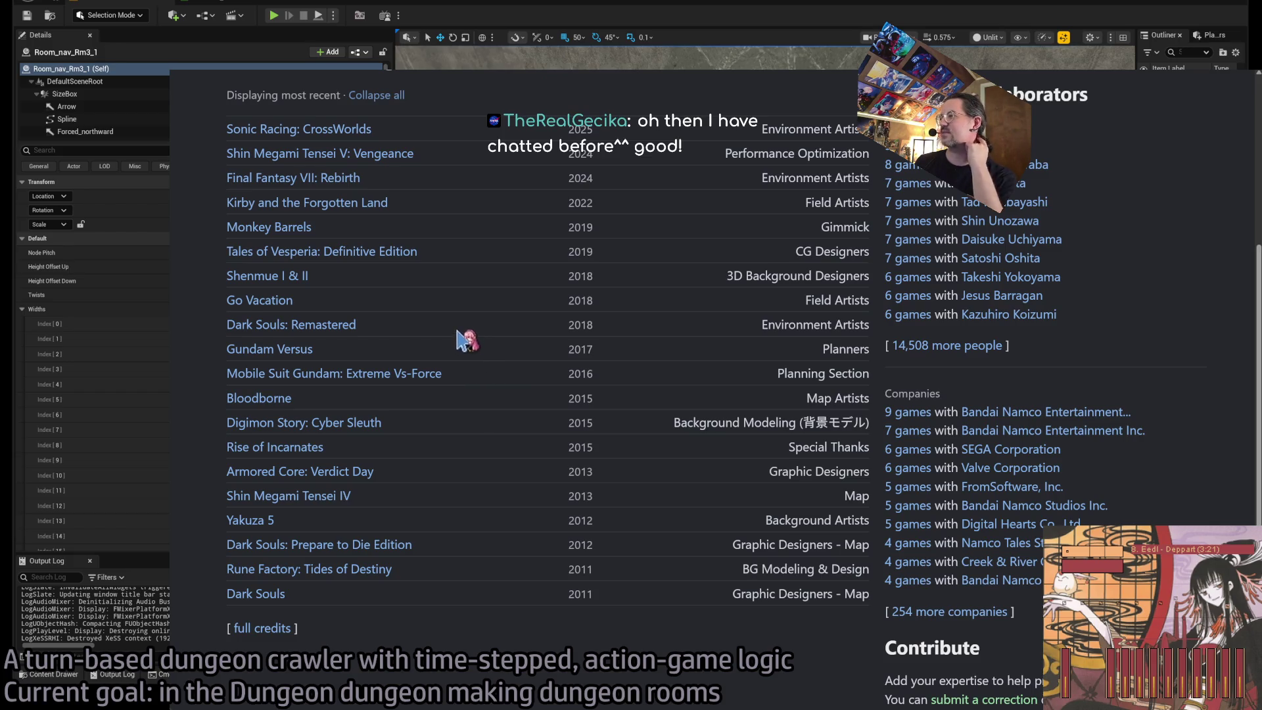
{"action": "triple_click", "coordinate": [808, 520]}
{"action": "key", "text": "alt+Left"}
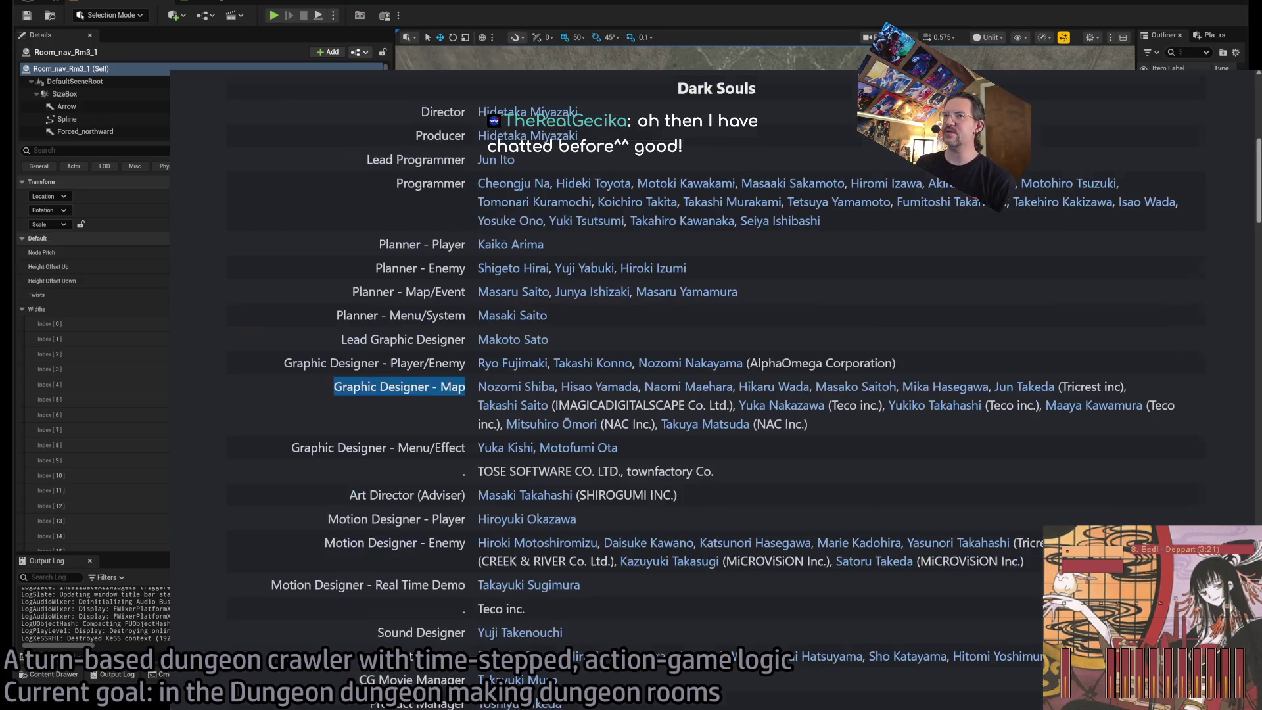
{"action": "left_click", "coordinate": [854, 405]}
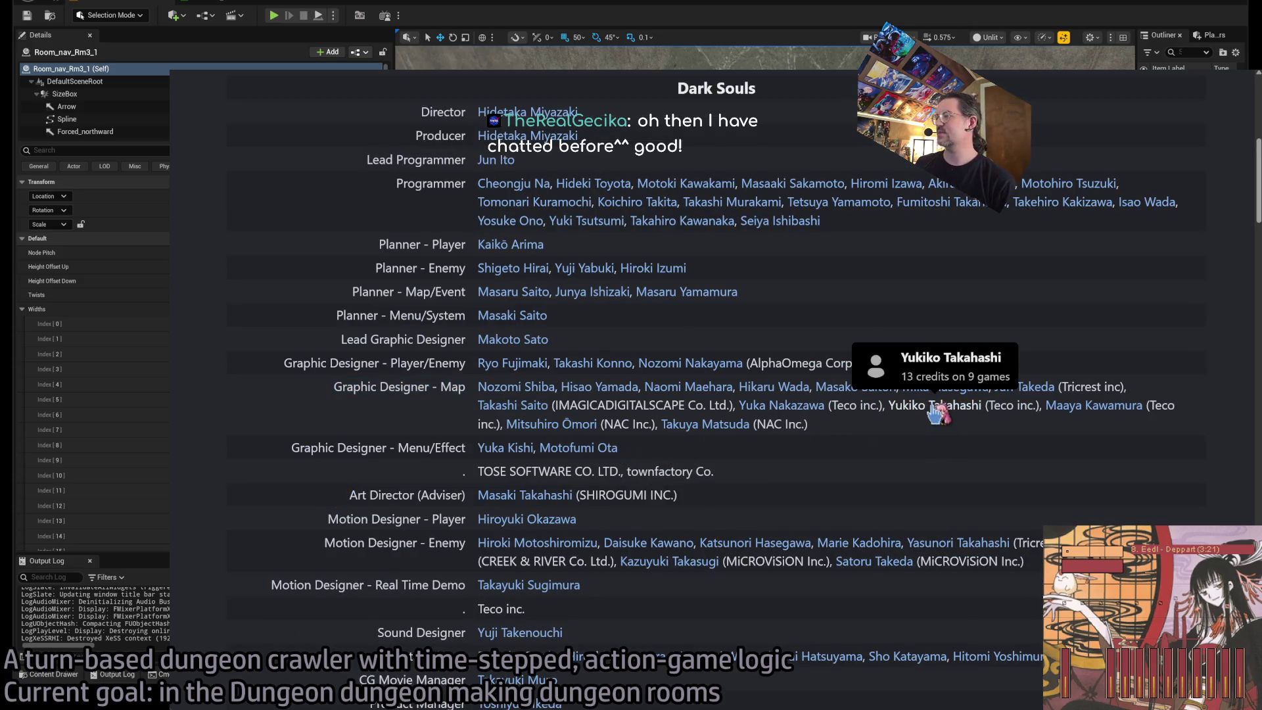
View another map designer's profile and their nine credited games, then go back.
{"action": "key", "text": "alt+Left"}
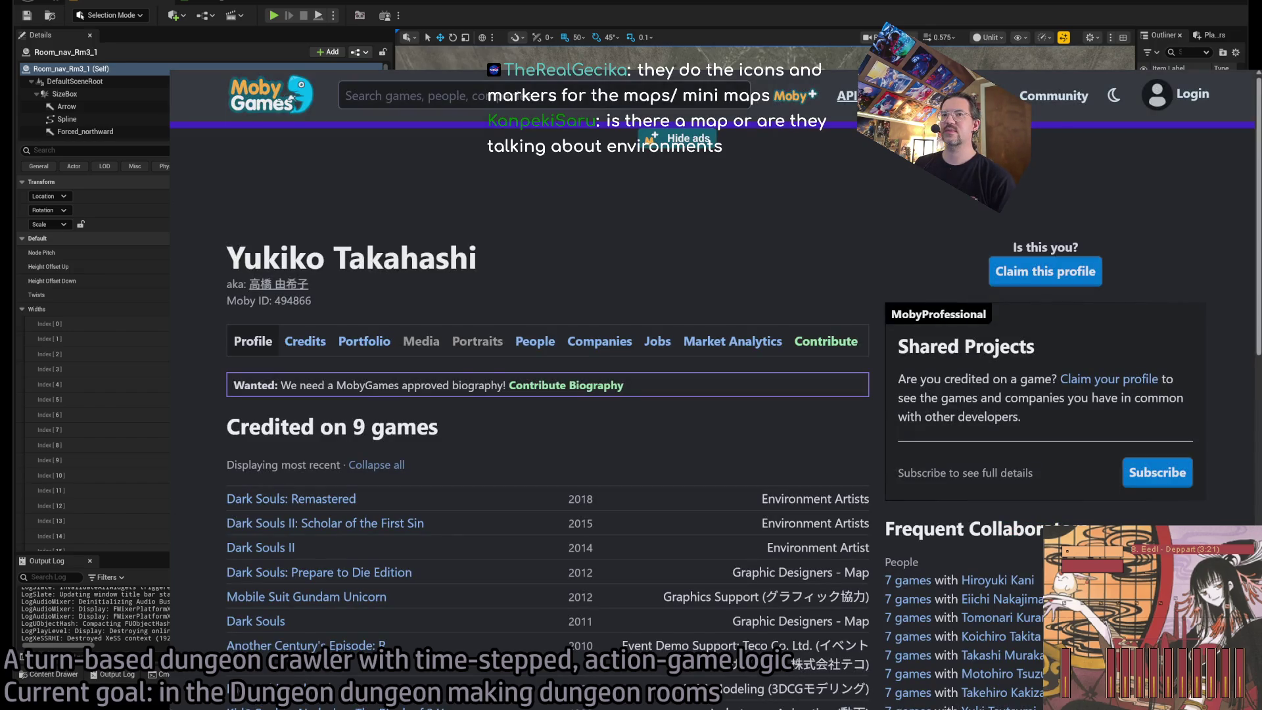
{"action": "scroll", "coordinate": [555, 359], "scroll_direction": "down", "scroll_amount": 2}
{"action": "scroll", "coordinate": [562, 372], "scroll_direction": "down", "scroll_amount": 2}
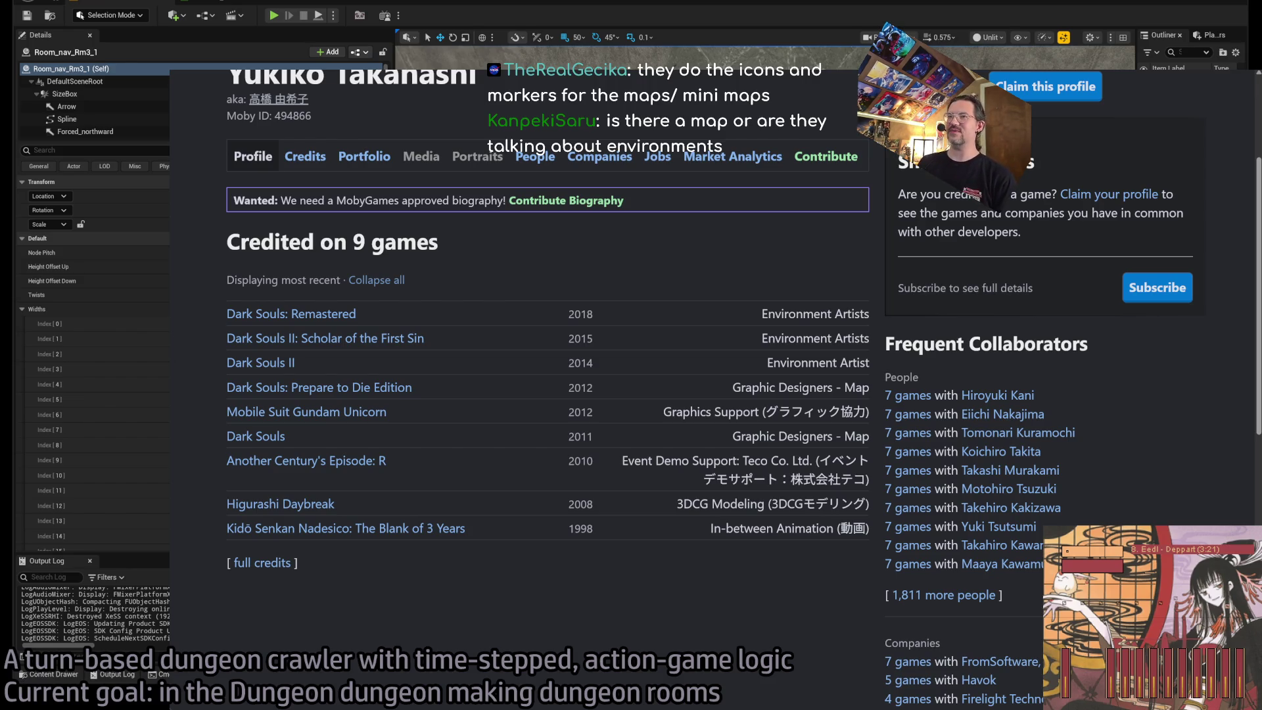
{"action": "left_click_drag", "start_coordinate": [648, 319], "coordinate": [660, 592]}
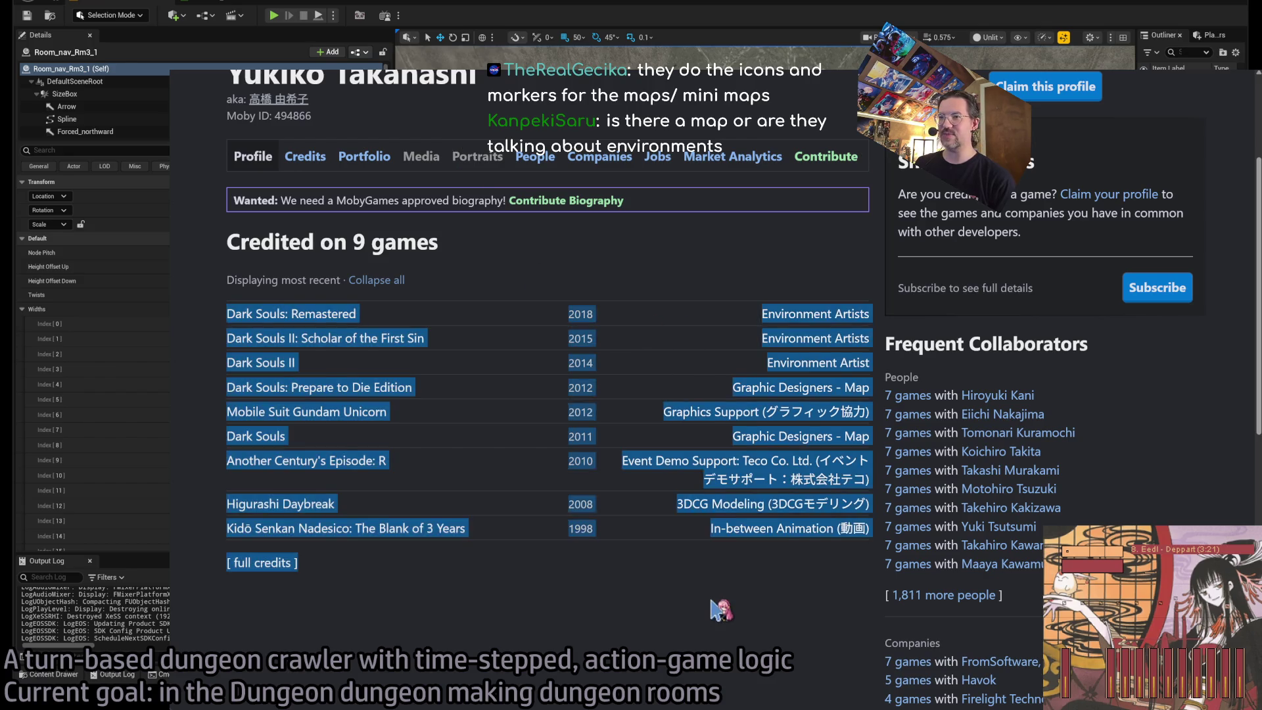
{"action": "left_click", "coordinate": [660, 605]}
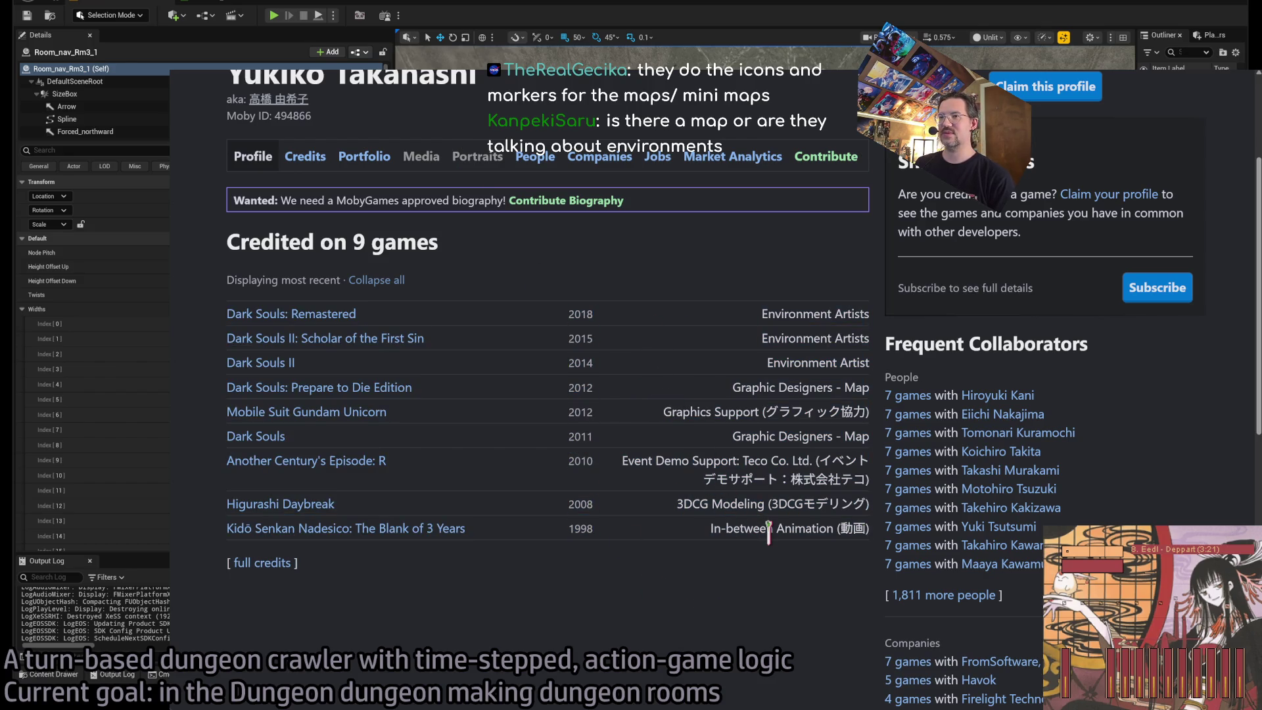
{"action": "mouse_move", "coordinate": [753, 289]}
{"action": "left_mouse_down"}
{"action": "mouse_move", "coordinate": [845, 558]}
{"action": "mouse_move", "coordinate": [885, 539]}
{"action": "left_mouse_up"}
{"action": "left_click", "coordinate": [861, 525]}
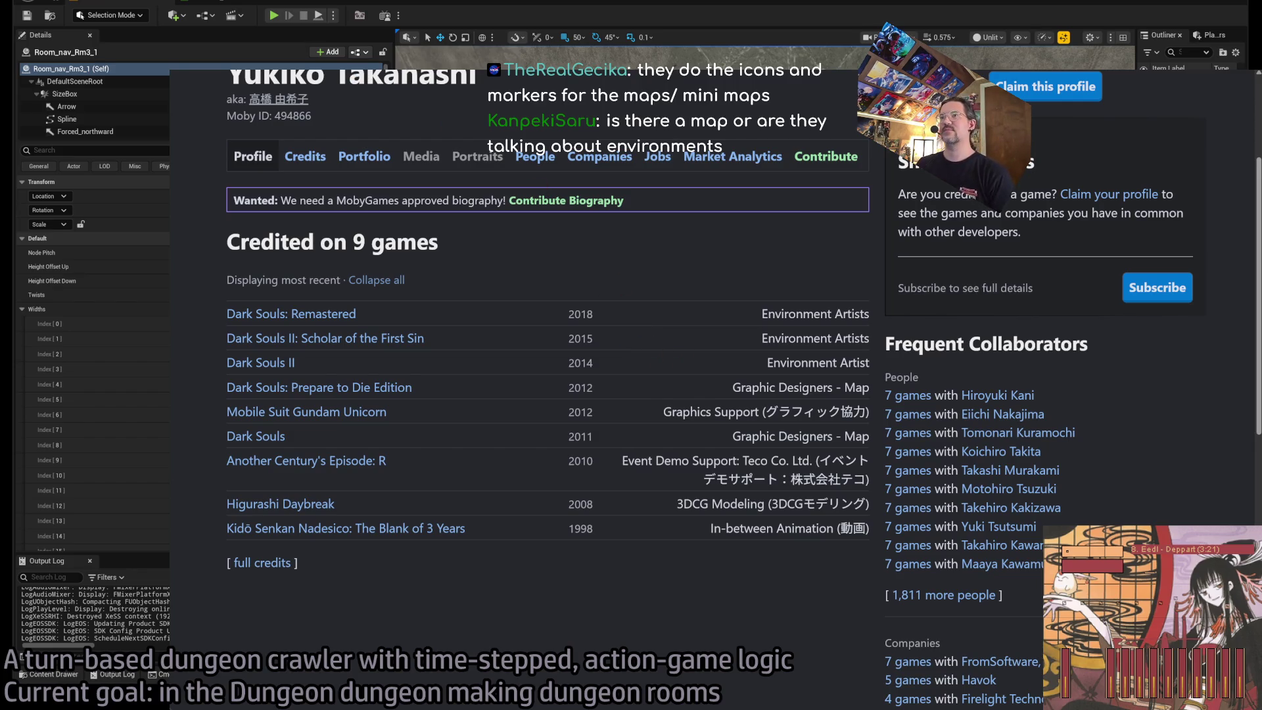
{"action": "key", "text": "alt+Left"}
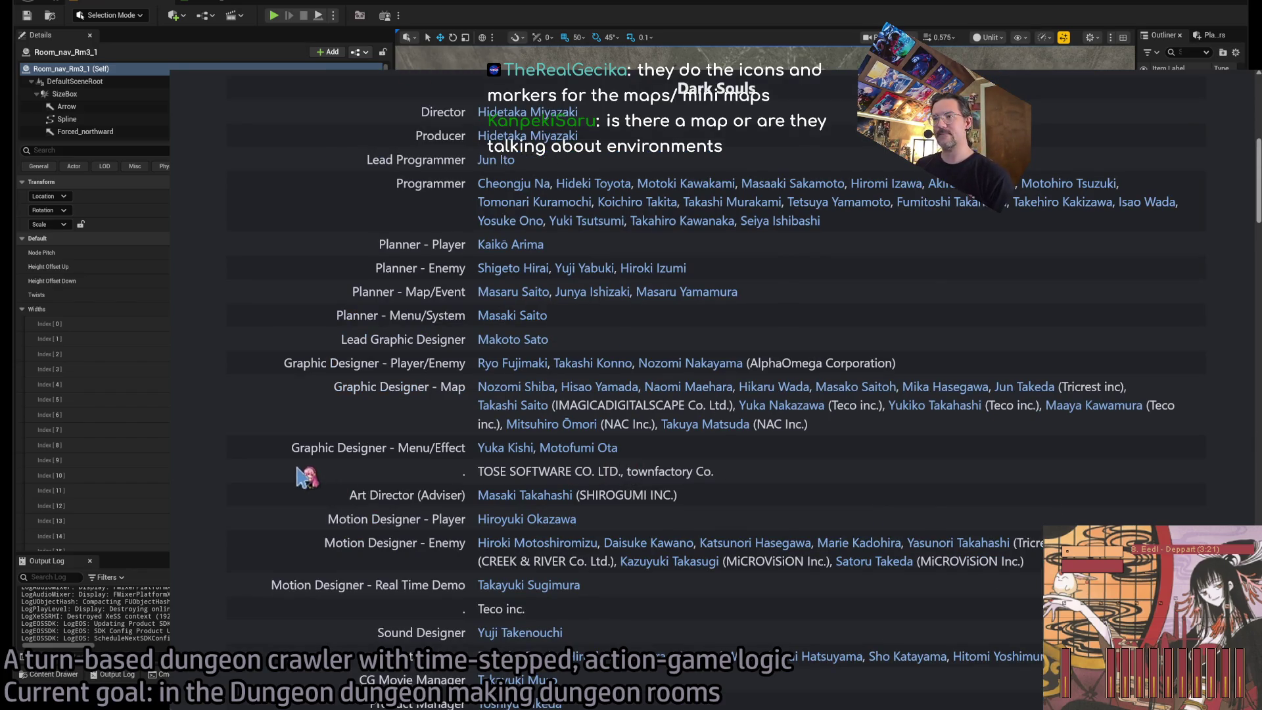
Skim the Dark Souls credits, highlighting rows from Director through Graphic Designer - Map and Art Director.
{"action": "scroll", "coordinate": [305, 552], "scroll_direction": "down", "scroll_amount": 2}
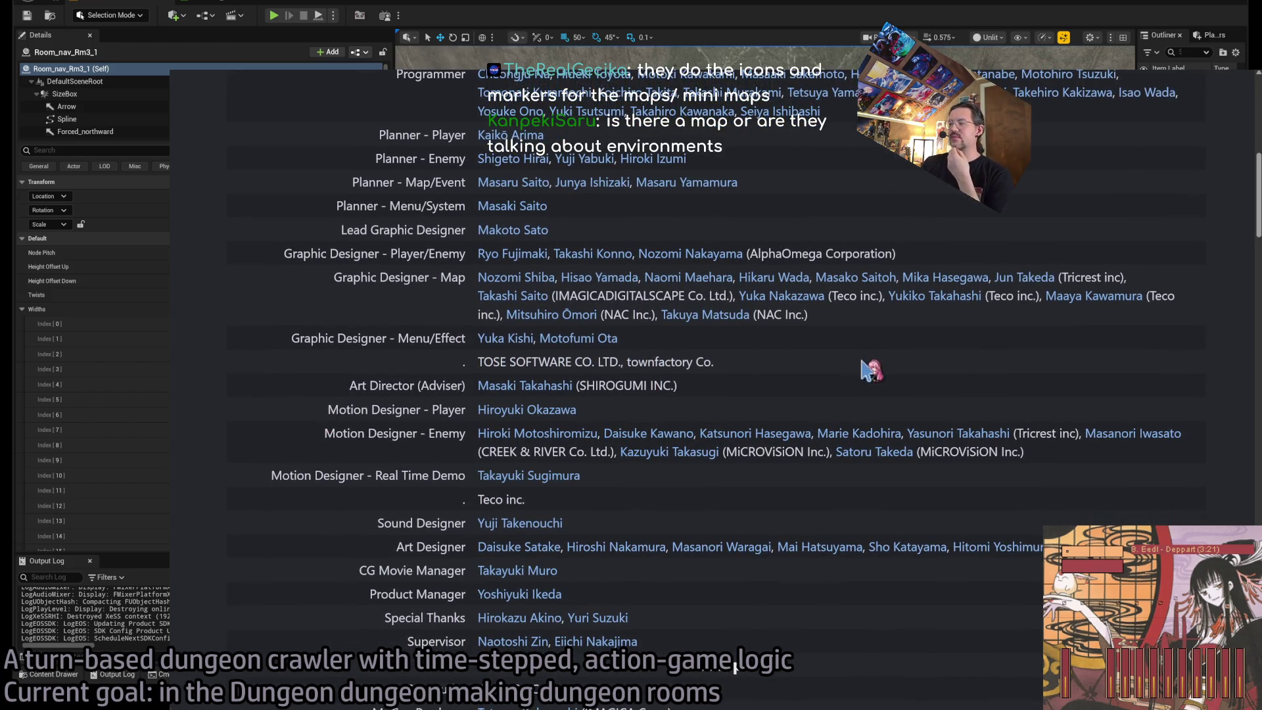
{"action": "mouse_move", "coordinate": [915, 389]}
{"action": "left_mouse_down"}
{"action": "mouse_move", "coordinate": [984, 277]}
{"action": "mouse_move", "coordinate": [1143, 271]}
{"action": "mouse_move", "coordinate": [1000, 388]}
{"action": "mouse_move", "coordinate": [853, 341]}
{"action": "mouse_move", "coordinate": [1058, 271]}
{"action": "mouse_move", "coordinate": [1111, 266]}
{"action": "mouse_move", "coordinate": [1088, 281]}
{"action": "left_mouse_up"}
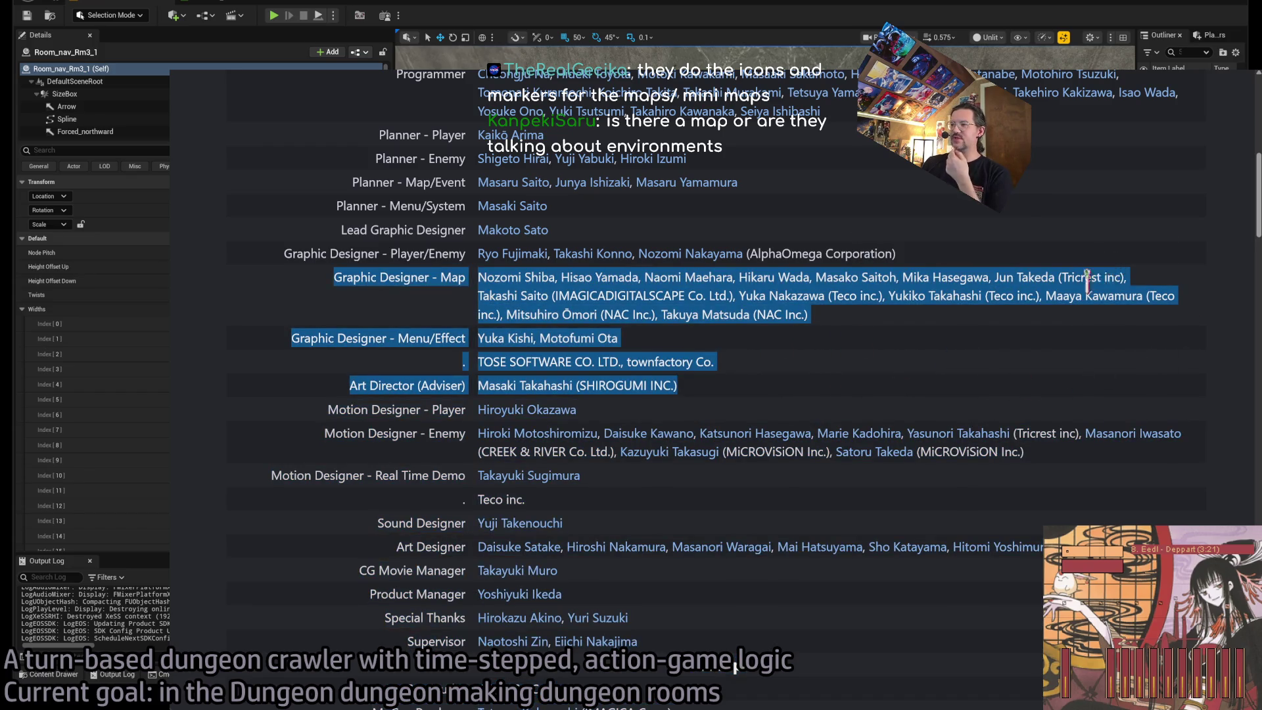
{"action": "left_click", "coordinate": [1090, 464]}
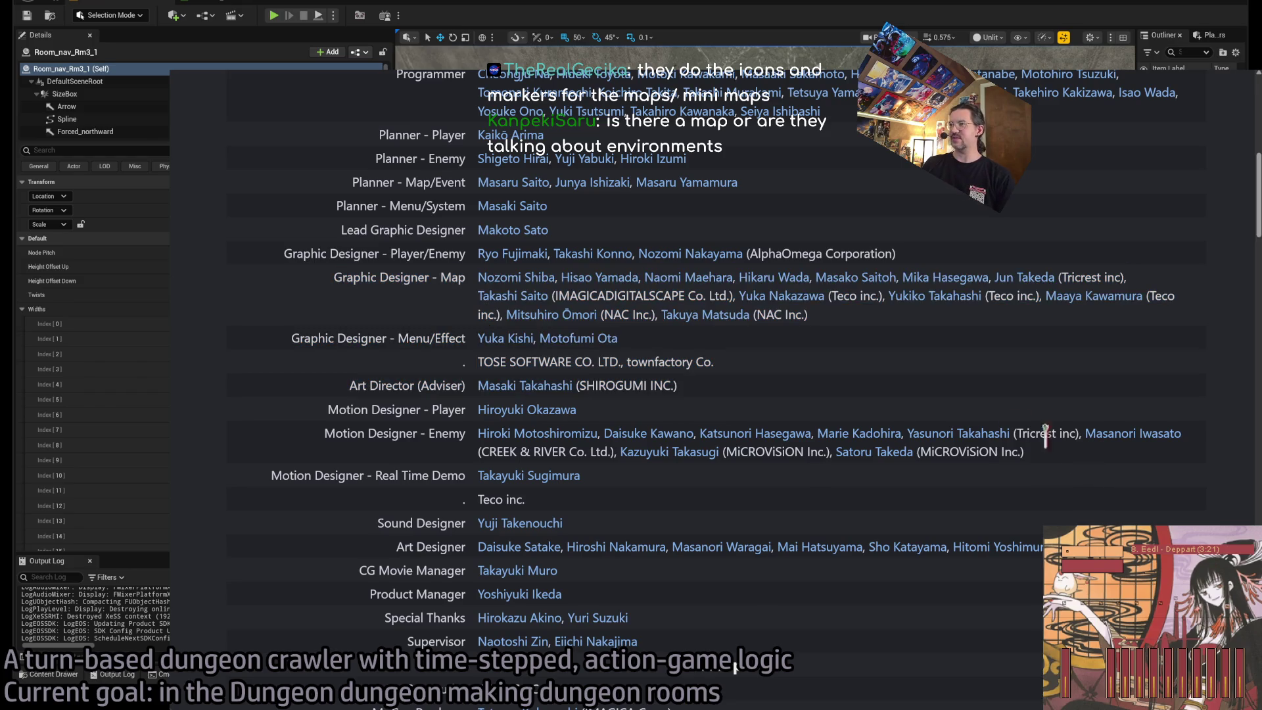
{"action": "scroll", "coordinate": [849, 431], "scroll_direction": "up", "scroll_amount": 3}
{"action": "scroll", "coordinate": [850, 431], "scroll_direction": "up", "scroll_amount": 2}
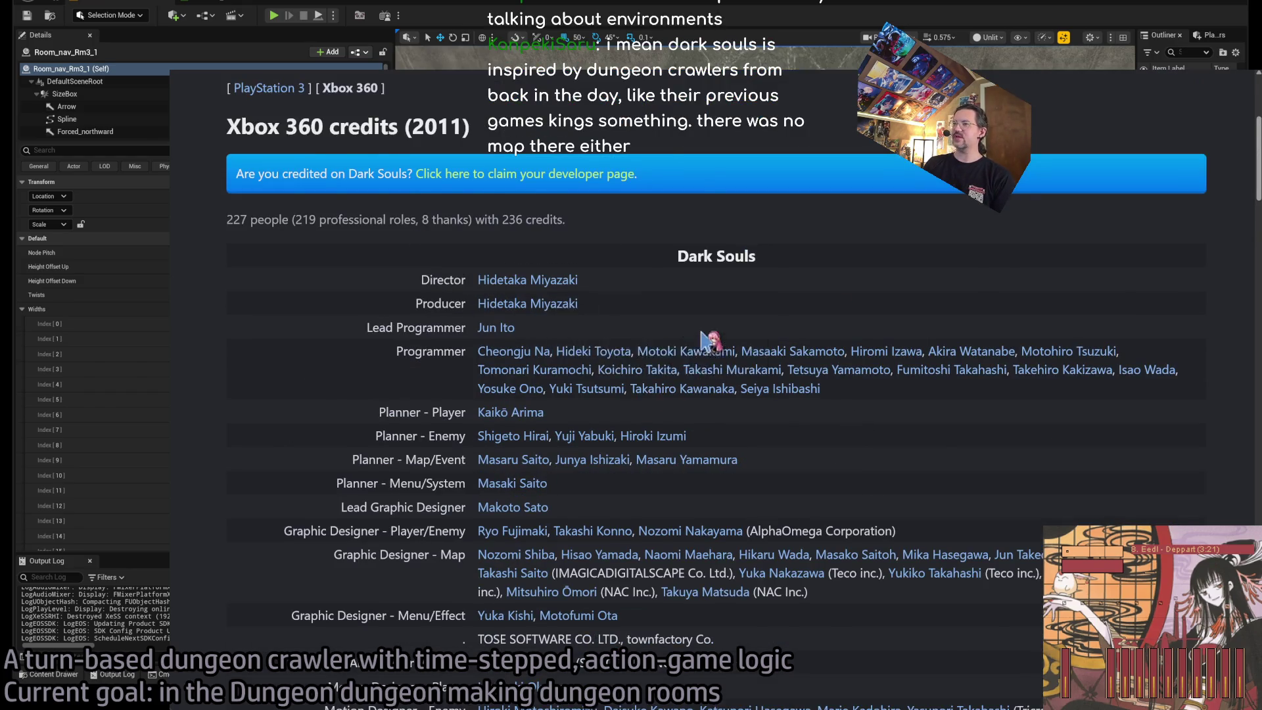
{"action": "scroll", "coordinate": [374, 233], "scroll_direction": "down", "scroll_amount": 2}
{"action": "left_click_drag", "start_coordinate": [648, 174], "coordinate": [835, 378]}
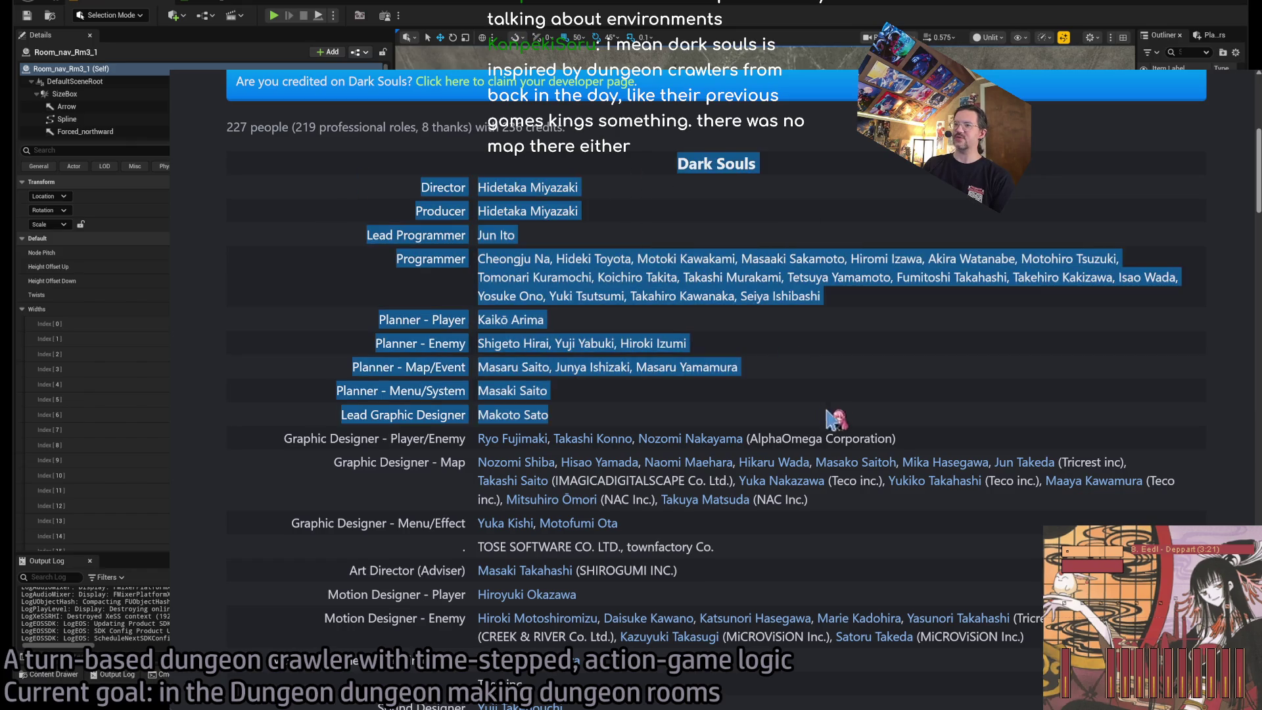
{"action": "left_click", "coordinate": [973, 386]}
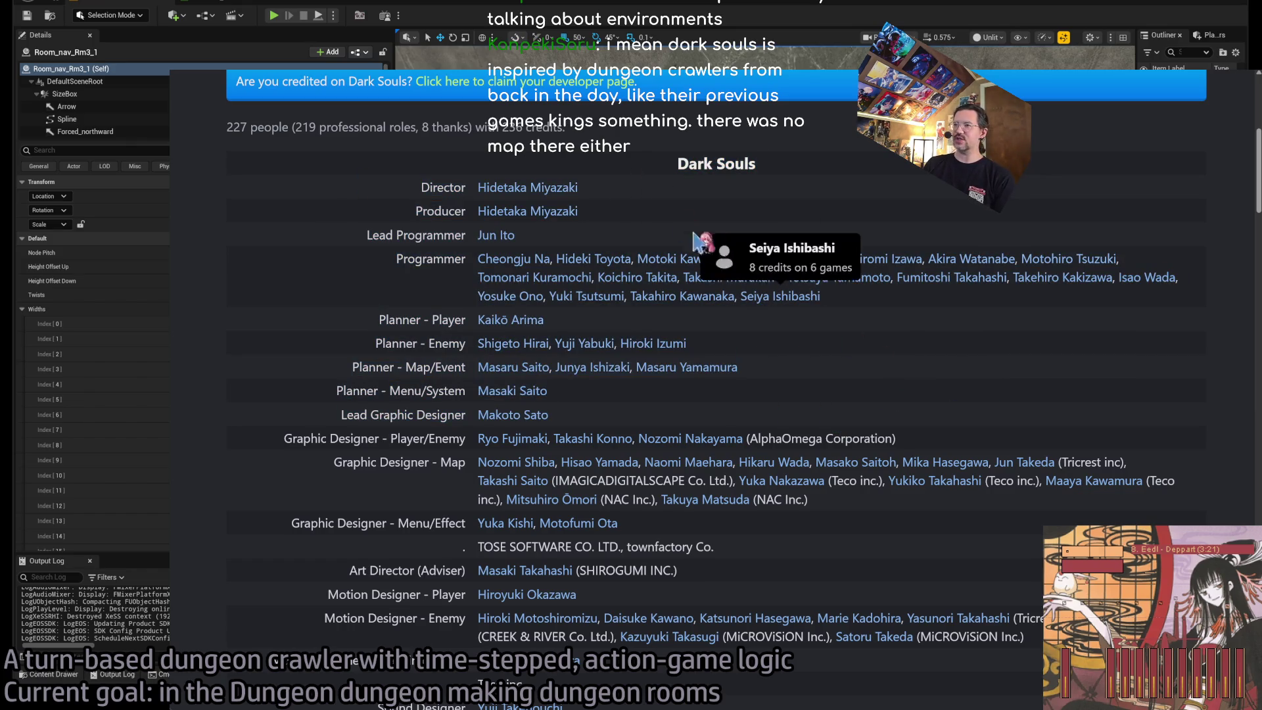
{"action": "left_click_drag", "start_coordinate": [628, 179], "coordinate": [694, 244]}
{"action": "left_click", "coordinate": [875, 221]}
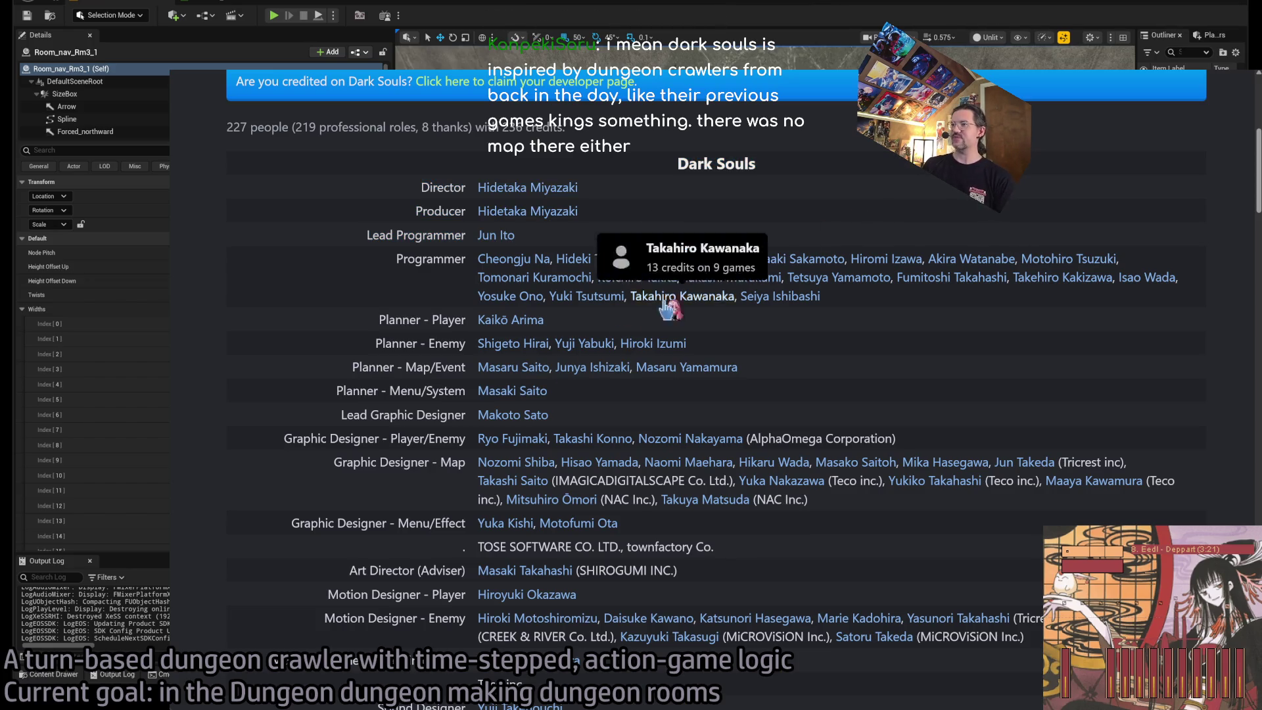
{"action": "scroll", "coordinate": [453, 455], "scroll_direction": "down", "scroll_amount": 4}
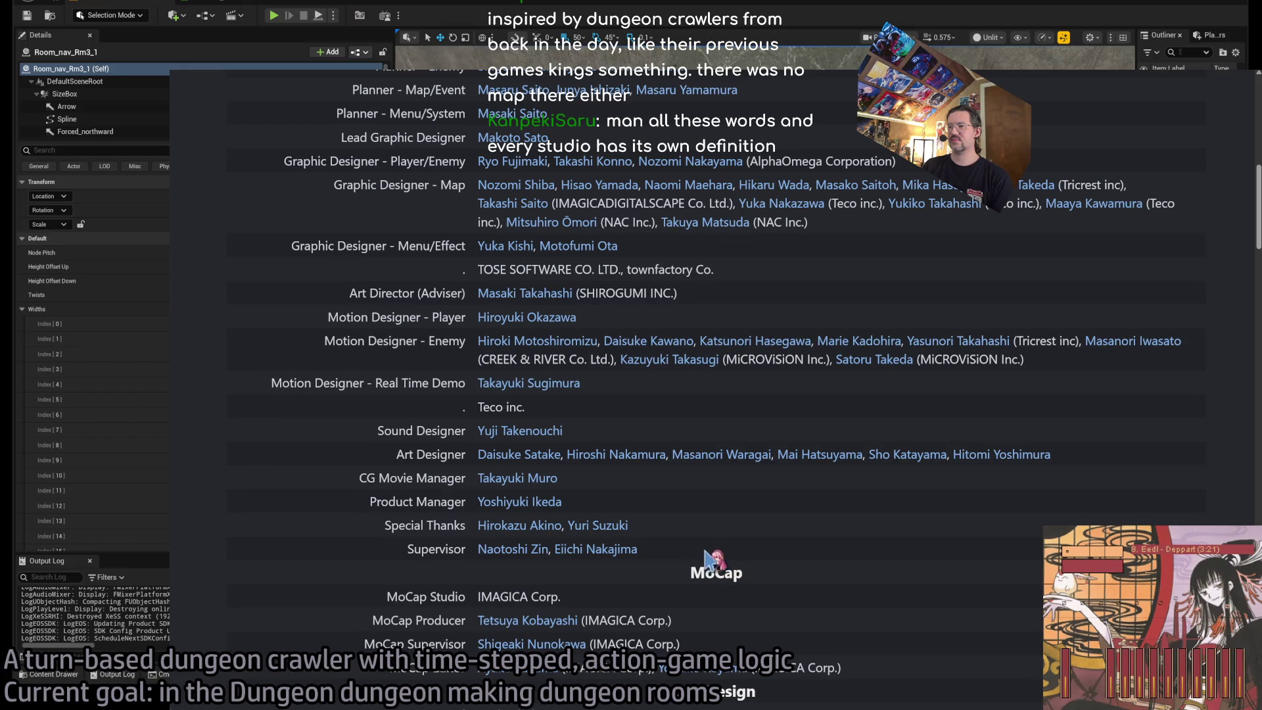
Select the credits from Product Manager to Supervisor and scroll down through the rest of the list.
{"action": "mouse_move", "coordinate": [723, 552]}
{"action": "left_mouse_down"}
{"action": "mouse_move", "coordinate": [489, 493]}
{"action": "mouse_move", "coordinate": [420, 78]}
{"action": "mouse_move", "coordinate": [408, 132]}
{"action": "mouse_move", "coordinate": [372, 164]}
{"action": "left_mouse_up"}
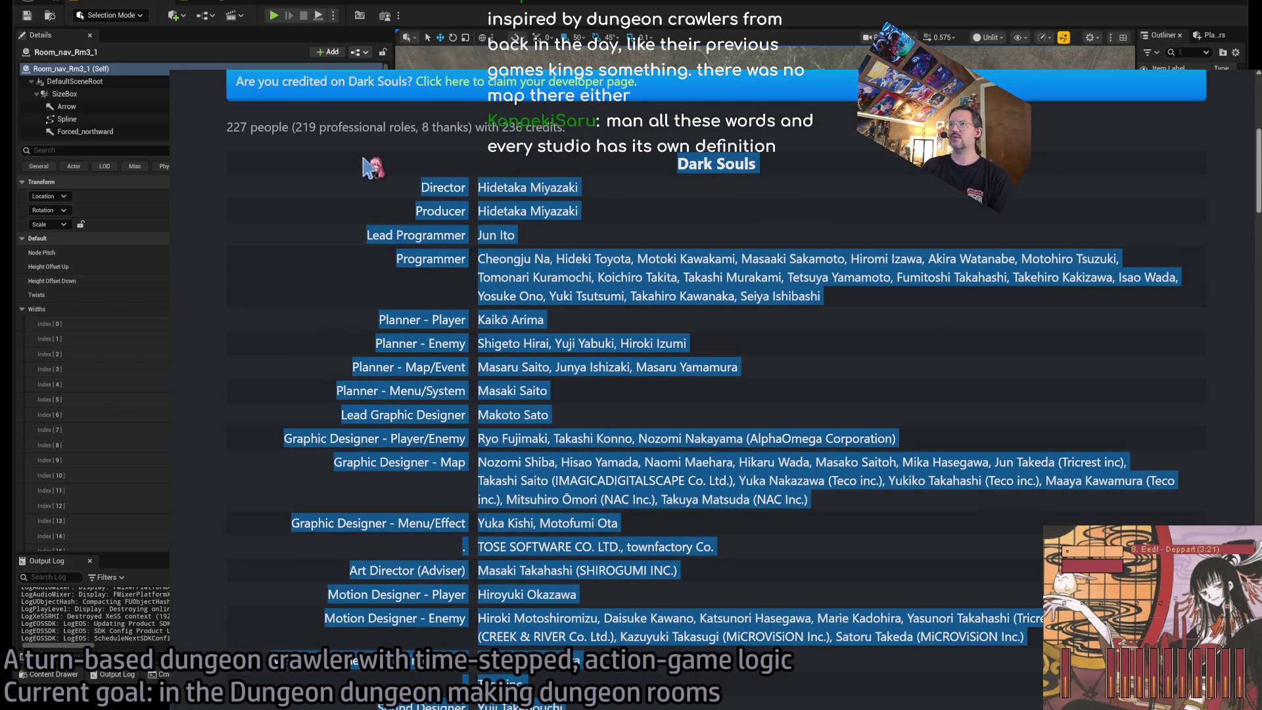
{"action": "mouse_move", "coordinate": [339, 307]}
{"action": "left_mouse_down"}
{"action": "mouse_move", "coordinate": [318, 341]}
{"action": "mouse_move", "coordinate": [296, 339]}
{"action": "left_mouse_up"}
{"action": "scroll", "coordinate": [296, 339], "scroll_direction": "down", "scroll_amount": 5}
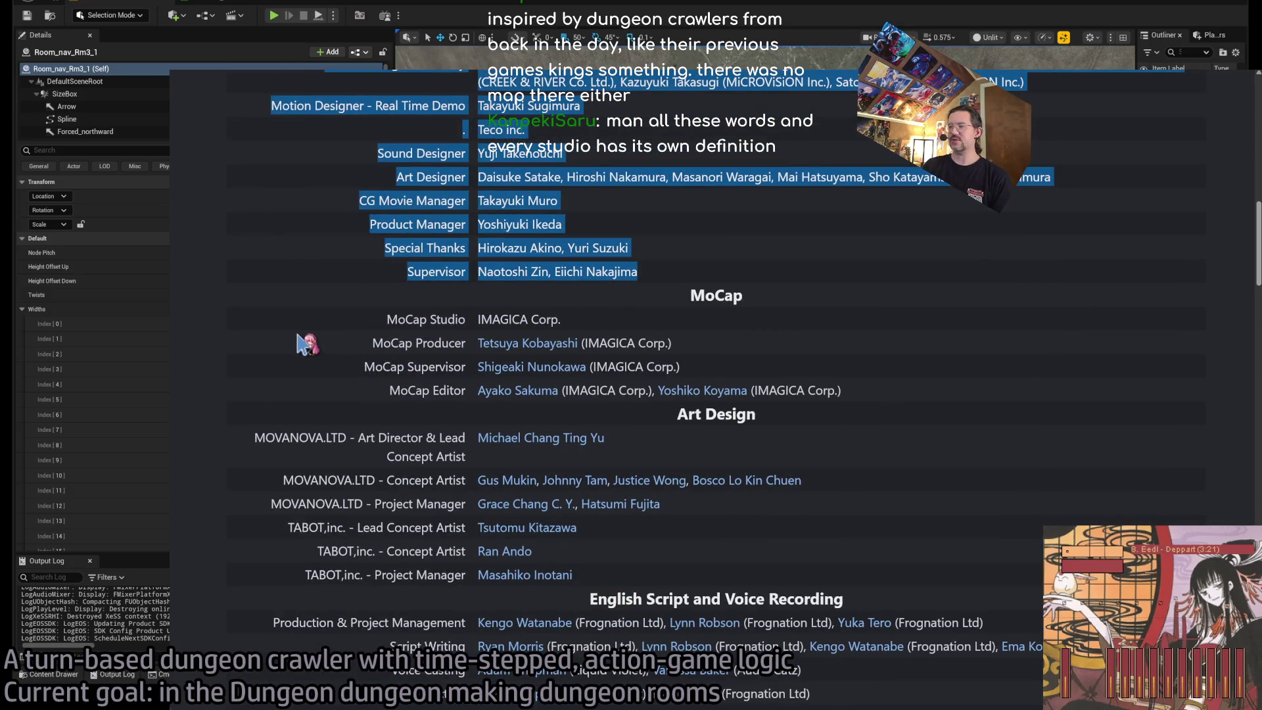
{"action": "scroll", "coordinate": [300, 332], "scroll_direction": "down", "scroll_amount": 1}
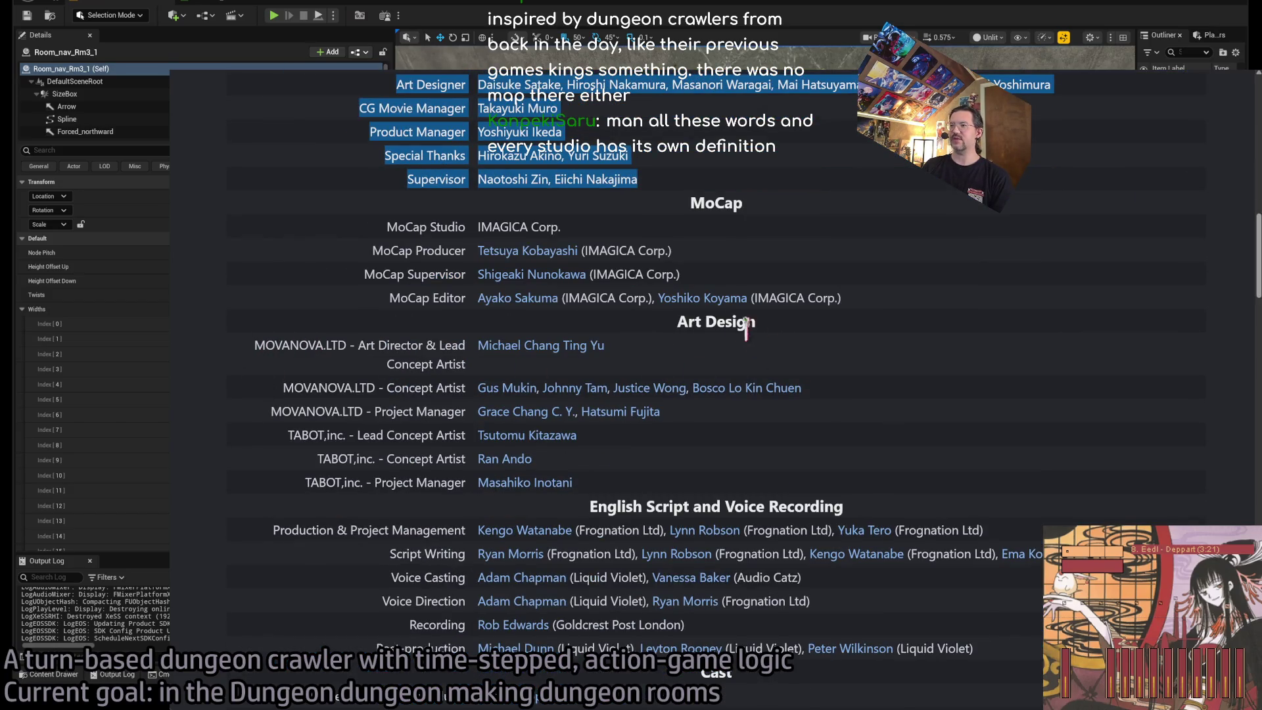
{"action": "mouse_move", "coordinate": [485, 348]}
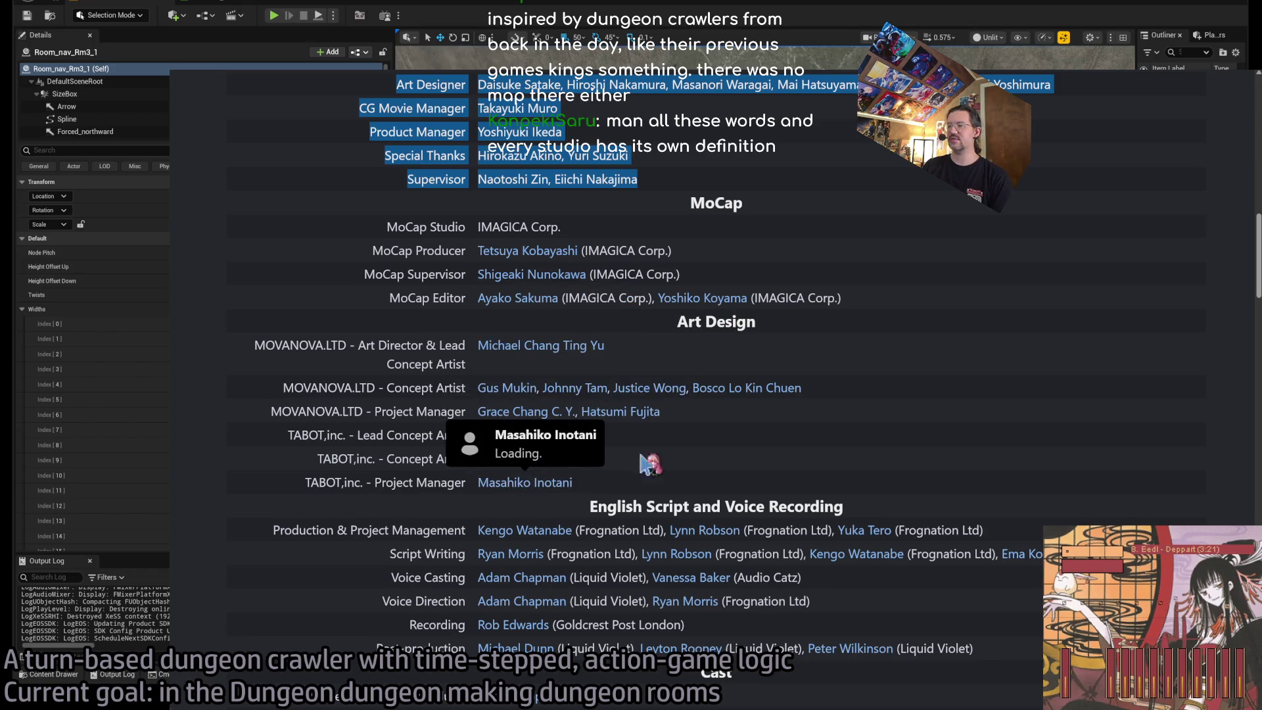
{"action": "scroll", "coordinate": [526, 486], "scroll_direction": "down", "scroll_amount": 2}
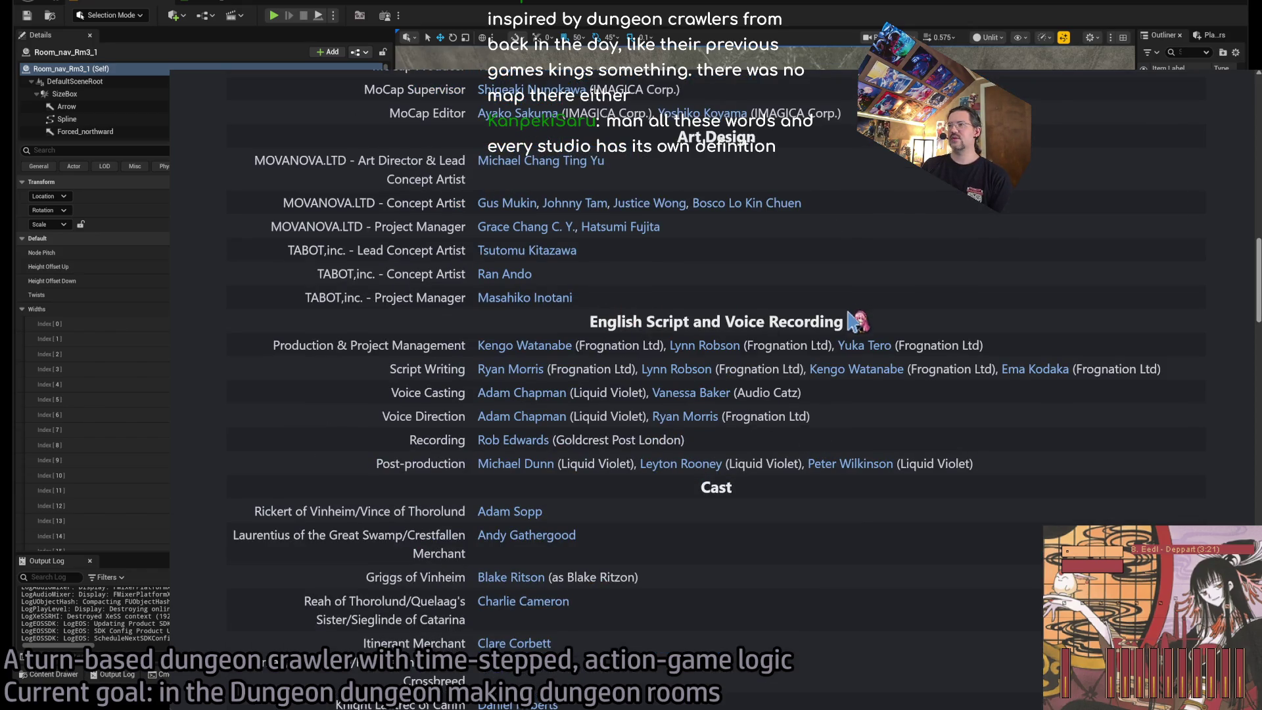
{"action": "mouse_move", "coordinate": [515, 428]}
{"action": "scroll", "coordinate": [338, 447], "scroll_direction": "down", "scroll_amount": 4}
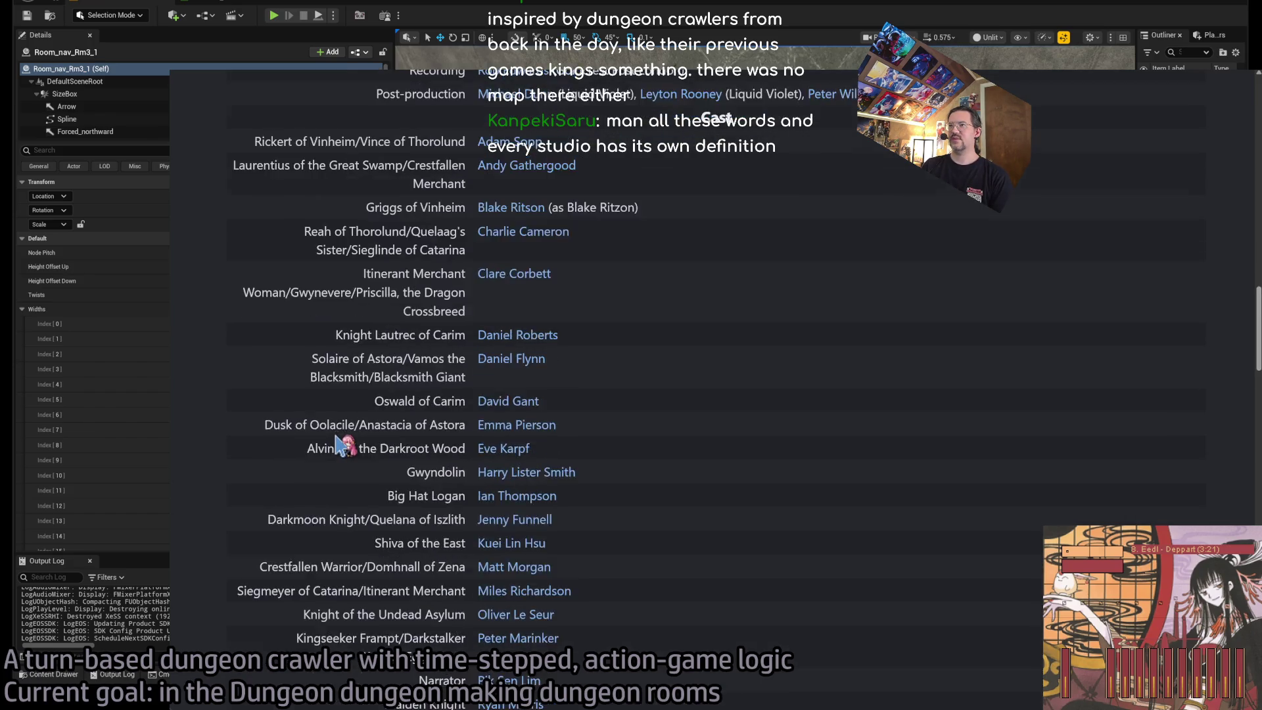
{"action": "scroll", "coordinate": [336, 450], "scroll_direction": "down", "scroll_amount": 3}
{"action": "scroll", "coordinate": [338, 452], "scroll_direction": "down", "scroll_amount": 4}
{"action": "scroll", "coordinate": [337, 446], "scroll_direction": "down", "scroll_amount": 2}
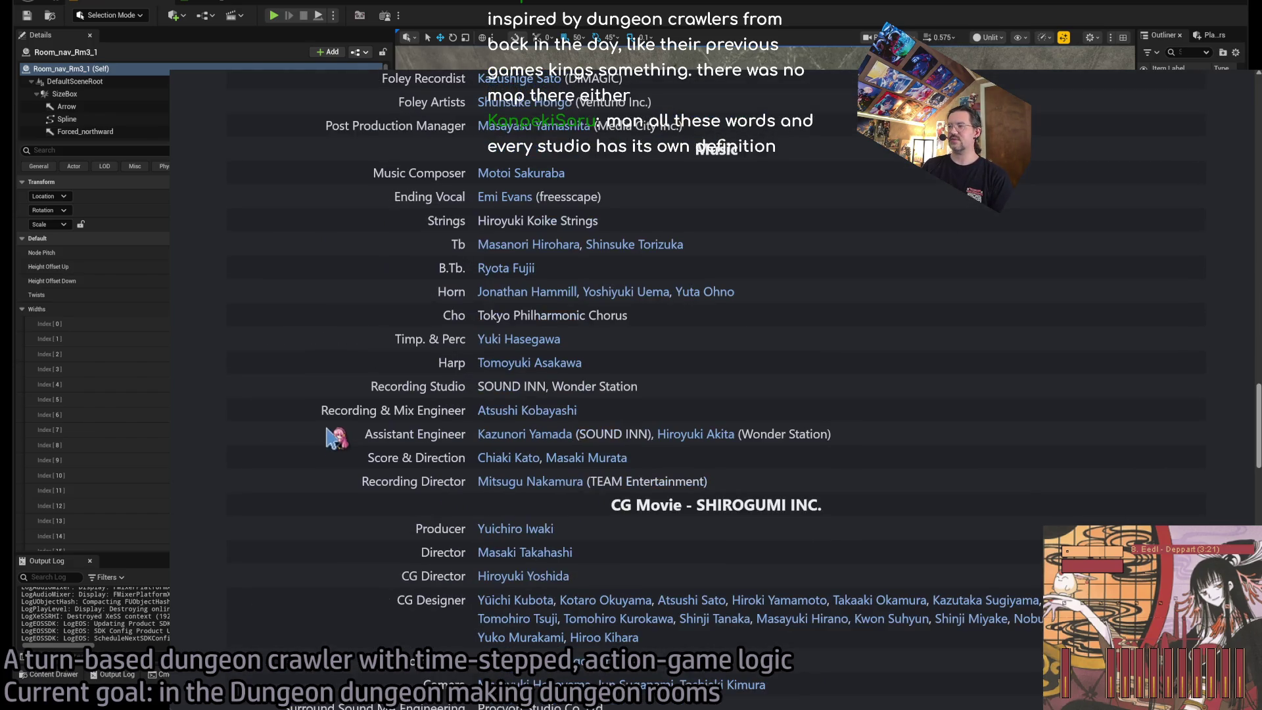
{"action": "scroll", "coordinate": [327, 431], "scroll_direction": "down", "scroll_amount": 2}
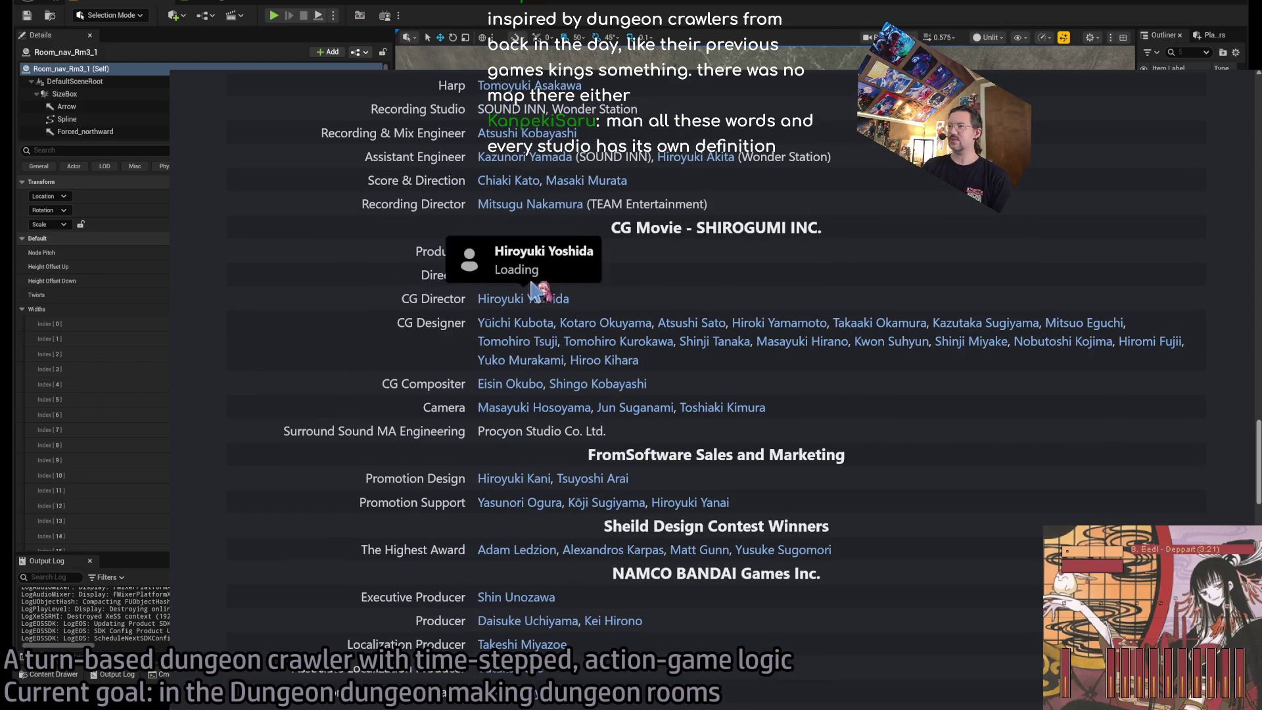
{"action": "scroll", "coordinate": [248, 426], "scroll_direction": "down", "scroll_amount": 1}
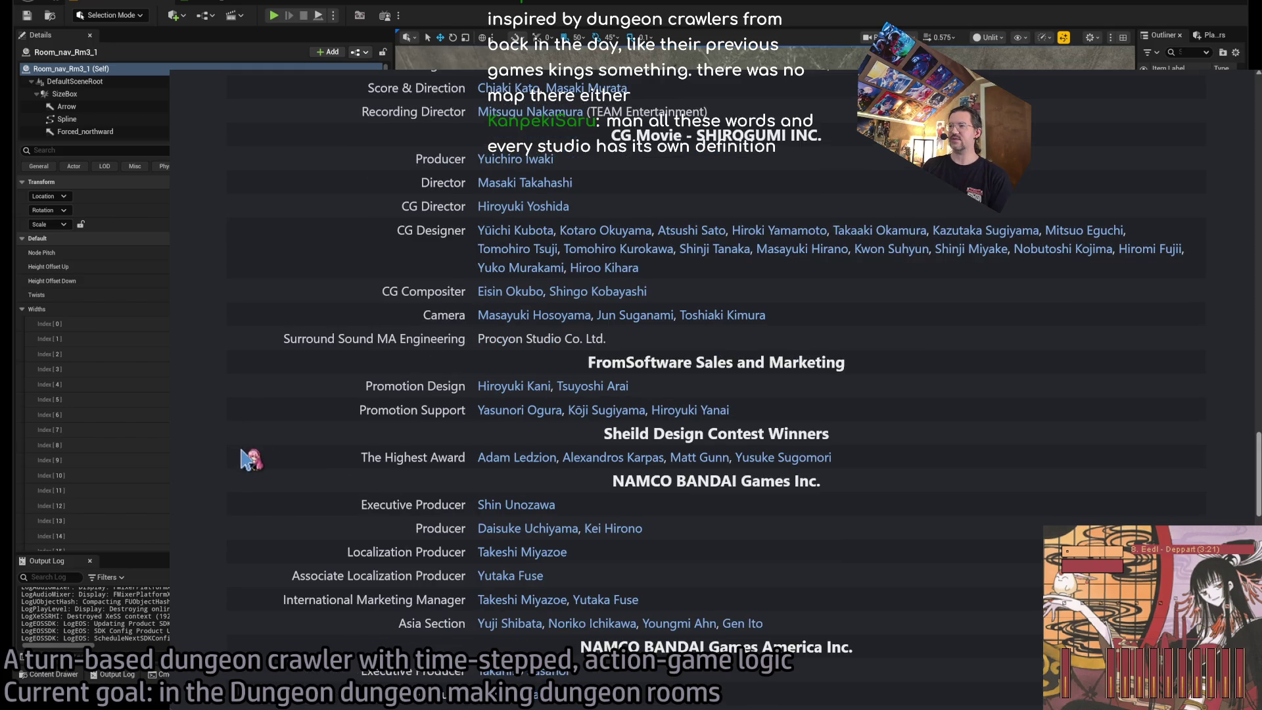
{"action": "scroll", "coordinate": [250, 458], "scroll_direction": "down", "scroll_amount": 10}
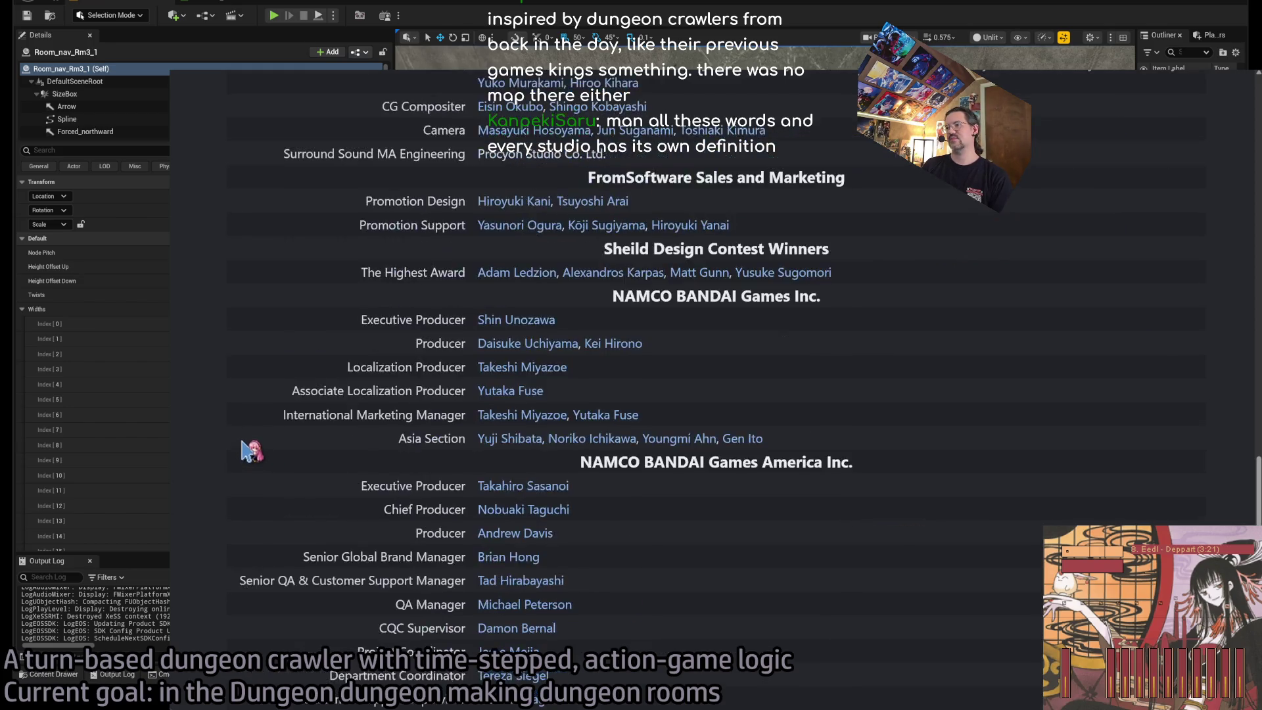
{"action": "scroll", "coordinate": [253, 449], "scroll_direction": "up", "scroll_amount": 15}
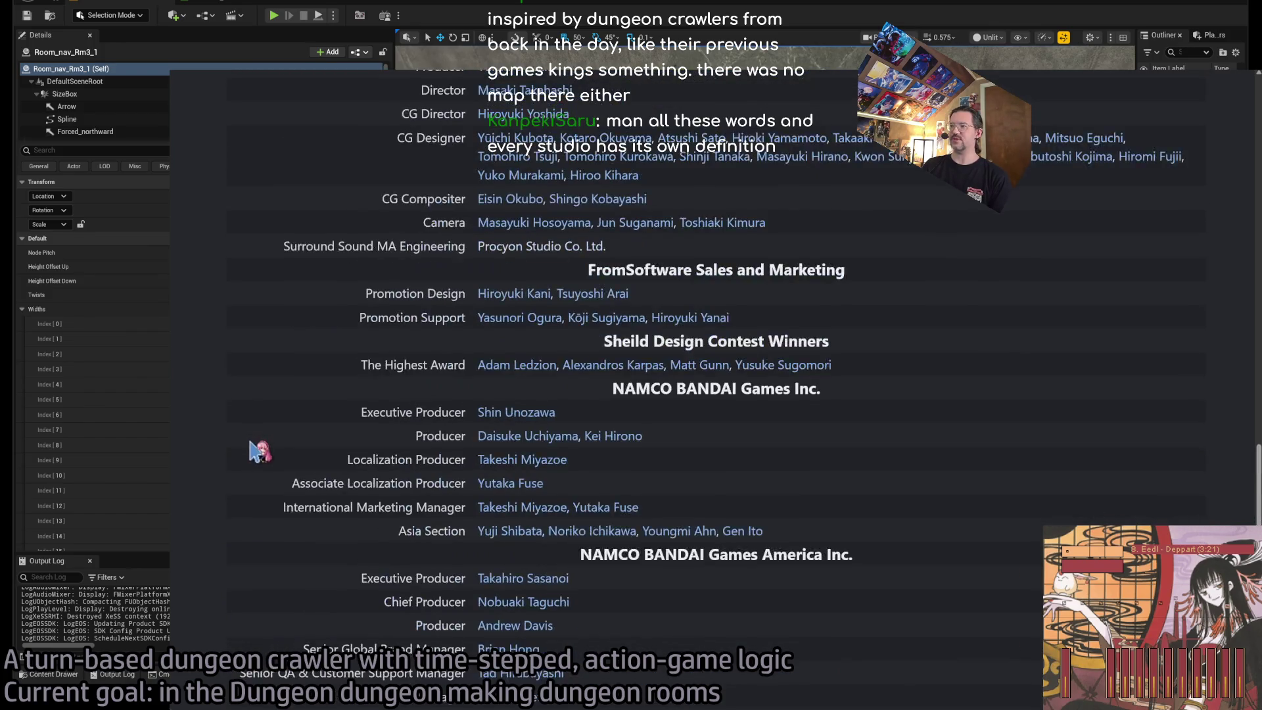
Select and clear all page text, highlight rows from Director down, then return to the editor.
{"action": "key", "text": "ctrl+a"}
{"action": "scroll", "coordinate": [257, 459], "scroll_direction": "up", "scroll_amount": 15}
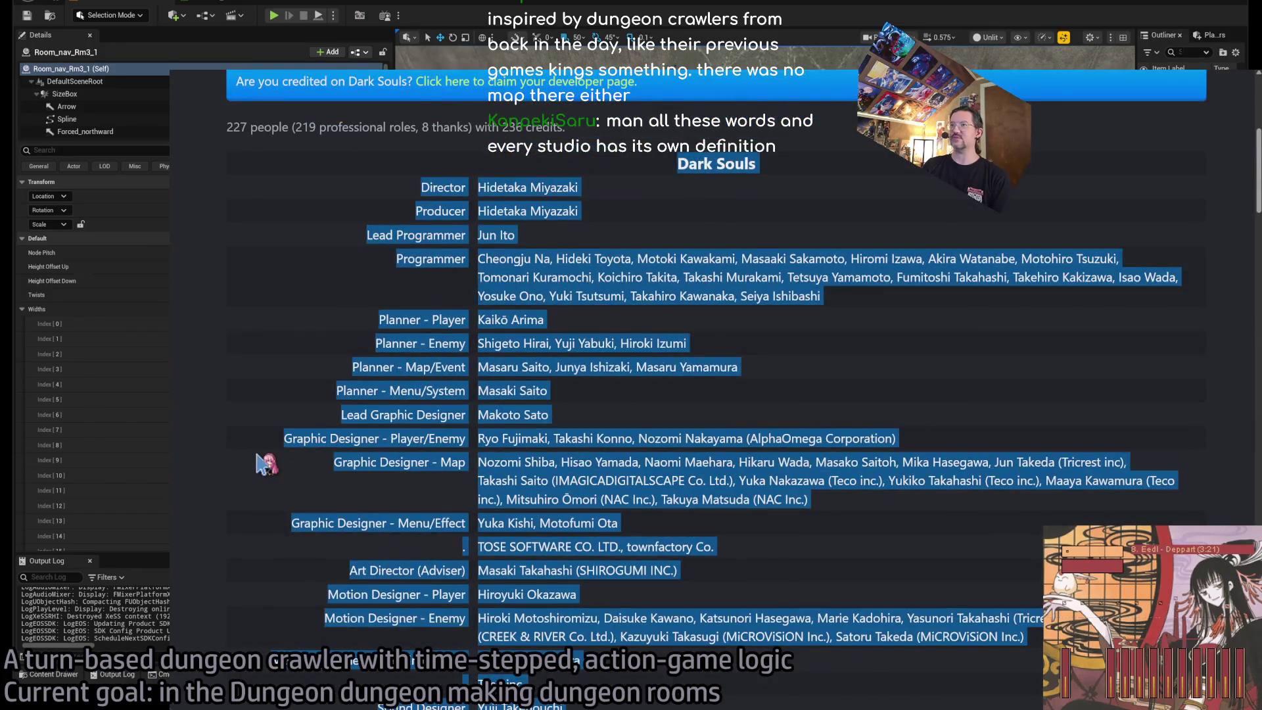
{"action": "scroll", "coordinate": [246, 441], "scroll_direction": "down", "scroll_amount": 2}
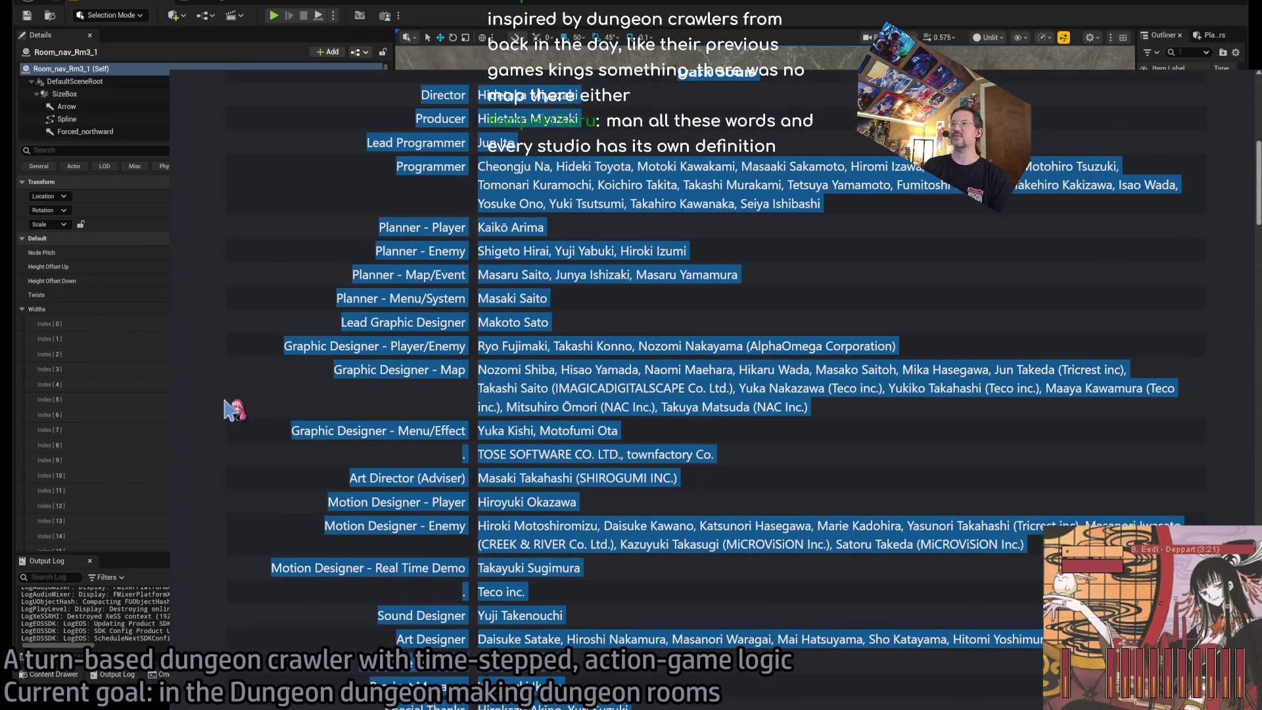
{"action": "left_click", "coordinate": [247, 359]}
{"action": "scroll", "coordinate": [309, 424], "scroll_direction": "down", "scroll_amount": 2}
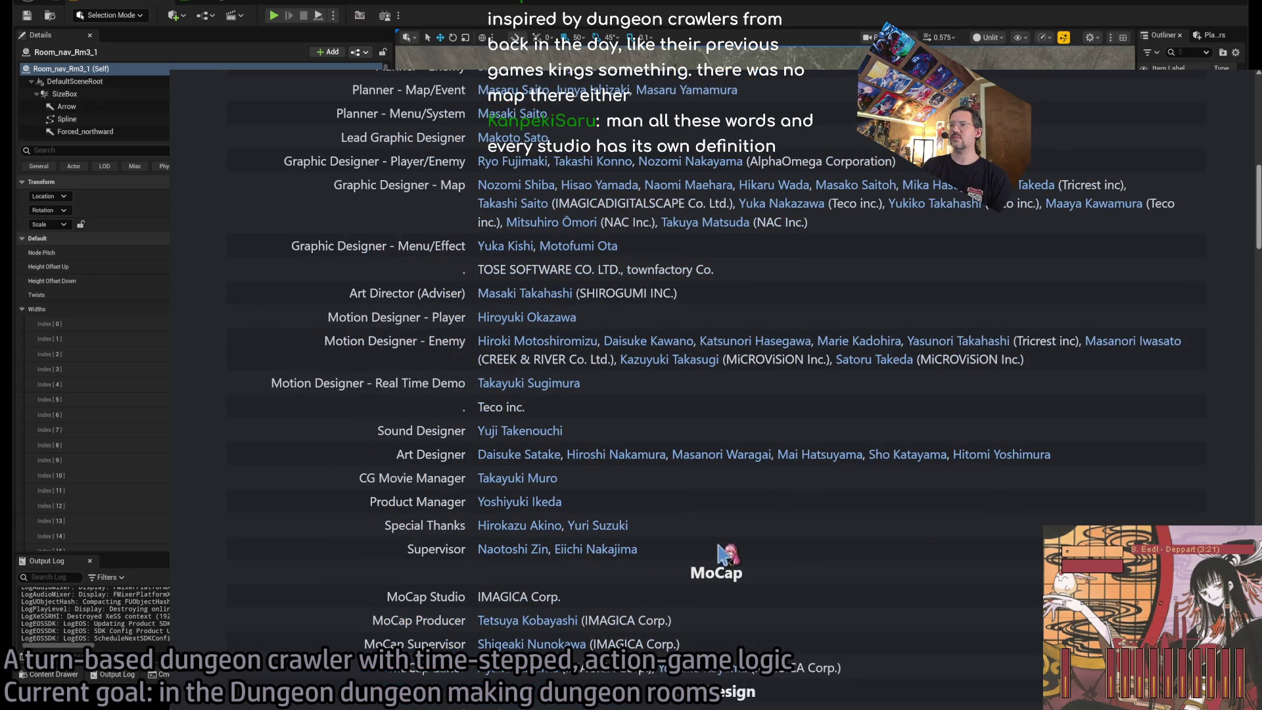
{"action": "scroll", "coordinate": [676, 614], "scroll_direction": "up", "scroll_amount": 4}
{"action": "mouse_move", "coordinate": [651, 519]}
{"action": "left_mouse_down"}
{"action": "mouse_move", "coordinate": [388, 326]}
{"action": "mouse_move", "coordinate": [368, 279]}
{"action": "left_mouse_up"}
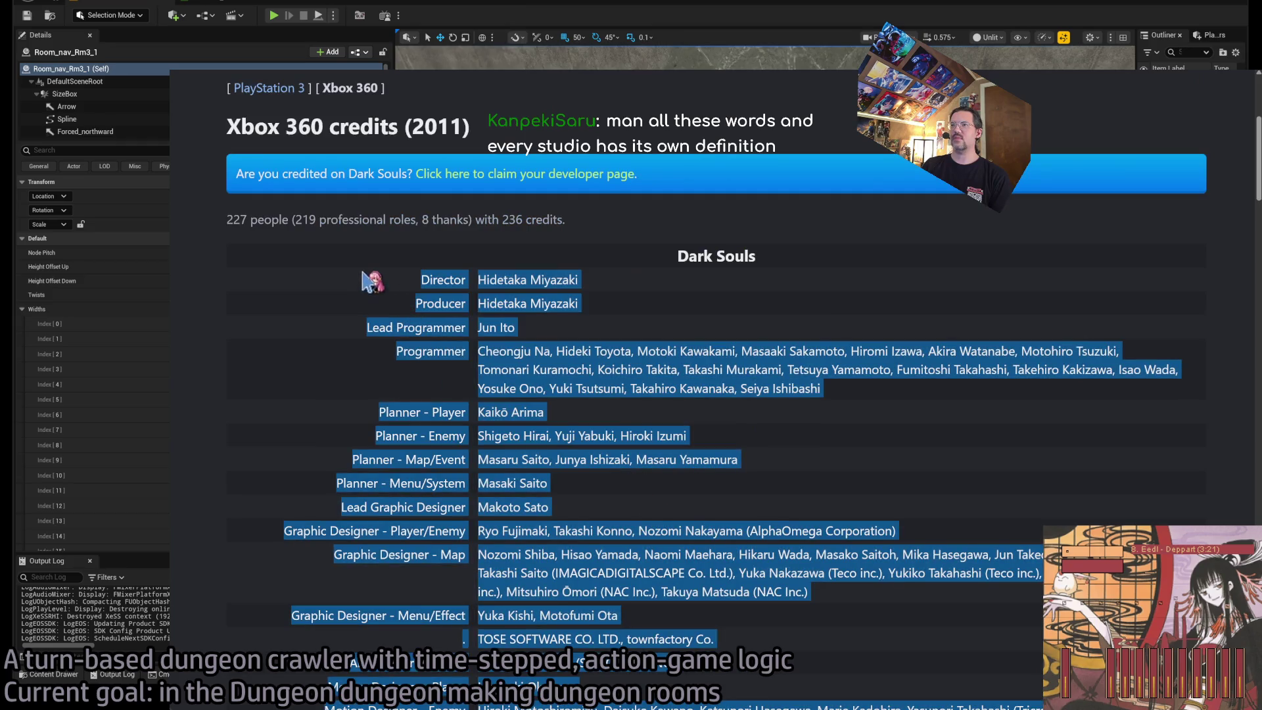
{"action": "scroll", "coordinate": [341, 347], "scroll_direction": "down", "scroll_amount": 5}
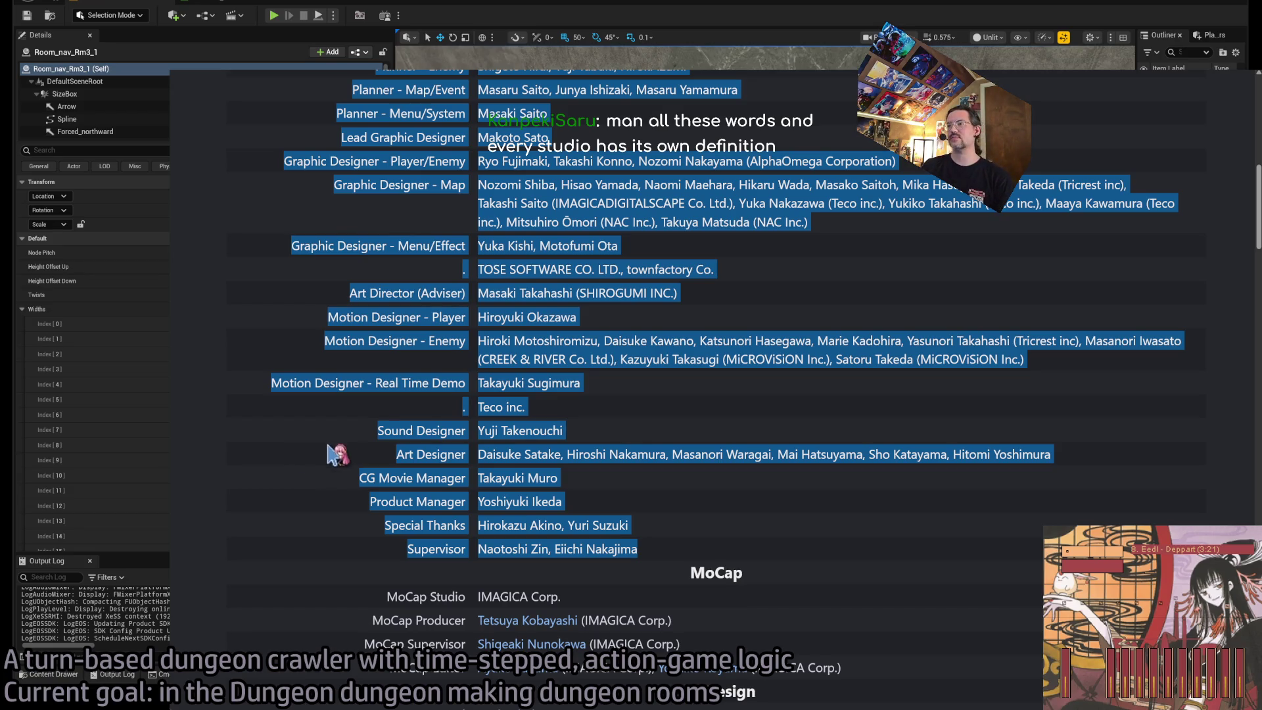
{"action": "scroll", "coordinate": [263, 464], "scroll_direction": "up", "scroll_amount": 4}
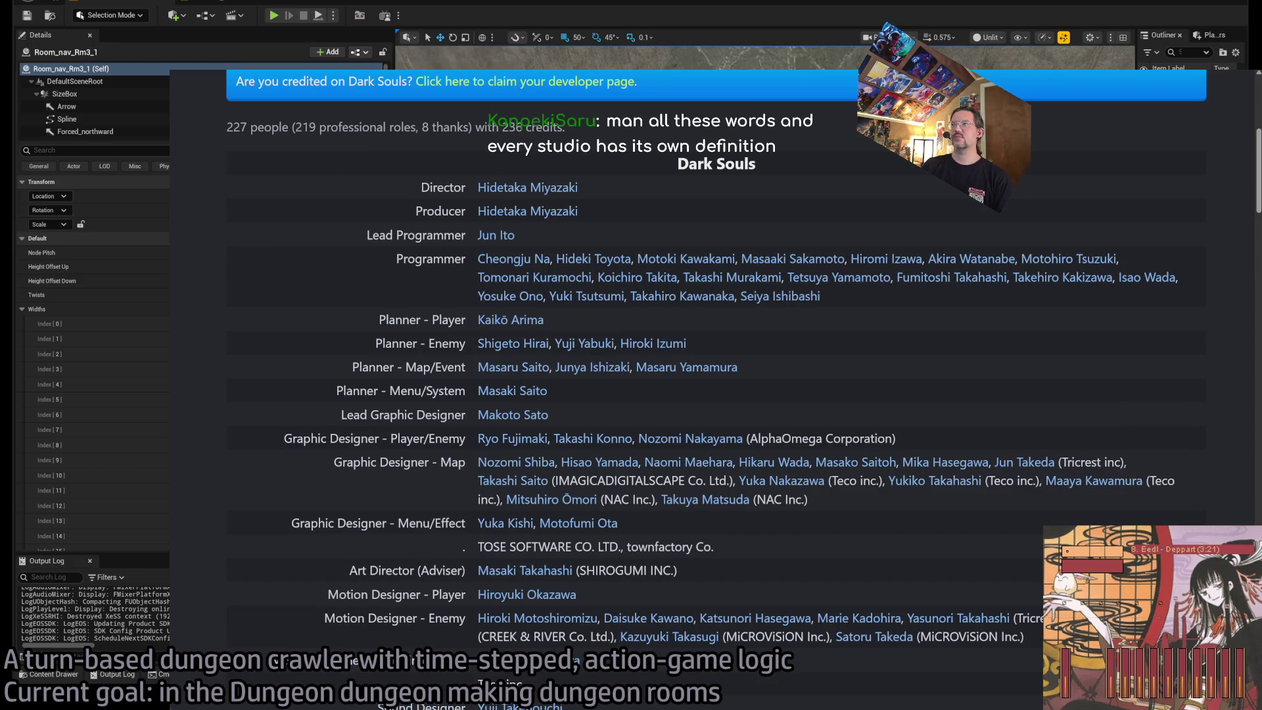
{"action": "key", "text": "alt+Tab"}
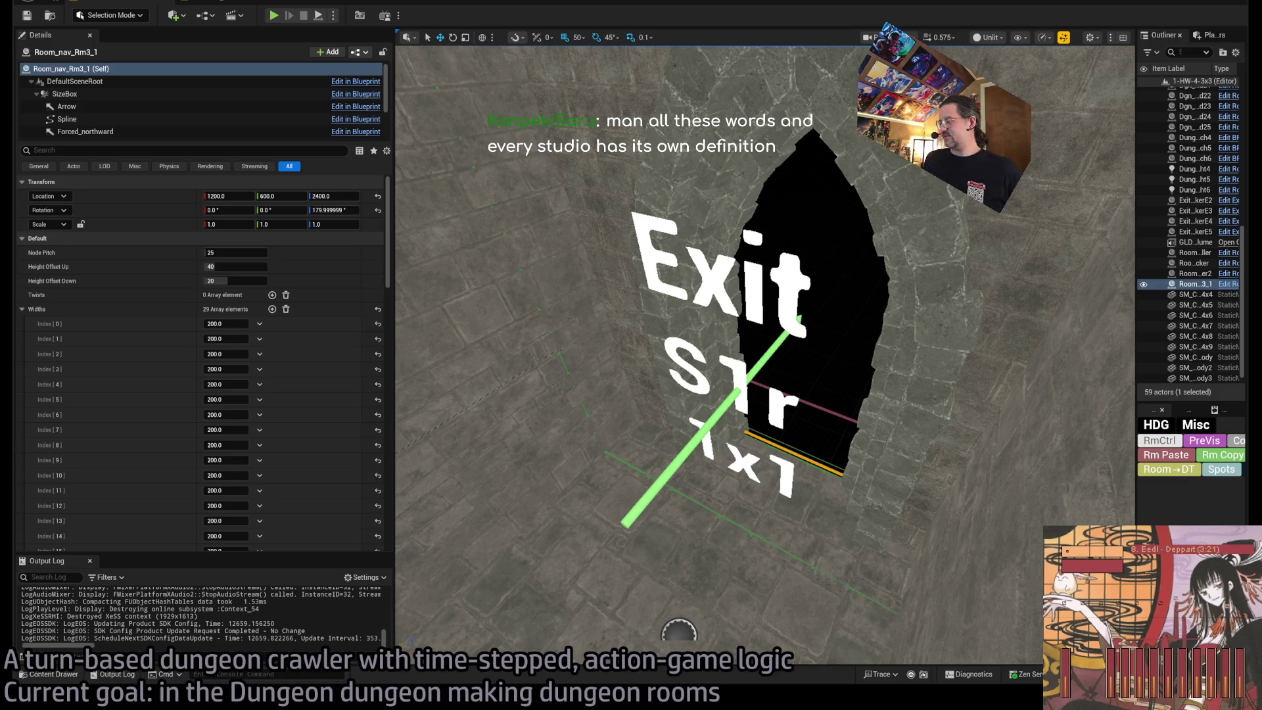
Fly the view up to the Exit doorway lettering, then bring up the Attic Mansion Dungeon sketch.
{"action": "mouse_move", "coordinate": [679, 633]}
{"action": "left_mouse_down"}
{"action": "mouse_move", "coordinate": [684, 592]}
{"action": "mouse_move", "coordinate": [687, 658]}
{"action": "mouse_move", "coordinate": [697, 591]}
{"action": "mouse_move", "coordinate": [810, 341]}
{"action": "left_mouse_up"}
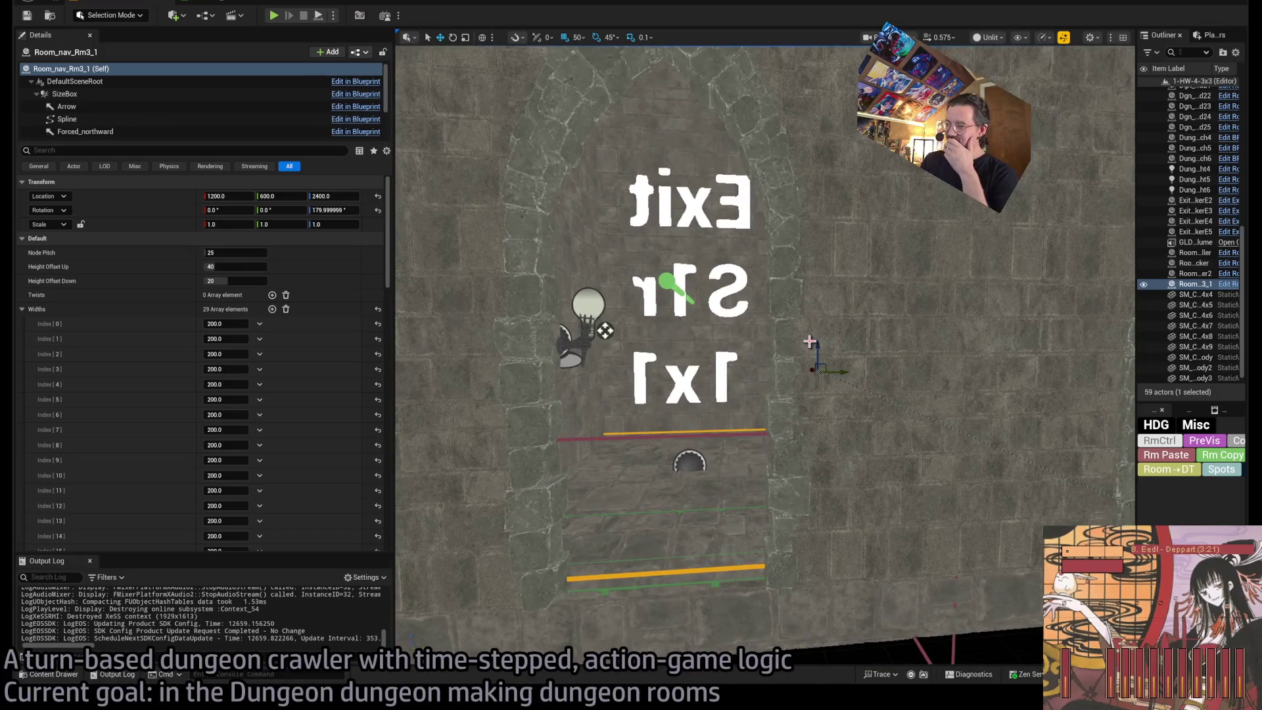
{"action": "mouse_move", "coordinate": [696, 368]}
{"action": "left_mouse_down"}
{"action": "mouse_move", "coordinate": [697, 289]}
{"action": "mouse_move", "coordinate": [684, 309]}
{"action": "mouse_move", "coordinate": [684, 408]}
{"action": "left_mouse_up"}
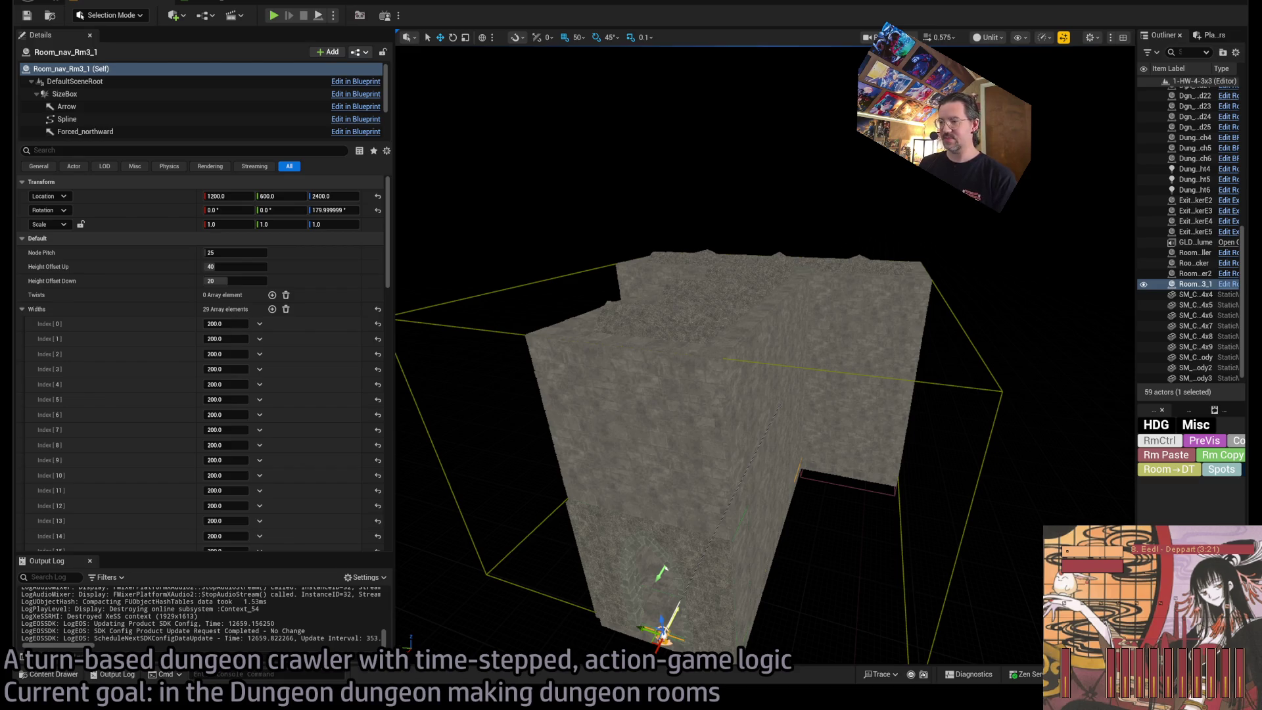
{"action": "key", "text": "alt+Tab"}
{"action": "left_click_drag", "start_coordinate": [530, 461], "coordinate": [960, 410]}
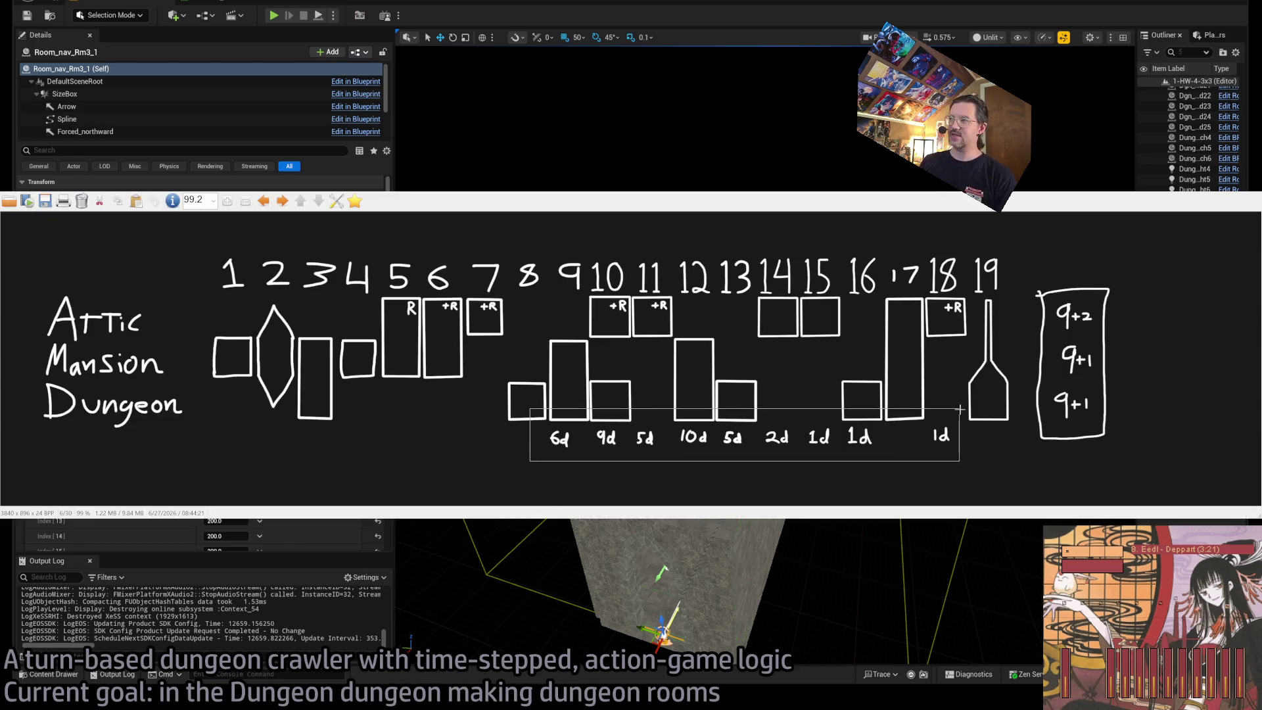
Close the IrfanView dungeon sketch with Escape.
{"action": "key", "text": "Escape"}
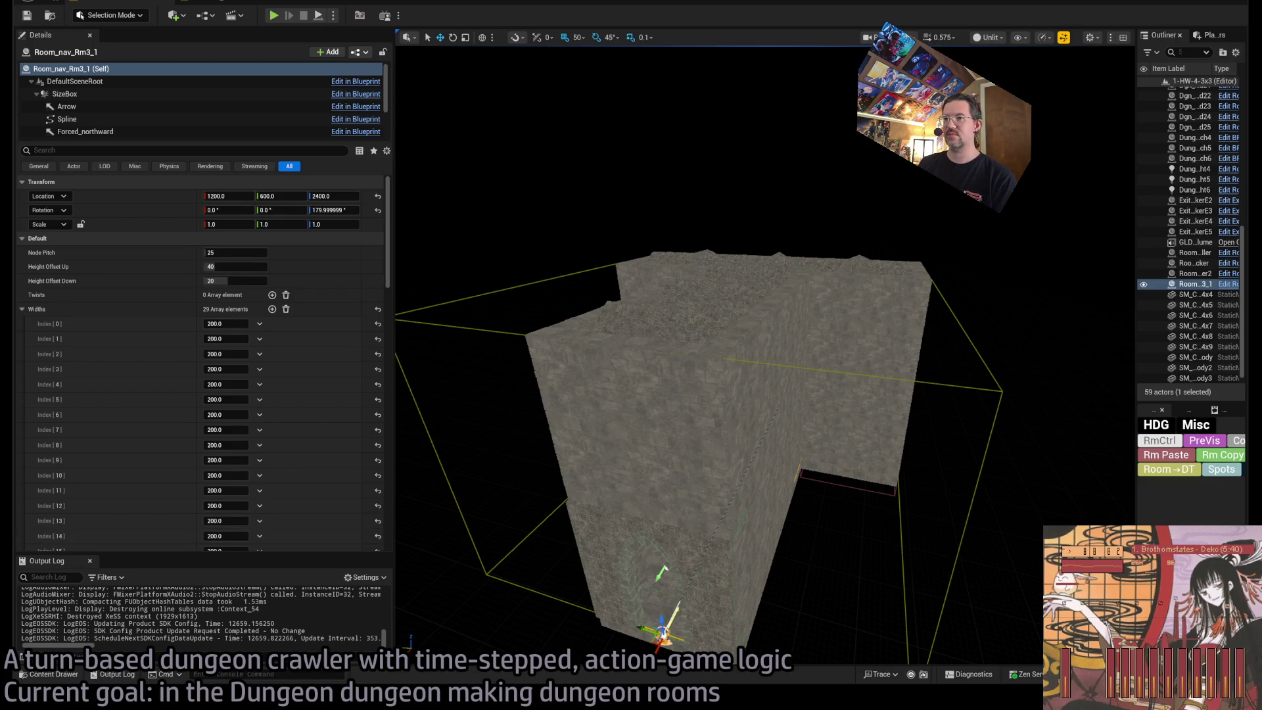
Fly the camera forward through the room mesh to see the floor and Exit S1c marker.
{"action": "scroll", "coordinate": [766, 391], "scroll_direction": "up", "scroll_amount": 3}
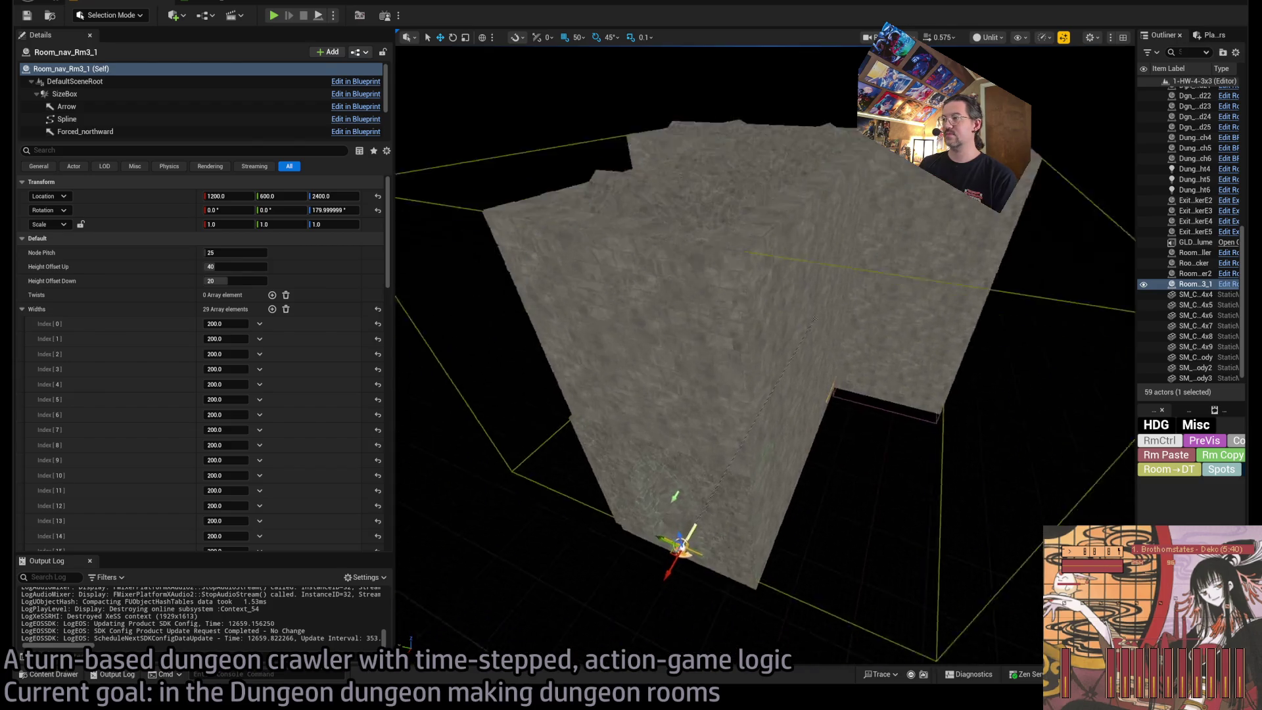
{"action": "scroll", "coordinate": [560, 460], "scroll_direction": "up", "scroll_amount": 5}
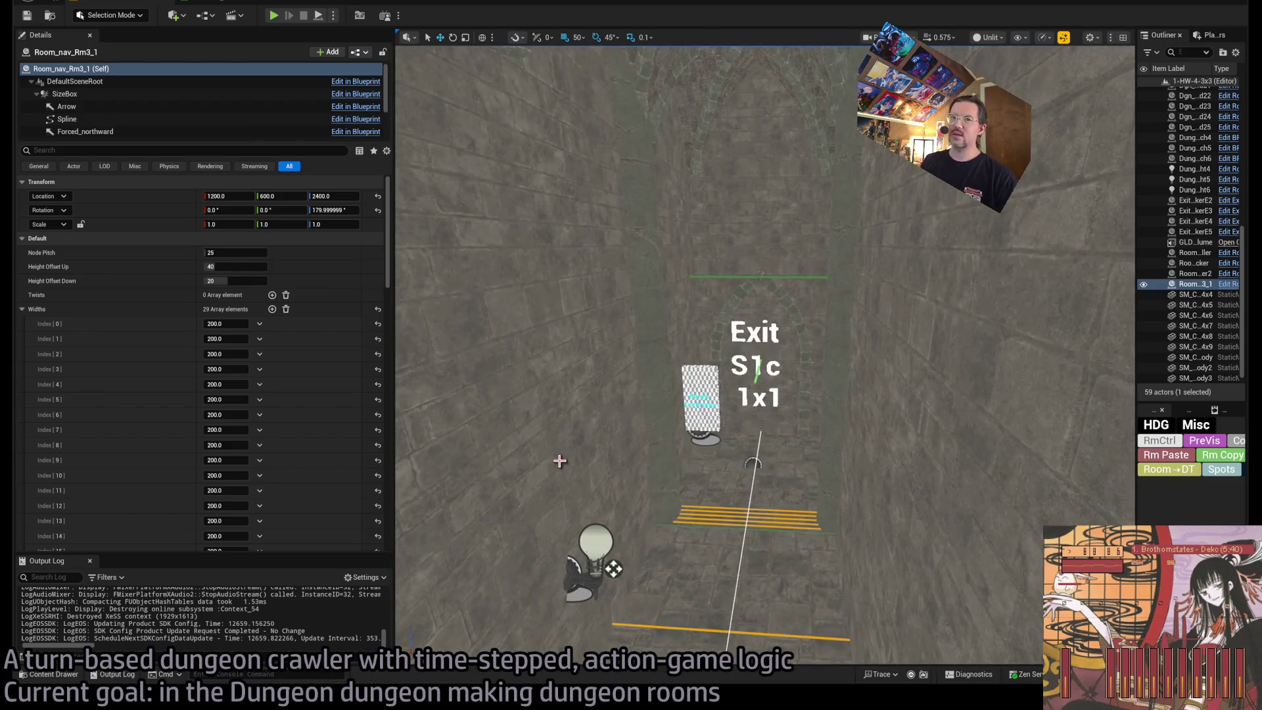
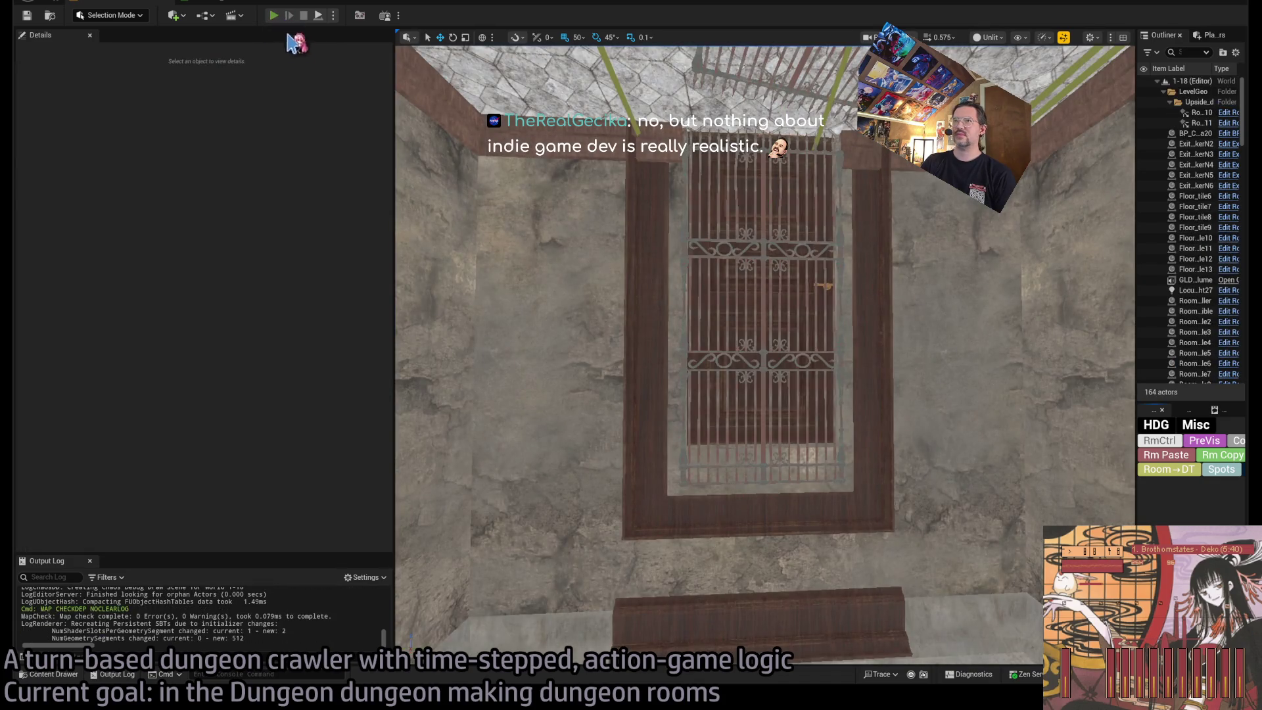
Playtest the level, queueing a forward step and a fencing attack, then playing the turn.
{"action": "key", "text": "alt+p"}
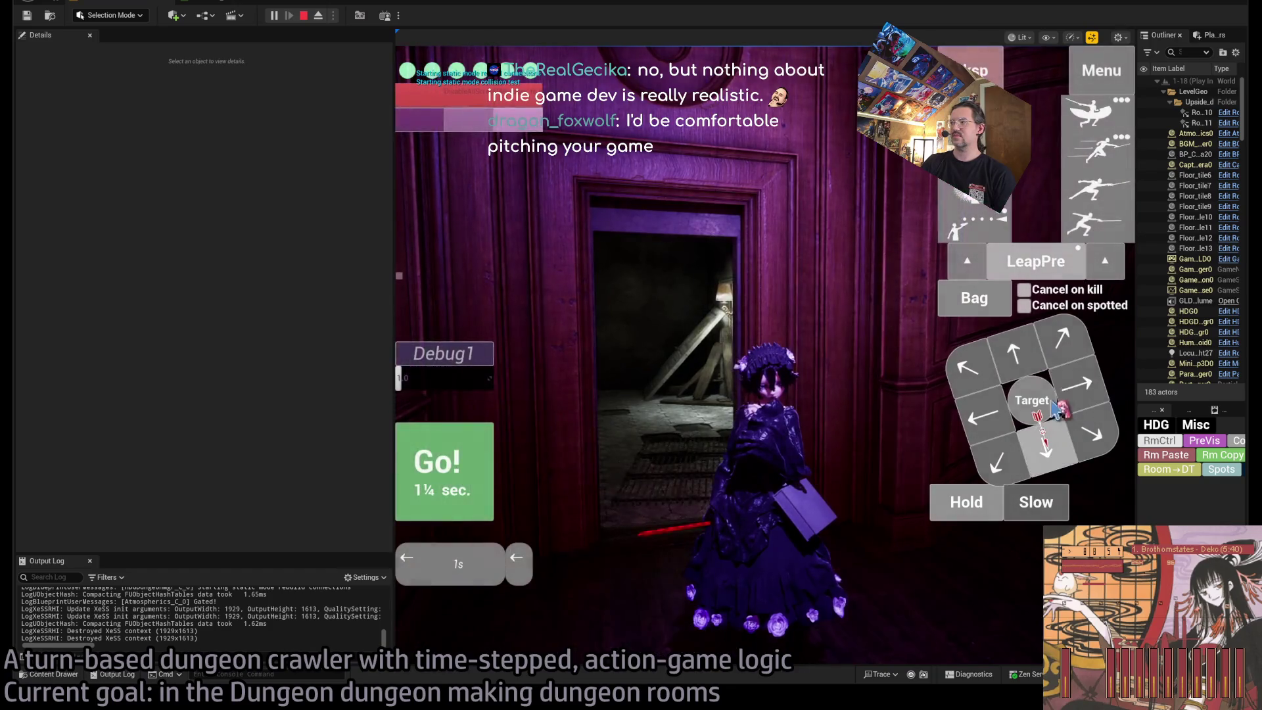
{"action": "left_click", "coordinate": [1044, 450]}
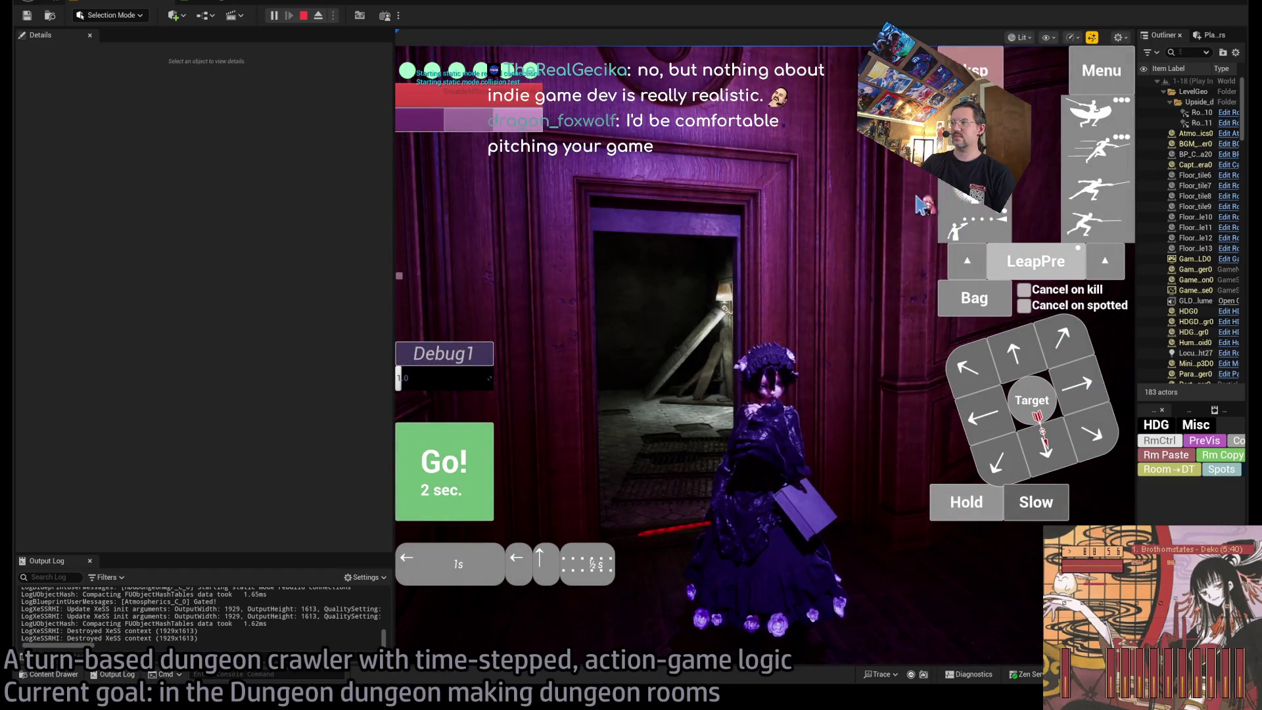
{"action": "left_click", "coordinate": [1097, 189]}
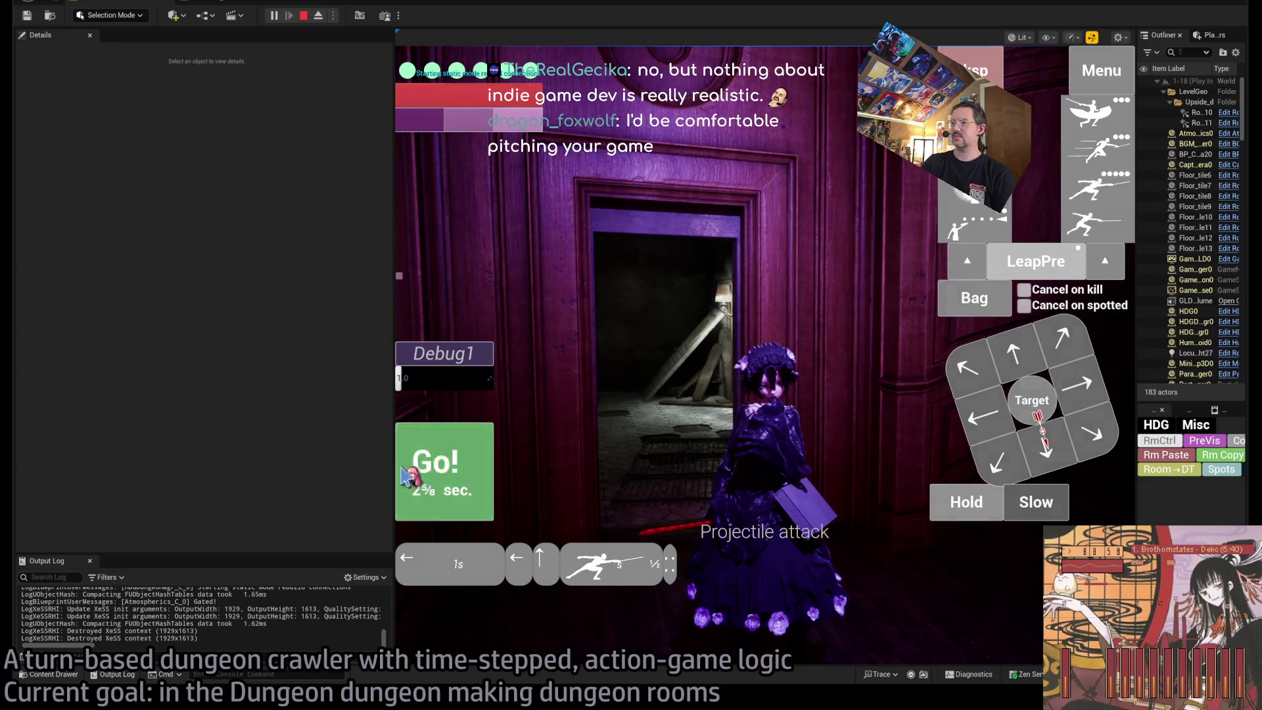
{"action": "left_click", "coordinate": [424, 490]}
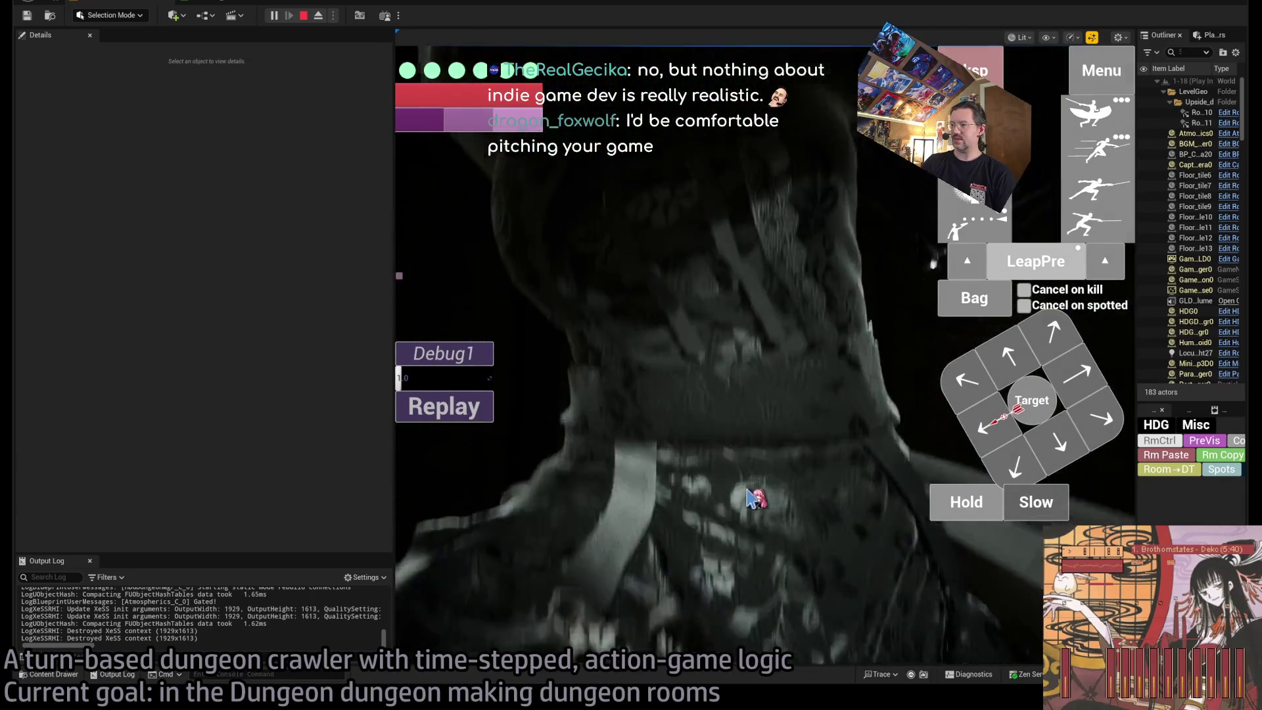
Orbit the camera around the character's outfit and headdress, then stop the playtest facing the barred window.
{"action": "left_click", "coordinate": [776, 547]}
{"action": "mouse_move", "coordinate": [779, 546]}
{"action": "left_mouse_down"}
{"action": "mouse_move", "coordinate": [634, 516]}
{"action": "mouse_move", "coordinate": [714, 520]}
{"action": "left_mouse_up"}
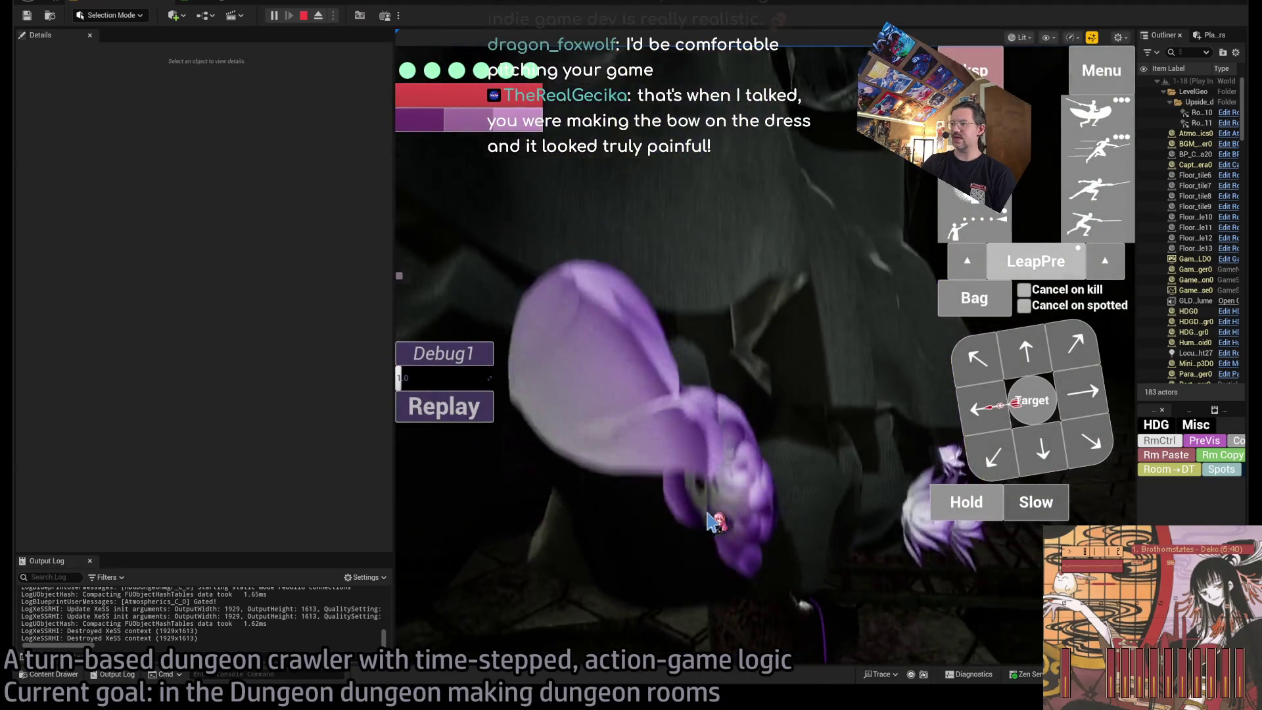
{"action": "mouse_move", "coordinate": [776, 485]}
{"action": "left_mouse_down"}
{"action": "mouse_move", "coordinate": [749, 438]}
{"action": "mouse_move", "coordinate": [702, 504]}
{"action": "left_mouse_up"}
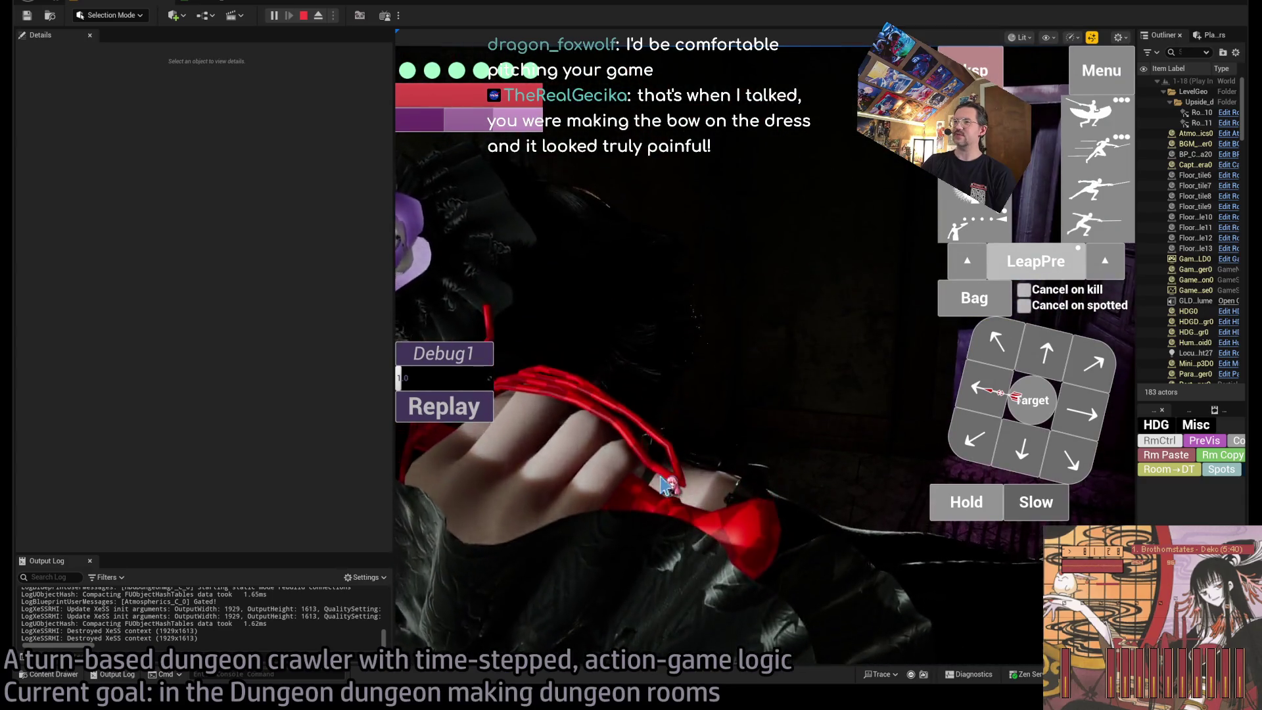
{"action": "mouse_move", "coordinate": [705, 504]}
{"action": "left_mouse_down"}
{"action": "mouse_move", "coordinate": [782, 501]}
{"action": "mouse_move", "coordinate": [798, 465]}
{"action": "mouse_move", "coordinate": [703, 444]}
{"action": "mouse_move", "coordinate": [717, 427]}
{"action": "left_mouse_up"}
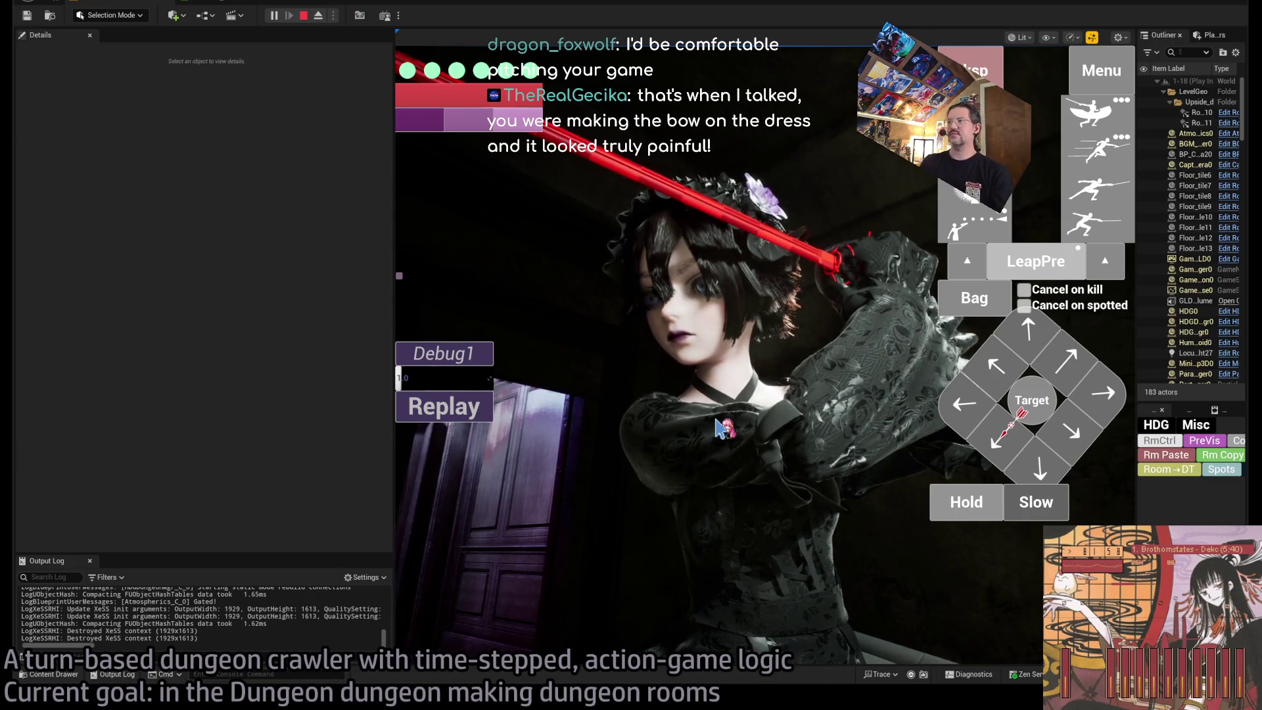
{"action": "left_click", "coordinate": [304, 15]}
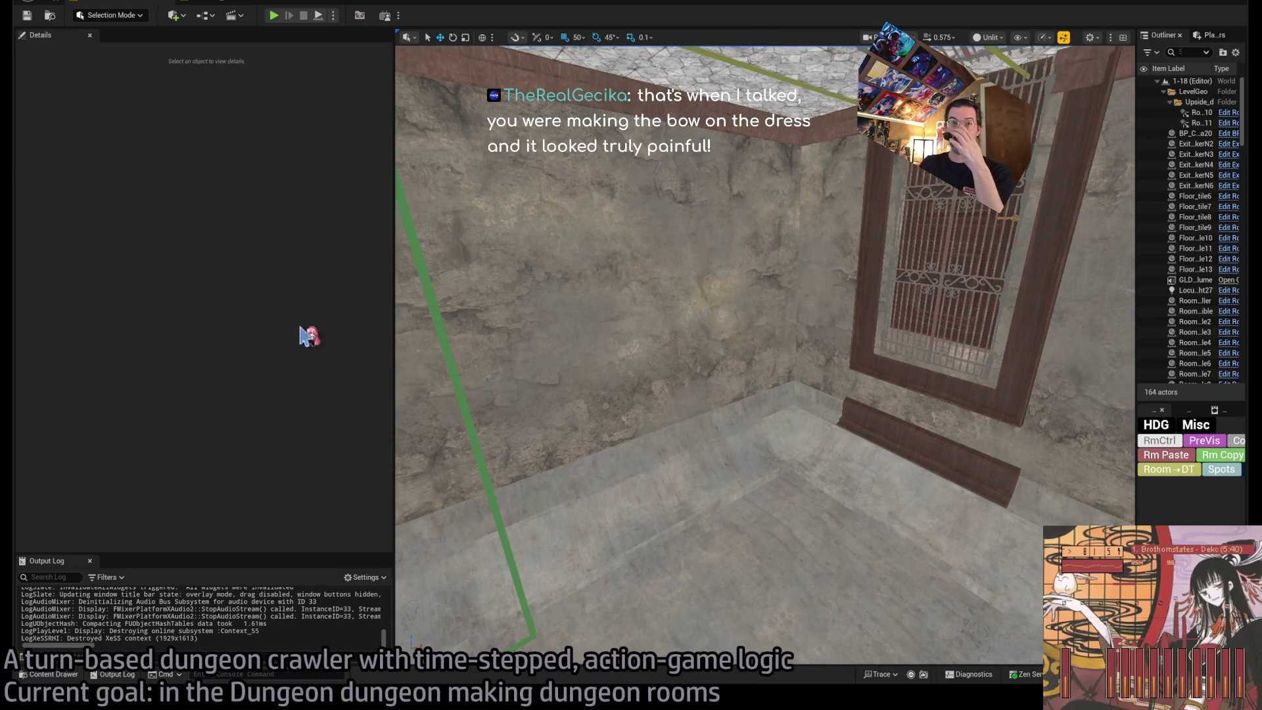
{"action": "mouse_move", "coordinate": [657, 355]}
{"action": "left_mouse_down"}
{"action": "mouse_move", "coordinate": [592, 354]}
{"action": "mouse_move", "coordinate": [657, 355]}
{"action": "left_mouse_up"}
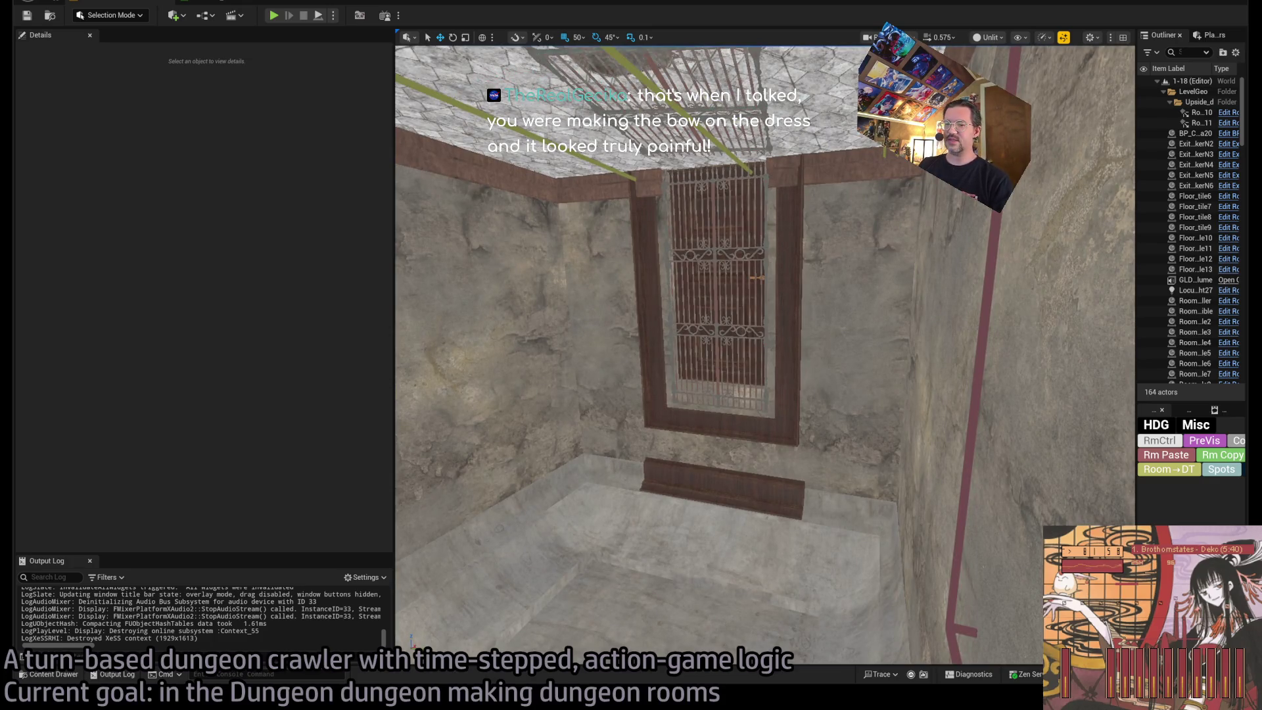
Switch to the browser and go to the Google Docs home page.
{"action": "key", "text": "alt+Tab"}
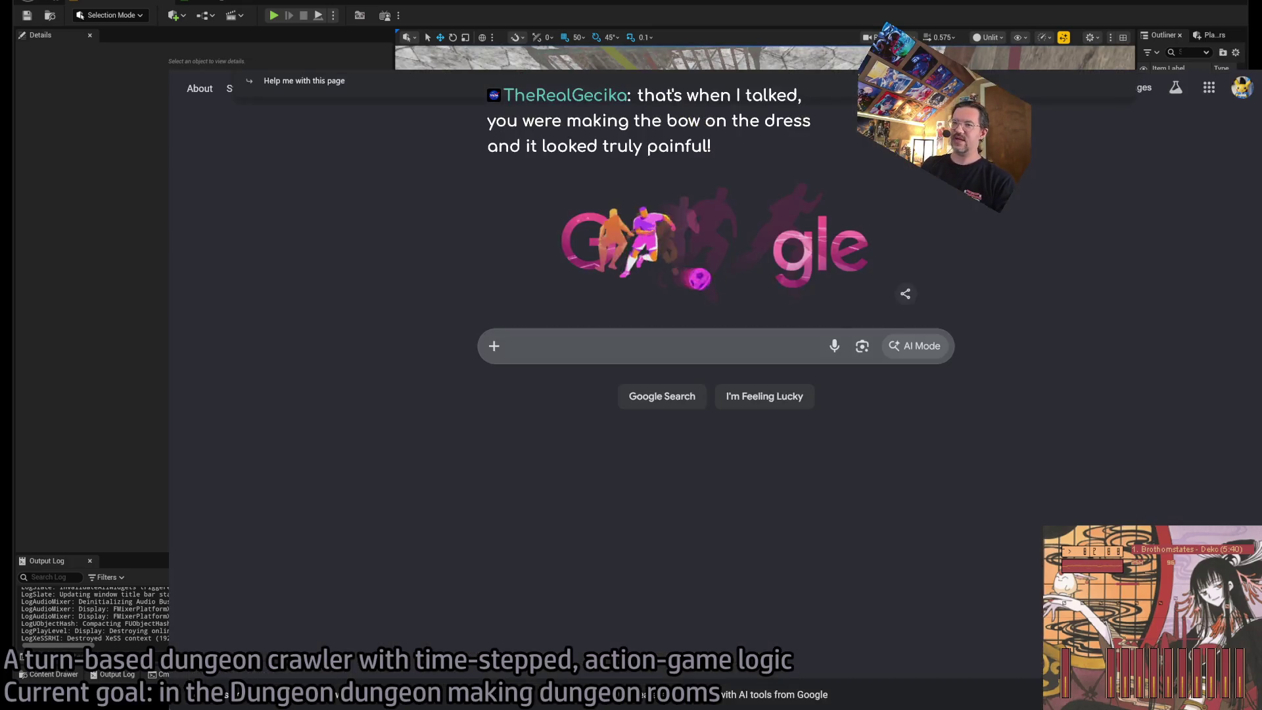
{"action": "key", "text": "ctrl+l"}
{"action": "key", "text": "BackSpace"}
{"action": "type", "text": "da"}
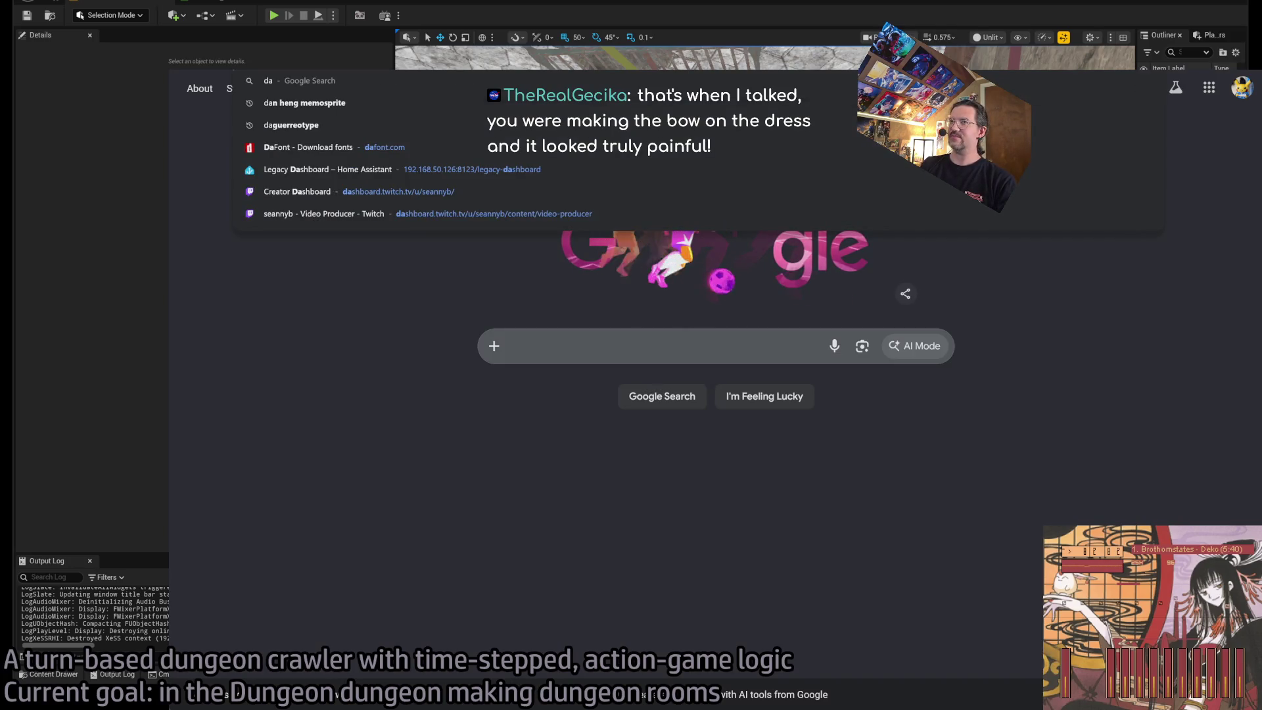
{"action": "type", "text": "docs"}
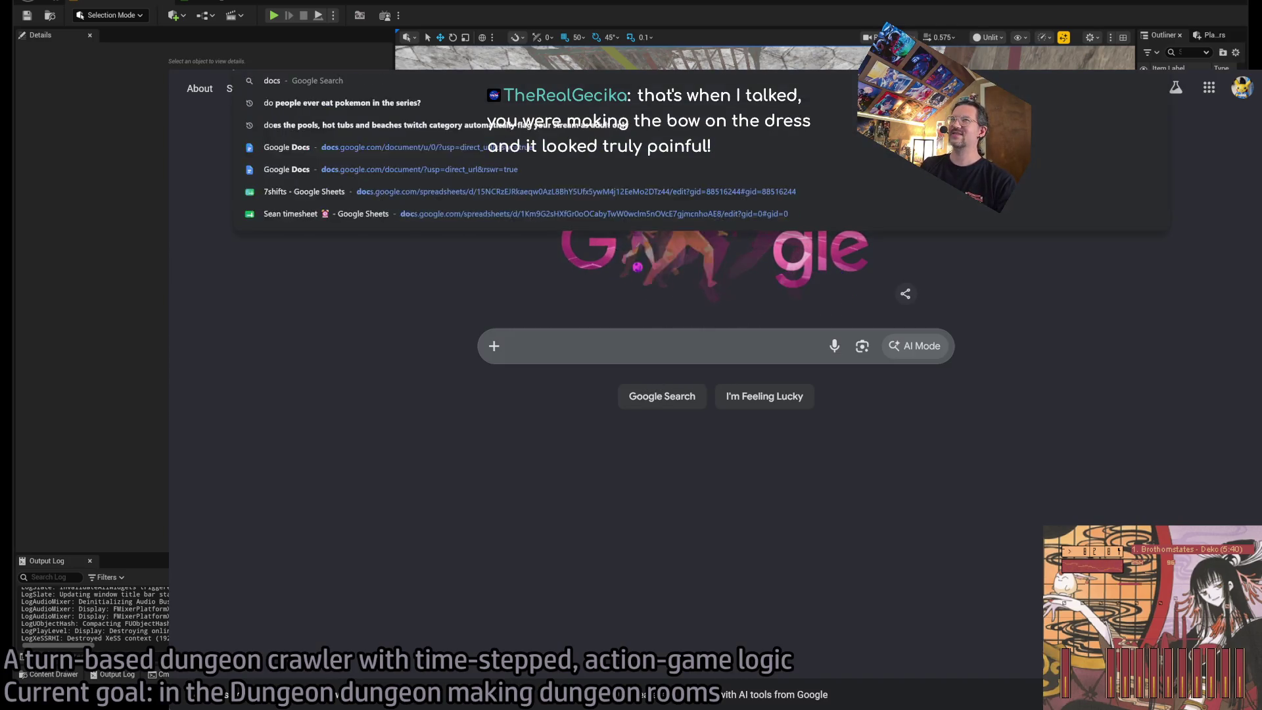
{"action": "key", "text": "Return"}
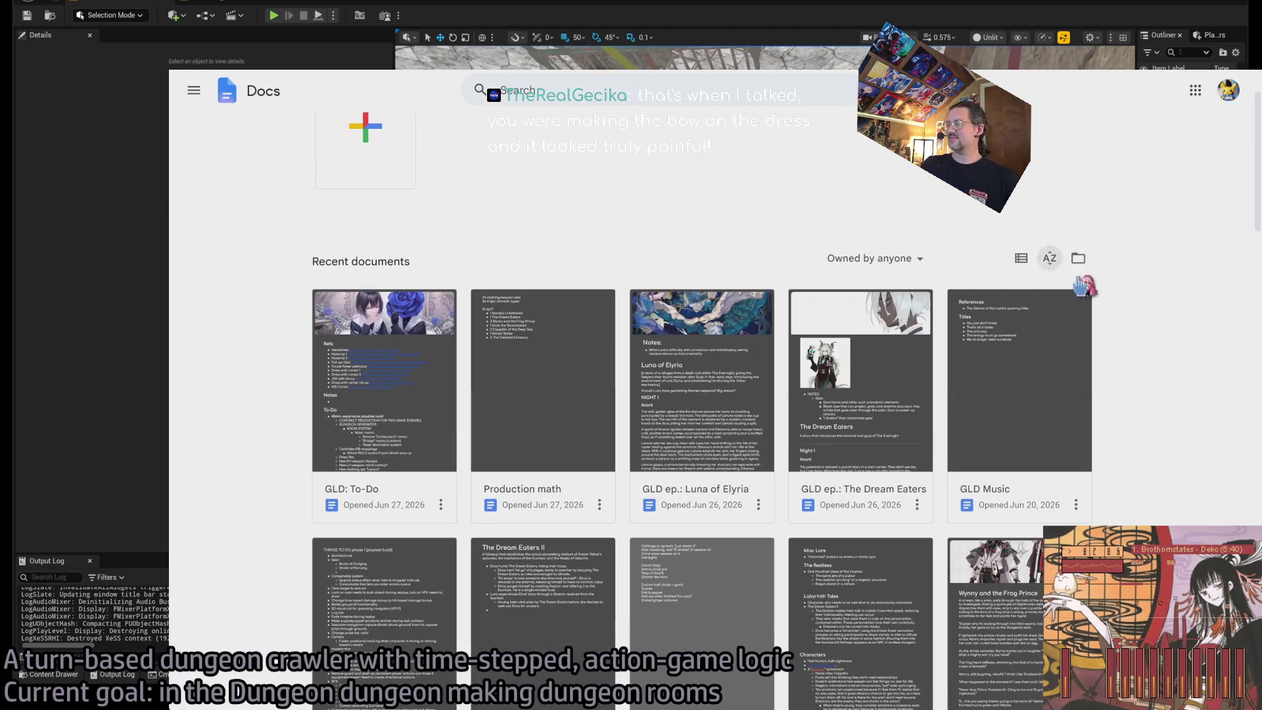
Glance at GLD Music, then review the Production math counts list and open a new tab.
{"action": "left_click", "coordinate": [1046, 364]}
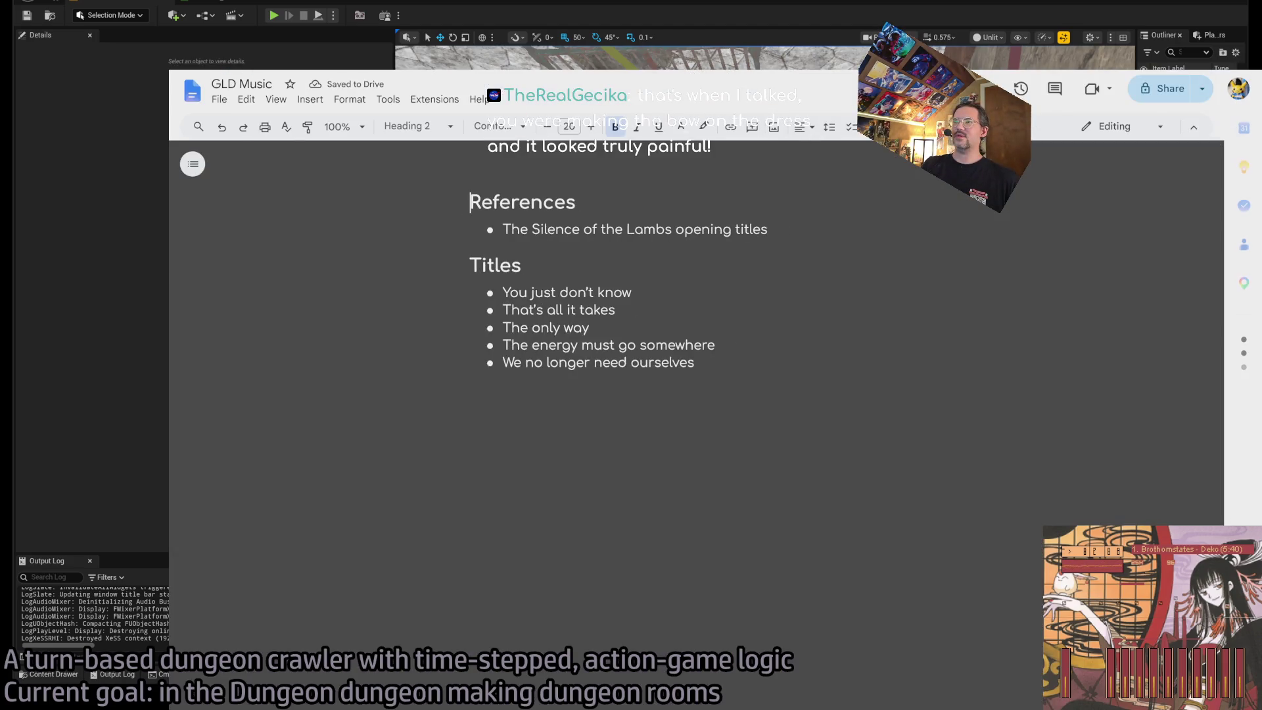
{"action": "key", "text": "alt+Left"}
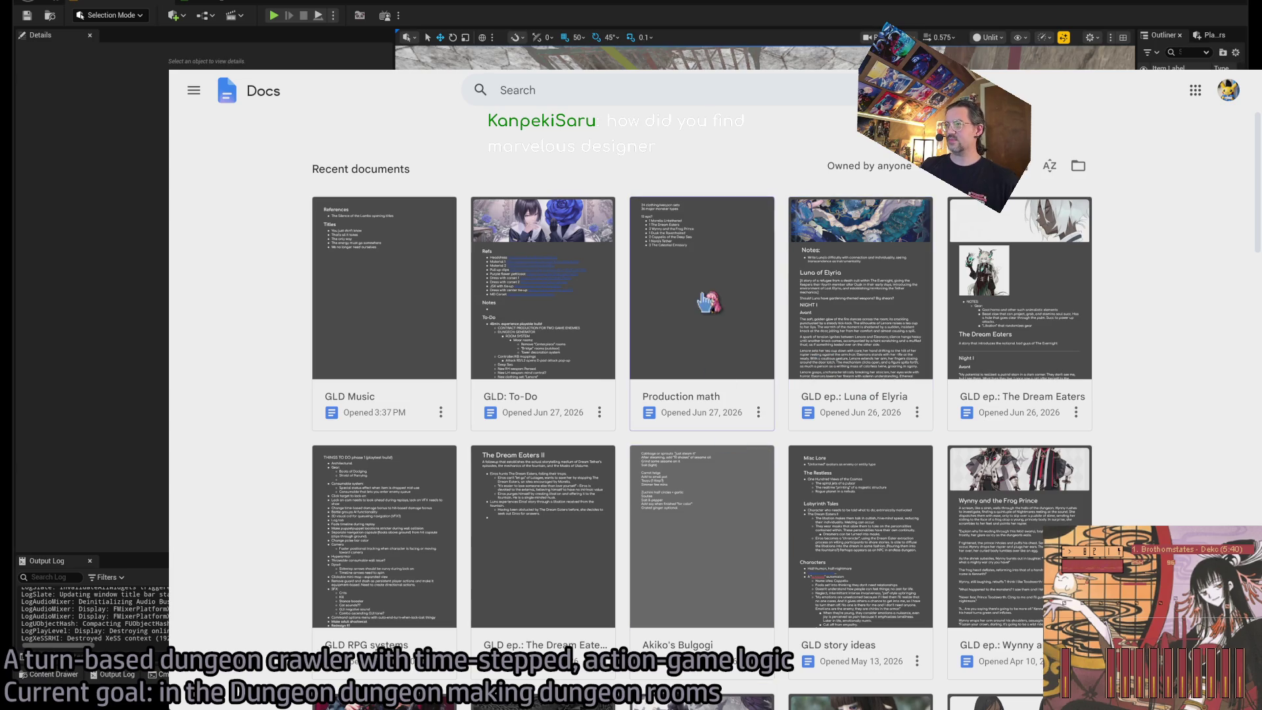
{"action": "left_click", "coordinate": [693, 283]}
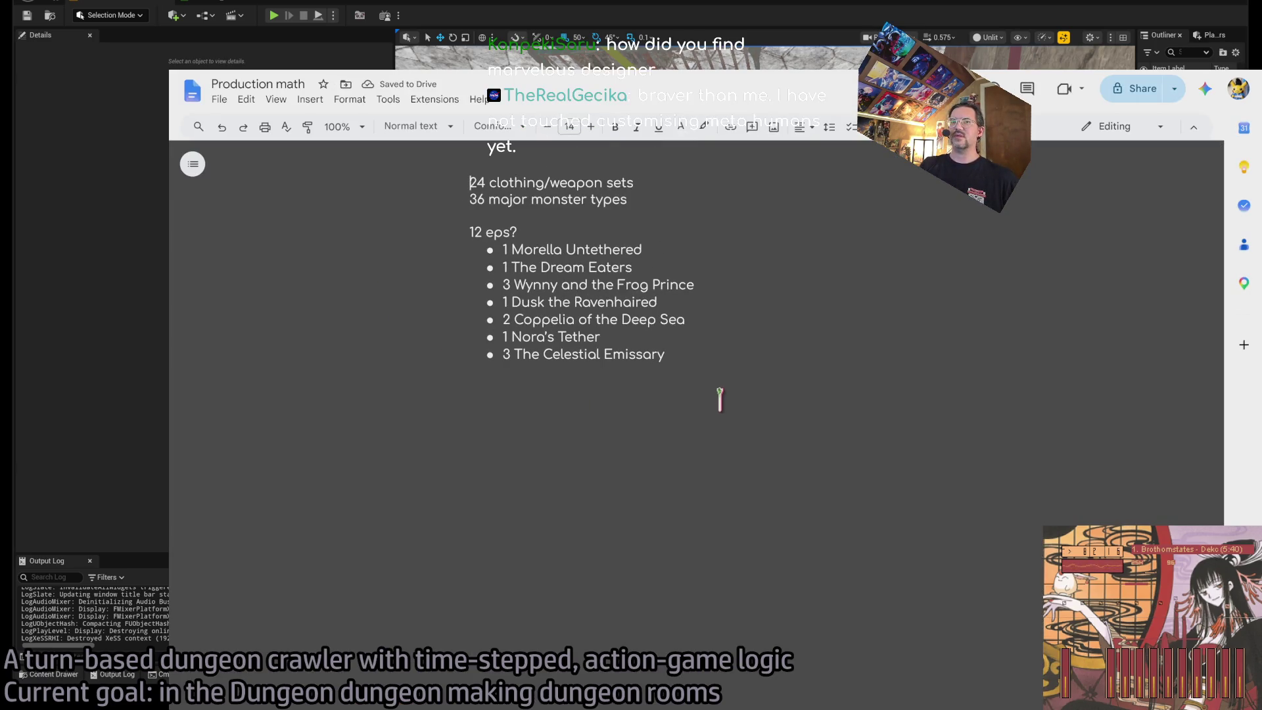
{"action": "left_click_drag", "start_coordinate": [721, 388], "coordinate": [422, 163]}
{"action": "left_click", "coordinate": [746, 437]}
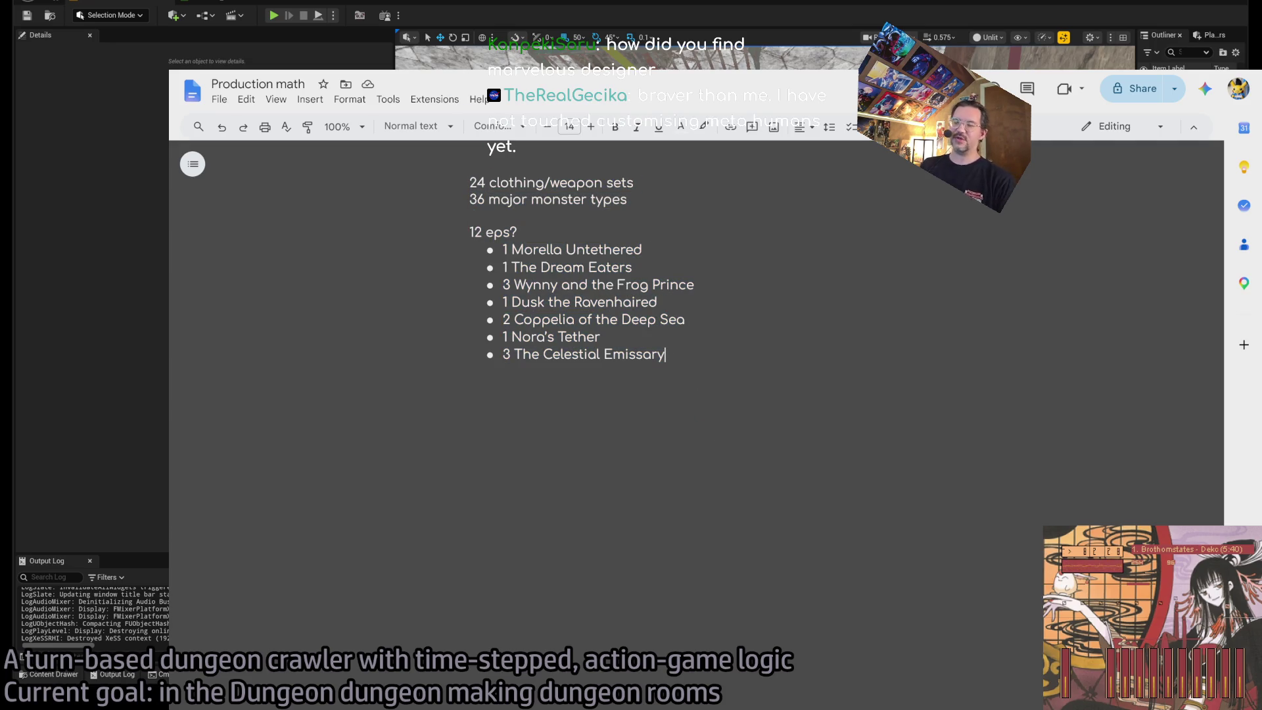
{"action": "key", "text": "ctrl+t"}
Run a web search for the Infinity Nikki longplay.
{"action": "type", "text": "ini"}
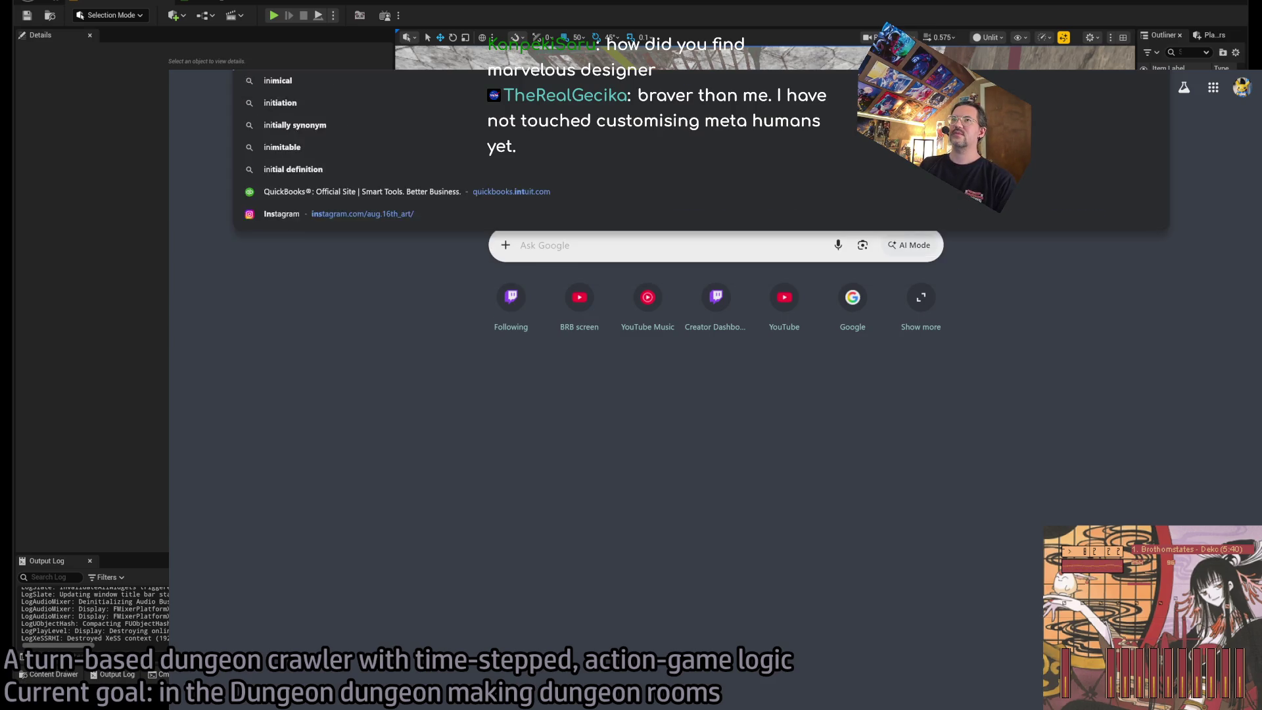
{"action": "key", "text": "BackSpace"}
{"action": "key", "text": "BackSpace"}
{"action": "key", "text": "BackSpace"}
{"action": "type", "text": "quickbooks"}
{"action": "key", "text": "Return"}
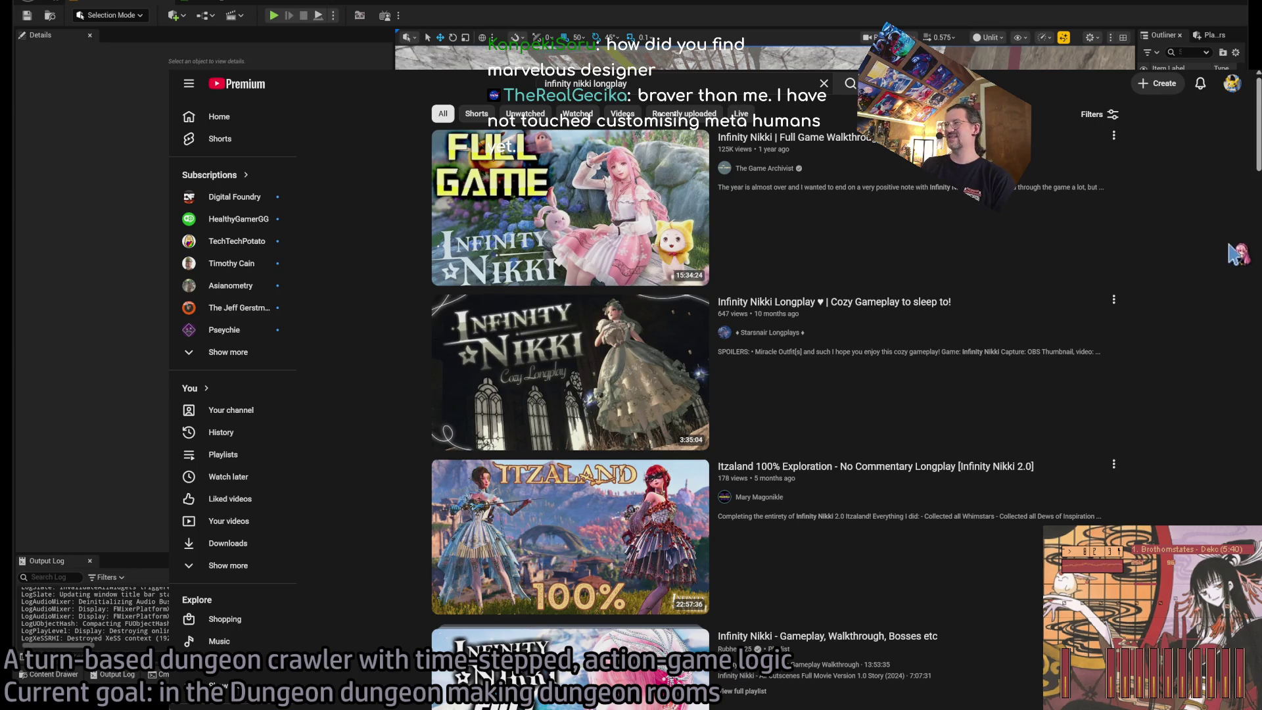
Play the Infinity Nikki cozy longplay in theater mode and skip ahead to 23:07.
{"action": "left_click", "coordinate": [903, 372]}
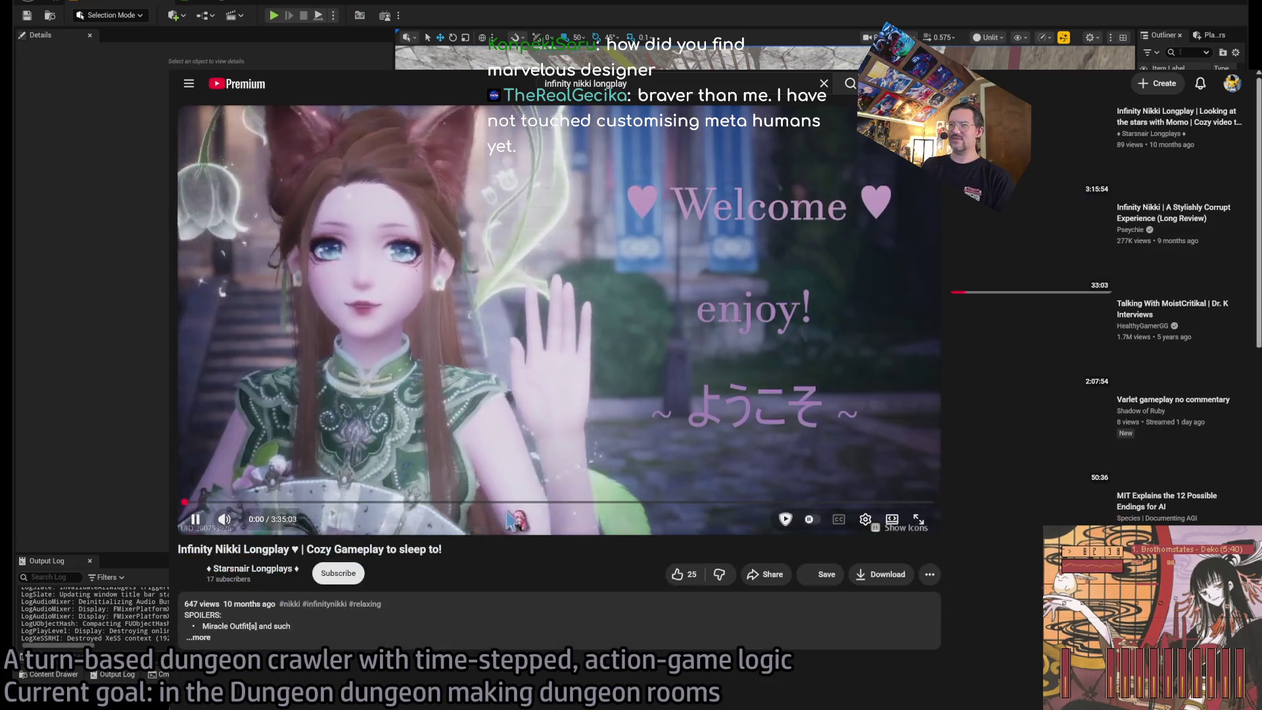
{"action": "left_click", "coordinate": [894, 519]}
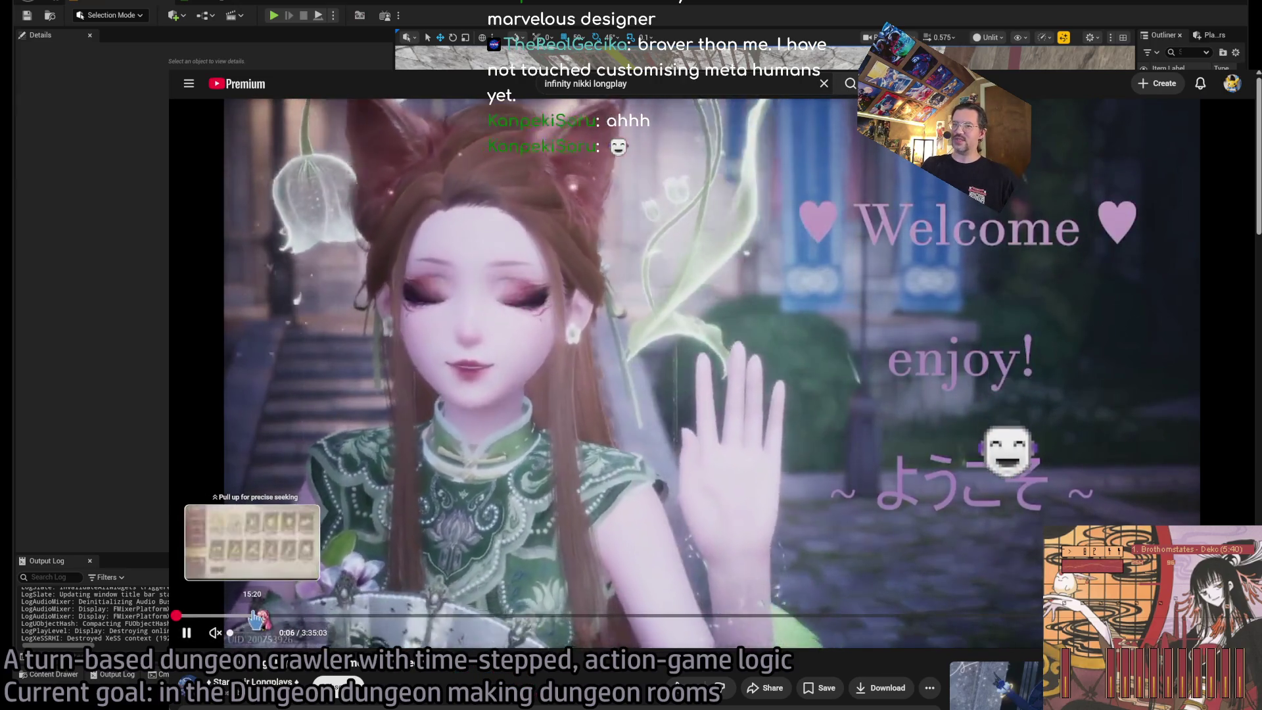
{"action": "left_click_drag", "start_coordinate": [250, 616], "coordinate": [249, 615]}
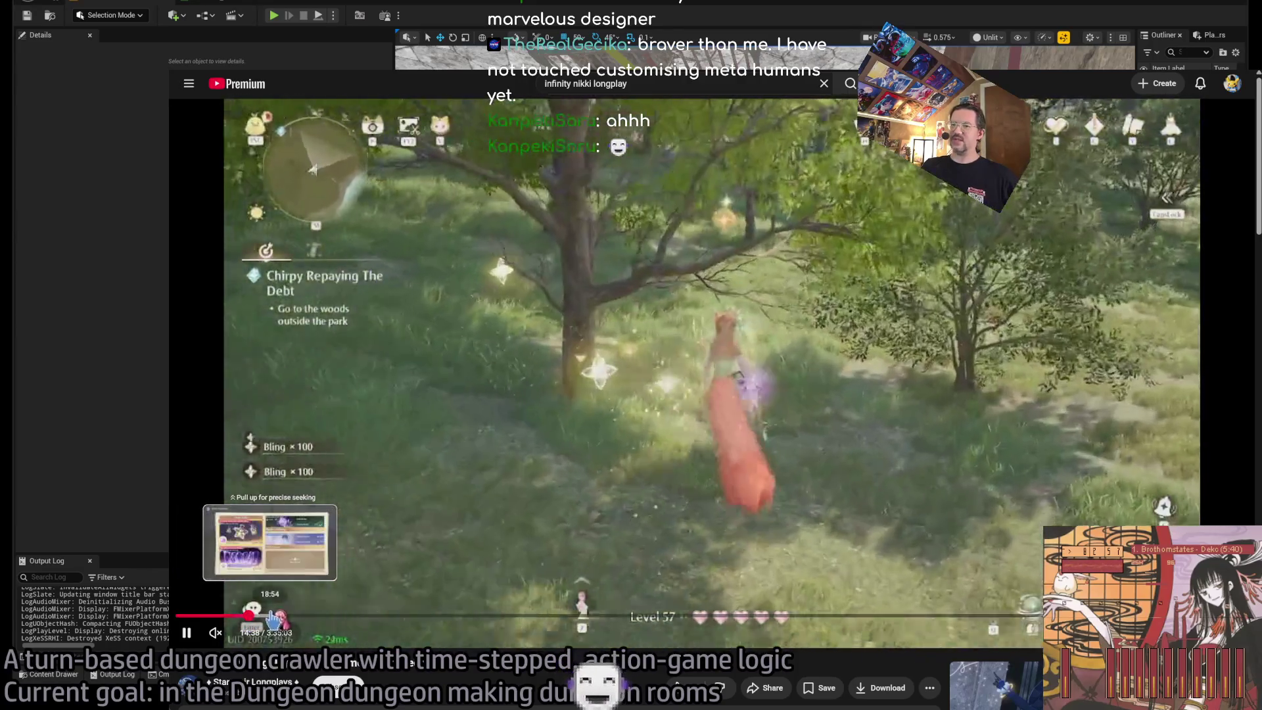
{"action": "left_click", "coordinate": [272, 616]}
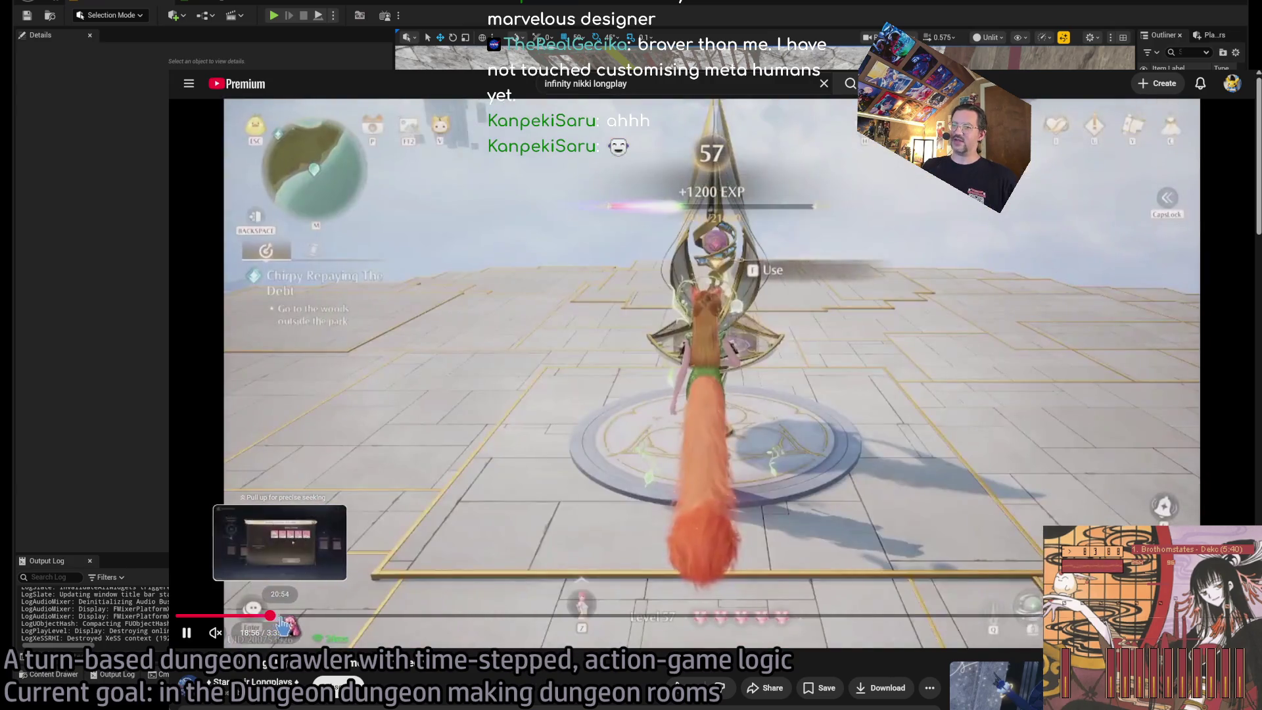
{"action": "left_click", "coordinate": [291, 617]}
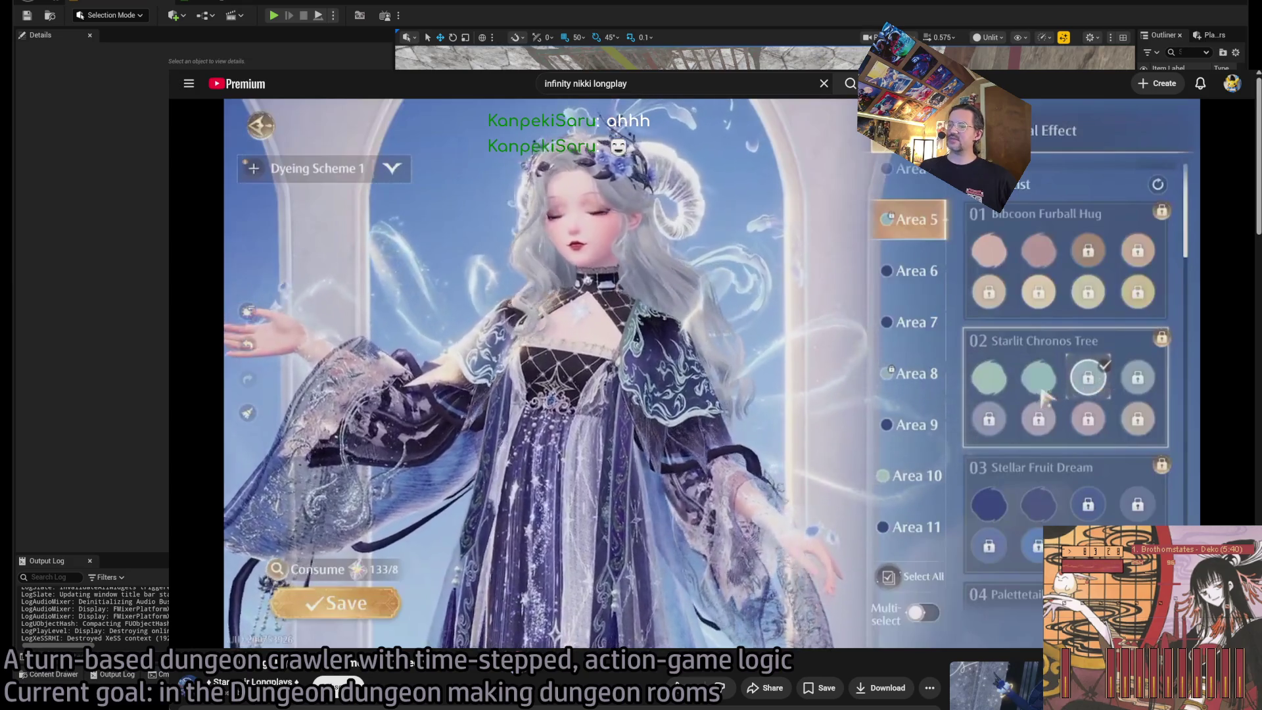
Skip the longplay to 3:04:15, then 3:18:36, and switch back to the Production math doc.
{"action": "mouse_move", "coordinate": [517, 647]}
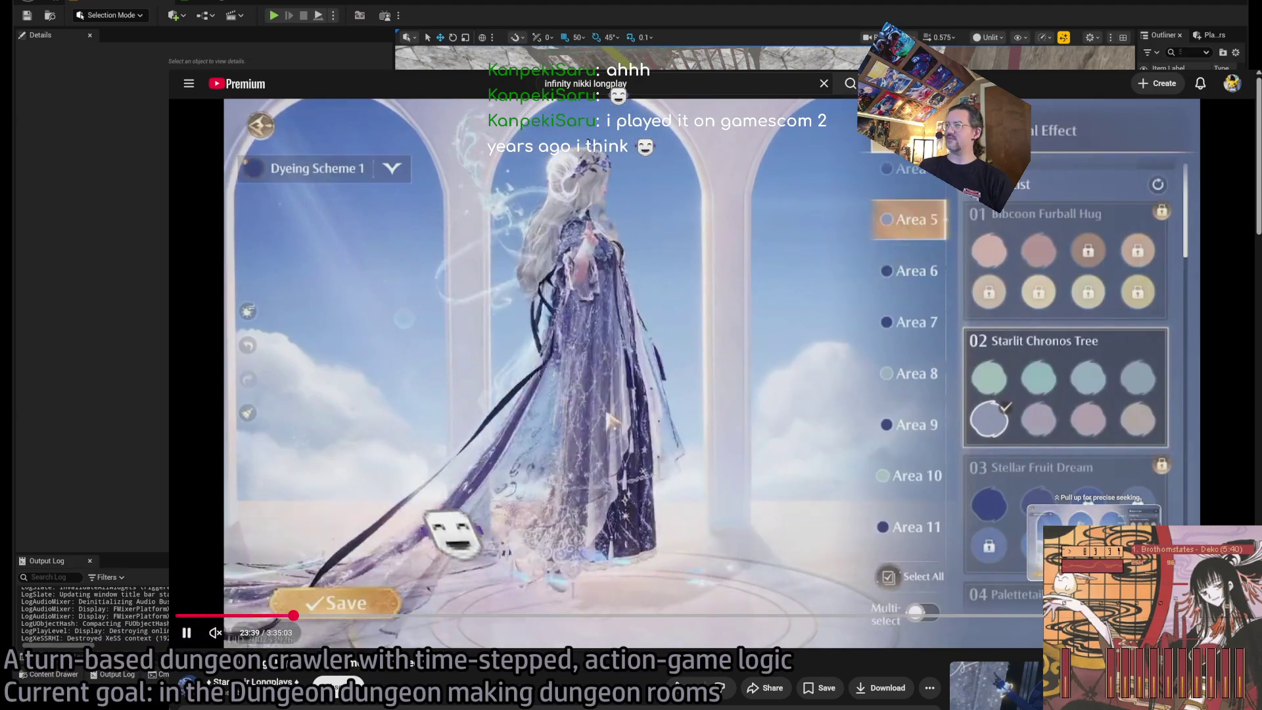
{"action": "left_click", "coordinate": [1096, 615]}
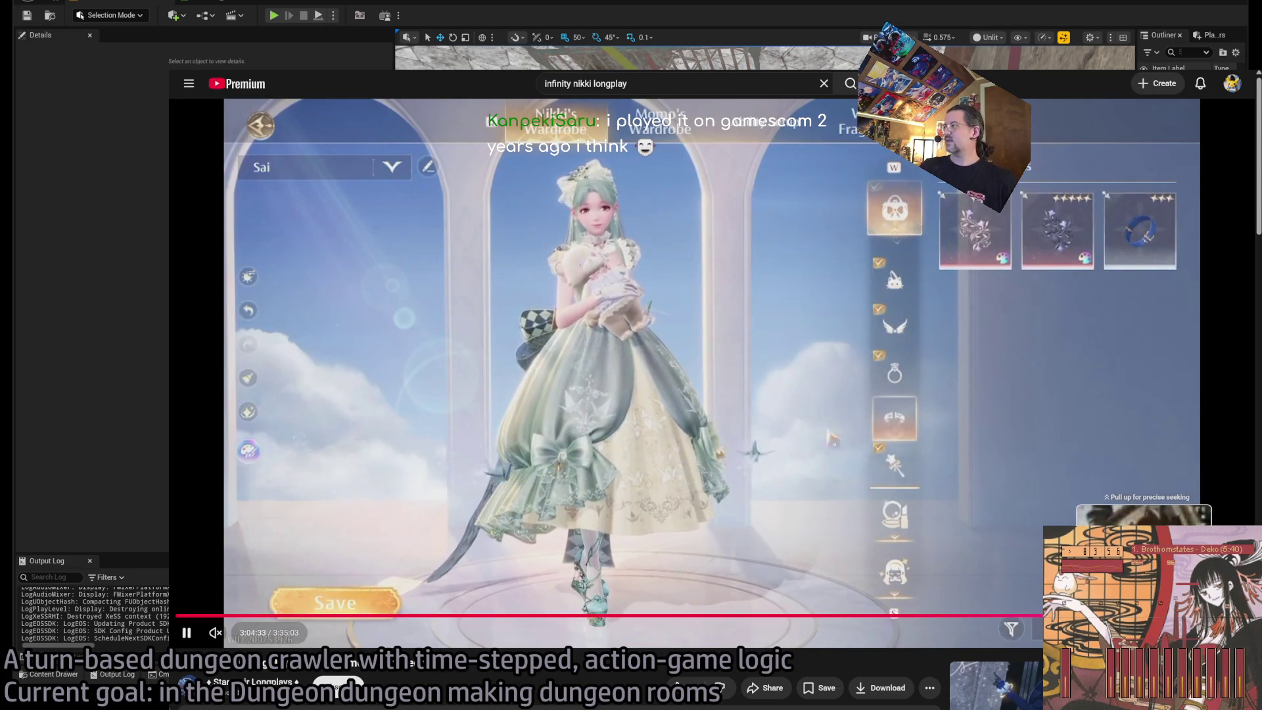
{"action": "left_click_drag", "start_coordinate": [1168, 616], "coordinate": [1160, 616]}
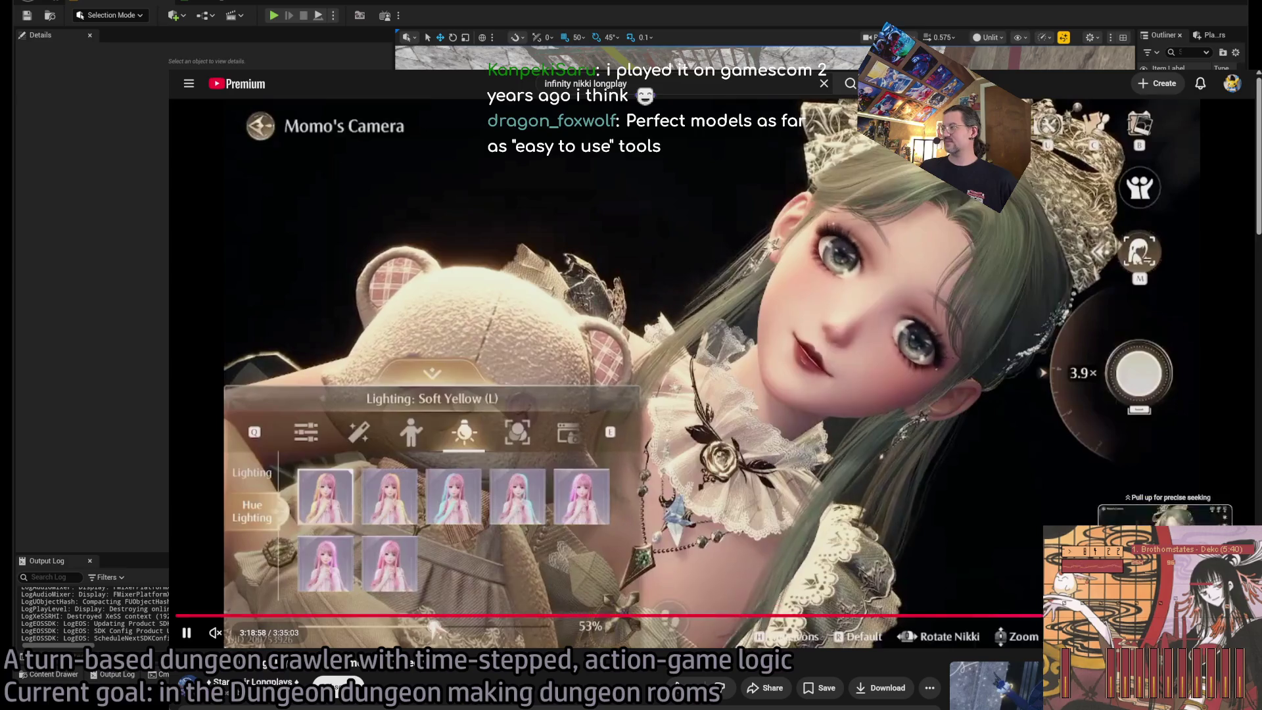
{"action": "mouse_move", "coordinate": [1177, 616]}
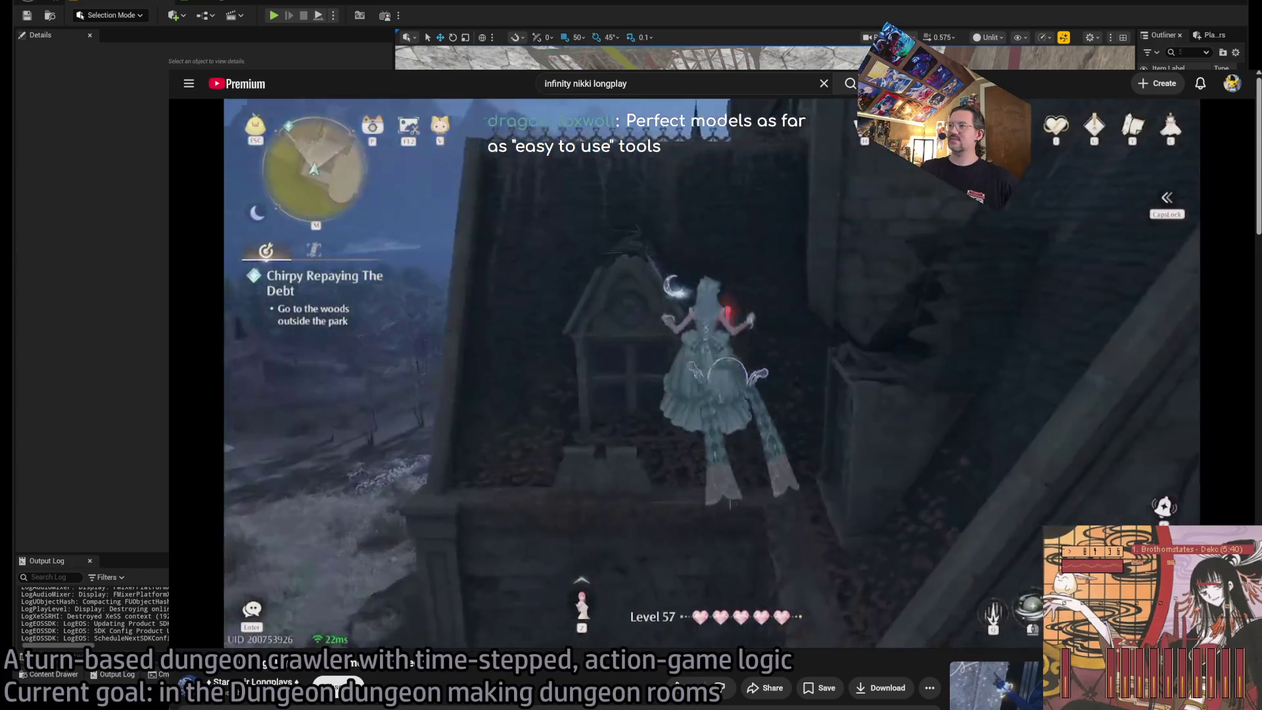
{"action": "key", "text": "alt+Tab"}
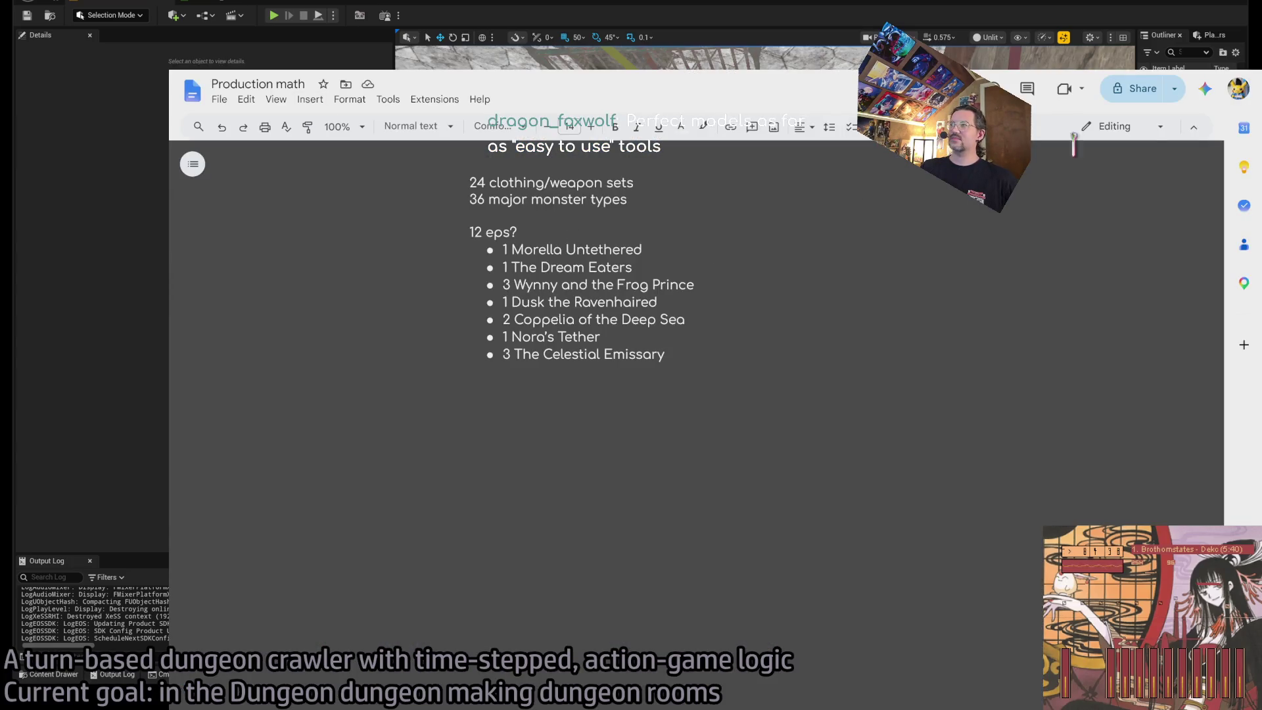
Select the '24 clothing/weapon sets' line and set the document zoom to 150%.
{"action": "double_click", "coordinate": [478, 182]}
{"action": "triple_click", "coordinate": [478, 181]}
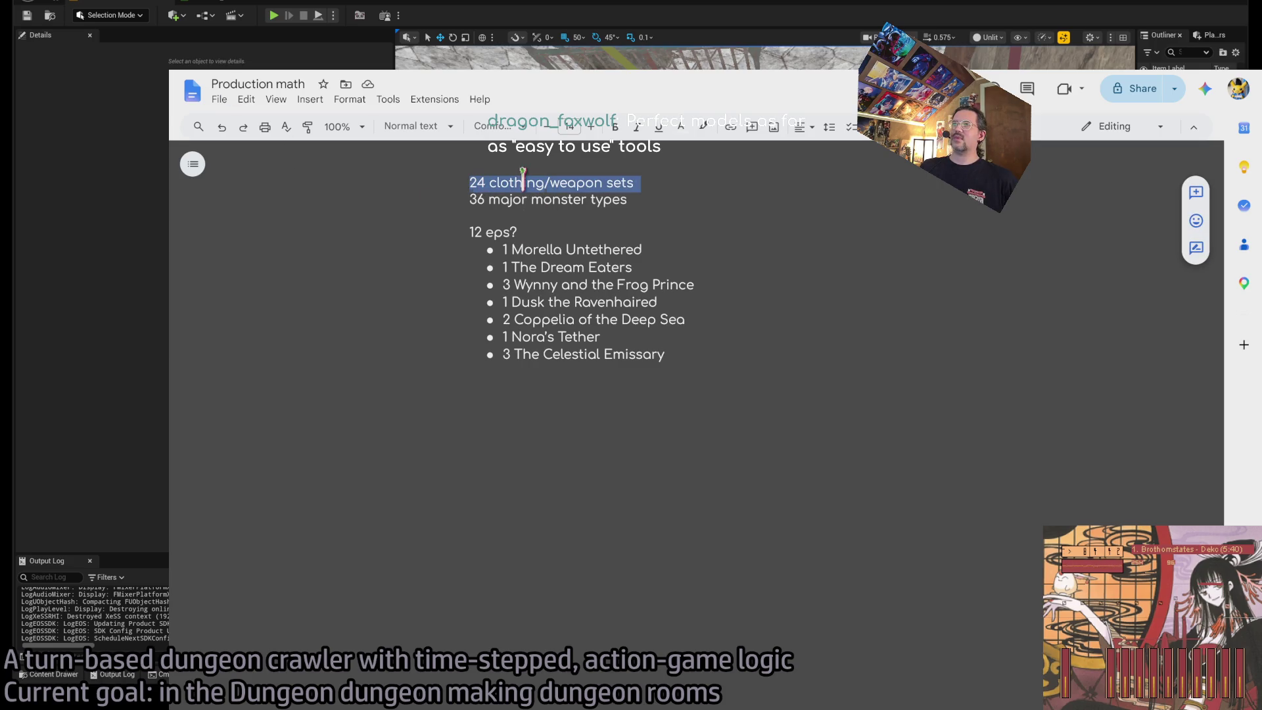
{"action": "left_click", "coordinate": [623, 183]}
{"action": "left_click_drag", "start_coordinate": [663, 184], "coordinate": [401, 180]}
{"action": "left_click_drag", "start_coordinate": [668, 186], "coordinate": [411, 188]}
{"action": "left_click", "coordinate": [709, 197]}
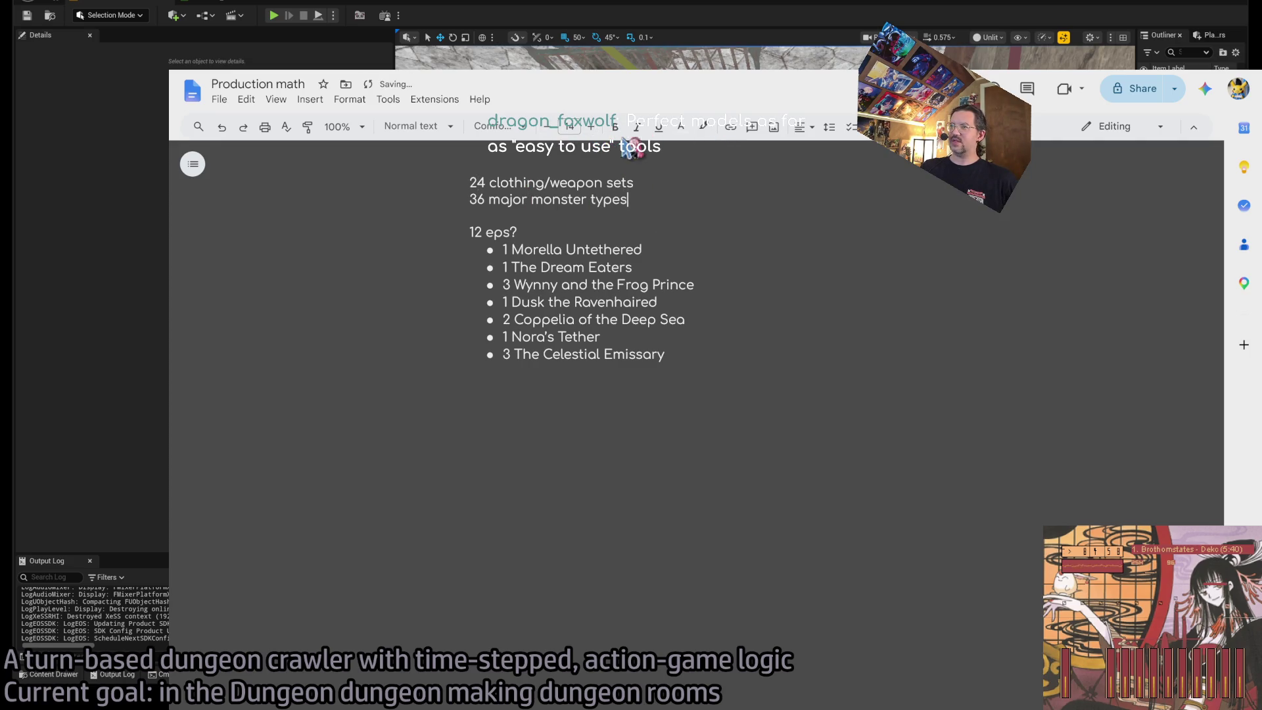
{"action": "left_click", "coordinate": [339, 127]}
{"action": "left_click", "coordinate": [341, 296]}
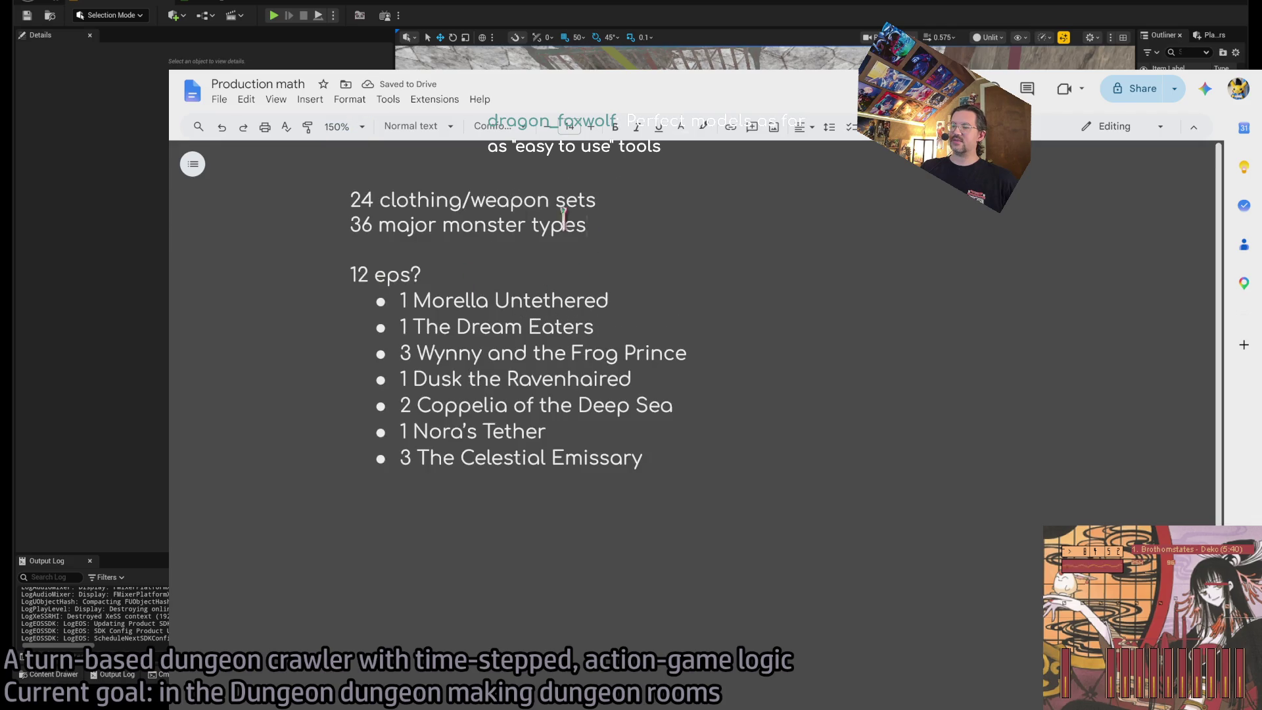
Reselect the '24 clothing/weapon sets' counts at the larger zoom.
{"action": "double_click", "coordinate": [365, 198]}
{"action": "mouse_move", "coordinate": [365, 197]}
{"action": "left_mouse_down"}
{"action": "mouse_move", "coordinate": [684, 355]}
{"action": "mouse_move", "coordinate": [721, 459]}
{"action": "mouse_move", "coordinate": [682, 188]}
{"action": "mouse_move", "coordinate": [685, 225]}
{"action": "left_mouse_up"}
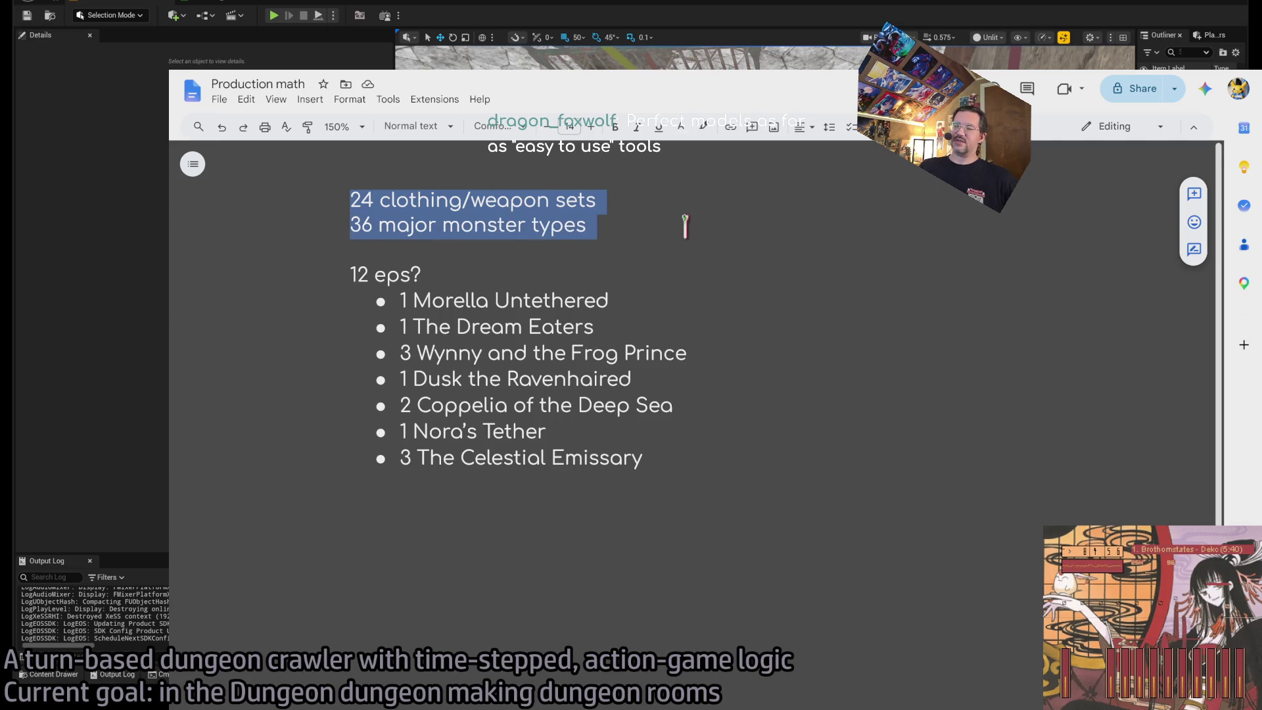
{"action": "left_click", "coordinate": [684, 226]}
{"action": "left_click", "coordinate": [260, 197], "text": "shift"}
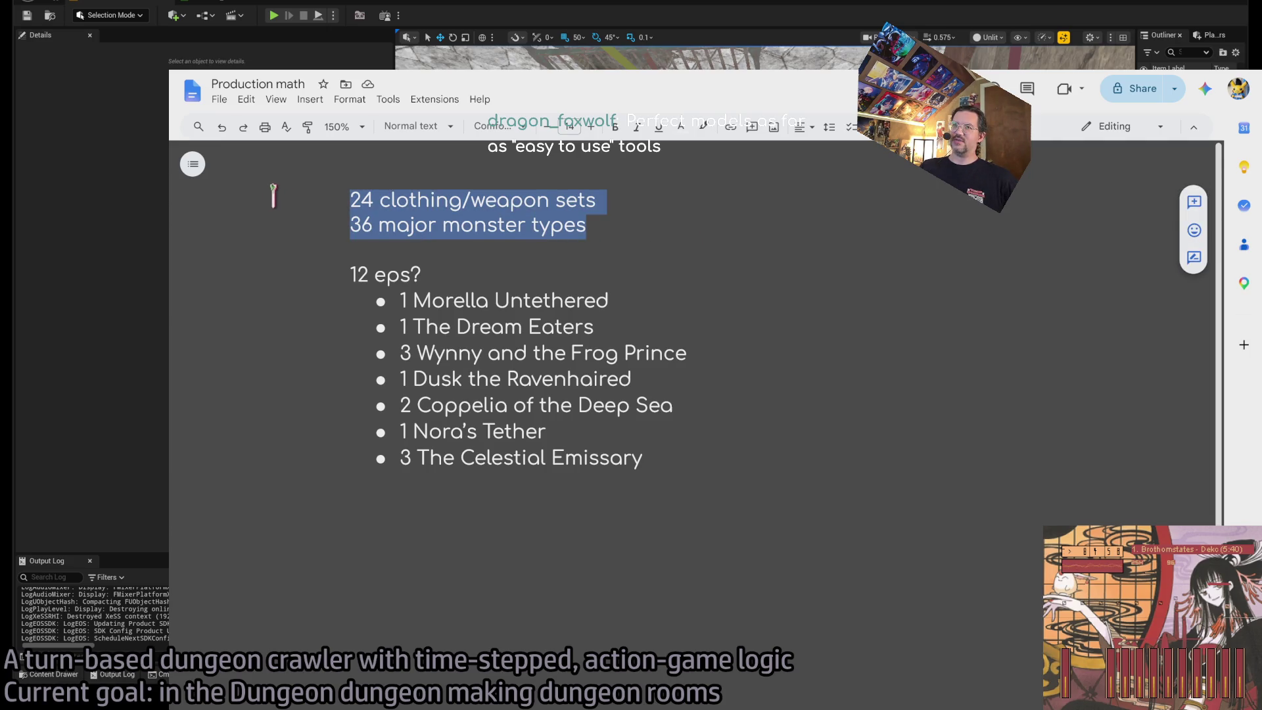
{"action": "left_click", "coordinate": [278, 197]}
{"action": "double_click", "coordinate": [359, 199]}
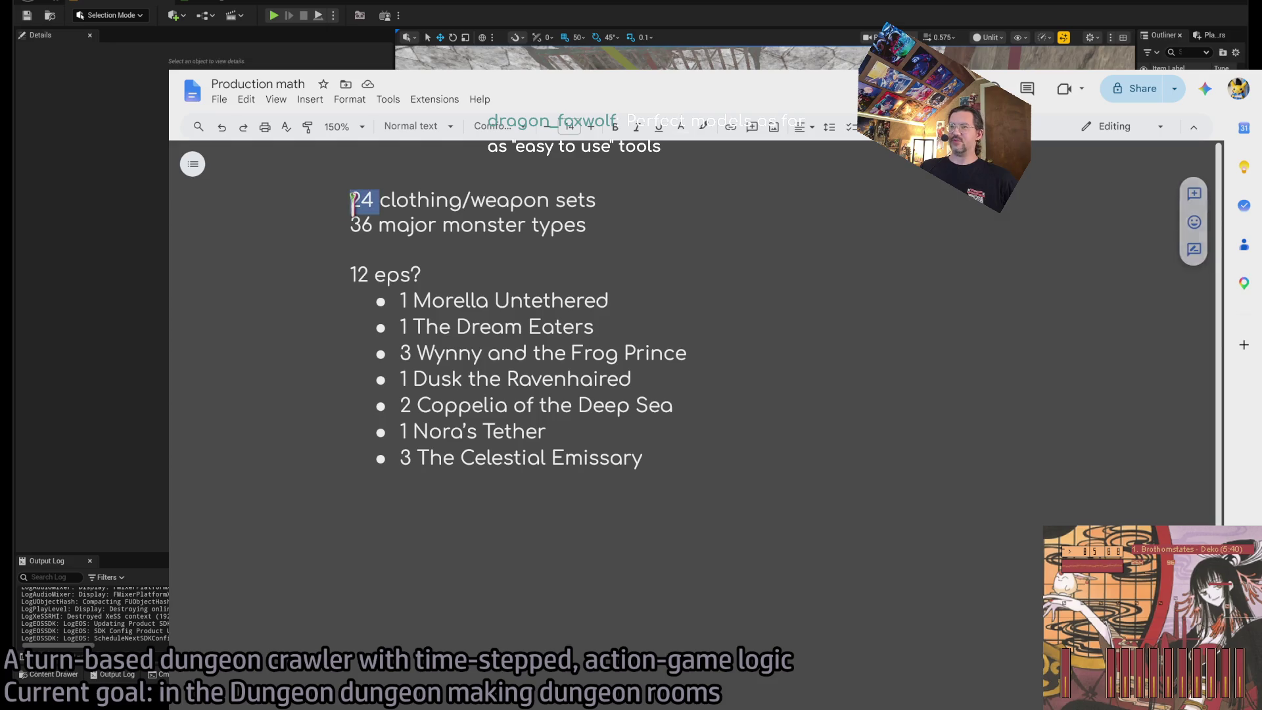
{"action": "left_click_drag", "start_coordinate": [358, 199], "coordinate": [590, 200]}
{"action": "left_click", "coordinate": [648, 199]}
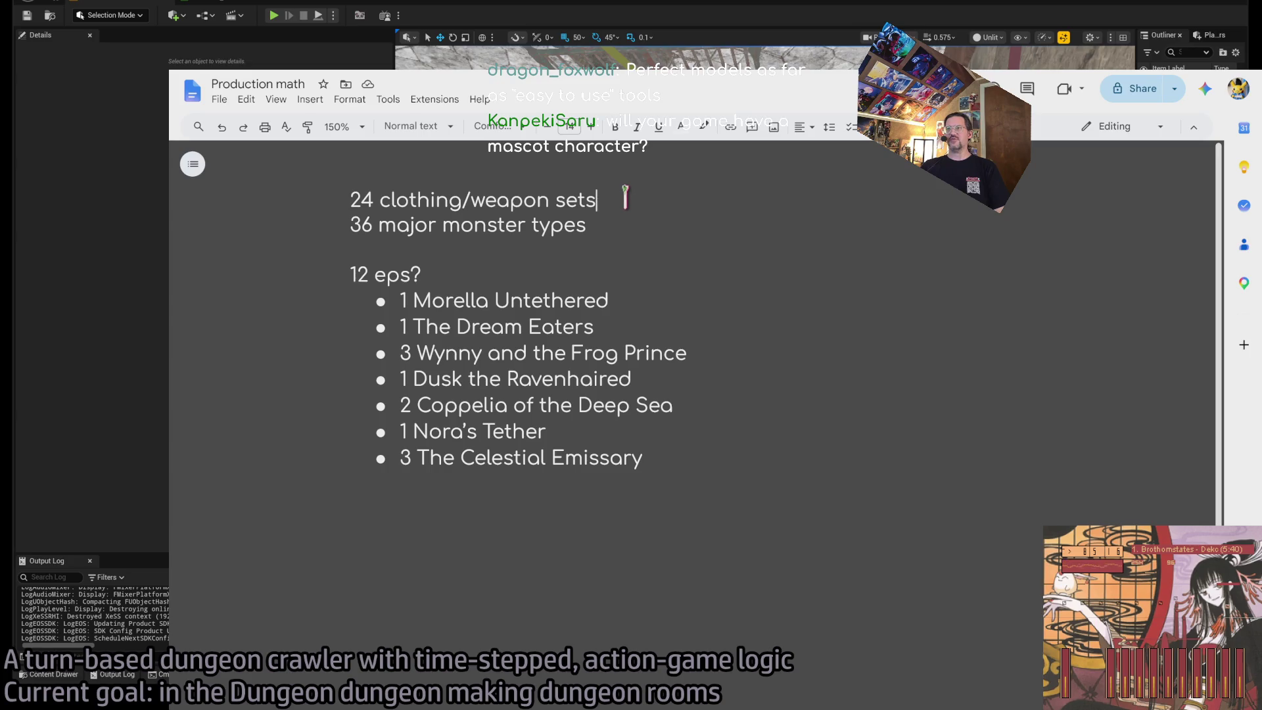
Select the '24 clothing/weapon sets' and '36 major monster types' lines in turn.
{"action": "left_click_drag", "start_coordinate": [626, 197], "coordinate": [230, 198]}
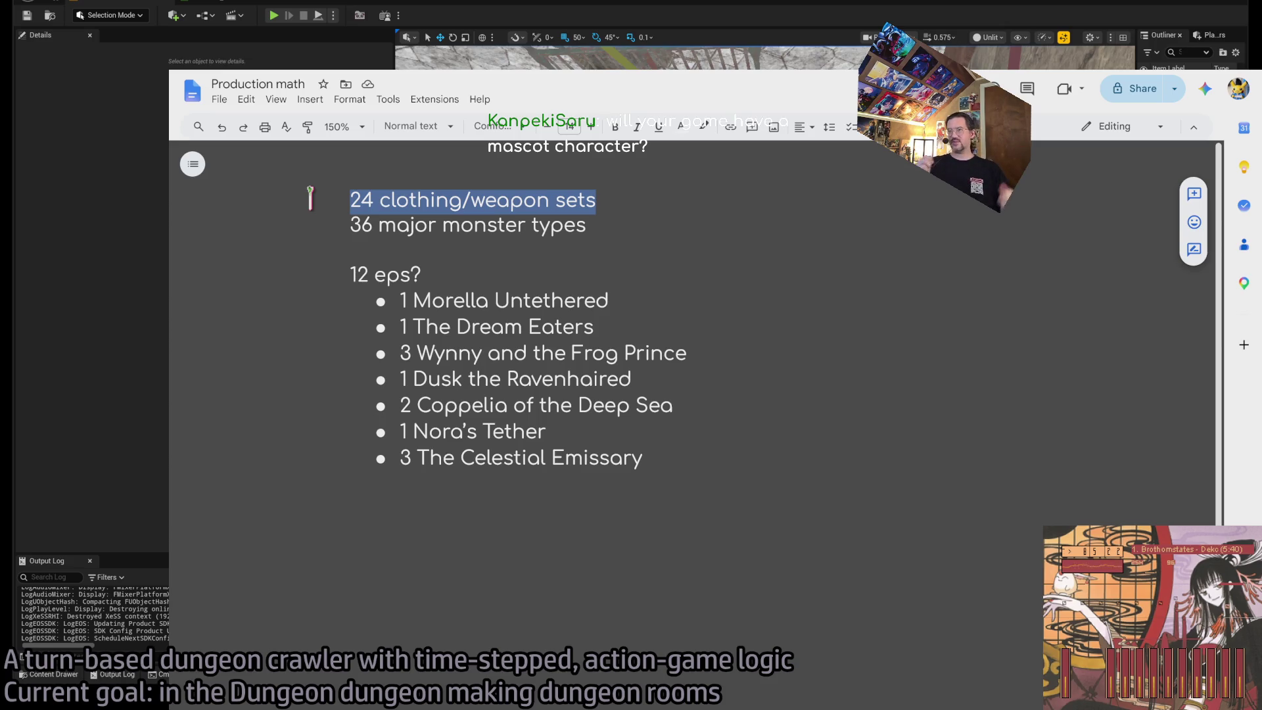
{"action": "mouse_move", "coordinate": [322, 201]}
{"action": "left_mouse_down"}
{"action": "mouse_move", "coordinate": [618, 190]}
{"action": "mouse_move", "coordinate": [563, 226]}
{"action": "mouse_move", "coordinate": [287, 226]}
{"action": "mouse_move", "coordinate": [621, 222]}
{"action": "left_mouse_up"}
{"action": "left_click", "coordinate": [661, 218]}
{"action": "left_click", "coordinate": [339, 223]}
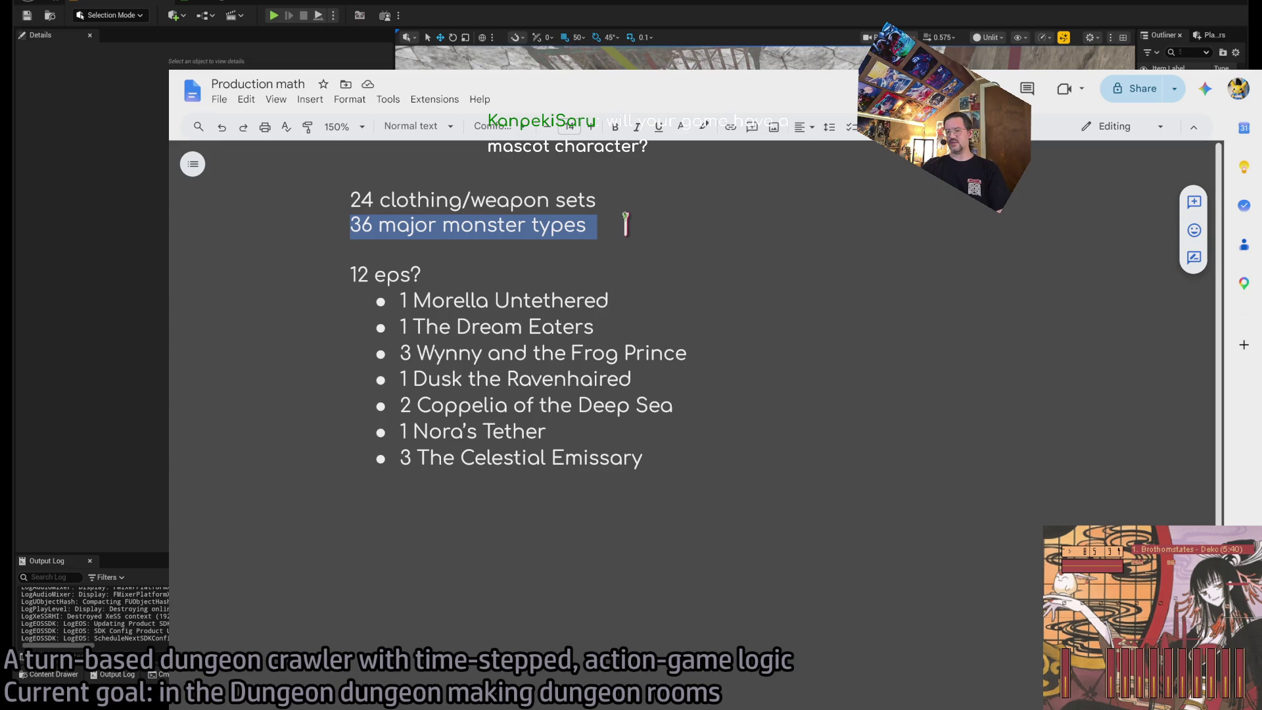
{"action": "left_click", "coordinate": [621, 228]}
{"action": "left_click_drag", "start_coordinate": [621, 227], "coordinate": [350, 235]}
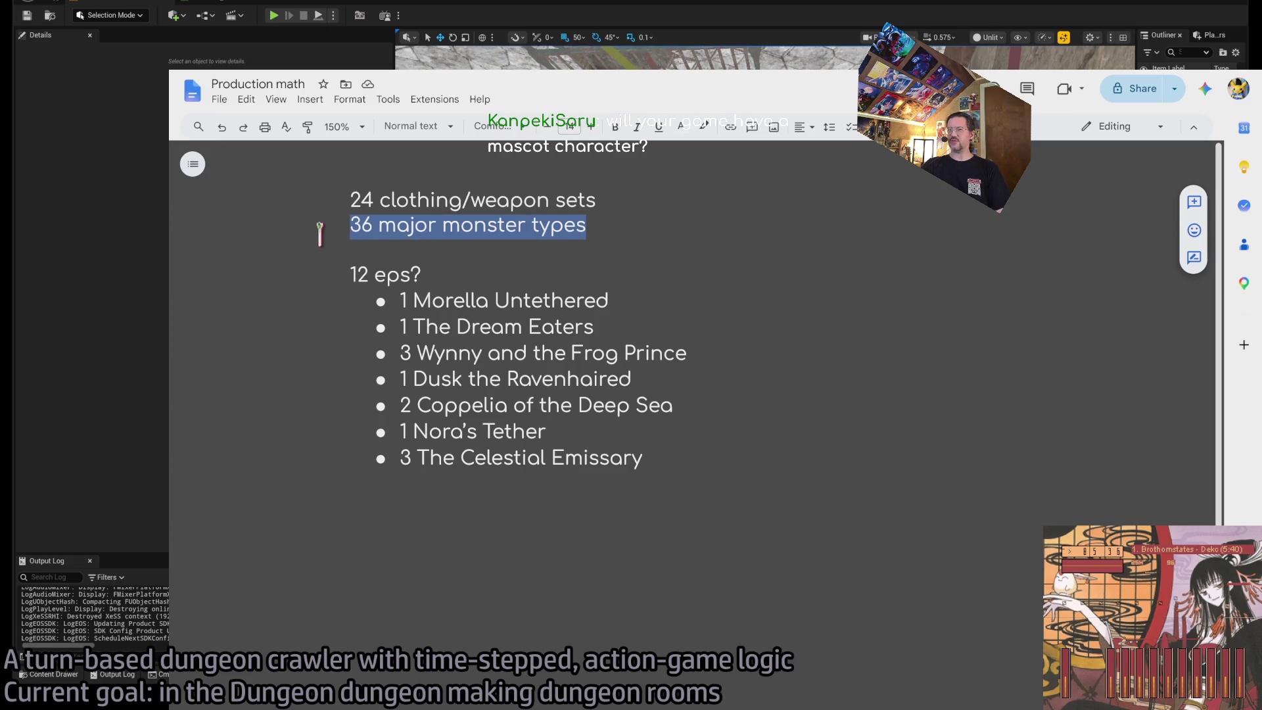
{"action": "mouse_move", "coordinate": [611, 226]}
{"action": "left_mouse_down"}
{"action": "mouse_move", "coordinate": [349, 226]}
{"action": "mouse_move", "coordinate": [578, 225]}
{"action": "left_mouse_up"}
{"action": "double_click", "coordinate": [367, 225]}
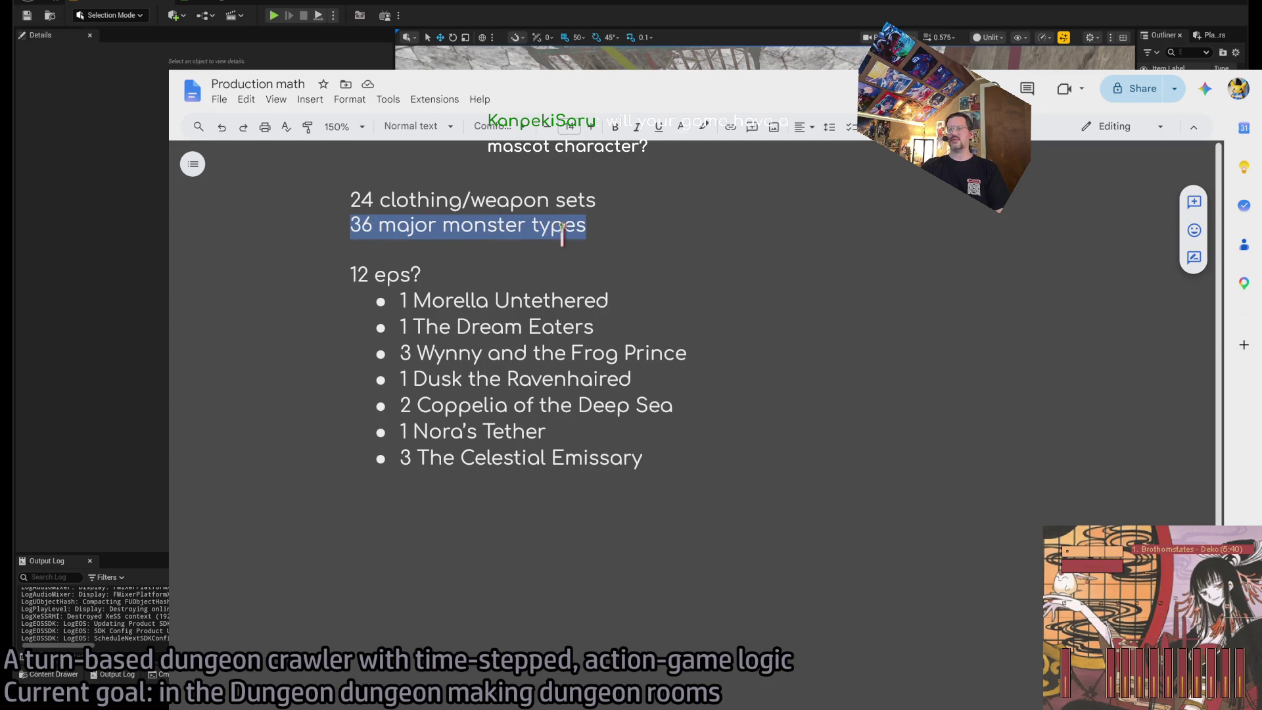
{"action": "left_click", "coordinate": [390, 248]}
{"action": "double_click", "coordinate": [359, 224]}
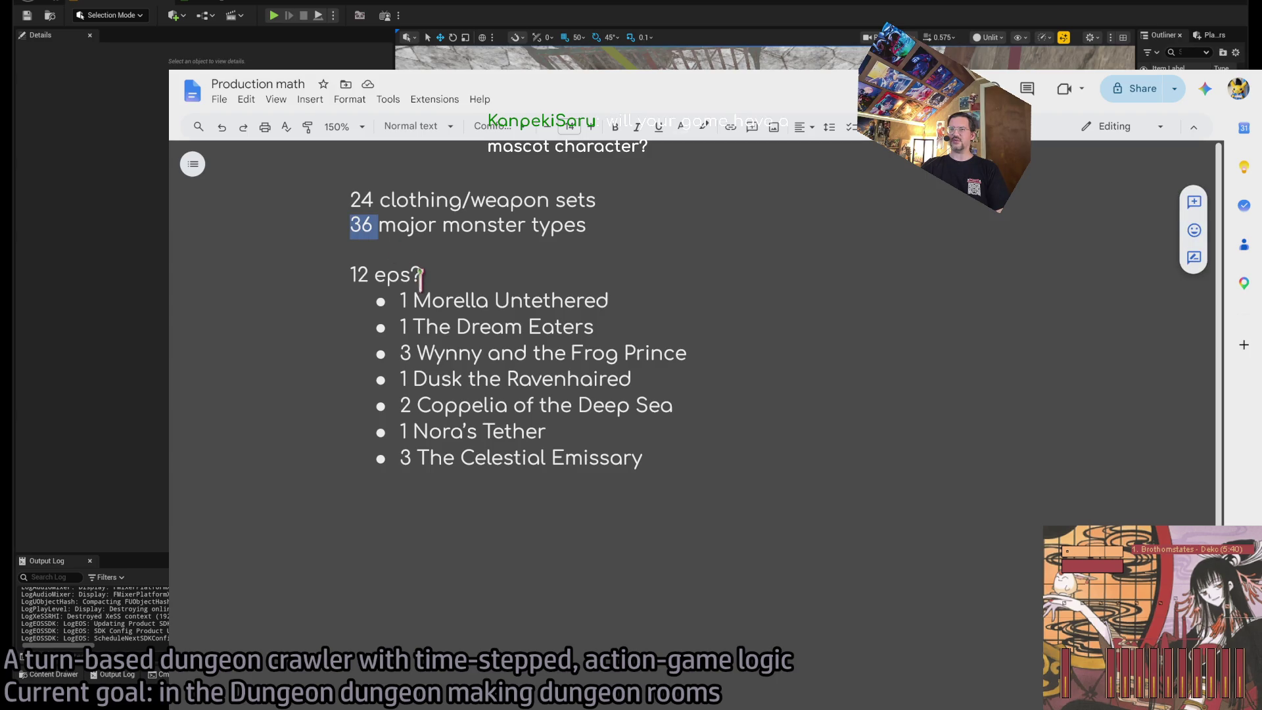
{"action": "left_click", "coordinate": [501, 276]}
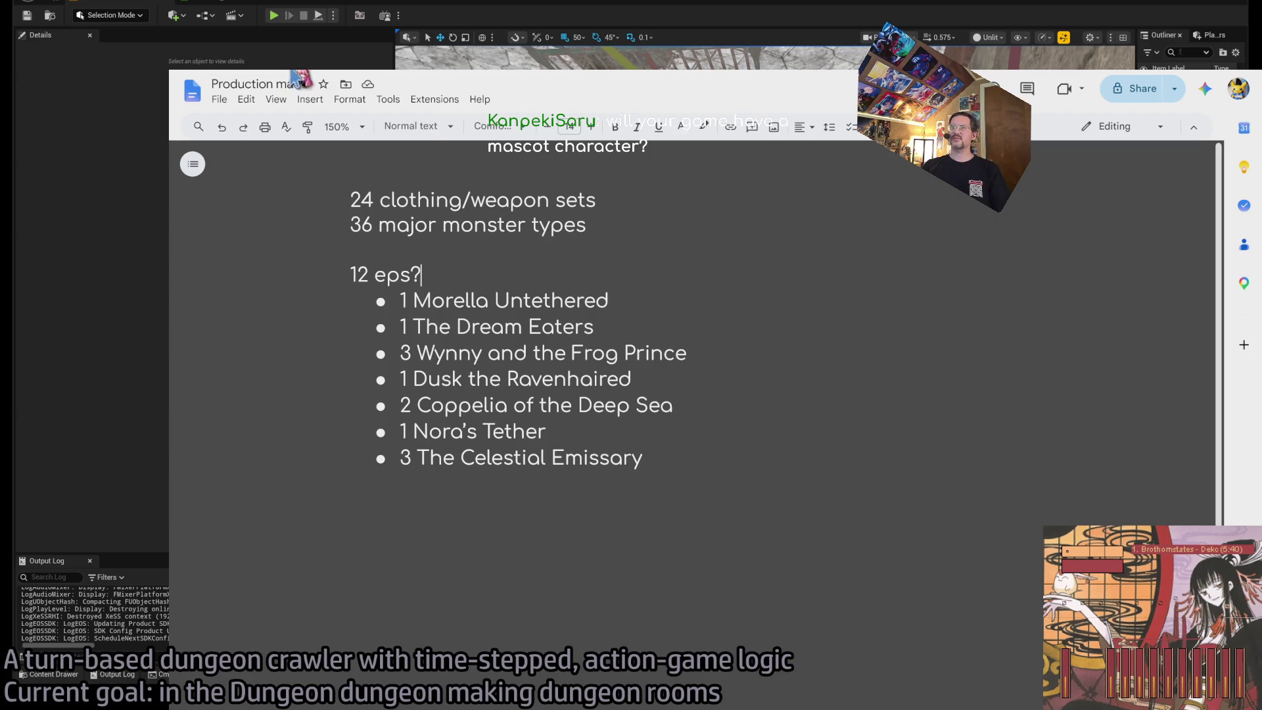
Select from '12 eps?' through '1 Morella Untethered', then go back to the Docs home page.
{"action": "left_click", "coordinate": [312, 77]}
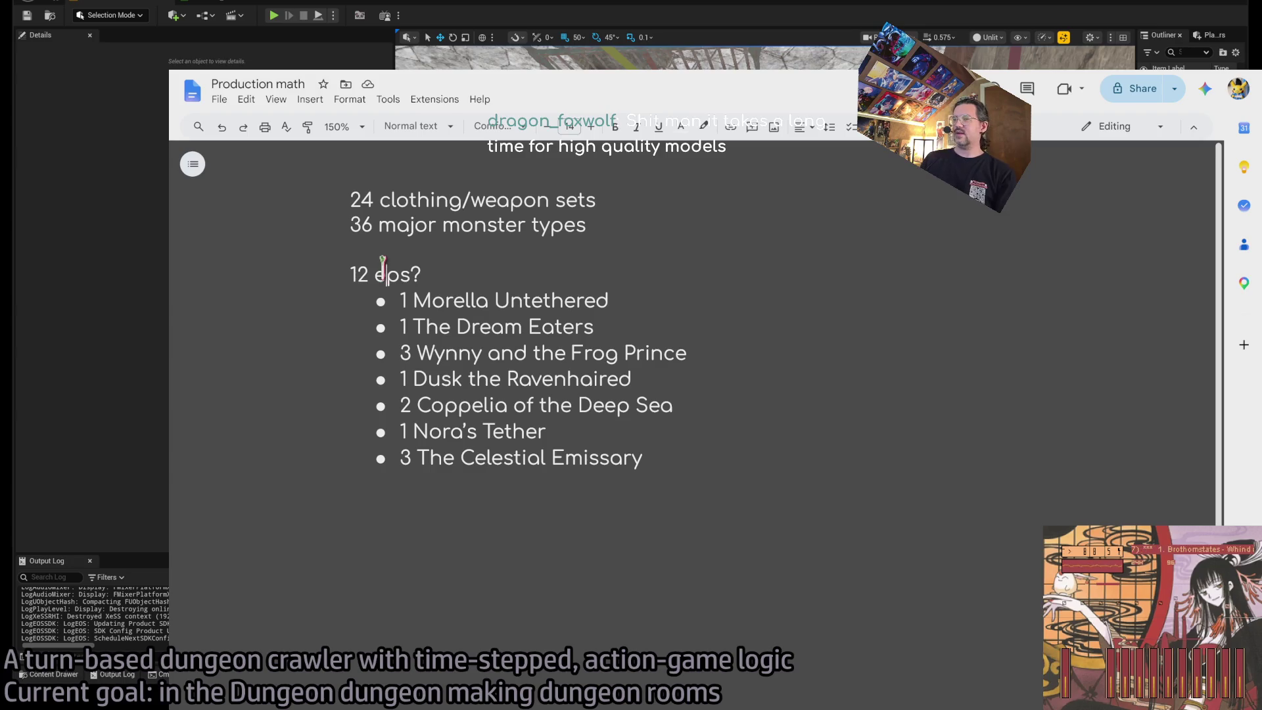
{"action": "triple_click", "coordinate": [411, 275]}
{"action": "left_click_drag", "start_coordinate": [411, 275], "coordinate": [665, 295]}
{"action": "left_click", "coordinate": [674, 304]}
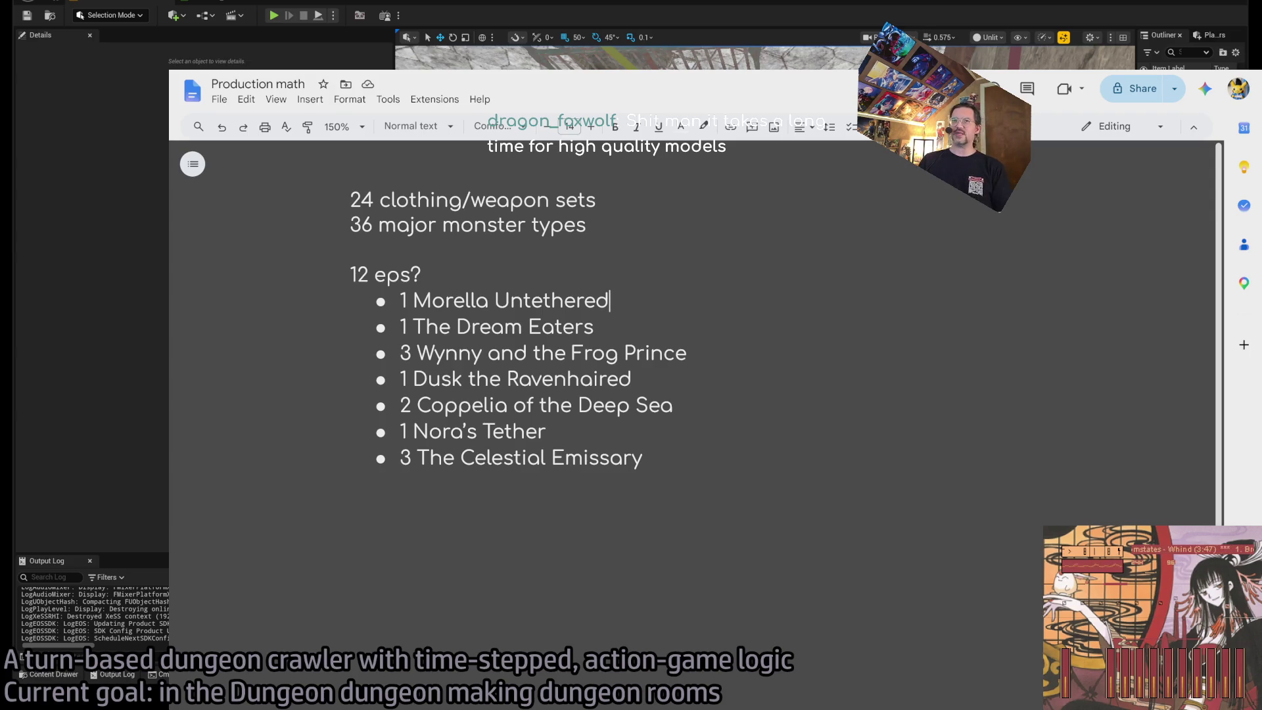
{"action": "key", "text": "alt+Left"}
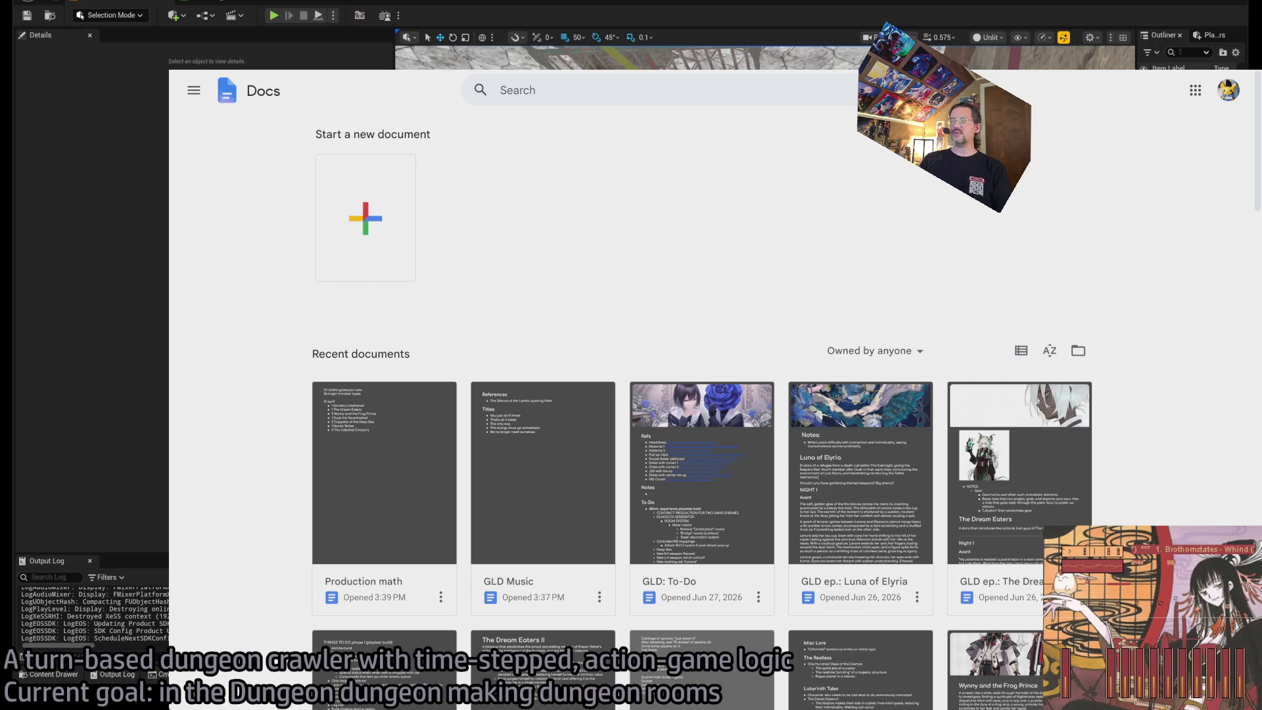
Check the Unreal editor, then return to the browser and search Google for 'meshy'.
{"action": "key", "text": "alt+Tab"}
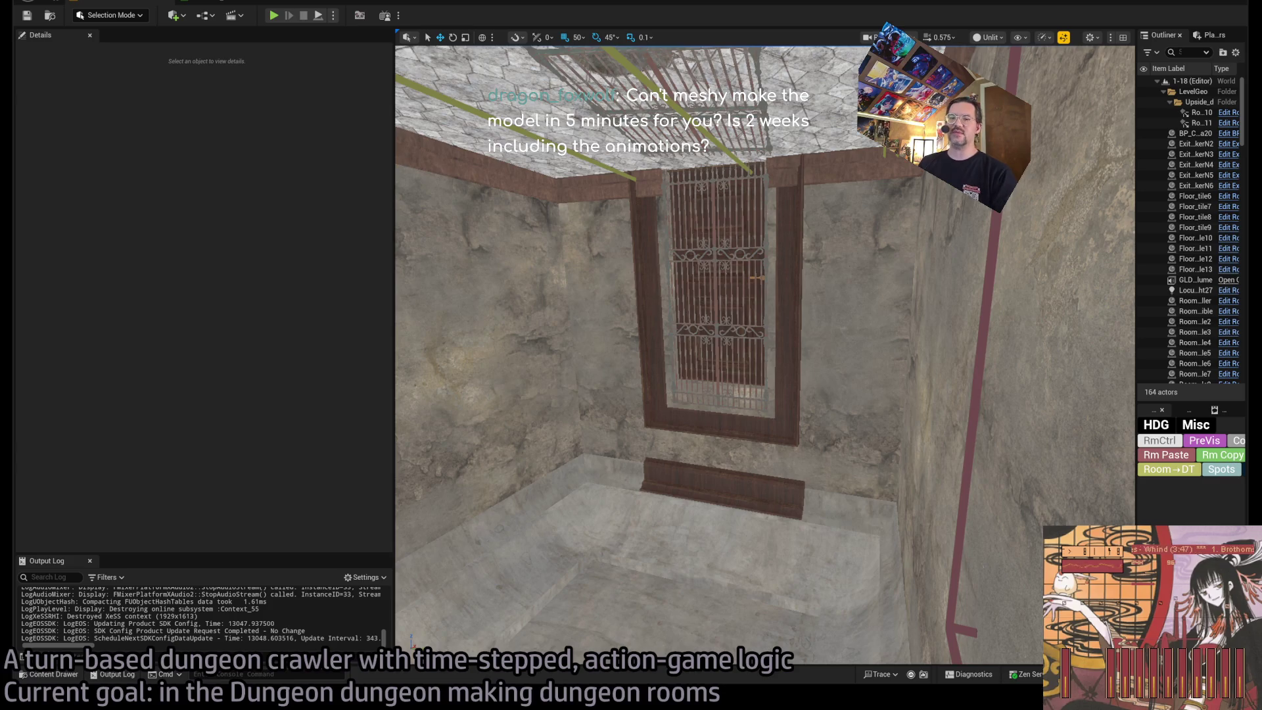
{"action": "key", "text": "alt+Tab"}
{"action": "type", "text": "meshy"}
{"action": "key", "text": "Return"}
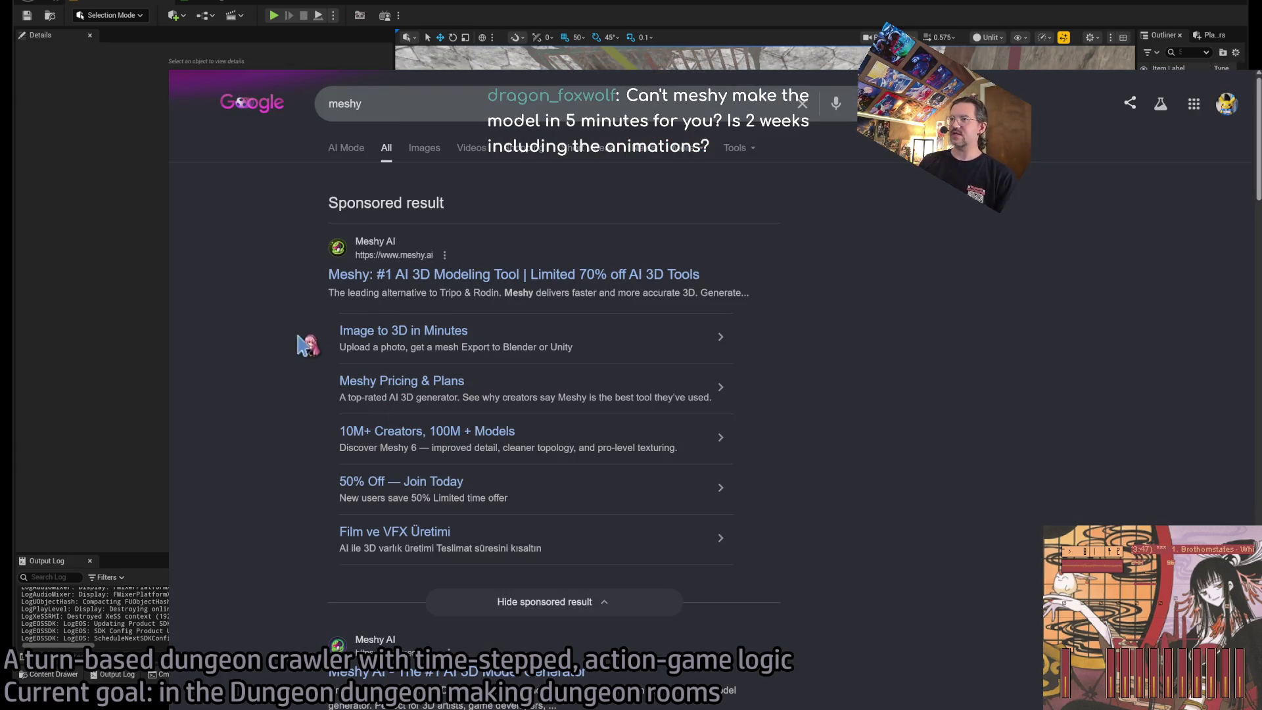
{"action": "left_click", "coordinate": [381, 276]}
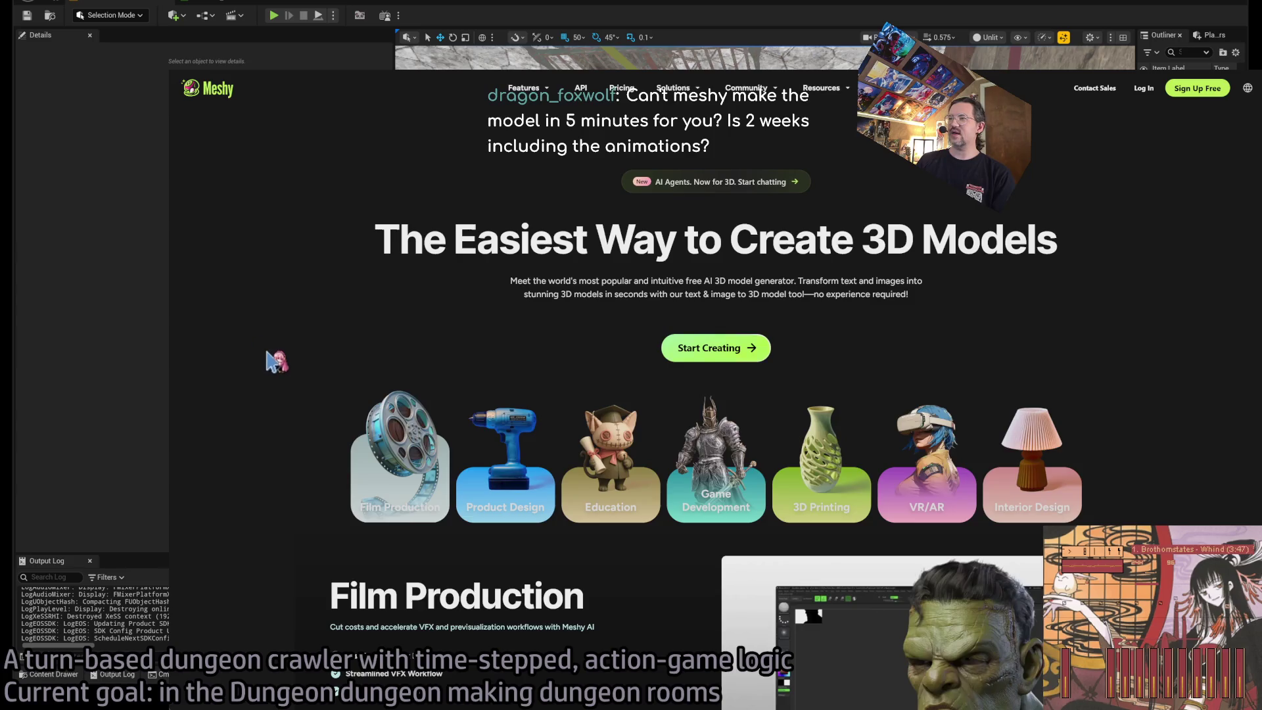
{"action": "scroll", "coordinate": [271, 366], "scroll_direction": "down", "scroll_amount": 4}
{"action": "scroll", "coordinate": [270, 366], "scroll_direction": "down", "scroll_amount": 1}
{"action": "scroll", "coordinate": [270, 369], "scroll_direction": "up", "scroll_amount": 5}
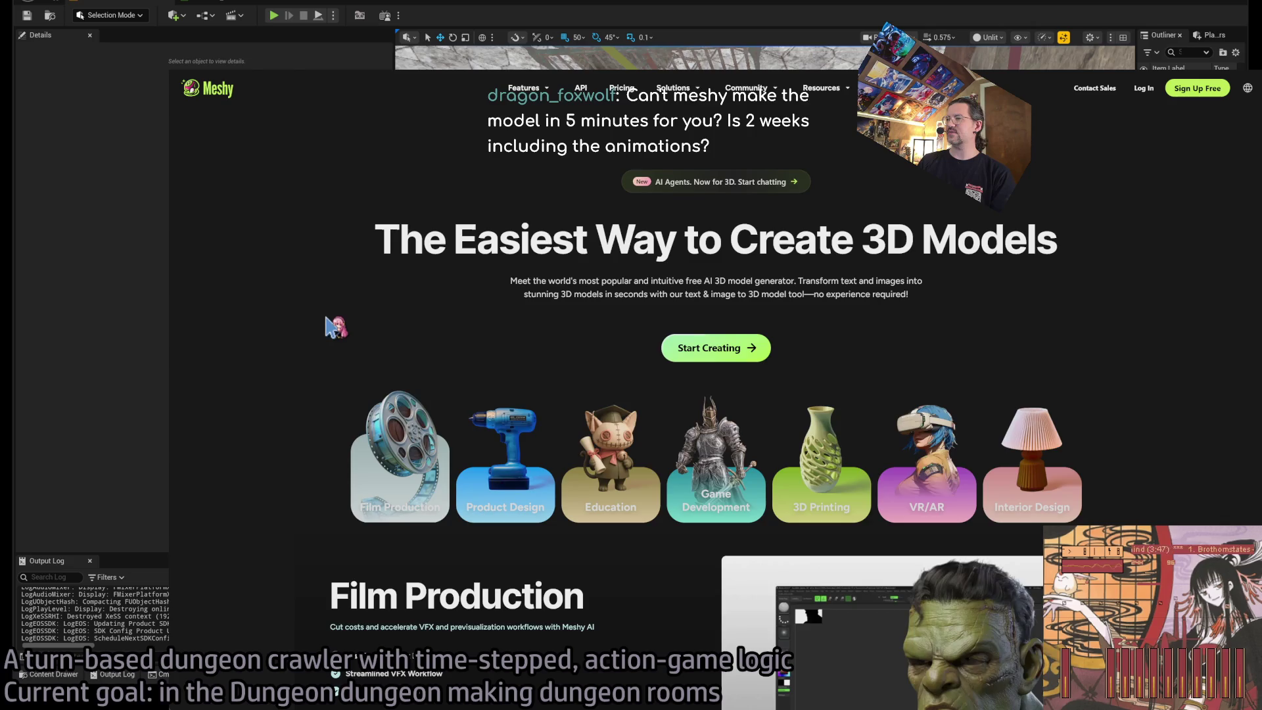
{"action": "scroll", "coordinate": [329, 335], "scroll_direction": "down", "scroll_amount": 15}
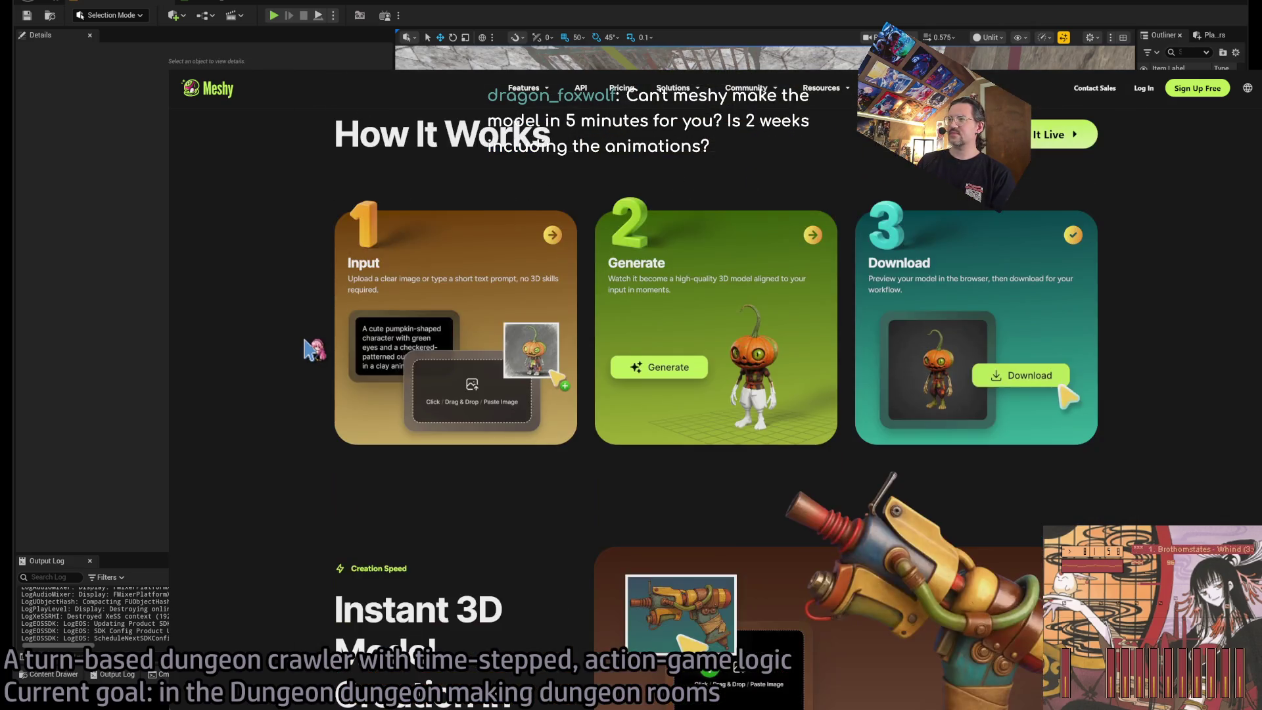
{"action": "scroll", "coordinate": [314, 349], "scroll_direction": "down", "scroll_amount": 5}
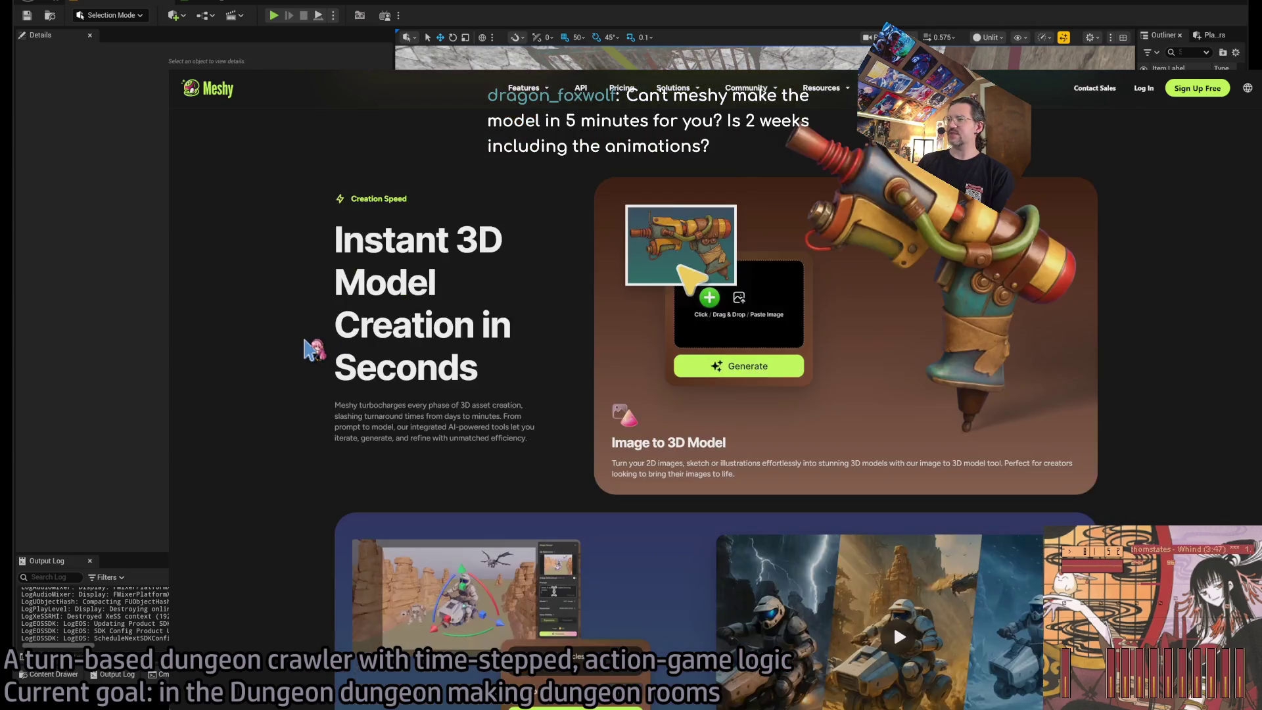
{"action": "scroll", "coordinate": [314, 349], "scroll_direction": "up", "scroll_amount": 3}
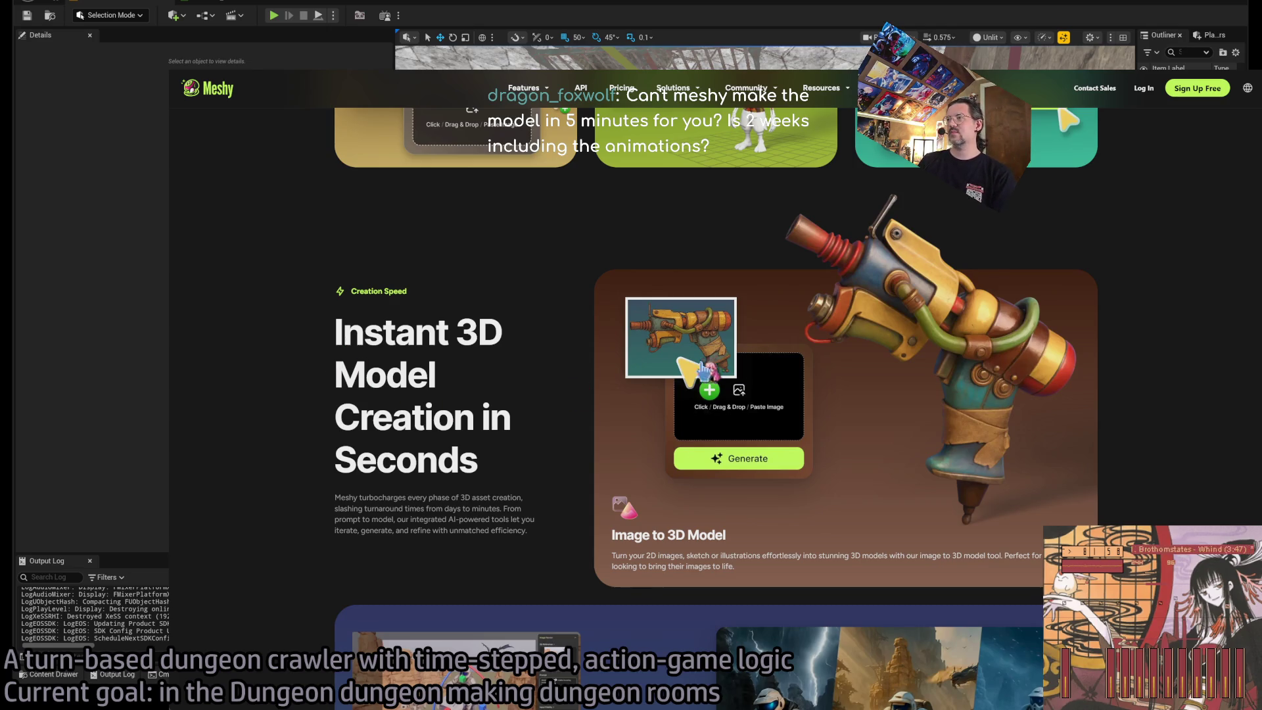
{"action": "scroll", "coordinate": [287, 462], "scroll_direction": "down", "scroll_amount": 7}
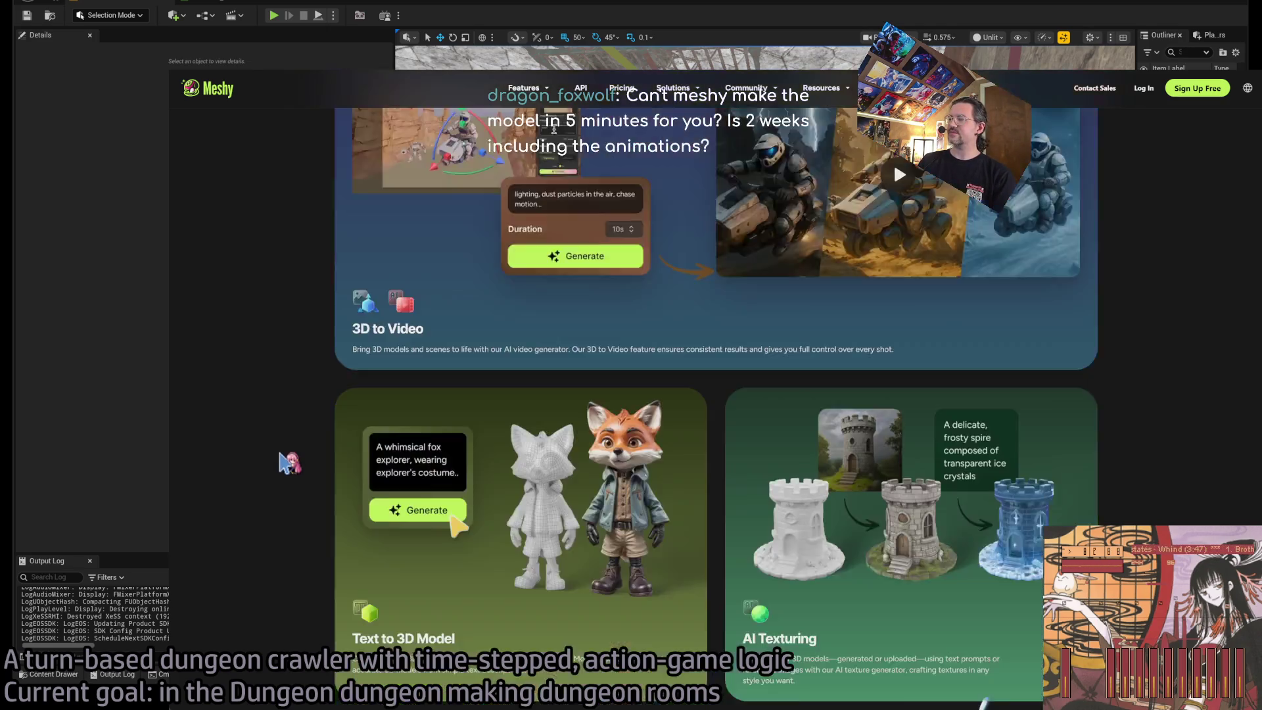
{"action": "scroll", "coordinate": [288, 463], "scroll_direction": "down", "scroll_amount": 1}
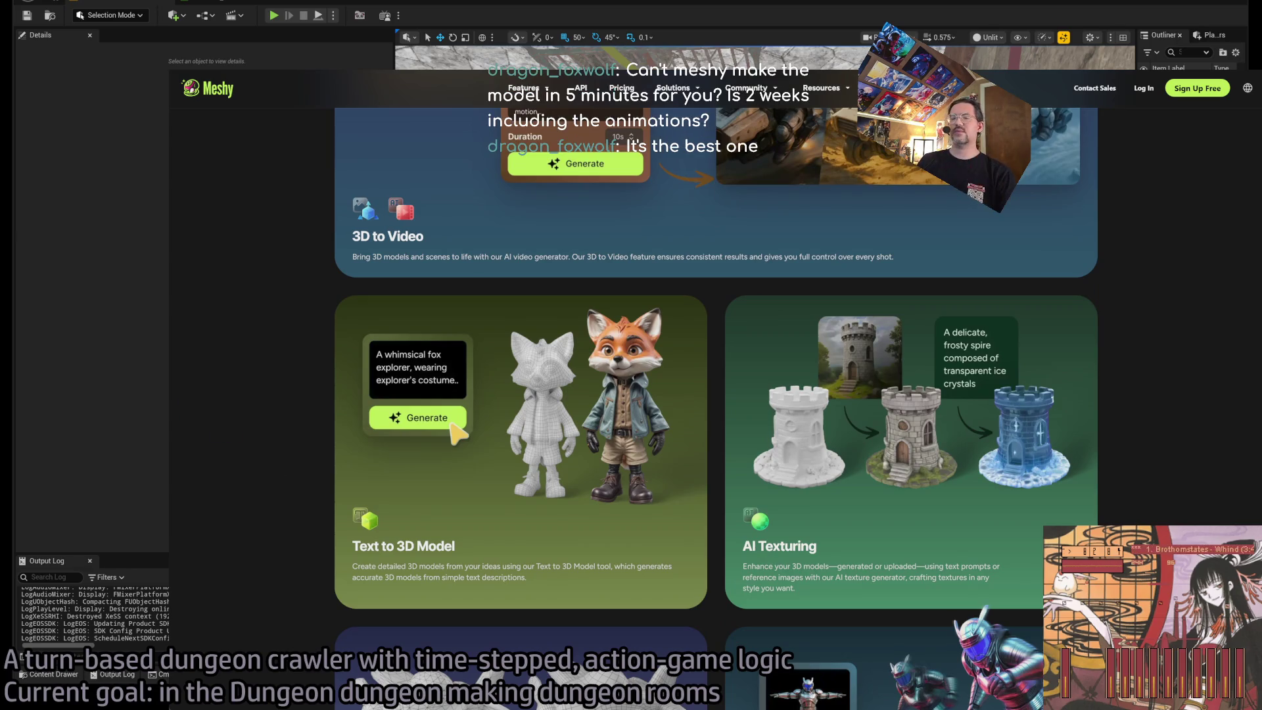
{"action": "scroll", "coordinate": [283, 472], "scroll_direction": "down", "scroll_amount": 13}
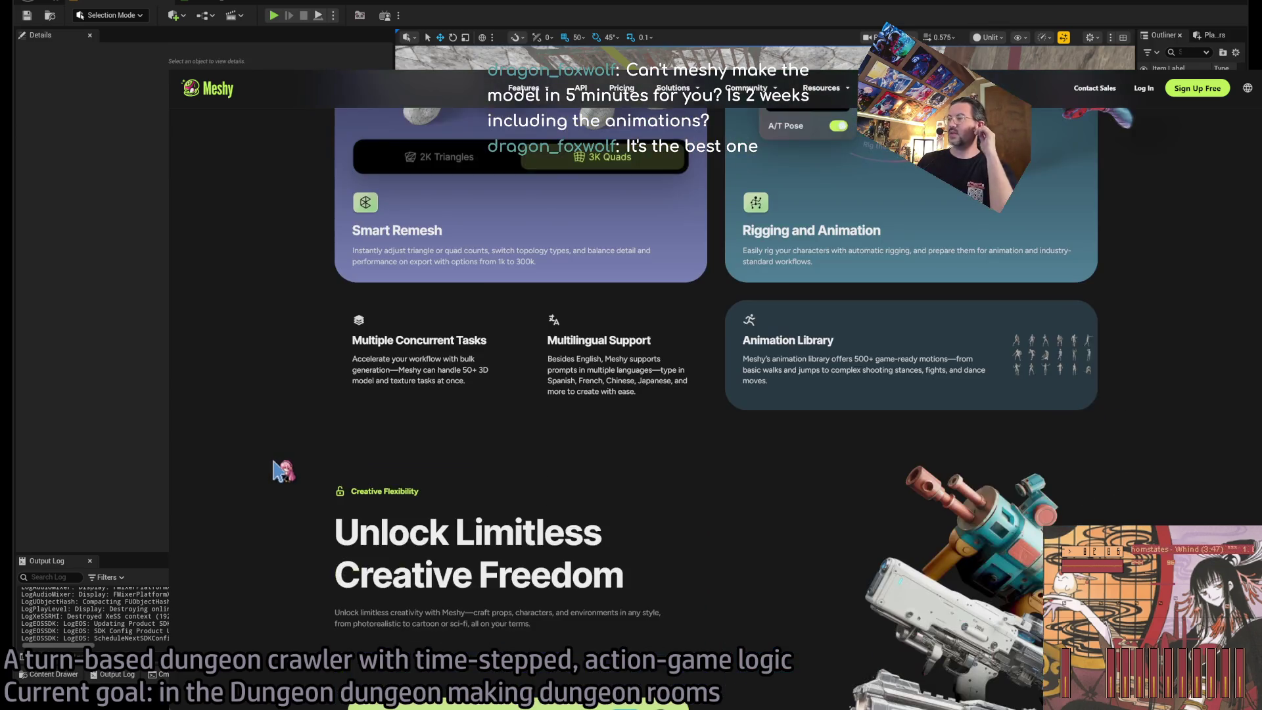
{"action": "scroll", "coordinate": [322, 519], "scroll_direction": "up", "scroll_amount": 15}
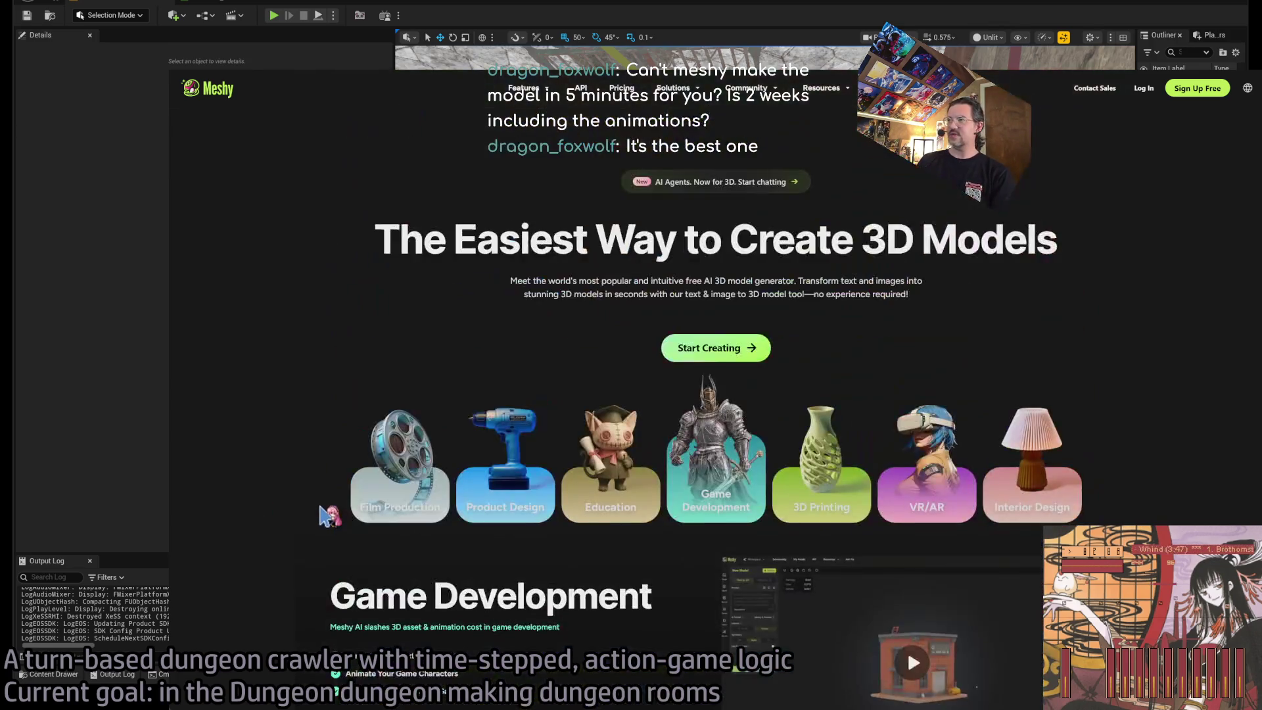
{"action": "key", "text": "alt+Left"}
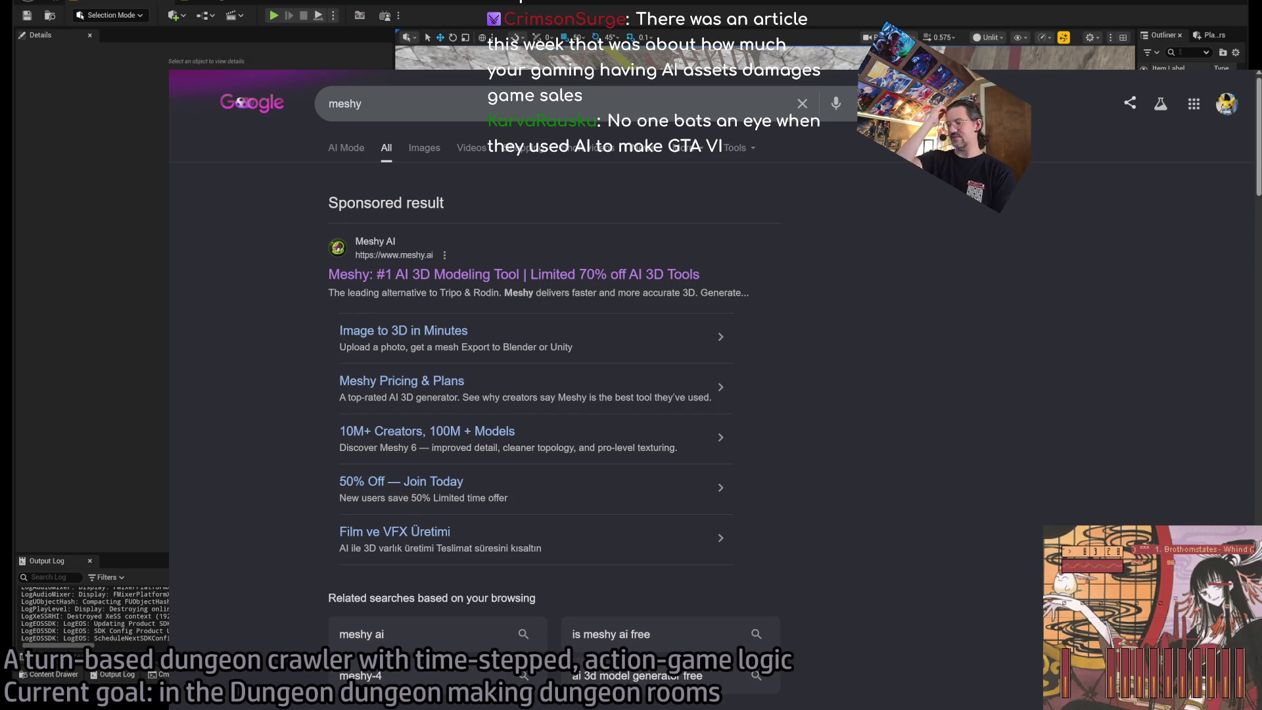
{"action": "key", "text": "ctrl+l"}
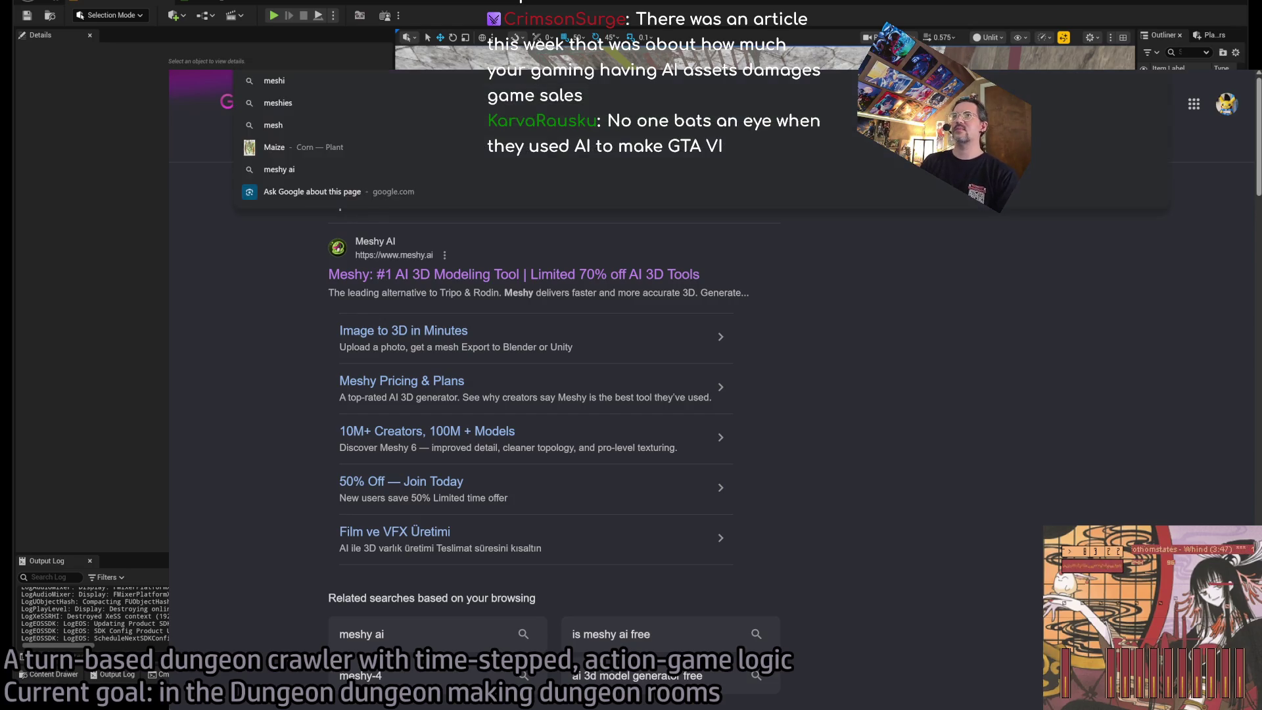
Load The Economist homepage, scroll through its weekly edition, then switch to the Google Docs tab.
{"action": "key", "text": "Escape"}
{"action": "key", "text": "ctrl+Tab"}
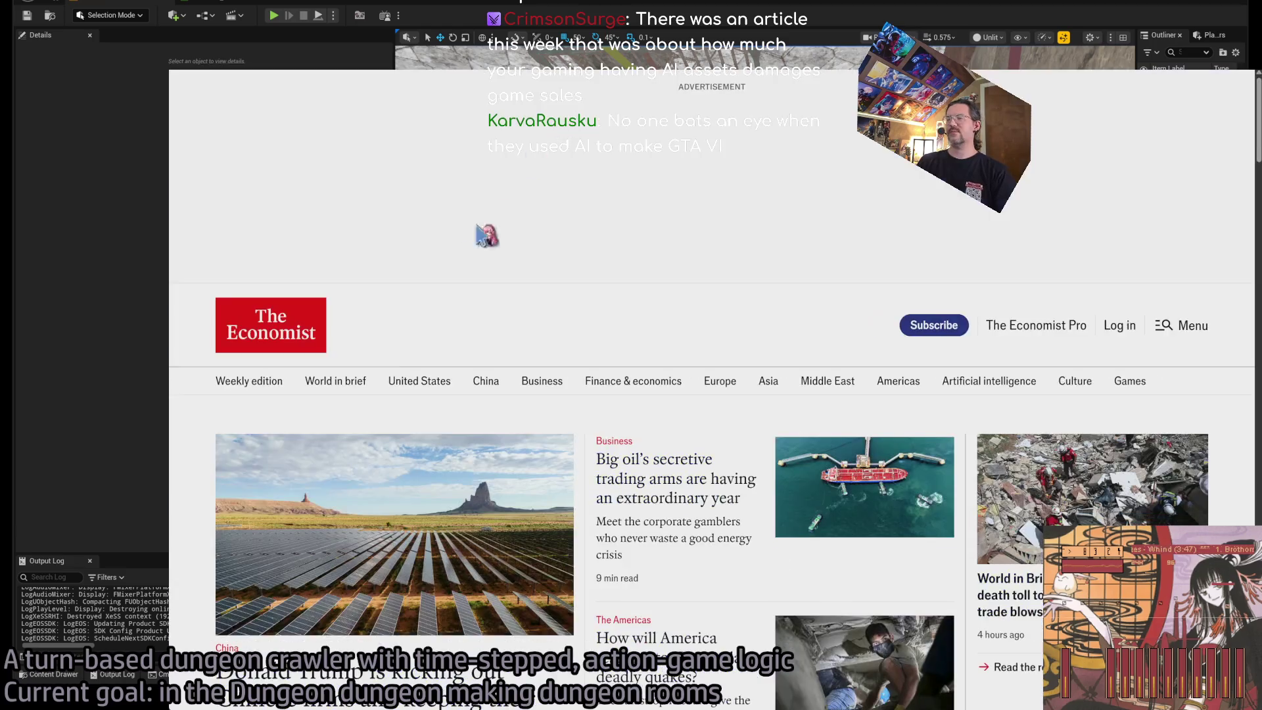
{"action": "scroll", "coordinate": [463, 378], "scroll_direction": "down", "scroll_amount": 10}
{"action": "scroll", "coordinate": [463, 378], "scroll_direction": "down", "scroll_amount": 20}
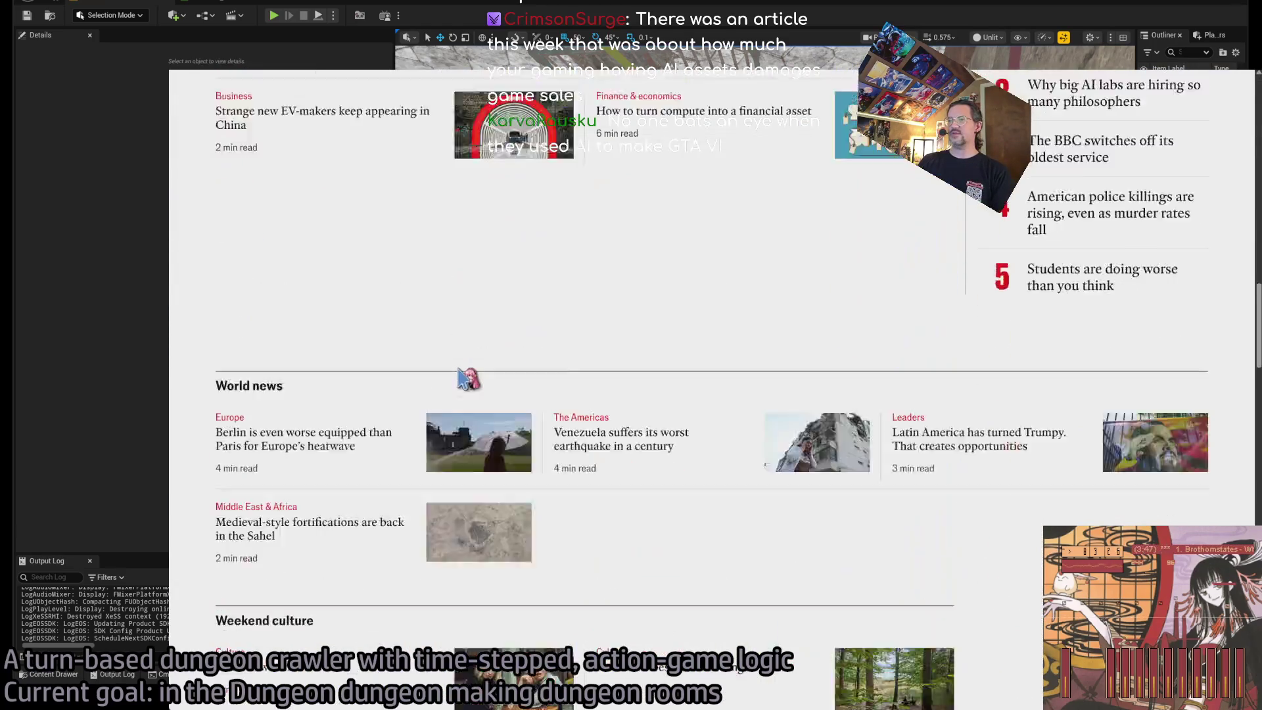
{"action": "scroll", "coordinate": [478, 383], "scroll_direction": "up", "scroll_amount": 3}
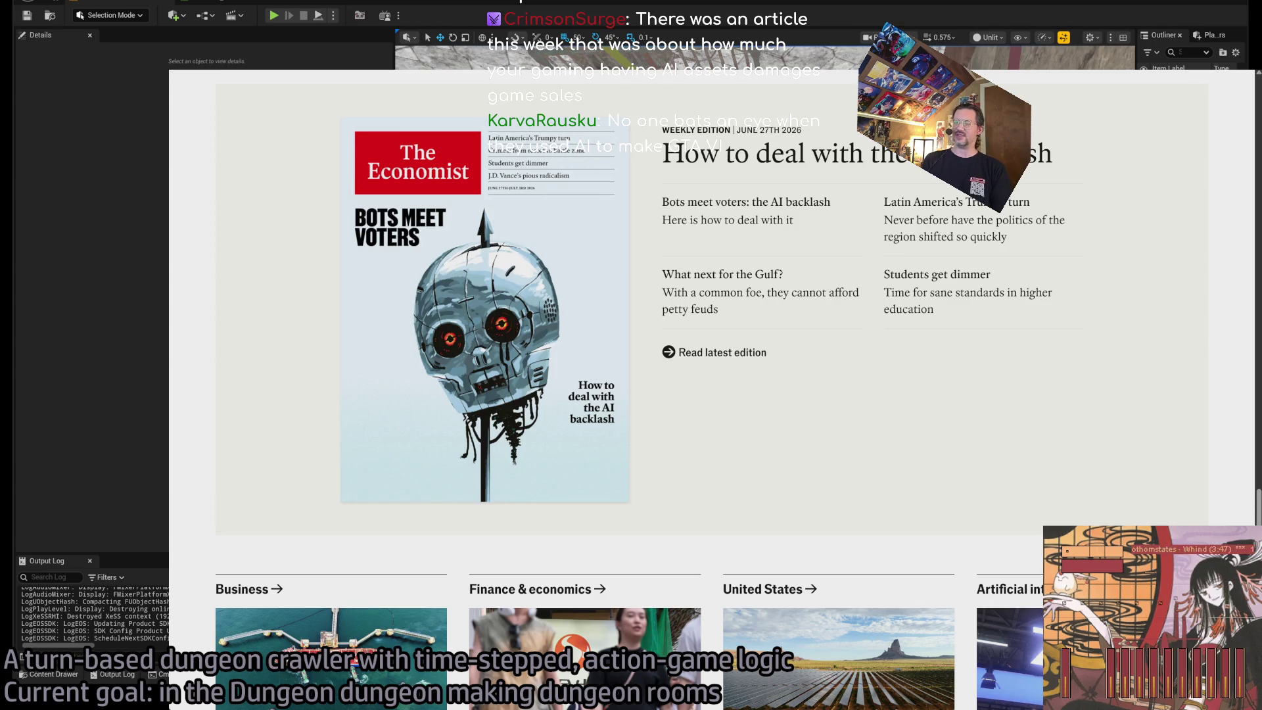
{"action": "key", "text": "ctrl+Tab"}
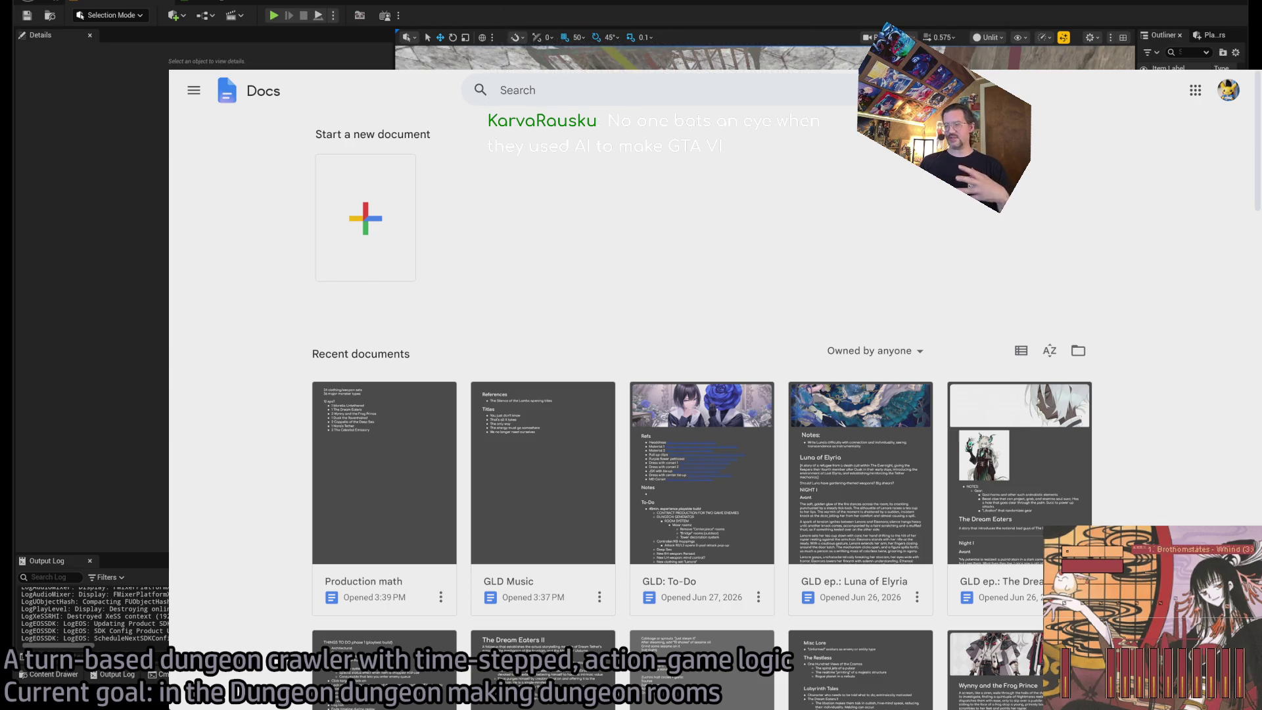
Switch from the browser back to the Unreal editor's dungeon room.
{"action": "key", "text": "alt+Tab"}
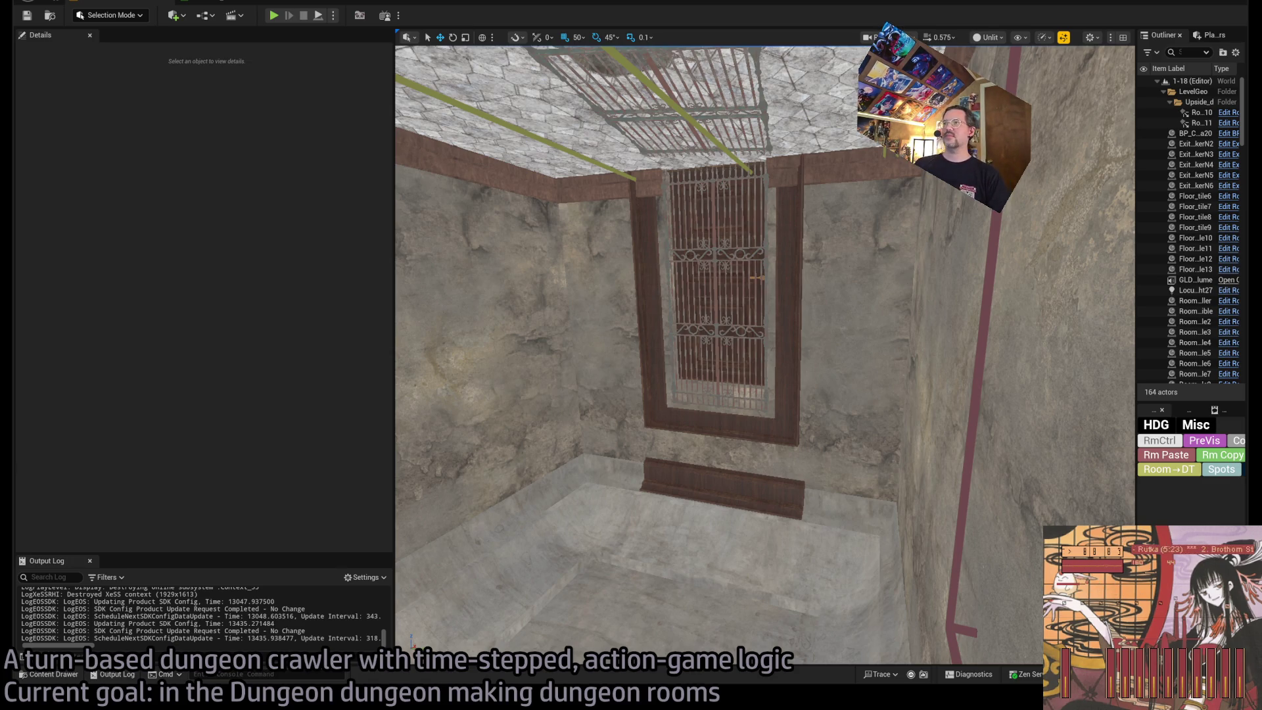
Fly the view outside the room, briefly open the Content Drawer, and select SM_Ceiling_F_4x6.
{"action": "mouse_move", "coordinate": [395, 263]}
{"action": "left_mouse_down"}
{"action": "mouse_move", "coordinate": [391, 253]}
{"action": "mouse_move", "coordinate": [147, 301]}
{"action": "left_mouse_up"}
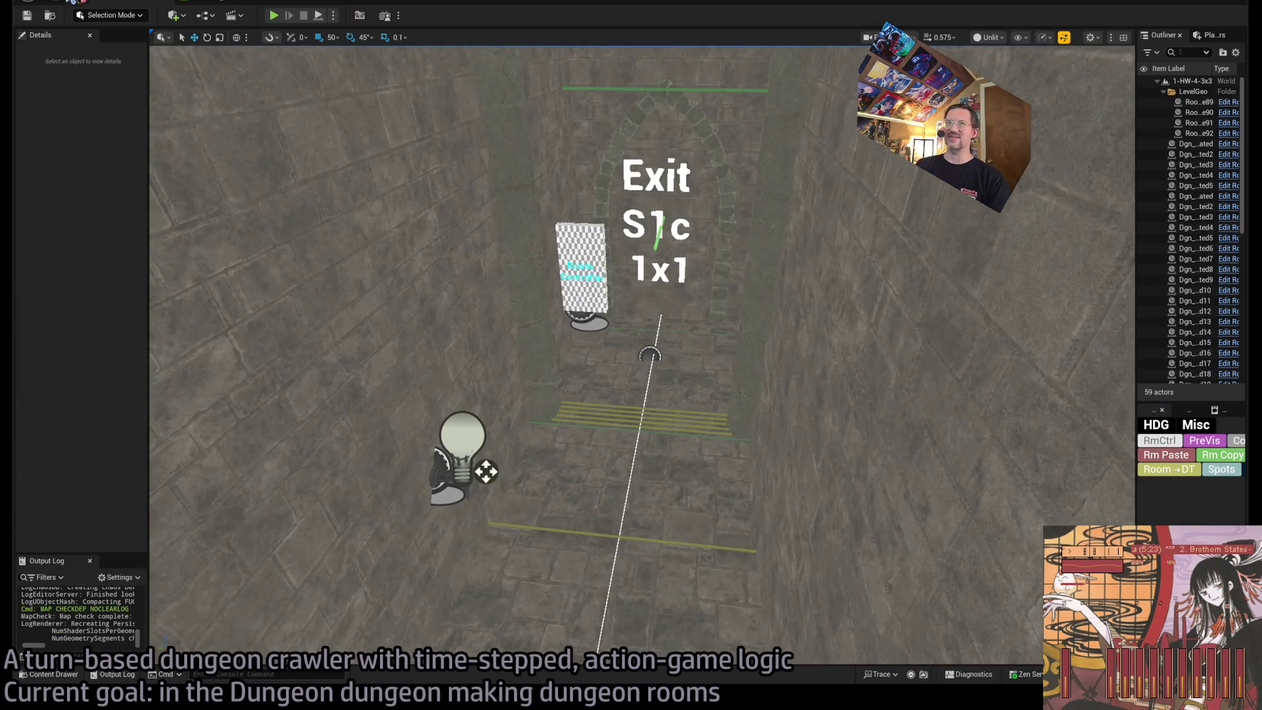
{"action": "mouse_move", "coordinate": [486, 471]}
{"action": "left_mouse_down"}
{"action": "mouse_move", "coordinate": [539, 368]}
{"action": "mouse_move", "coordinate": [546, 395]}
{"action": "mouse_move", "coordinate": [598, 411]}
{"action": "mouse_move", "coordinate": [534, 223]}
{"action": "left_mouse_up"}
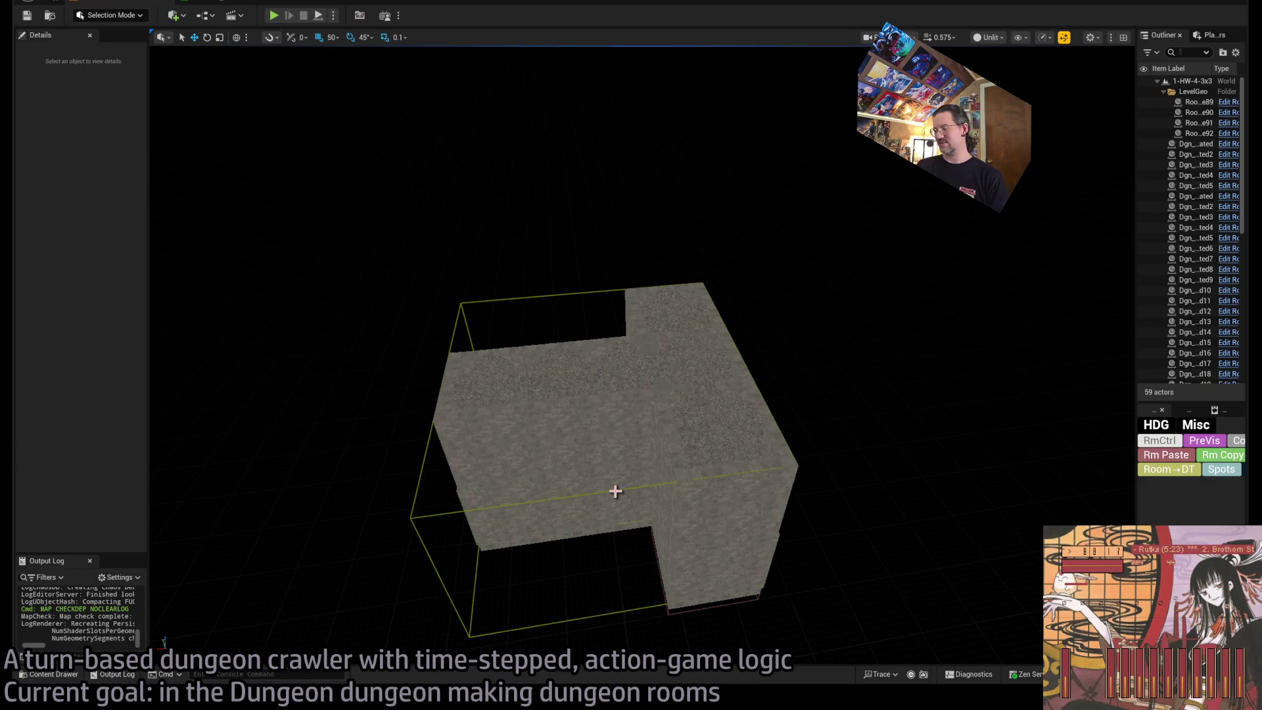
{"action": "left_click", "coordinate": [53, 675]}
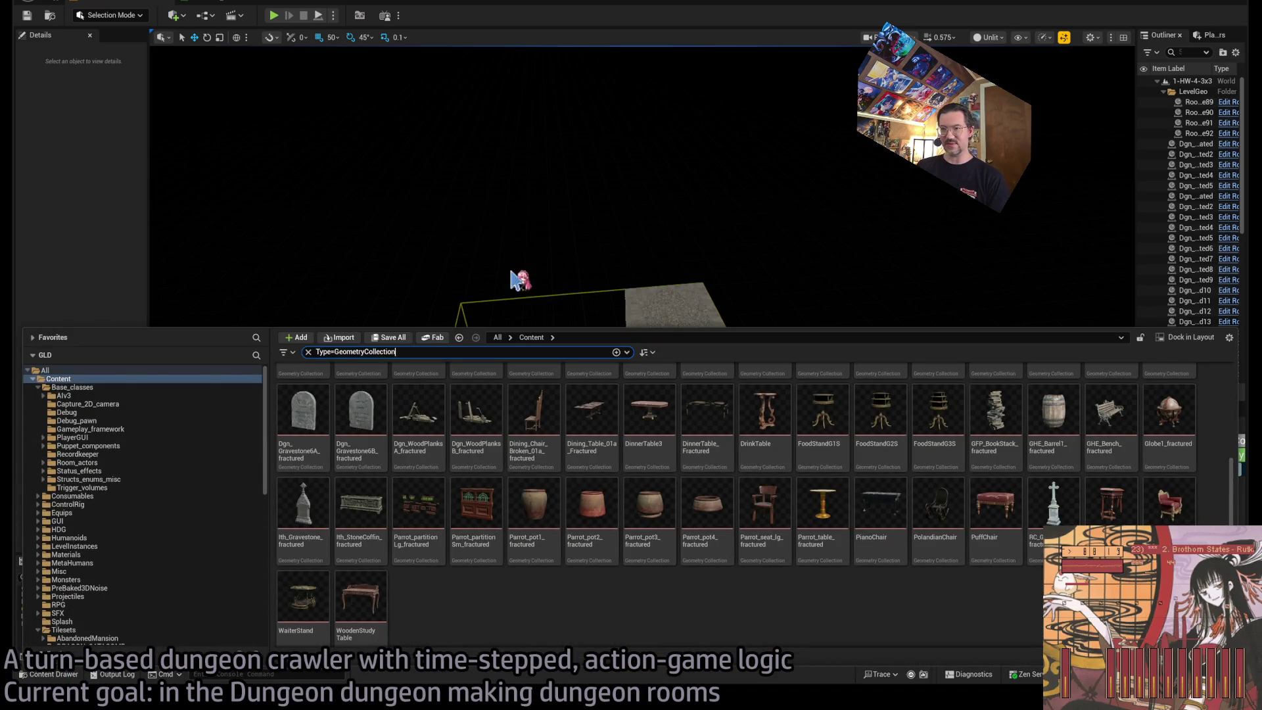
{"action": "left_click", "coordinate": [516, 279]}
{"action": "left_click_drag", "start_coordinate": [467, 372], "coordinate": [540, 378]}
{"action": "left_click", "coordinate": [736, 408]}
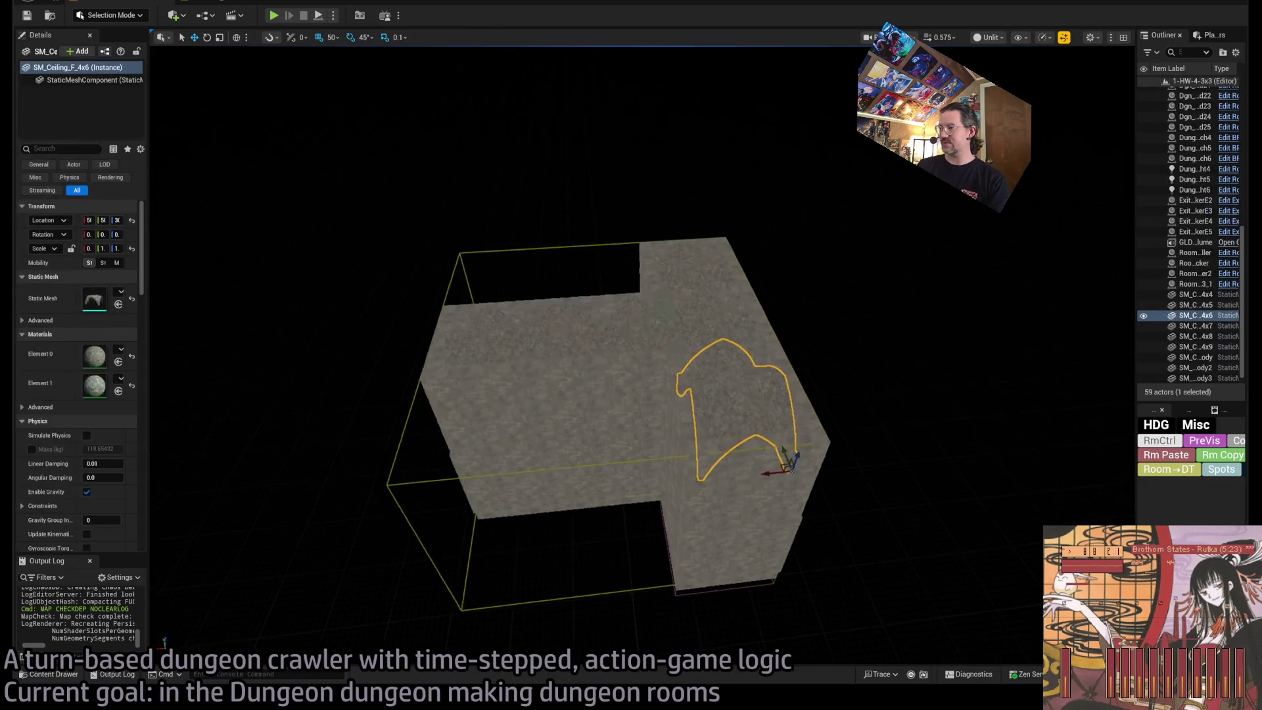
Focus on the ceiling piece and fly the view toward the GLD_AudioVolume actor.
{"action": "key", "text": "f"}
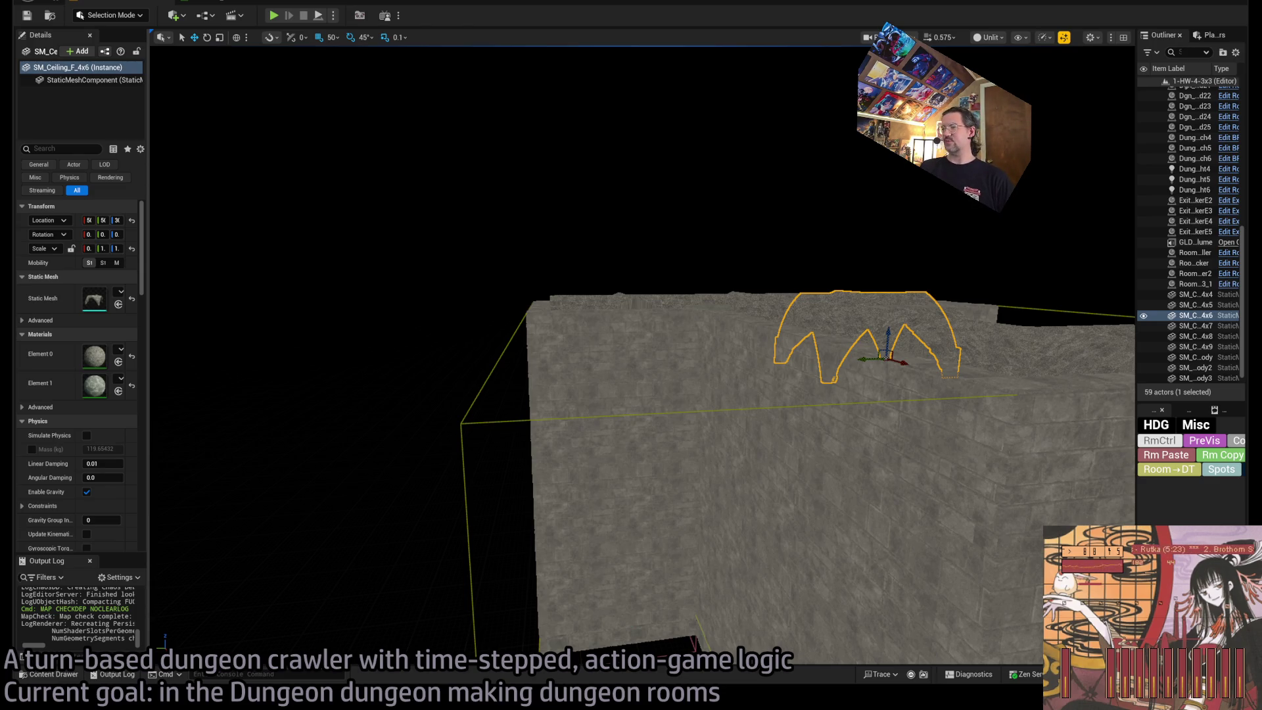
{"action": "left_click", "coordinate": [492, 404]}
{"action": "left_click", "coordinate": [478, 394]}
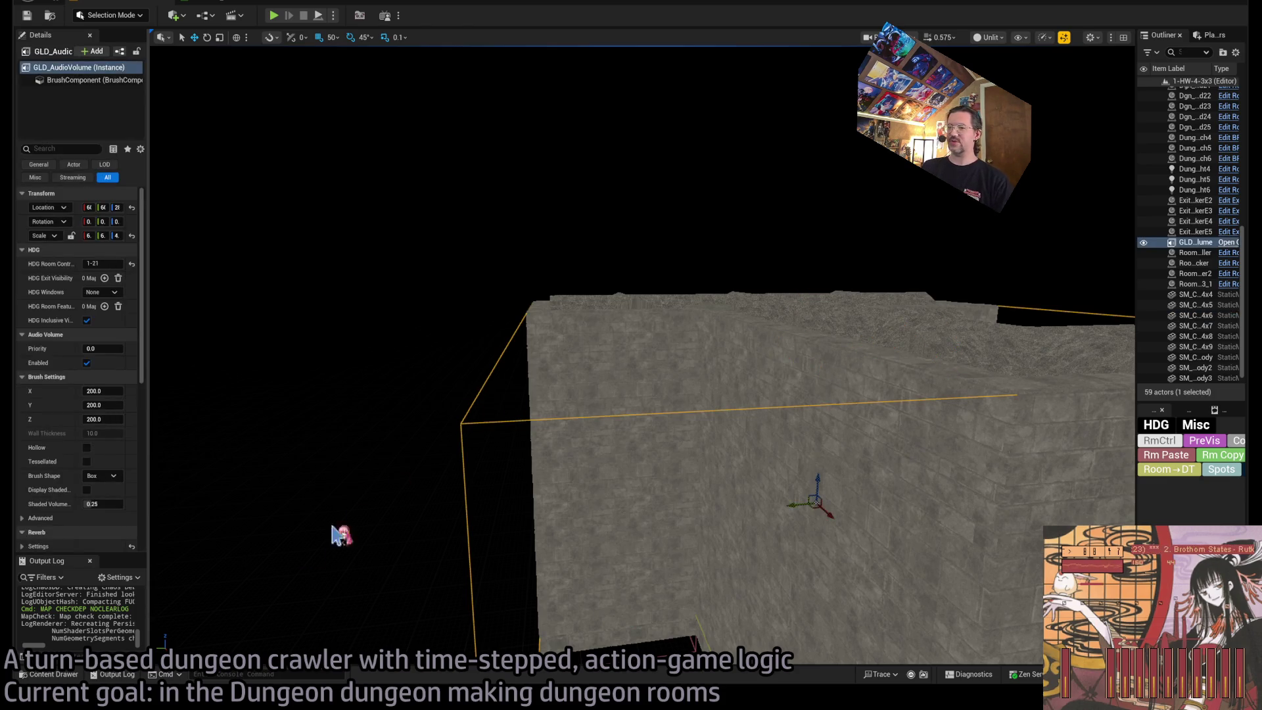
{"action": "left_click", "coordinate": [53, 674]}
{"action": "left_click_drag", "start_coordinate": [496, 261], "coordinate": [496, 261]}
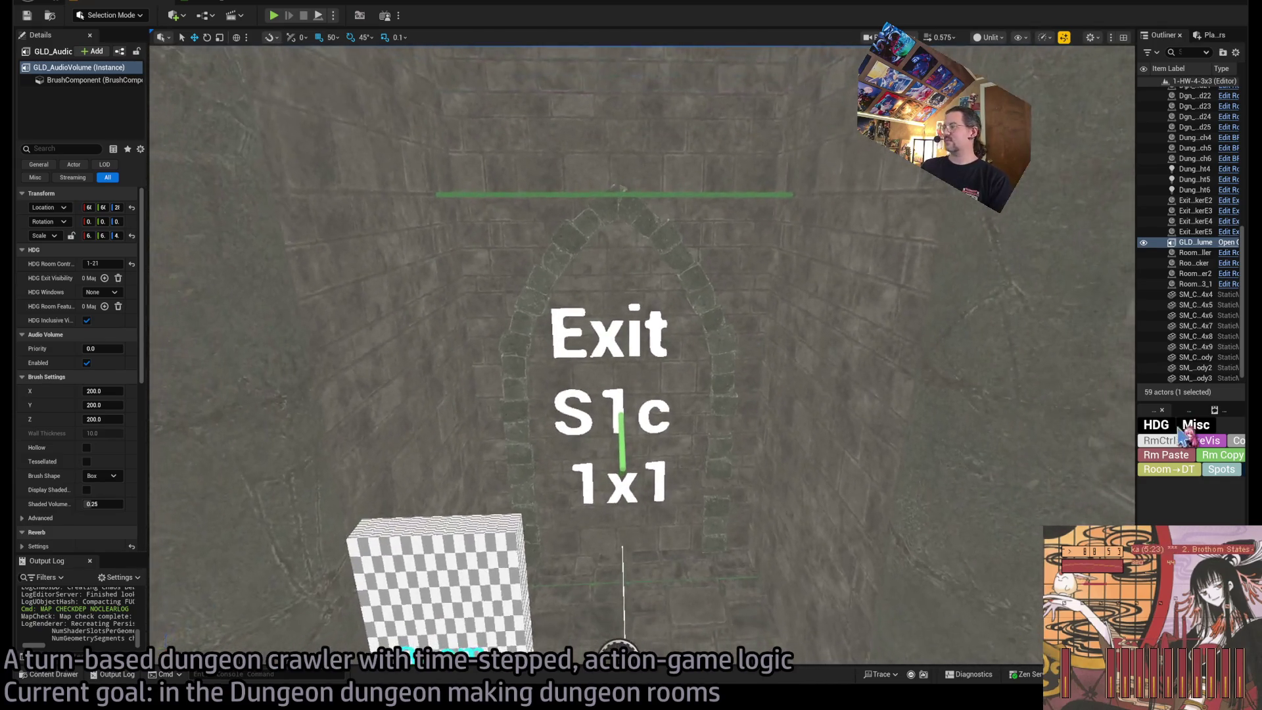
Preview the room's generated layout with PreVis and select the RoomController.
{"action": "left_click", "coordinate": [1191, 446]}
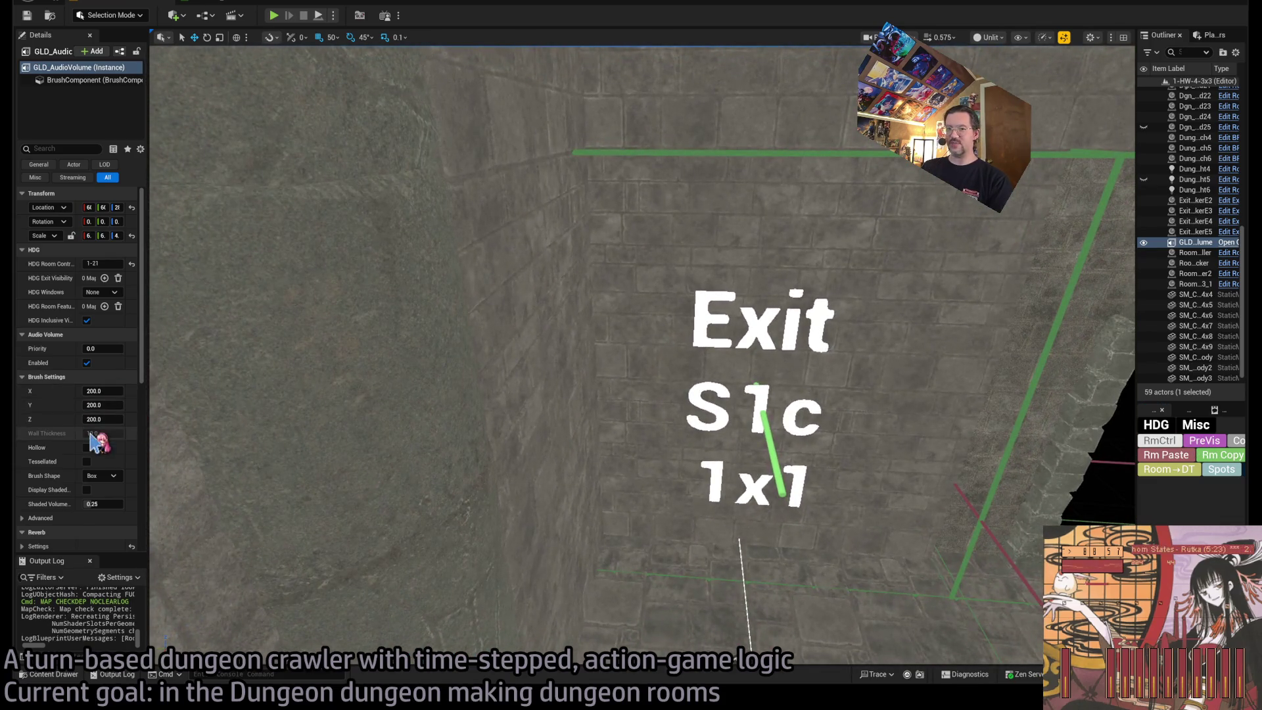
{"action": "scroll", "coordinate": [66, 434], "scroll_direction": "down", "scroll_amount": 8}
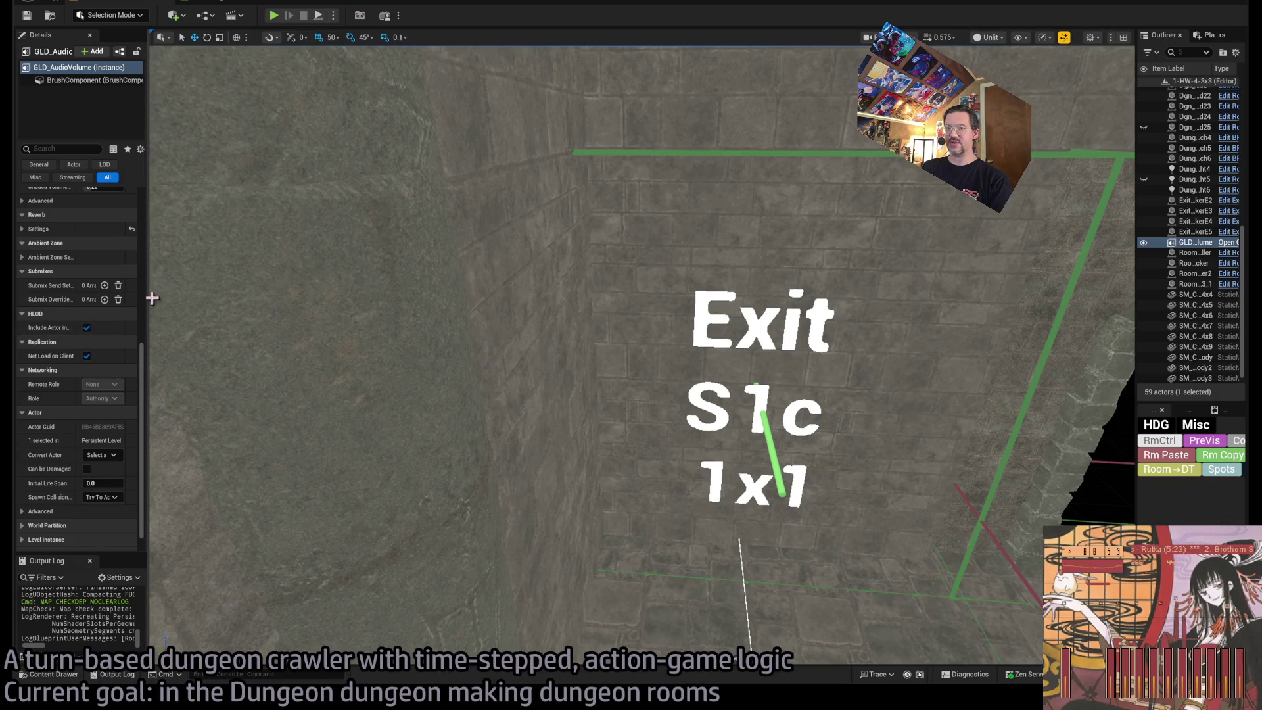
{"action": "left_click", "coordinate": [1160, 440]}
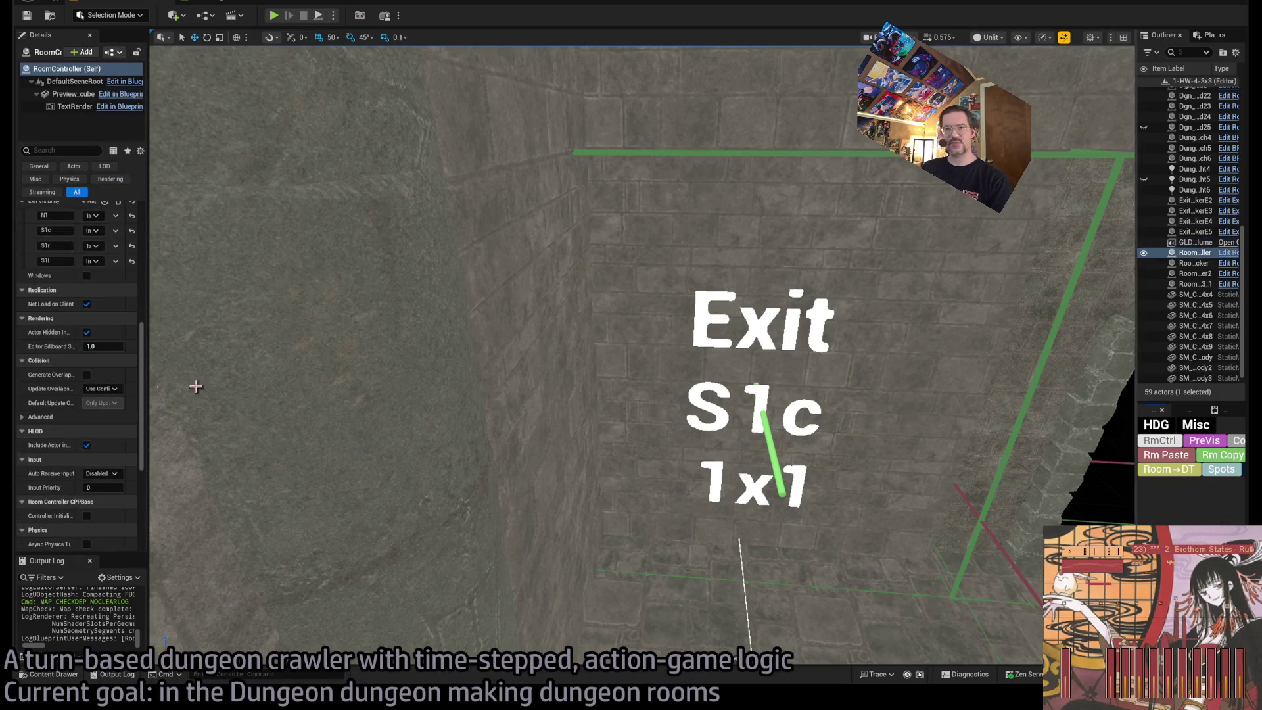
Set the S1c and S1l exits to 1x1 exit and rebuild the room controller.
{"action": "left_click_drag", "start_coordinate": [146, 280], "coordinate": [238, 282]}
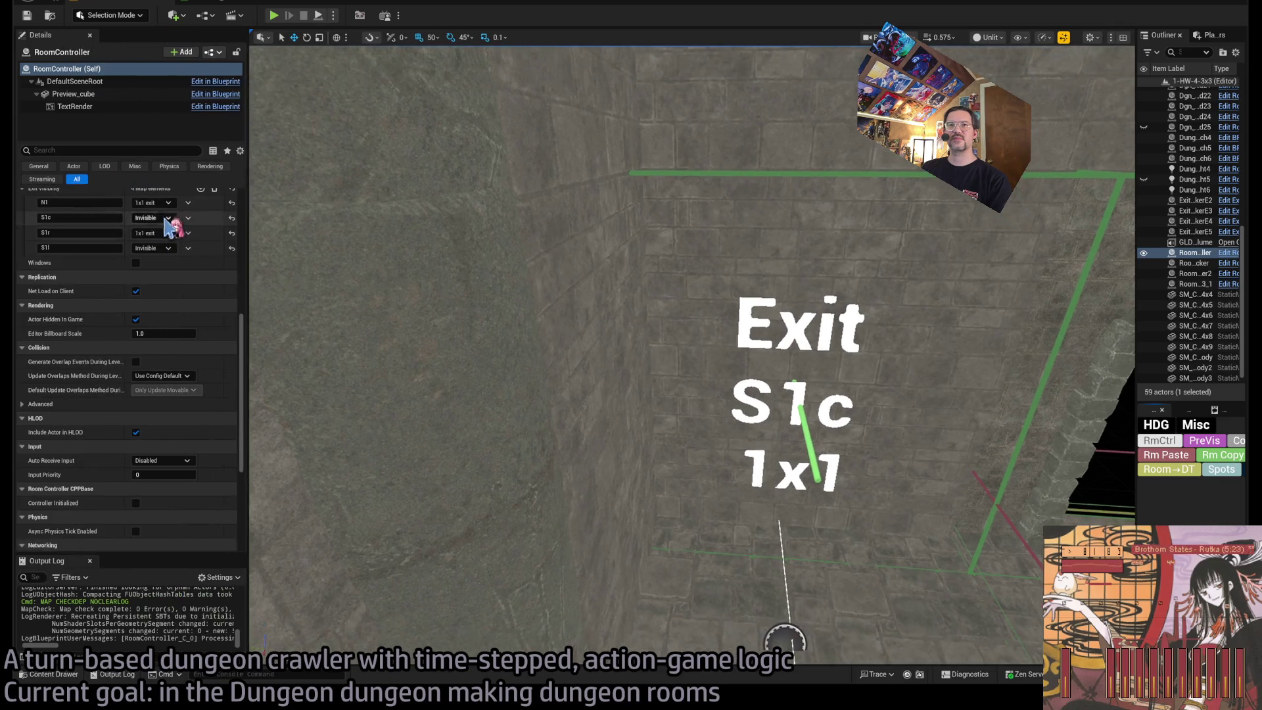
{"action": "left_click", "coordinate": [155, 218]}
{"action": "left_click", "coordinate": [161, 245]}
{"action": "left_click", "coordinate": [161, 248]}
{"action": "left_click", "coordinate": [161, 276]}
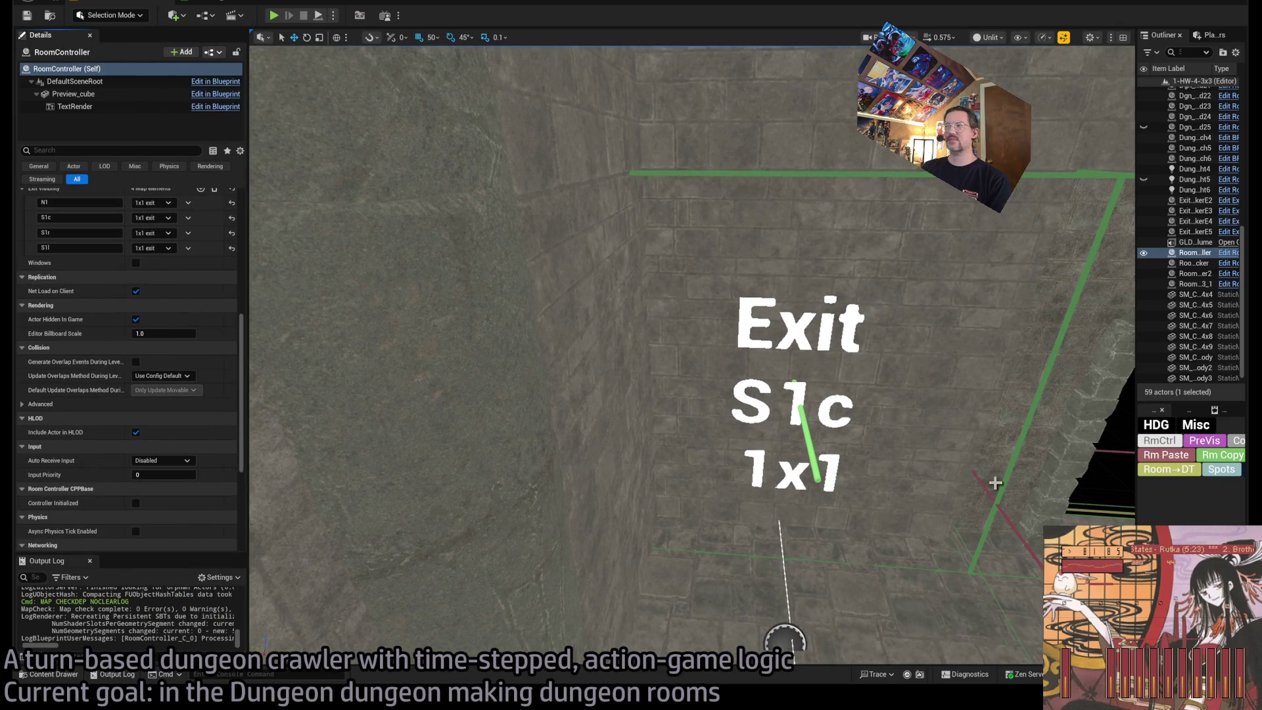
{"action": "left_click", "coordinate": [1162, 441]}
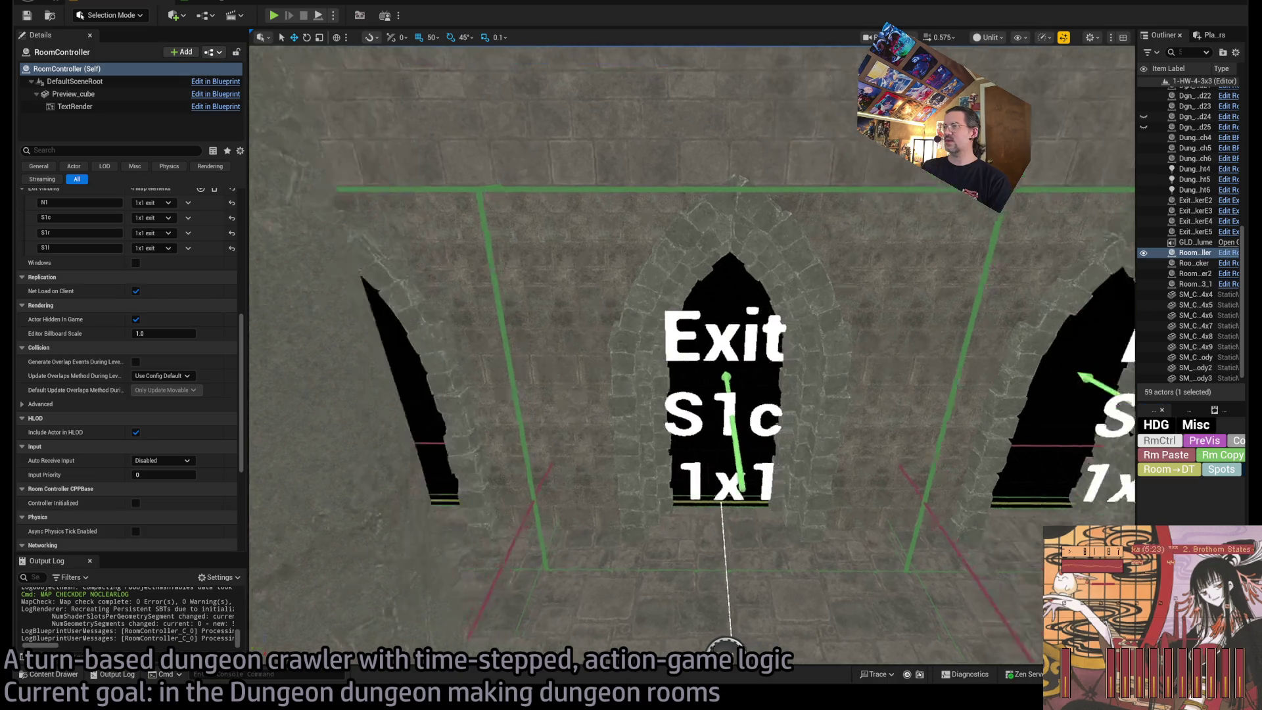
Inspect the new arched openings at S1c, S1l and S1r, then save the level.
{"action": "key", "text": "d"}
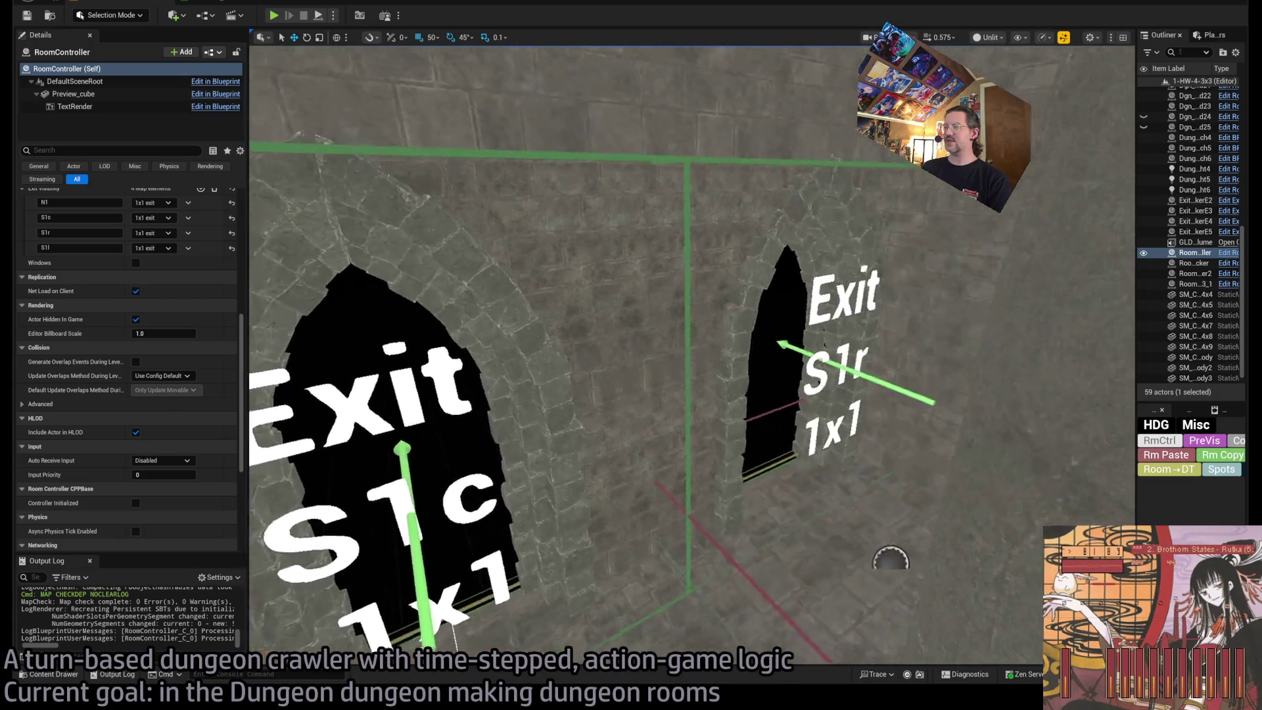
{"action": "key", "text": "a"}
{"action": "key", "text": "d"}
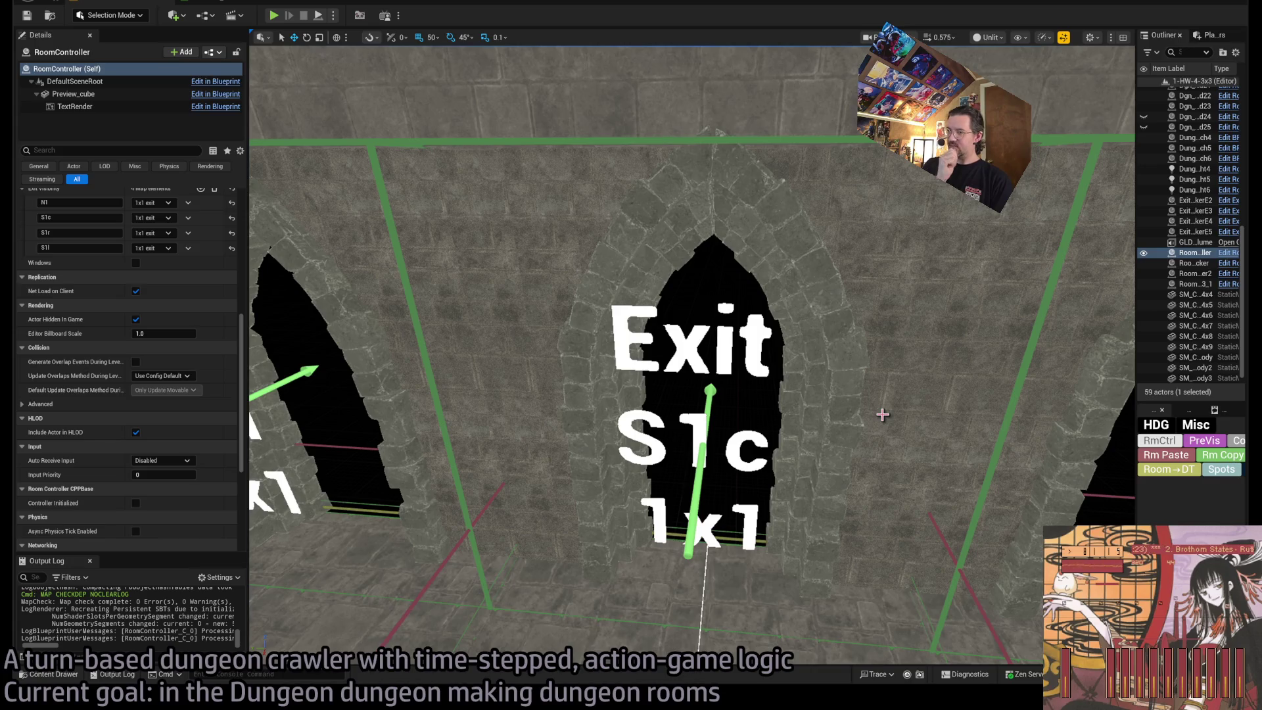
{"action": "key", "text": "d"}
{"action": "key", "text": "a"}
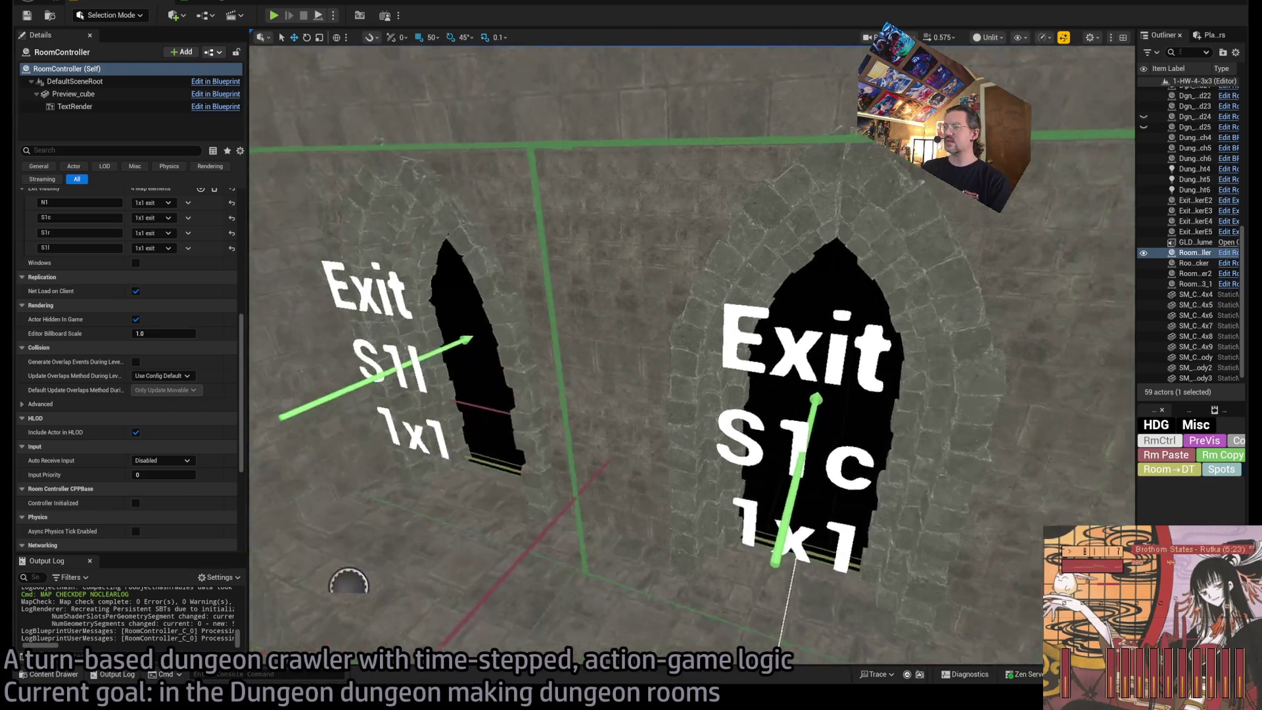
{"action": "key", "text": "d"}
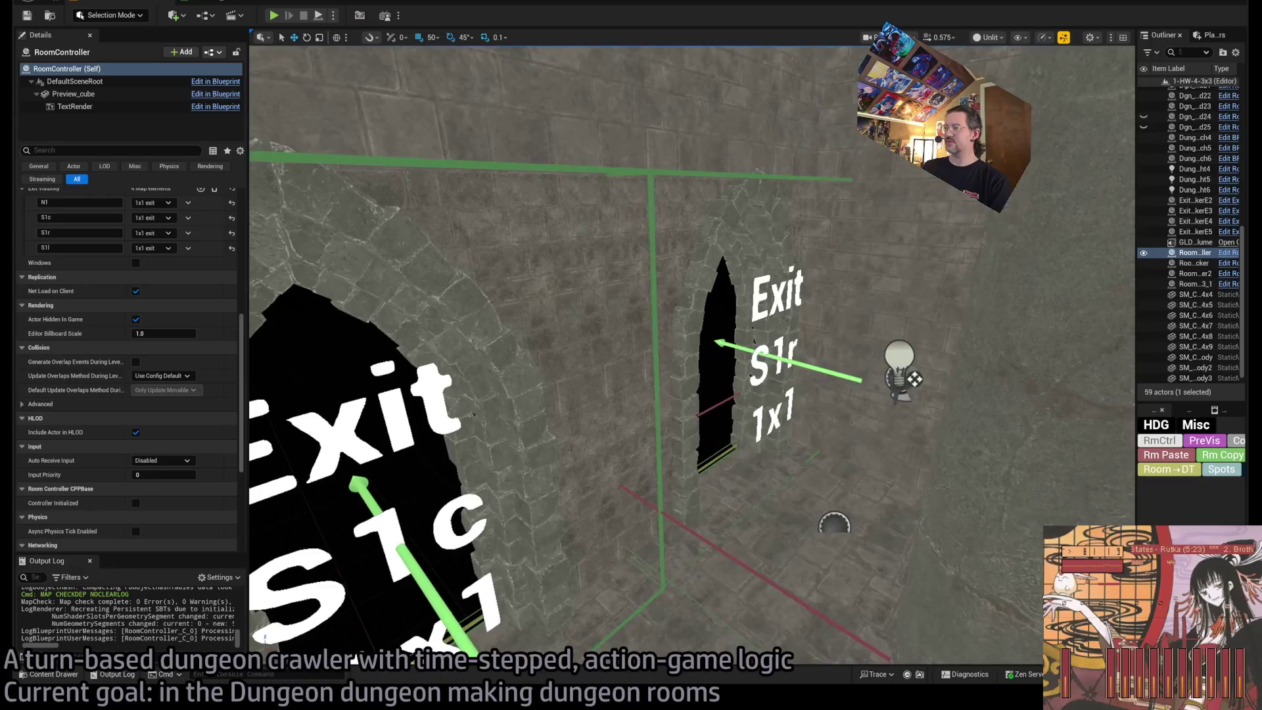
{"action": "key", "text": "a"}
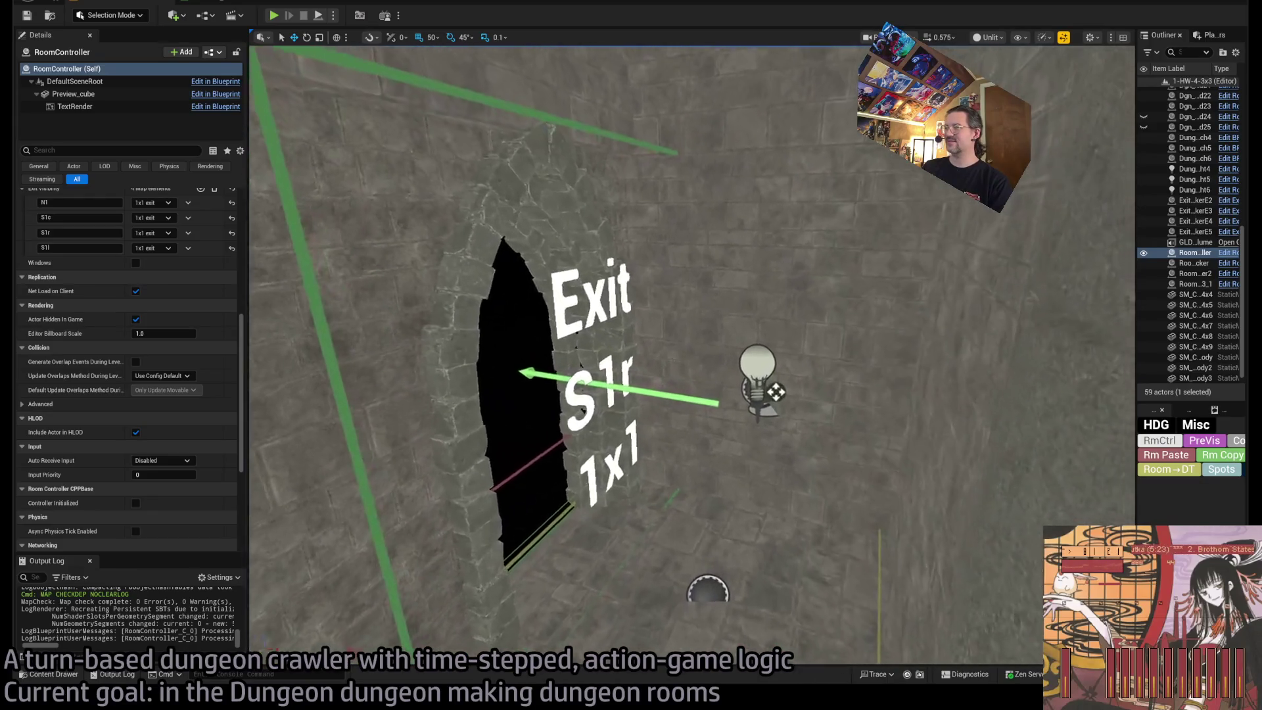
{"action": "key", "text": "d"}
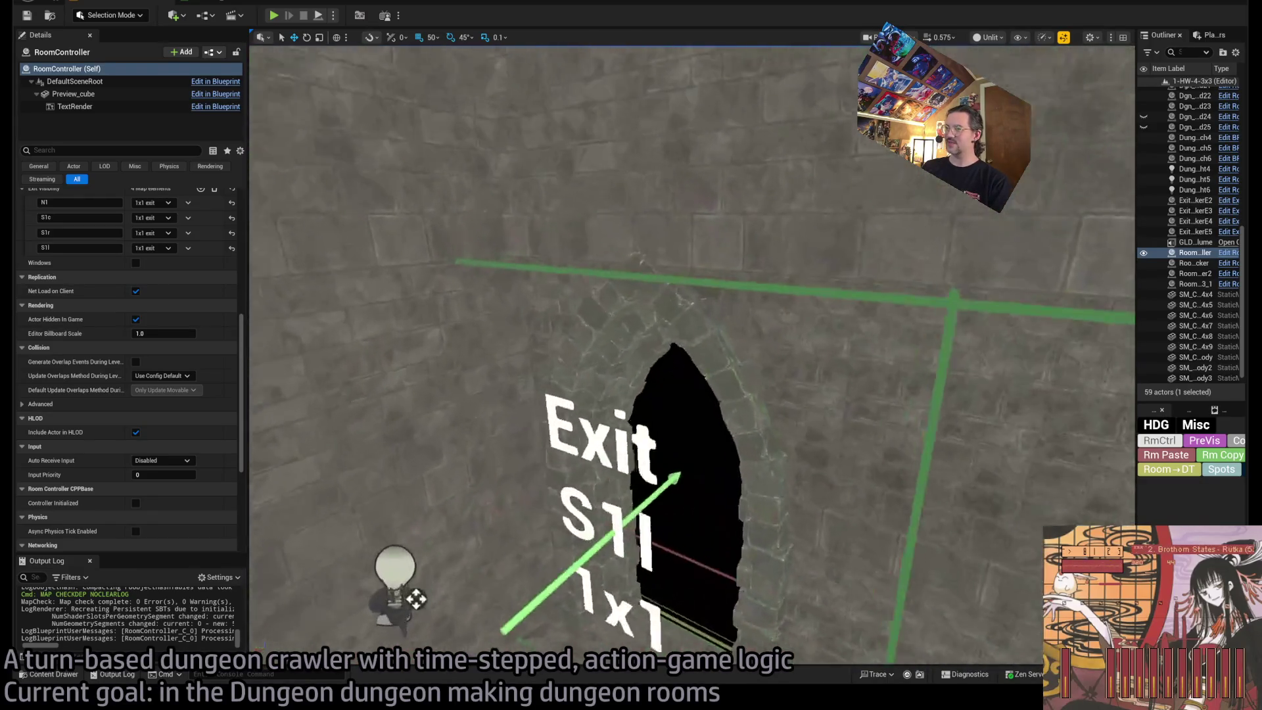
{"action": "key", "text": "a"}
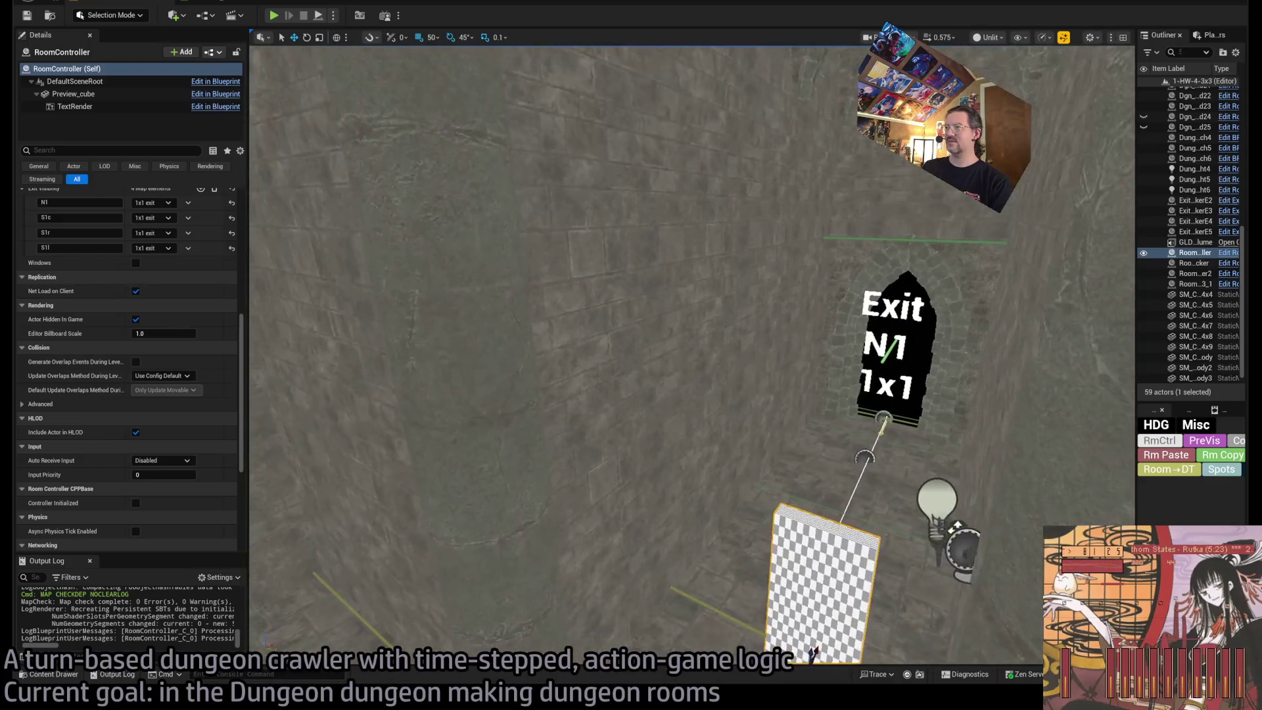
{"action": "key", "text": "a"}
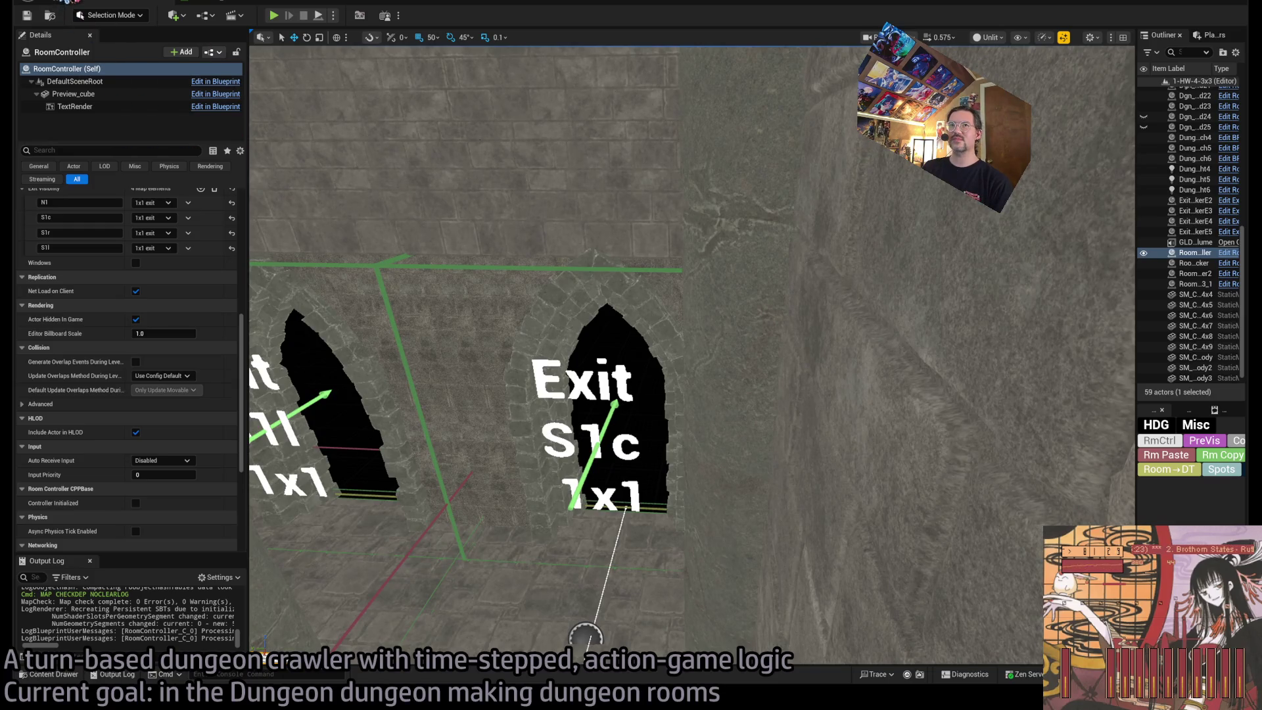
{"action": "key", "text": "ctrl+s"}
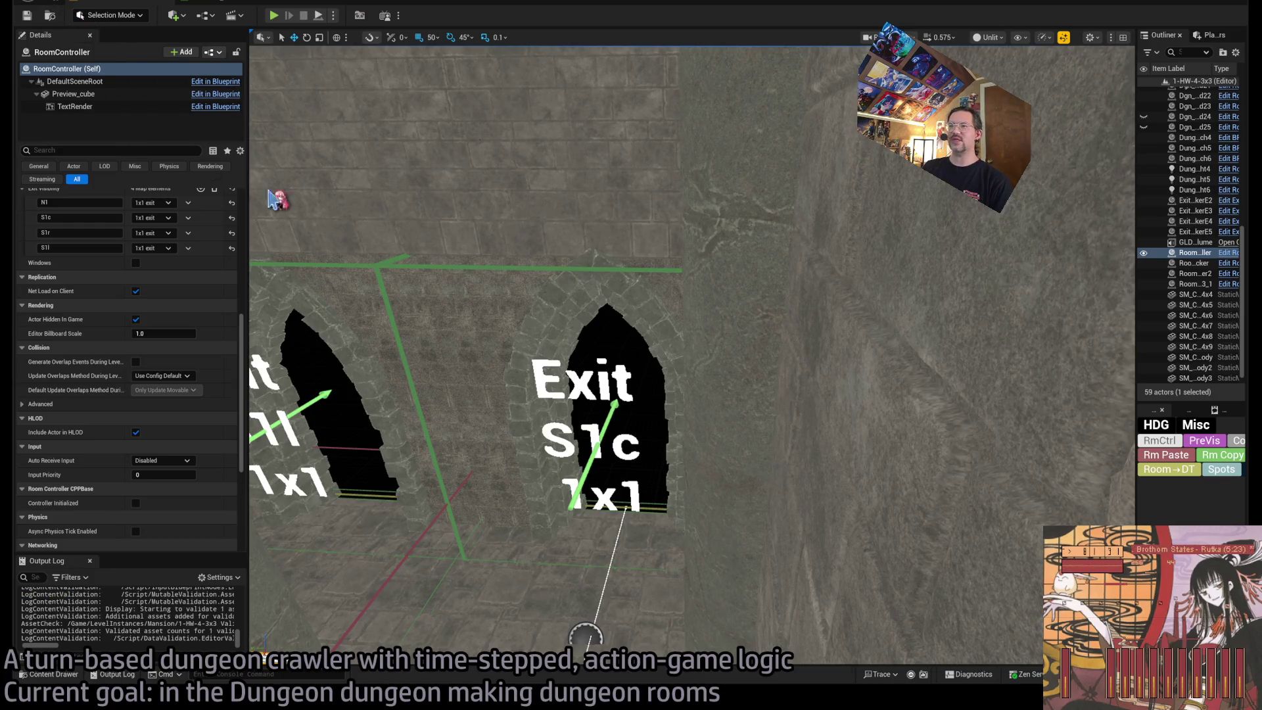